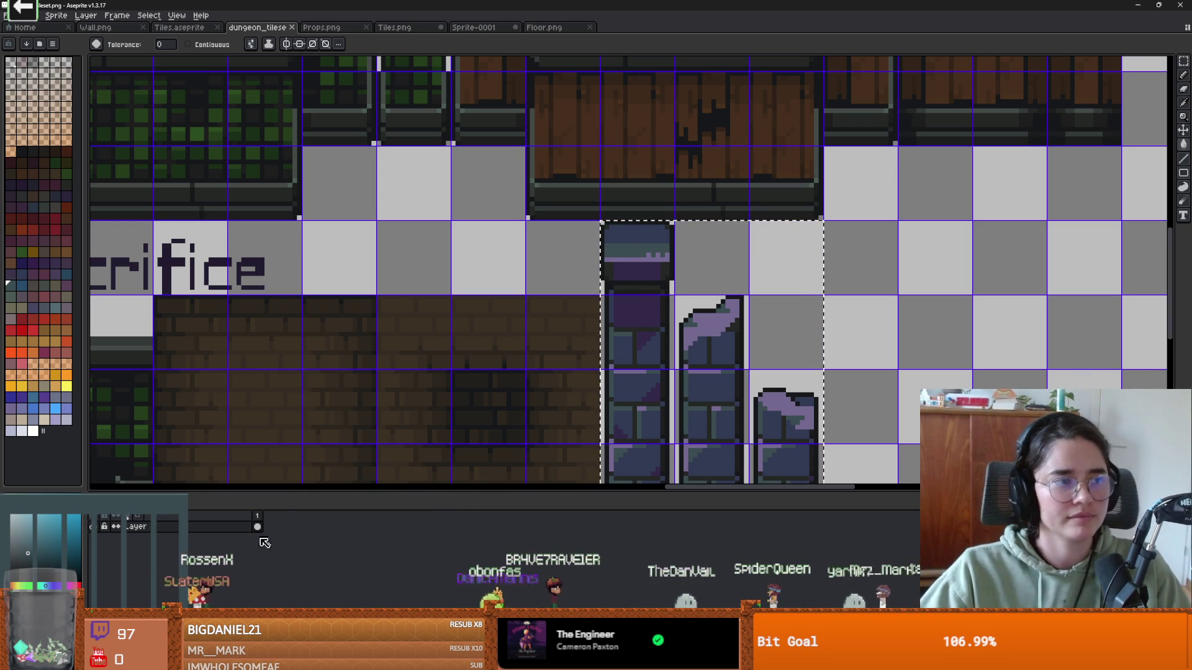
- Inspect the dungeon tileset and sample the blue from the pillar tile with the Eyedropper
{"action": "scroll", "coordinate": [532, 289], "scroll_direction": "down", "scroll_amount": 1}
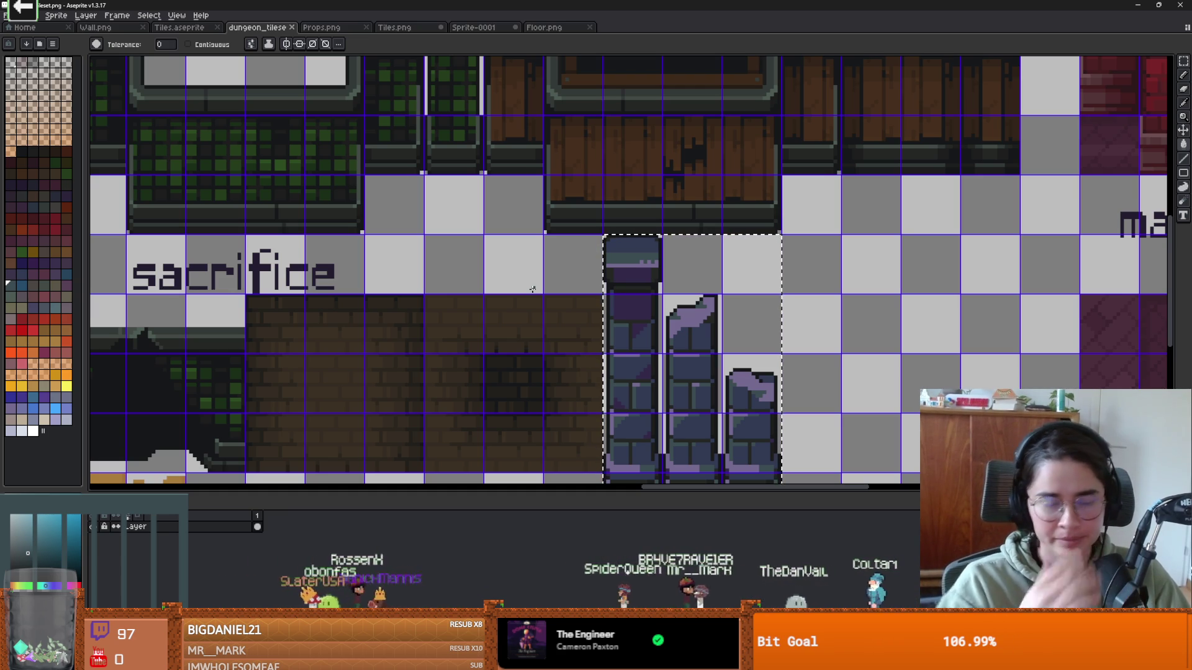
{"action": "scroll", "coordinate": [572, 186], "scroll_direction": "down", "scroll_amount": 4}
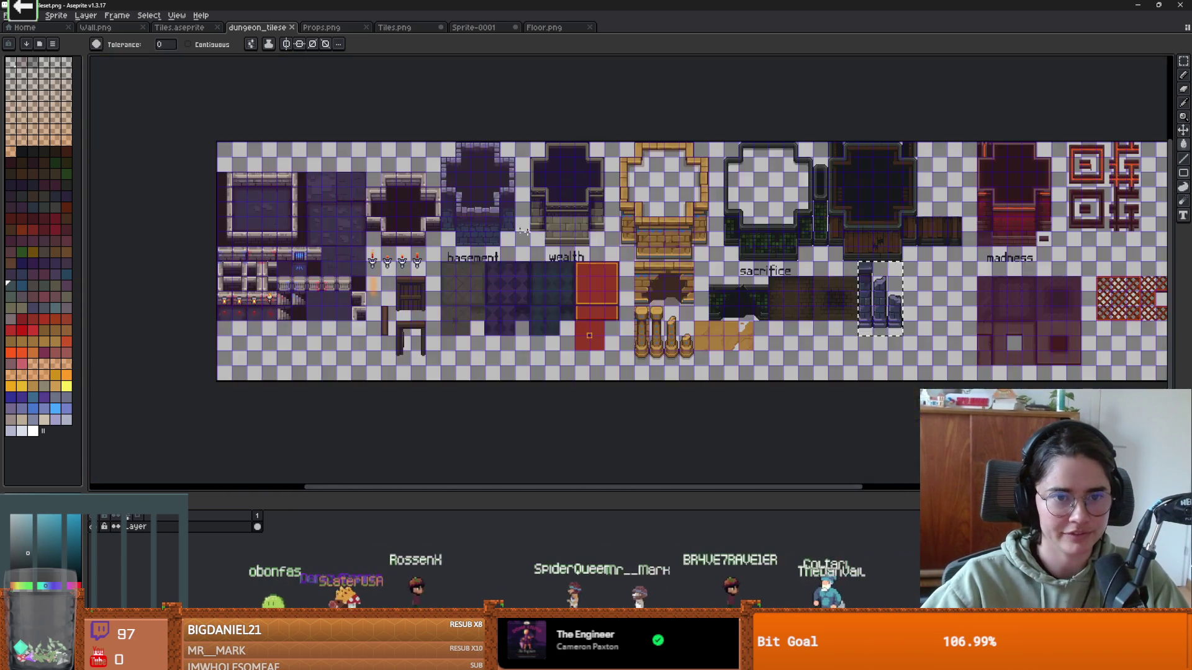
{"action": "scroll", "coordinate": [547, 213], "scroll_direction": "up", "scroll_amount": 2}
{"action": "scroll", "coordinate": [548, 213], "scroll_direction": "up", "scroll_amount": 1}
{"action": "scroll", "coordinate": [558, 223], "scroll_direction": "right", "scroll_amount": 2}
{"action": "scroll", "coordinate": [672, 255], "scroll_direction": "down", "scroll_amount": 4}
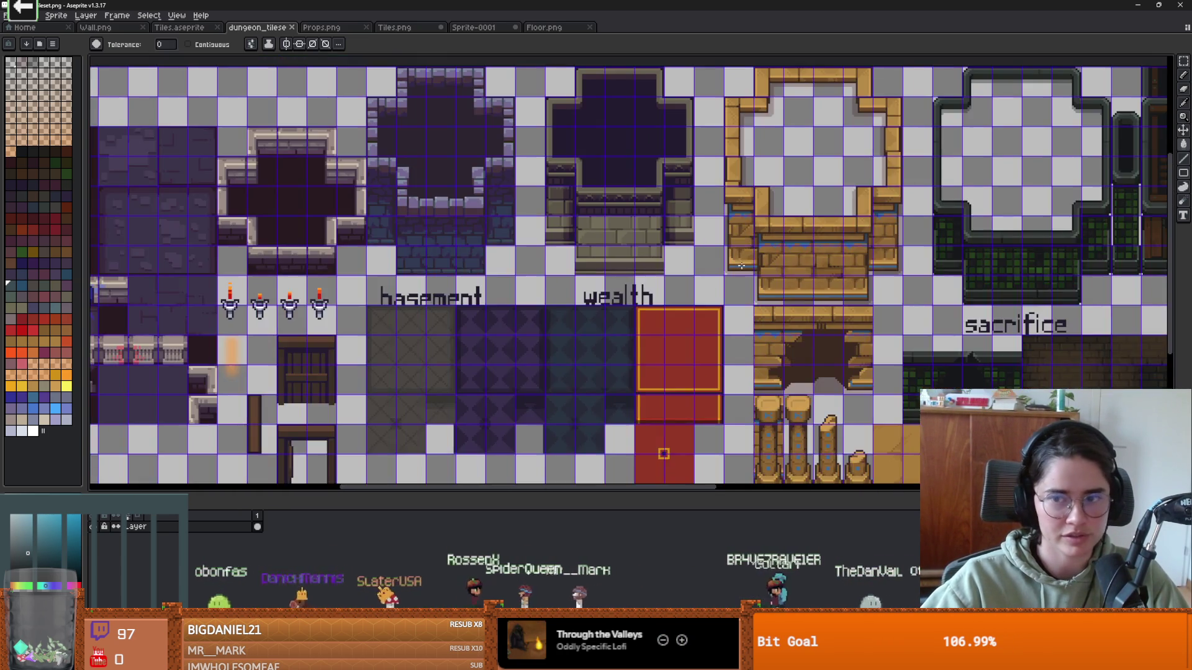
{"action": "scroll", "coordinate": [672, 256], "scroll_direction": "up", "scroll_amount": 5}
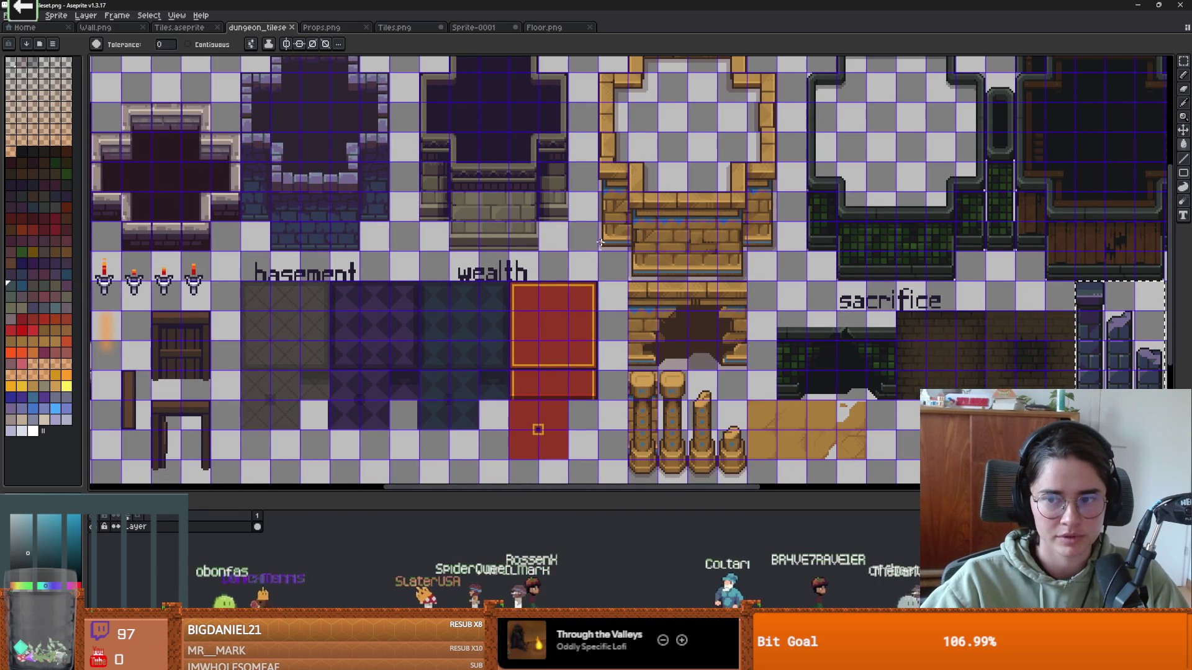
{"action": "scroll", "coordinate": [954, 313], "scroll_direction": "down", "scroll_amount": 4}
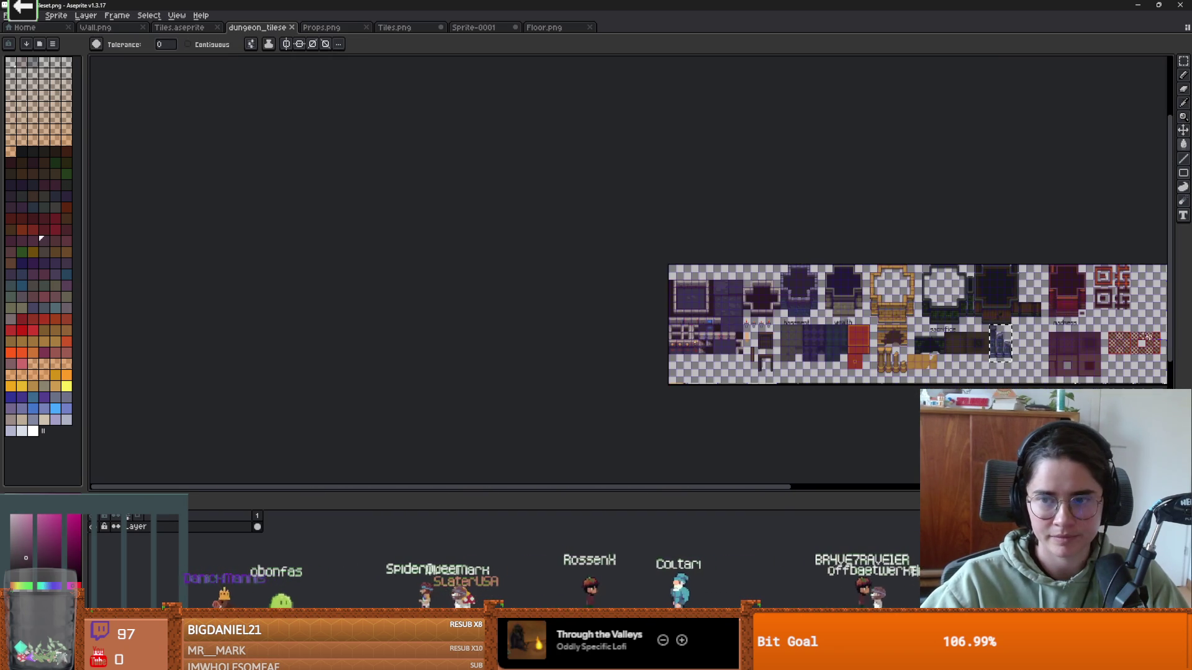
{"action": "scroll", "coordinate": [954, 314], "scroll_direction": "up", "scroll_amount": 4}
{"action": "scroll", "coordinate": [955, 314], "scroll_direction": "up", "scroll_amount": 1}
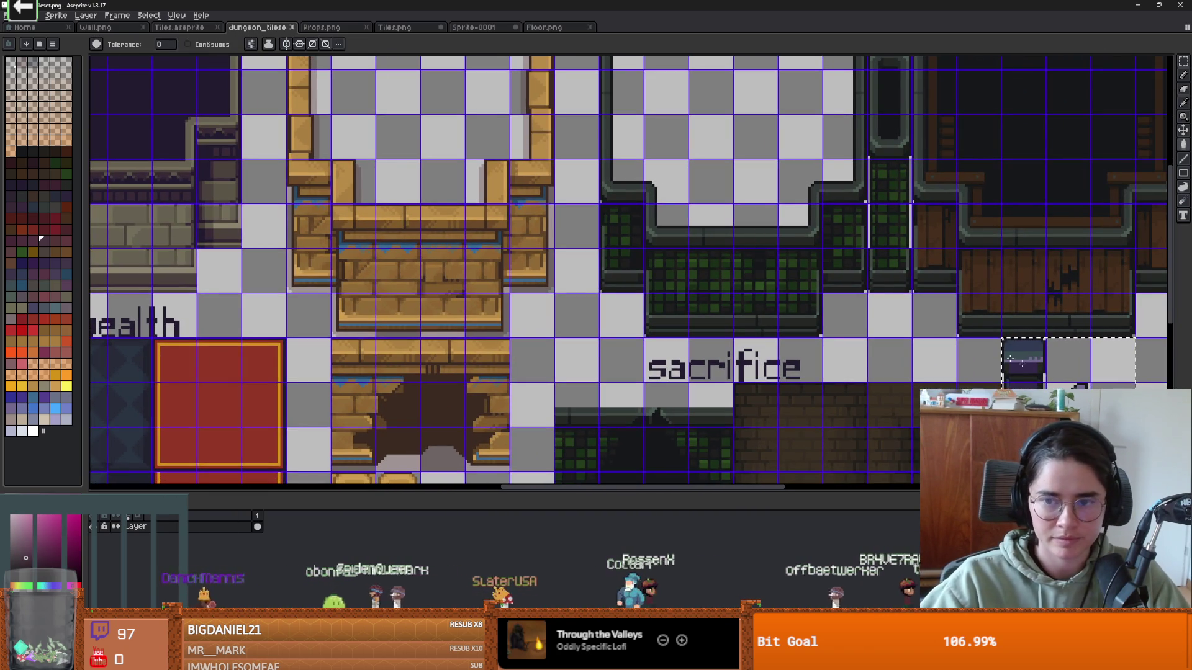
{"action": "scroll", "coordinate": [983, 349], "scroll_direction": "down", "scroll_amount": 2}
{"action": "scroll", "coordinate": [621, 257], "scroll_direction": "up", "scroll_amount": 1}
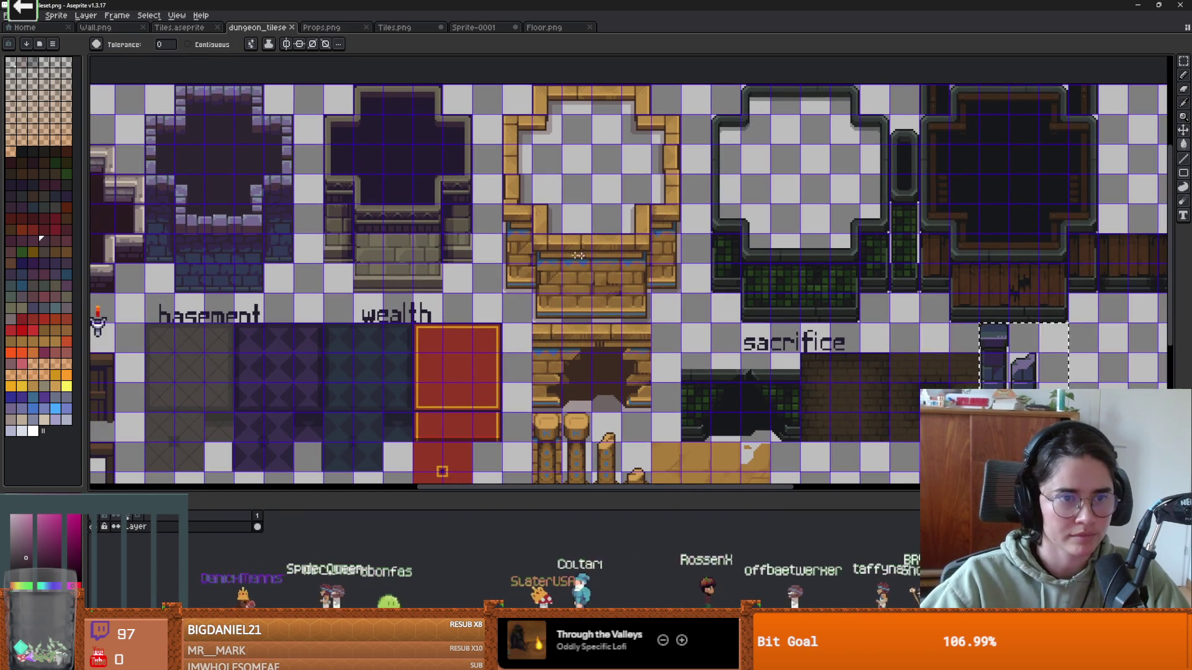
{"action": "key", "text": "i"}
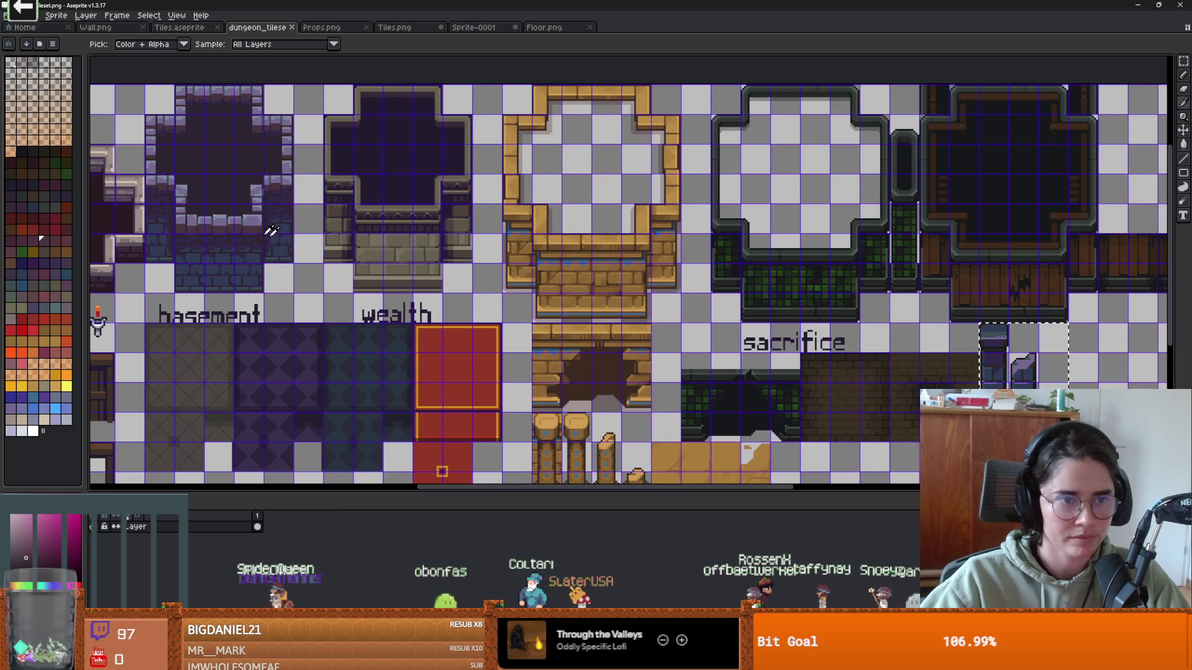
{"action": "scroll", "coordinate": [733, 284], "scroll_direction": "up", "scroll_amount": 2}
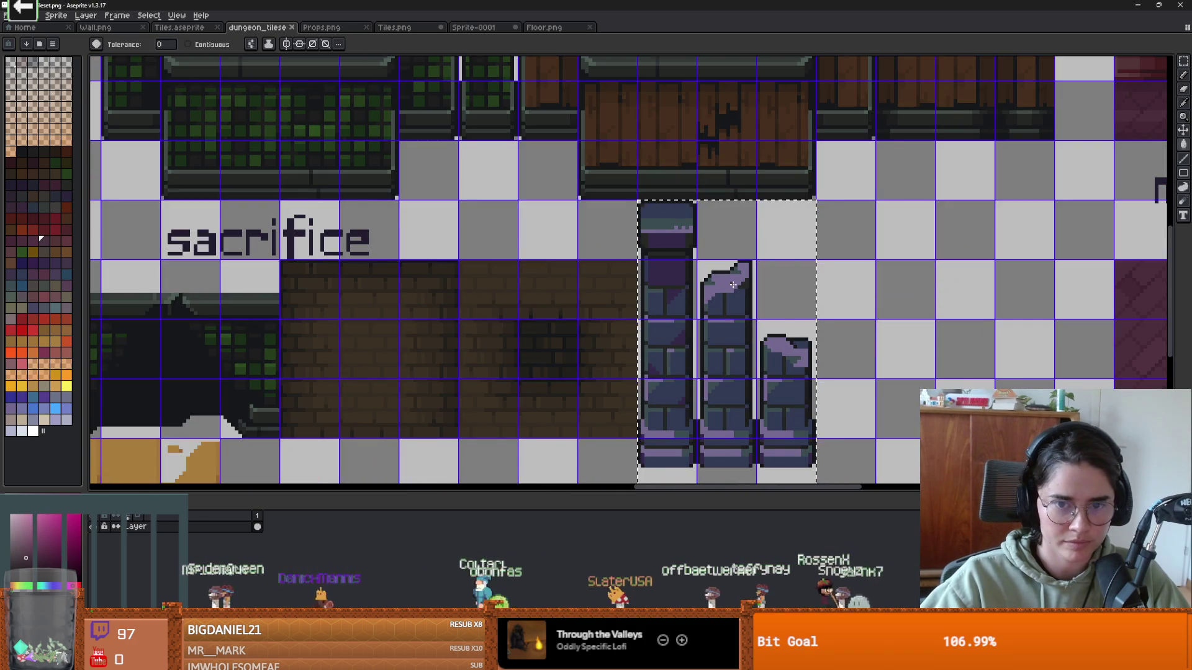
{"action": "key", "text": "v"}
{"action": "key", "text": "w"}
{"action": "scroll", "coordinate": [750, 334], "scroll_direction": "up", "scroll_amount": 1}
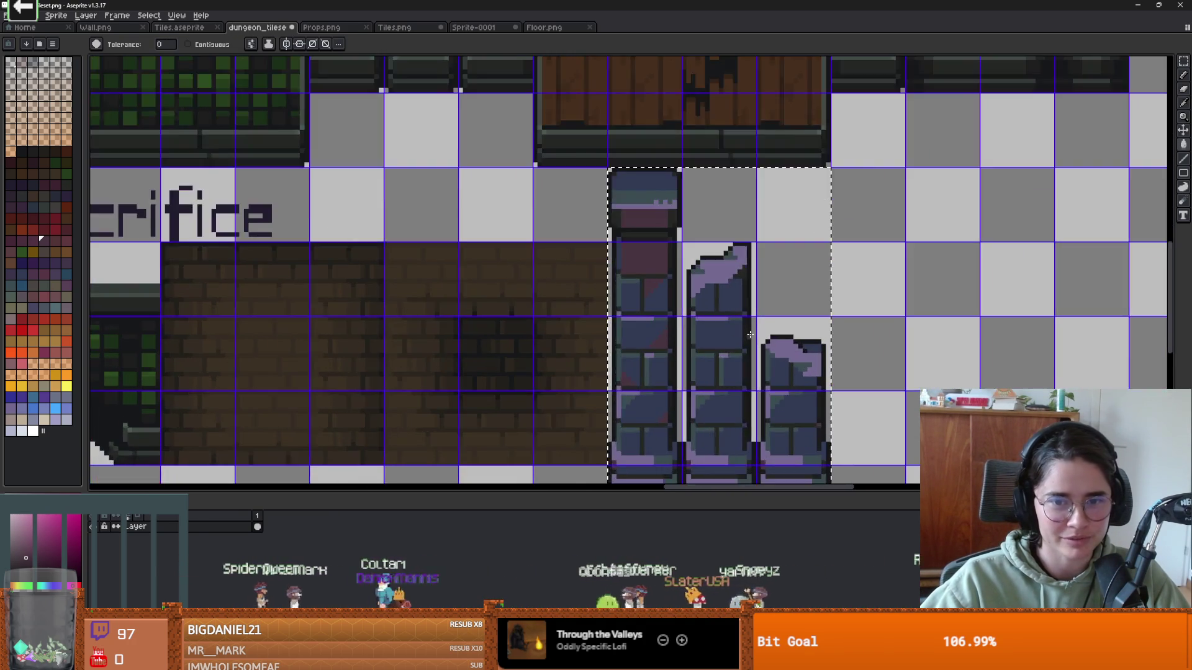
{"action": "scroll", "coordinate": [750, 335], "scroll_direction": "down", "scroll_amount": 2}
{"action": "scroll", "coordinate": [750, 334], "scroll_direction": "up", "scroll_amount": 1}
{"action": "scroll", "coordinate": [750, 334], "scroll_direction": "down", "scroll_amount": 1}
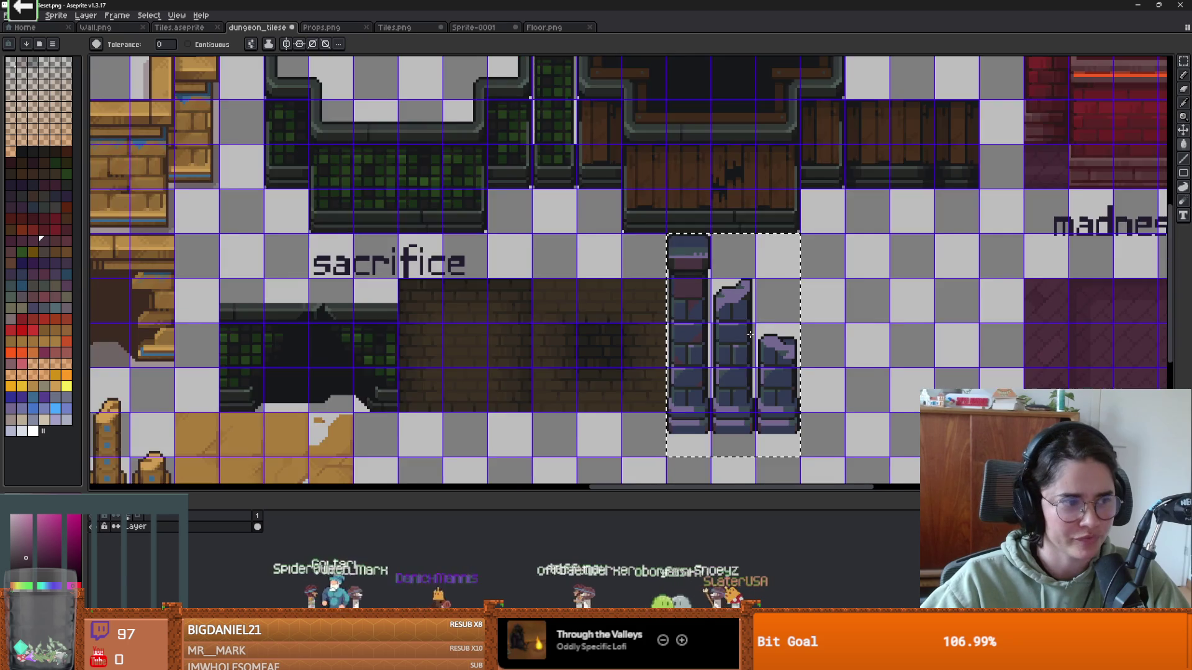
{"action": "scroll", "coordinate": [750, 335], "scroll_direction": "down", "scroll_amount": 1}
{"action": "scroll", "coordinate": [764, 311], "scroll_direction": "left", "scroll_amount": 5}
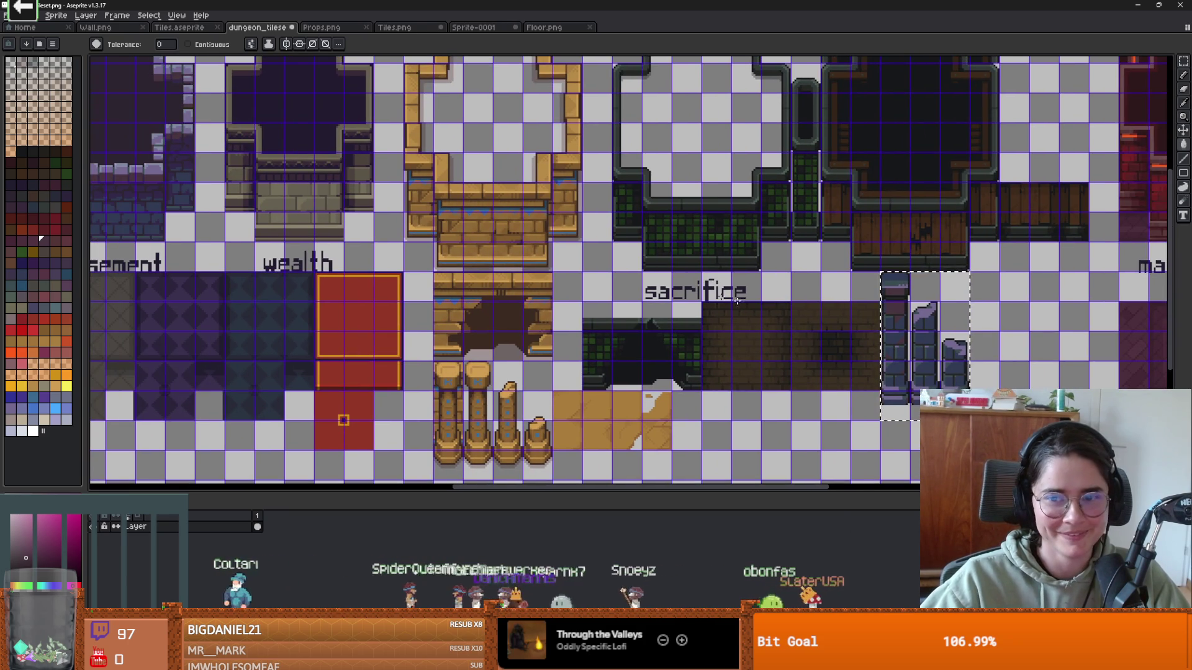
{"action": "scroll", "coordinate": [805, 293], "scroll_direction": "left", "scroll_amount": 5}
{"action": "scroll", "coordinate": [413, 209], "scroll_direction": "right", "scroll_amount": 8}
{"action": "scroll", "coordinate": [745, 282], "scroll_direction": "up", "scroll_amount": 4}
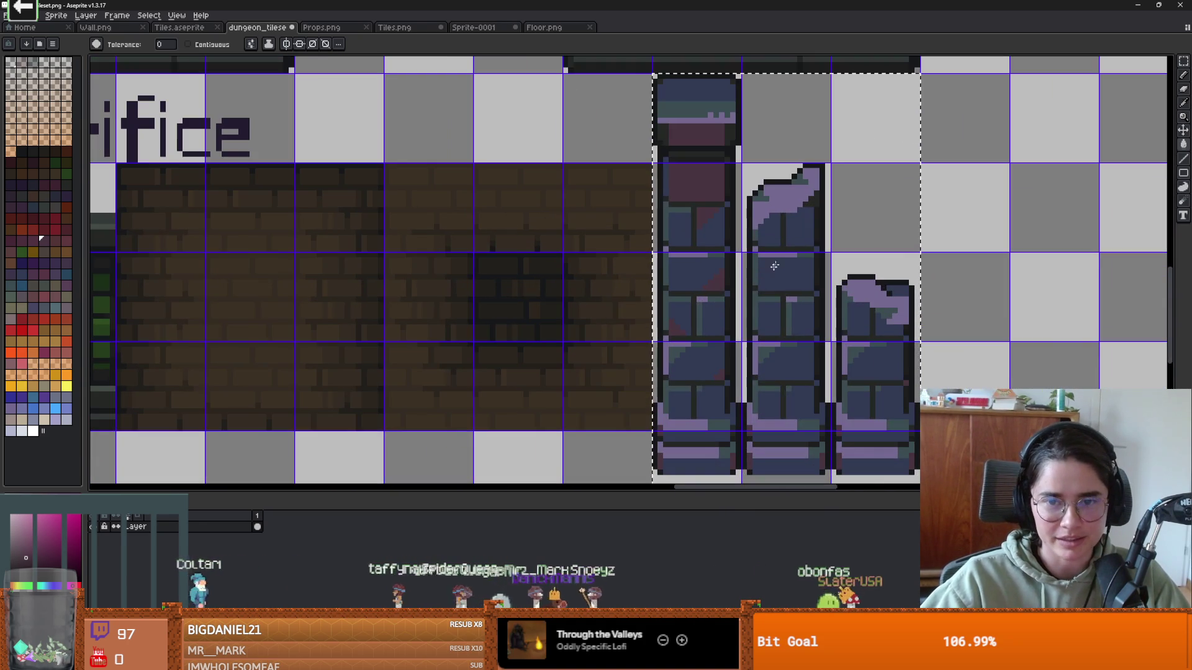
{"action": "key", "text": "i"}
{"action": "left_click", "coordinate": [763, 229]}
{"action": "key", "text": "w"}
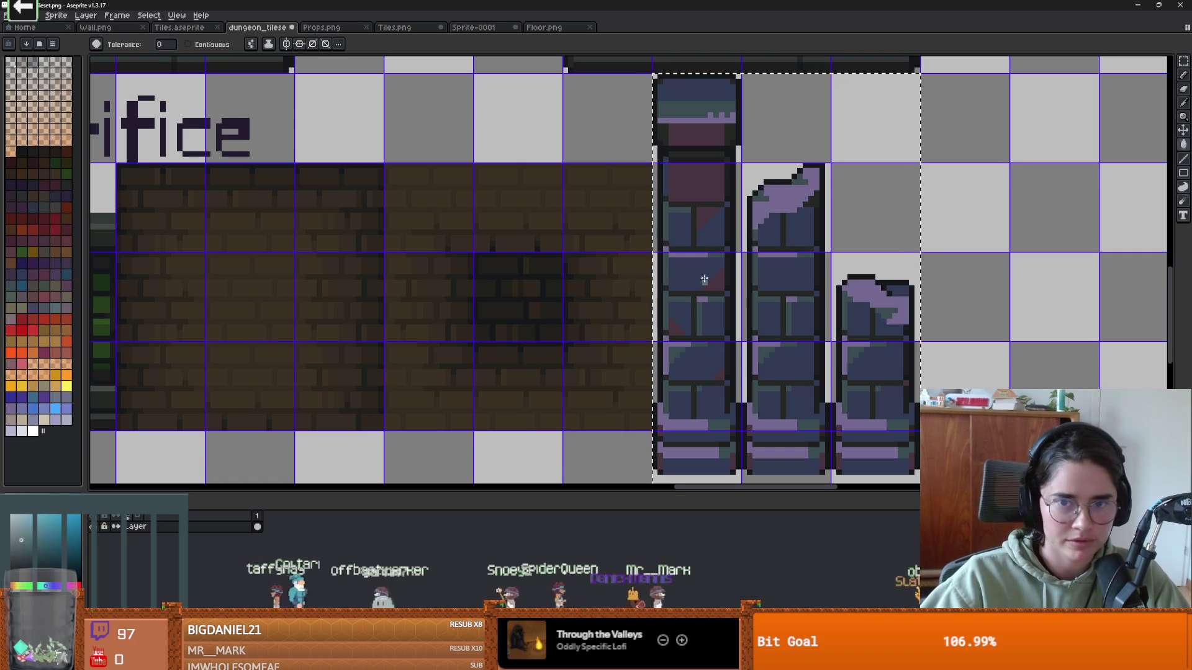
- Bring the basement tiles into view and sample the basement wall's purple
{"action": "scroll", "coordinate": [791, 233], "scroll_direction": "down", "scroll_amount": 2}
{"action": "scroll", "coordinate": [791, 233], "scroll_direction": "up", "scroll_amount": 2}
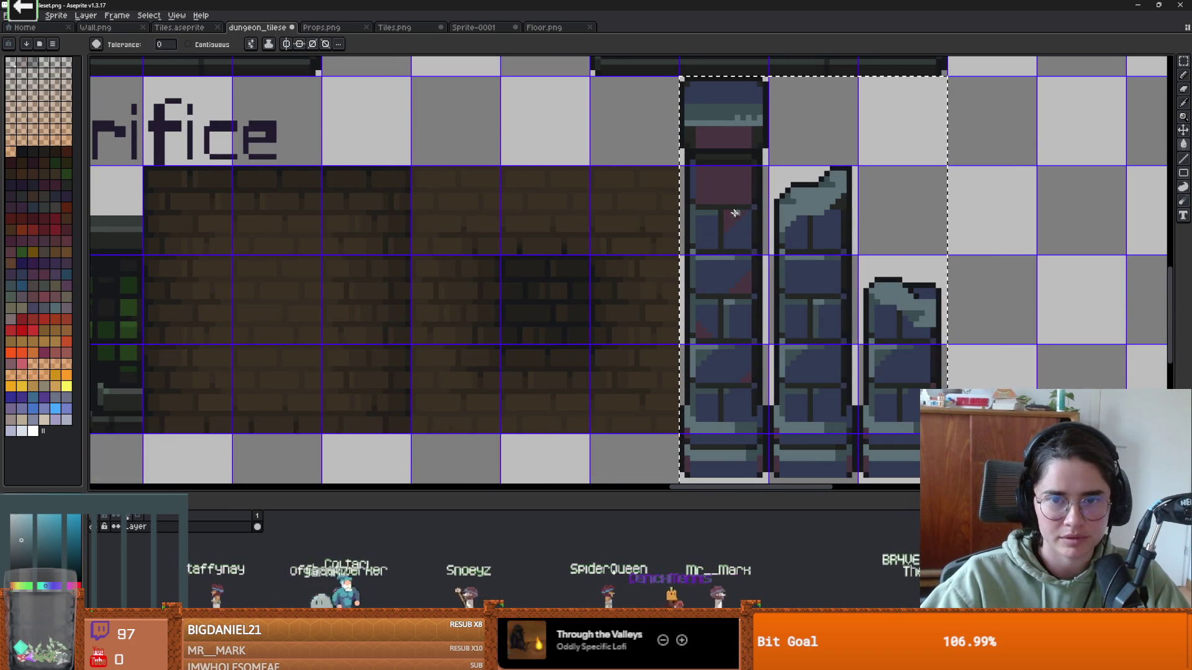
{"action": "scroll", "coordinate": [729, 188], "scroll_direction": "down", "scroll_amount": 2}
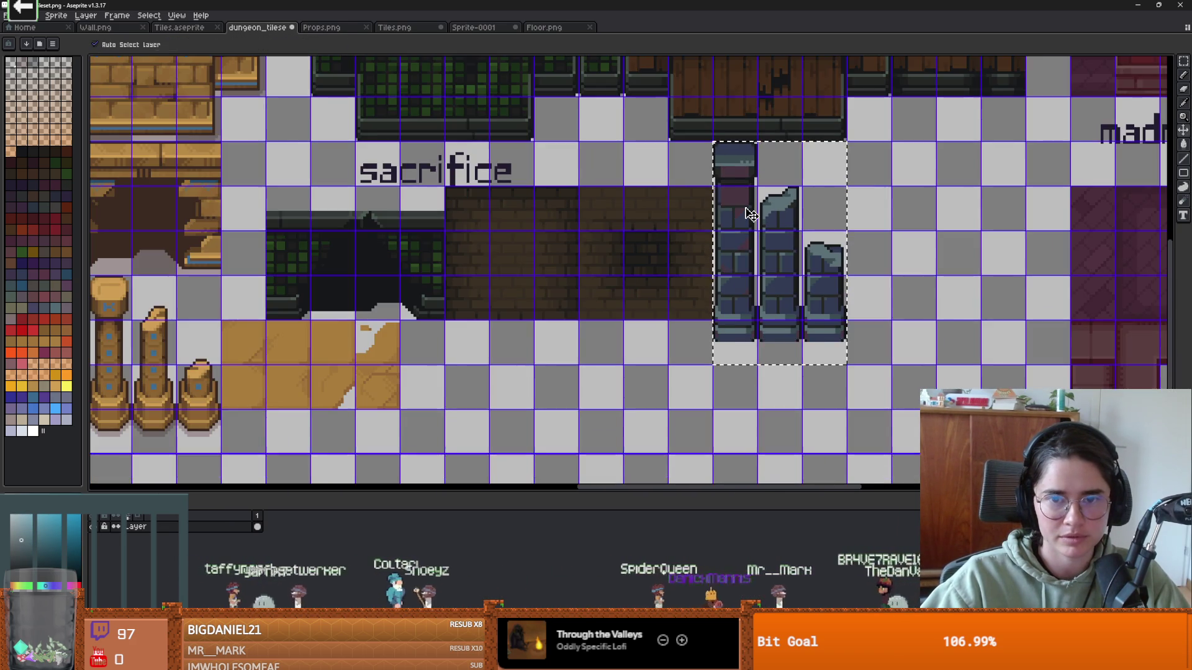
{"action": "key", "text": "i"}
{"action": "scroll", "coordinate": [727, 221], "scroll_direction": "up", "scroll_amount": 2}
{"action": "scroll", "coordinate": [727, 221], "scroll_direction": "down", "scroll_amount": 1}
{"action": "scroll", "coordinate": [484, 249], "scroll_direction": "down", "scroll_amount": 1}
{"action": "left_click_drag", "start_coordinate": [267, 223], "coordinate": [619, 242]}
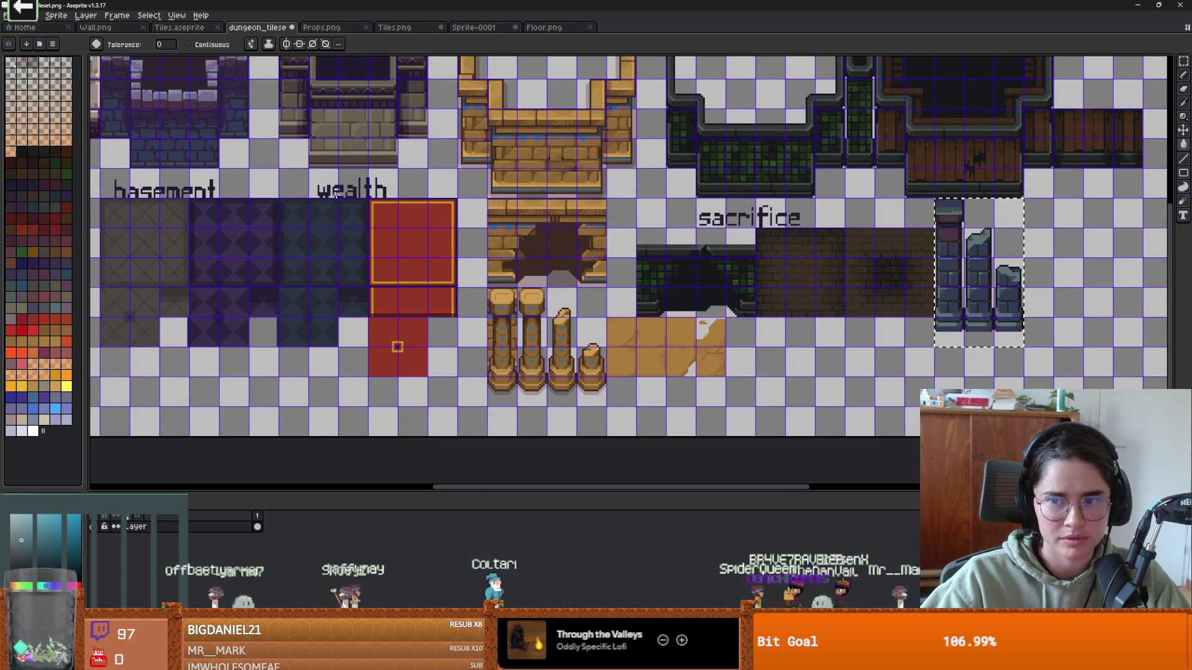
{"action": "key", "text": "i"}
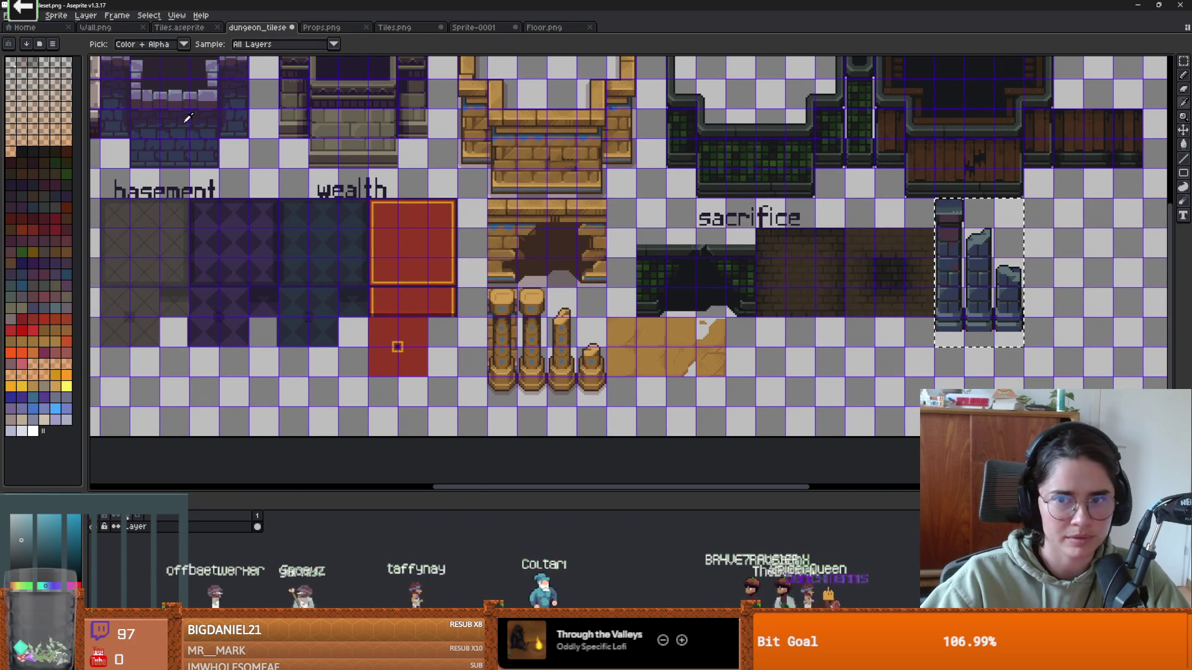
{"action": "left_click", "coordinate": [187, 118]}
{"action": "key", "text": "w"}
- Compare the colour against the dungeon room in Godot, then return to Aseprite
{"action": "scroll", "coordinate": [1020, 250], "scroll_direction": "up", "scroll_amount": 2}
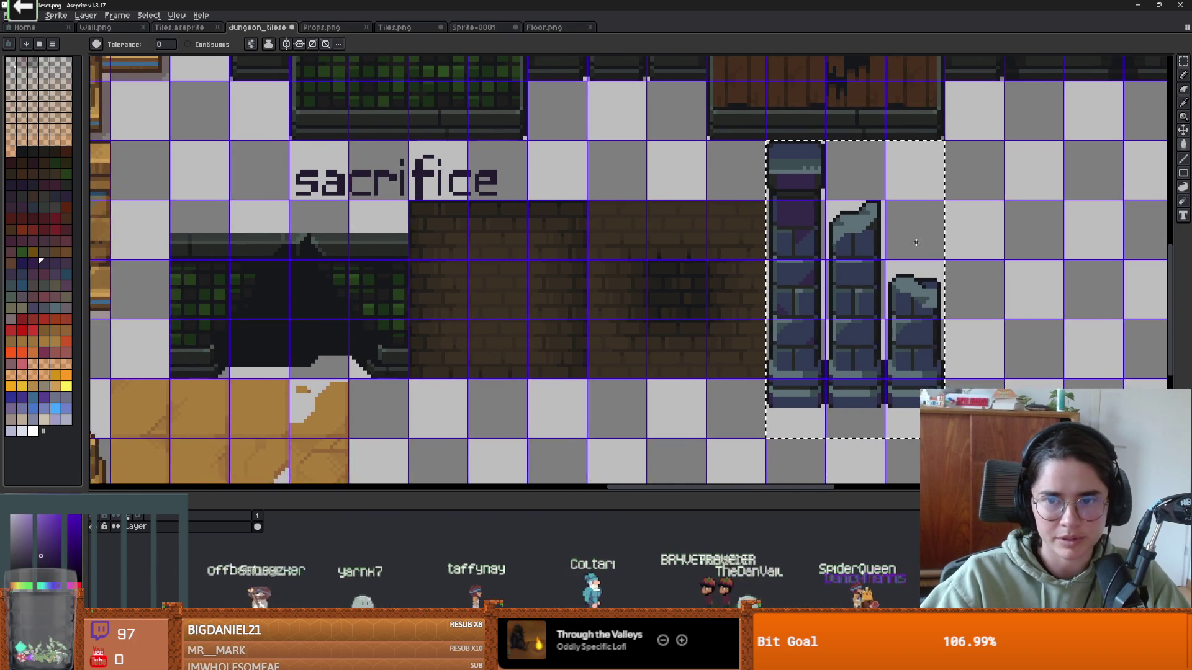
{"action": "key", "text": "alt+Tab"}
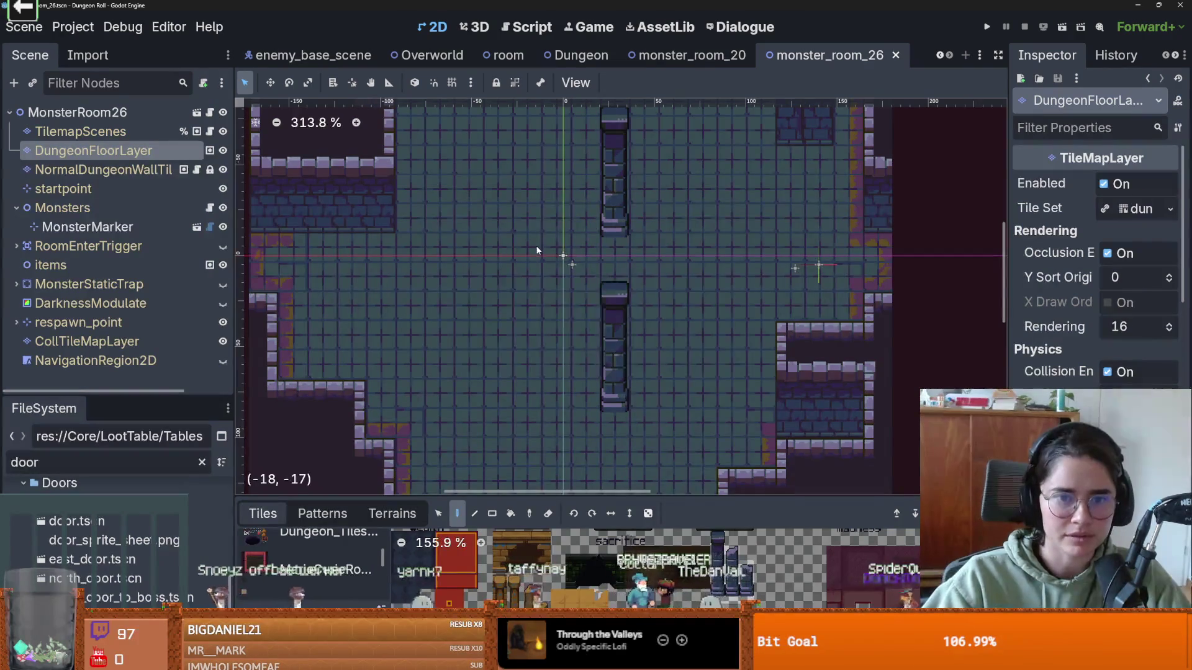
{"action": "scroll", "coordinate": [535, 244], "scroll_direction": "down", "scroll_amount": 2}
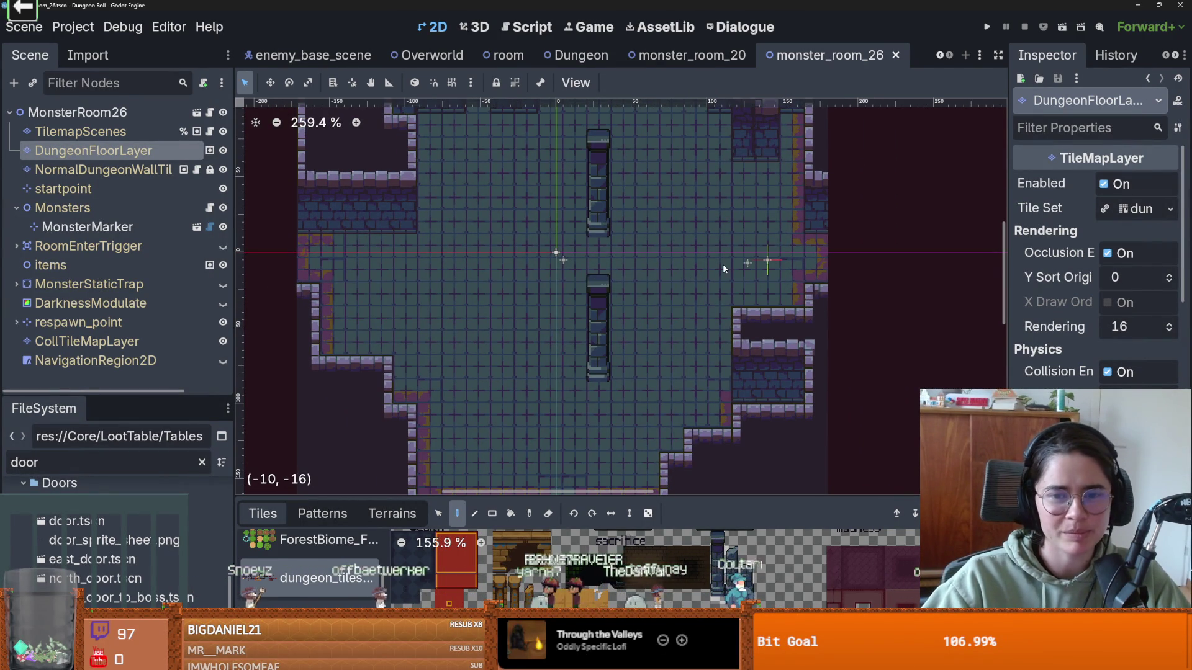
{"action": "key", "text": "alt+Tab"}
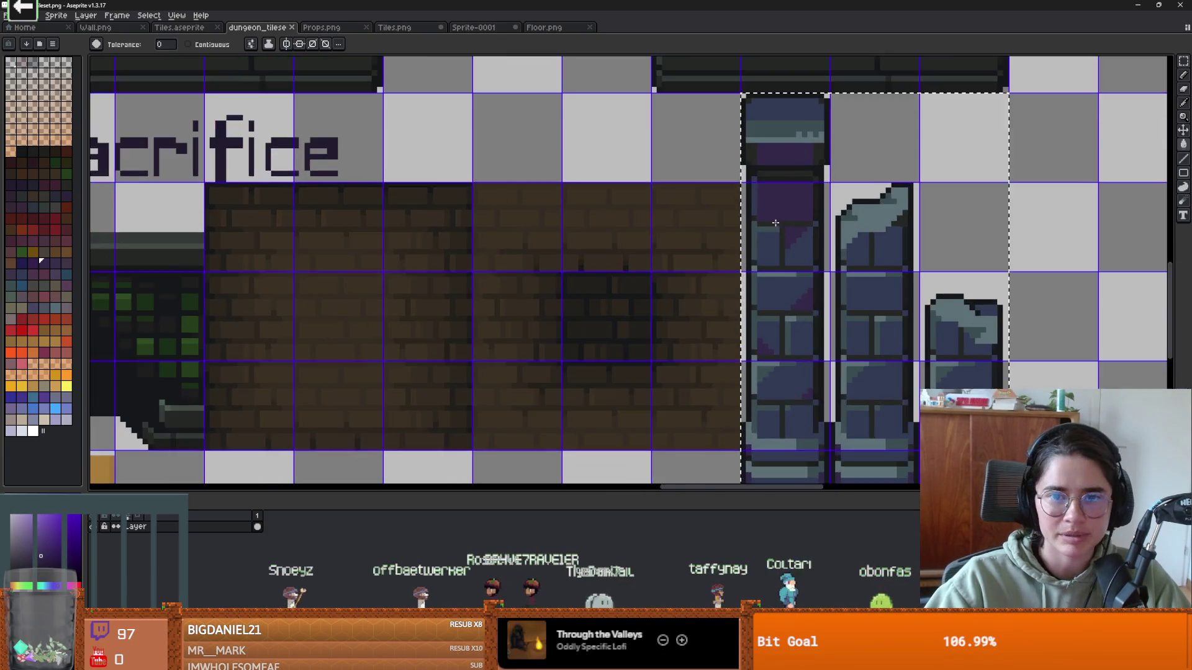
- Try a blue-violet fill on the pillar's purple areas, undo it, and save the tileset
{"action": "scroll", "coordinate": [766, 222], "scroll_direction": "up", "scroll_amount": 1}
{"action": "key", "text": "b"}
{"action": "left_click", "coordinate": [618, 250], "text": "alt"}
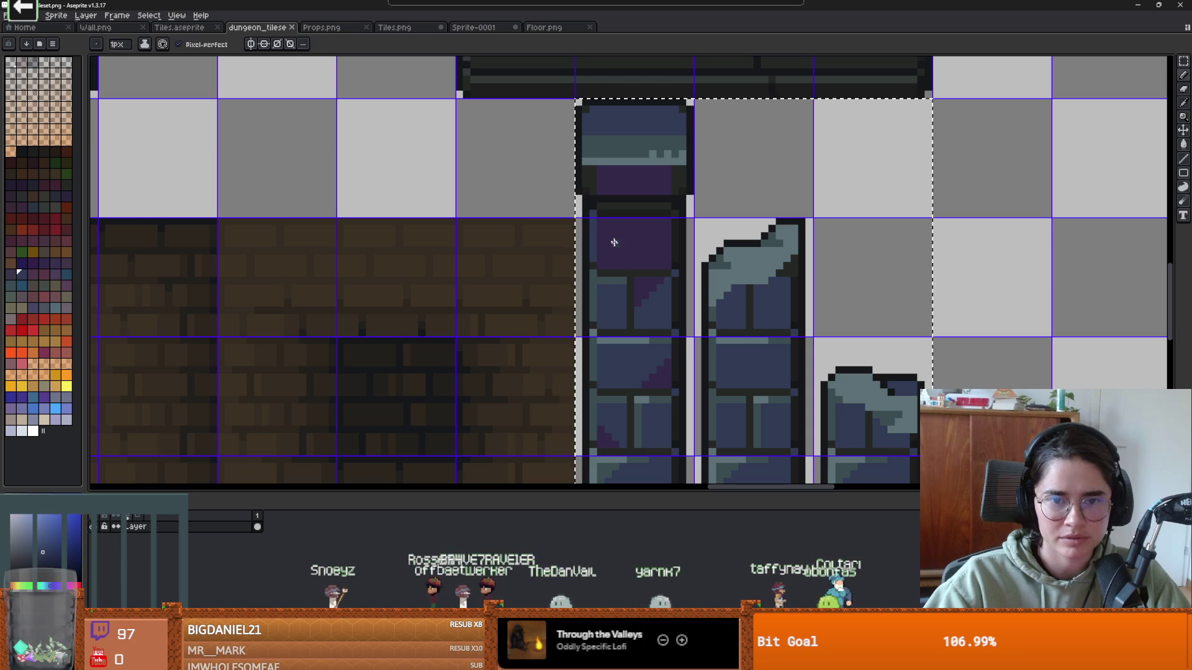
{"action": "key", "text": "g"}
{"action": "left_click", "coordinate": [656, 260]}
{"action": "key", "text": "ctrl+z"}
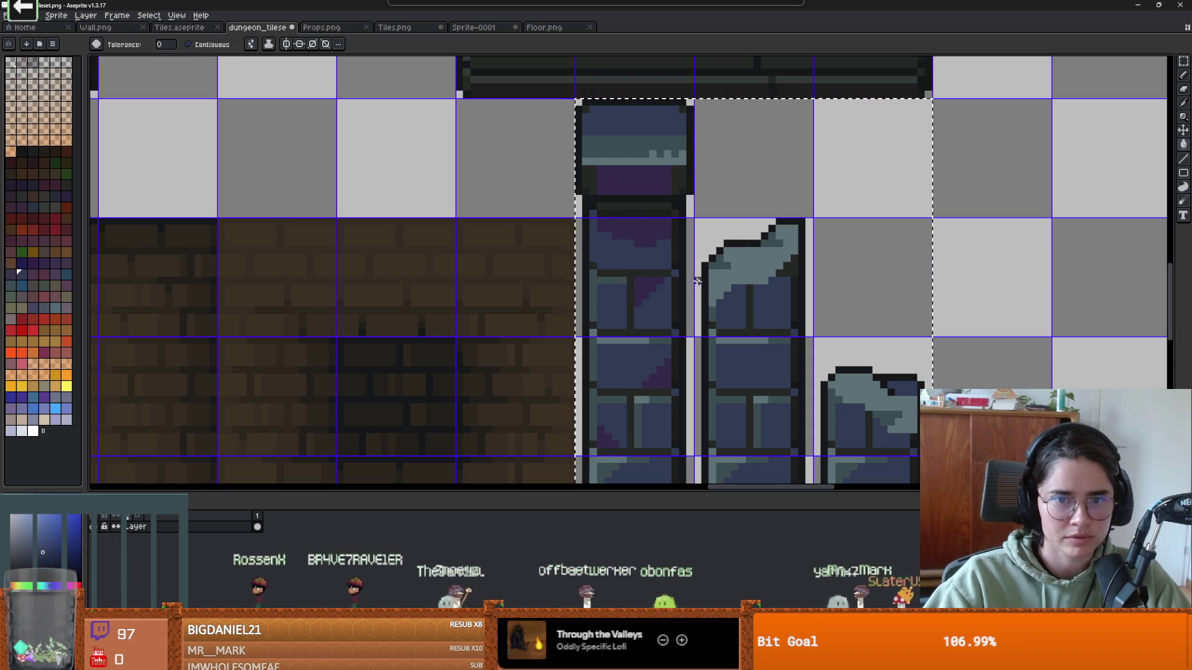
{"action": "scroll", "coordinate": [718, 288], "scroll_direction": "down", "scroll_amount": 3}
{"action": "key", "text": "v"}
{"action": "key", "text": "ctrl+s"}
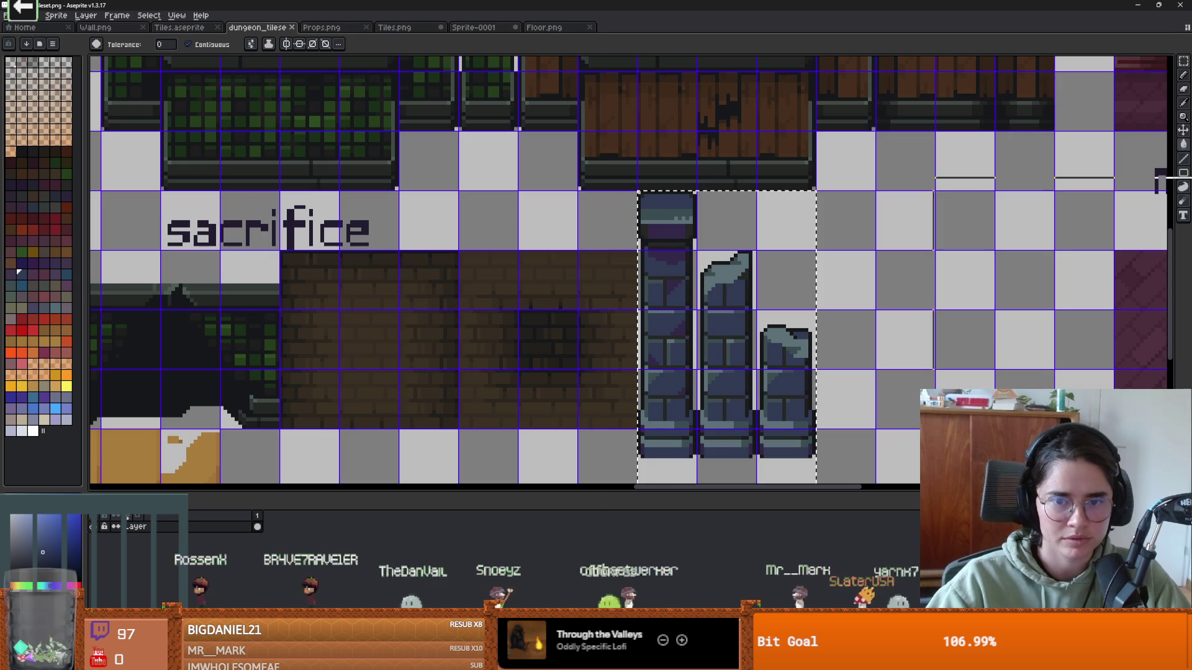
- Try filling the pillar's two purple bands blue, then undo both fills
{"action": "scroll", "coordinate": [623, 272], "scroll_direction": "up", "scroll_amount": 3}
{"action": "left_click", "coordinate": [731, 245]}
{"action": "left_click", "coordinate": [714, 189]}
{"action": "key", "text": "ctrl+z"}
{"action": "key", "text": "ctrl+z"}
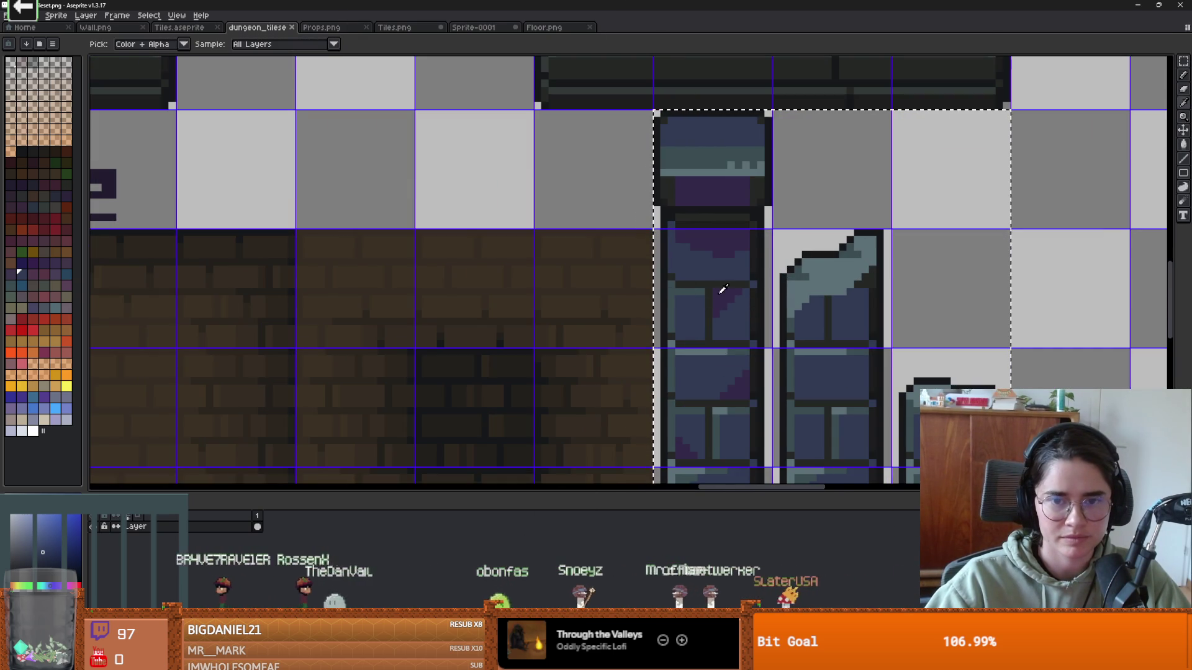
- Sample the pillar's green-teal, dark blue and lighter blue-grey shades
{"action": "left_click", "coordinate": [762, 174]}
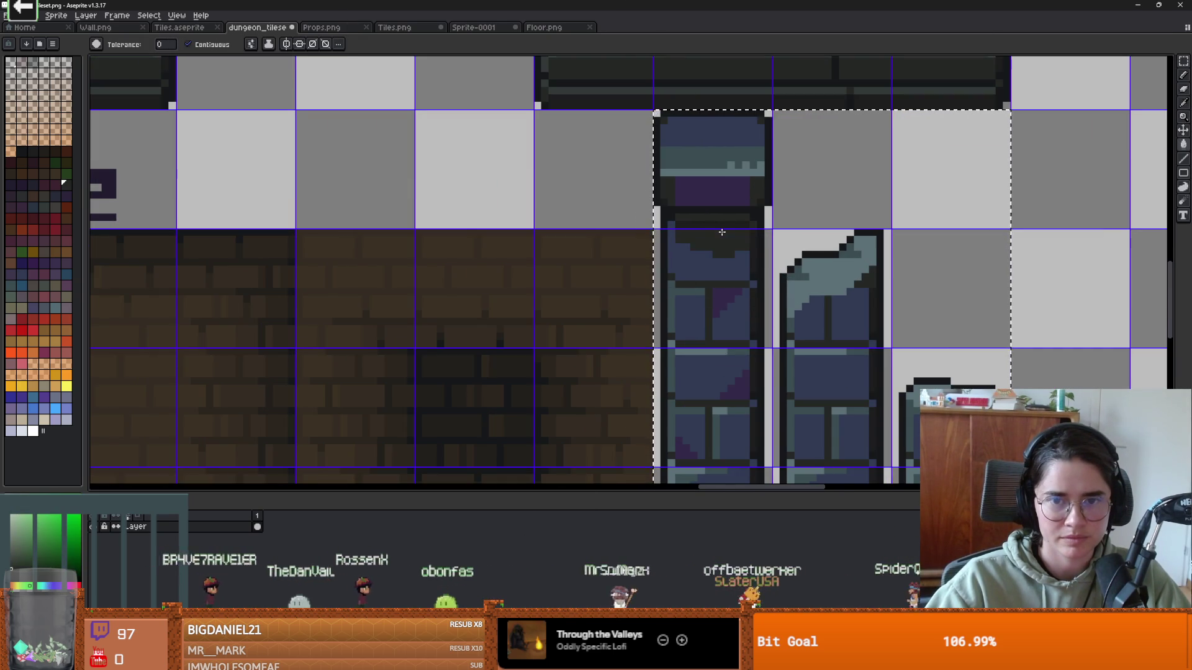
{"action": "scroll", "coordinate": [780, 263], "scroll_direction": "down", "scroll_amount": 1}
{"action": "scroll", "coordinate": [781, 263], "scroll_direction": "up", "scroll_amount": 1}
{"action": "scroll", "coordinate": [789, 315], "scroll_direction": "down", "scroll_amount": 2}
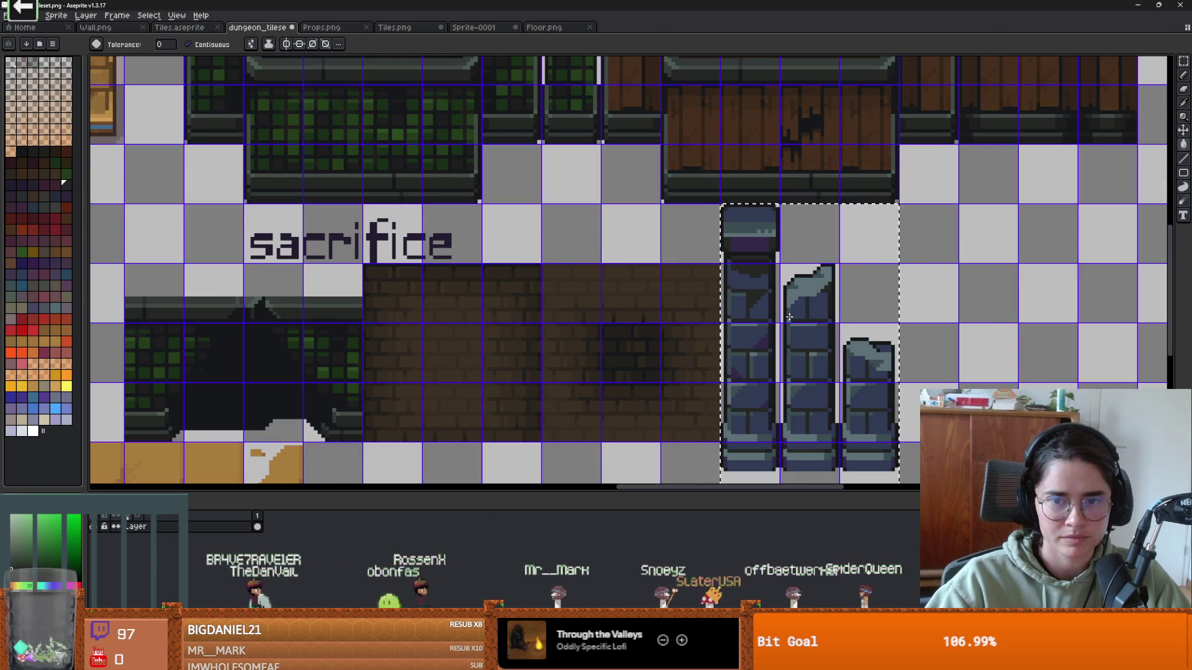
{"action": "scroll", "coordinate": [789, 317], "scroll_direction": "up", "scroll_amount": 1}
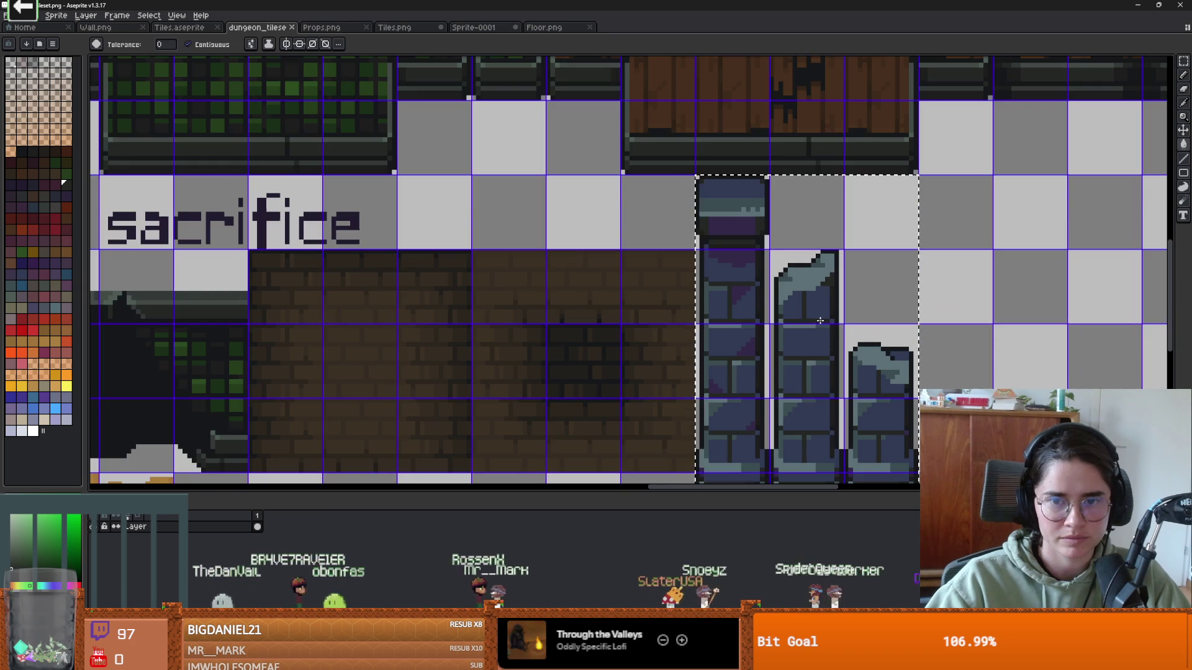
{"action": "left_click", "coordinate": [744, 259], "text": "alt"}
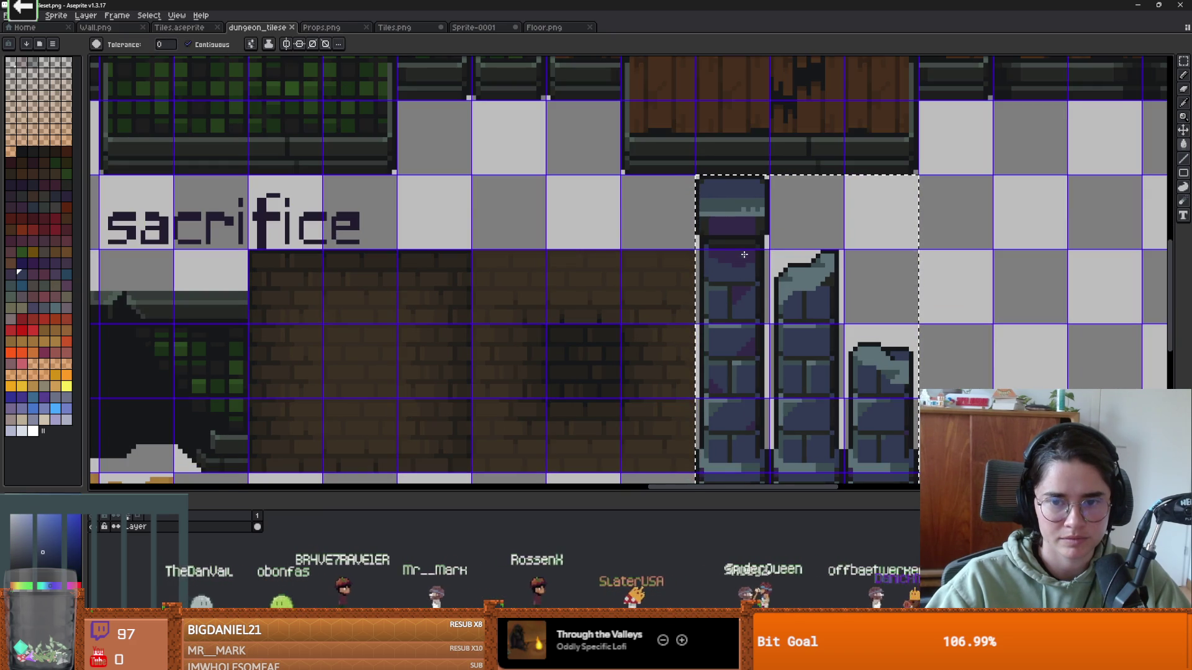
{"action": "scroll", "coordinate": [727, 265], "scroll_direction": "up", "scroll_amount": 1}
{"action": "left_click", "coordinate": [810, 433], "text": "alt"}
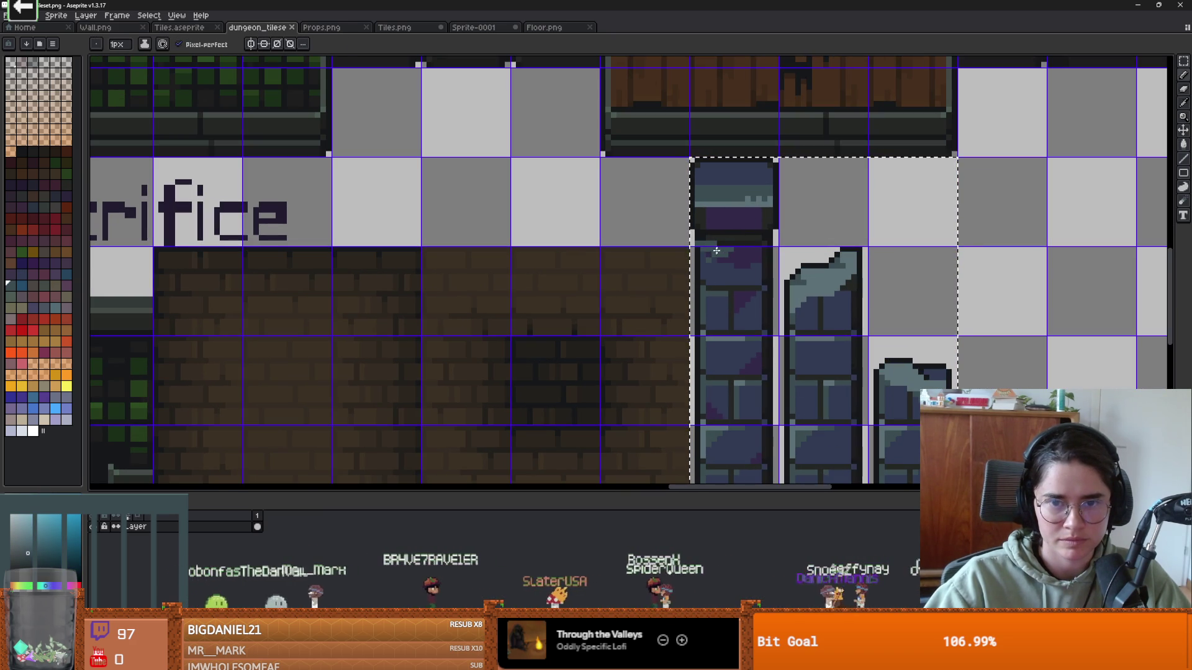
{"action": "scroll", "coordinate": [712, 258], "scroll_direction": "down", "scroll_amount": 3}
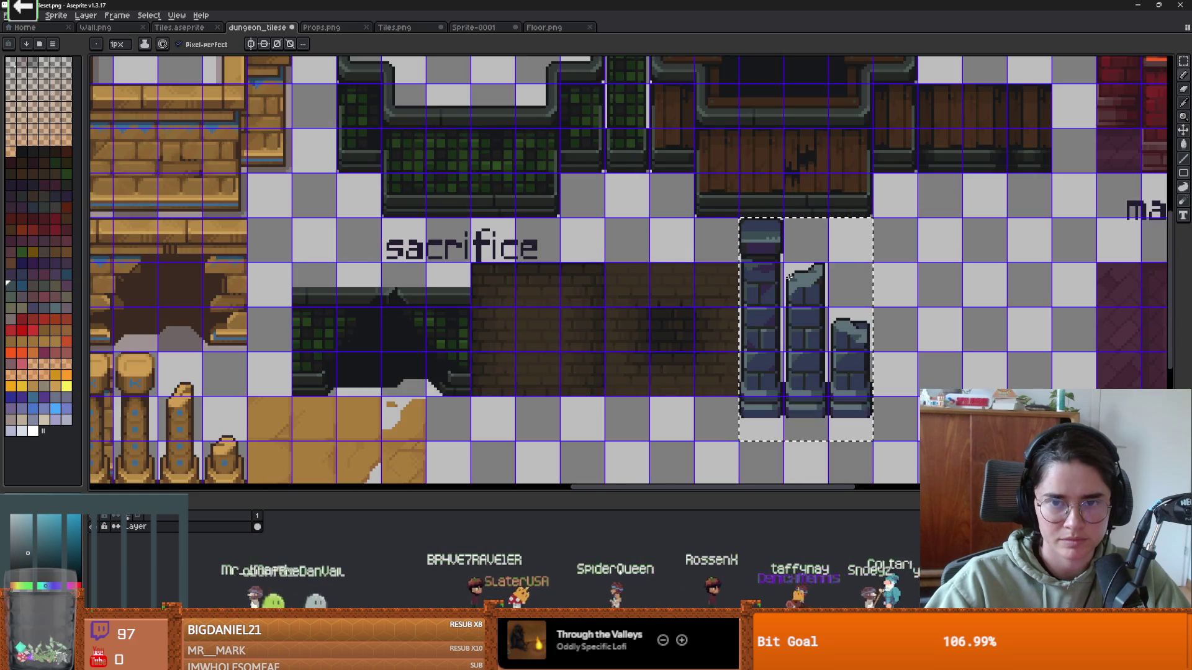
{"action": "scroll", "coordinate": [745, 273], "scroll_direction": "up", "scroll_amount": 2}
{"action": "scroll", "coordinate": [725, 280], "scroll_direction": "up", "scroll_amount": 1}
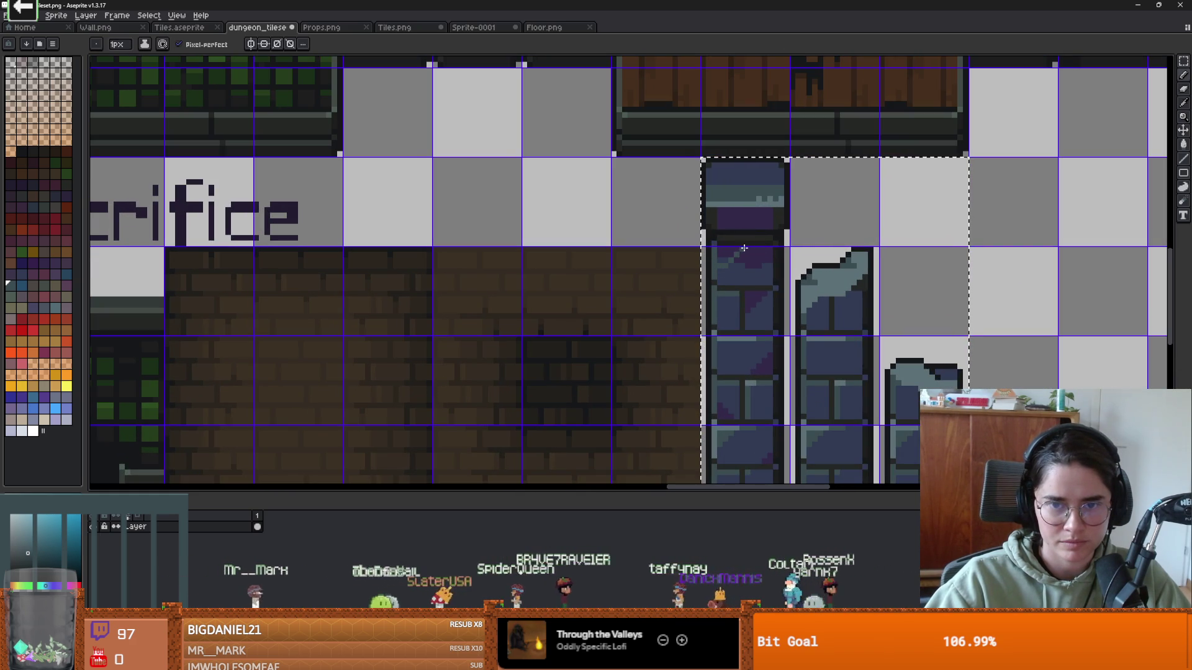
- Sample a new blue from the pillar and switch to the Paint Bucket
{"action": "key", "text": "g"}
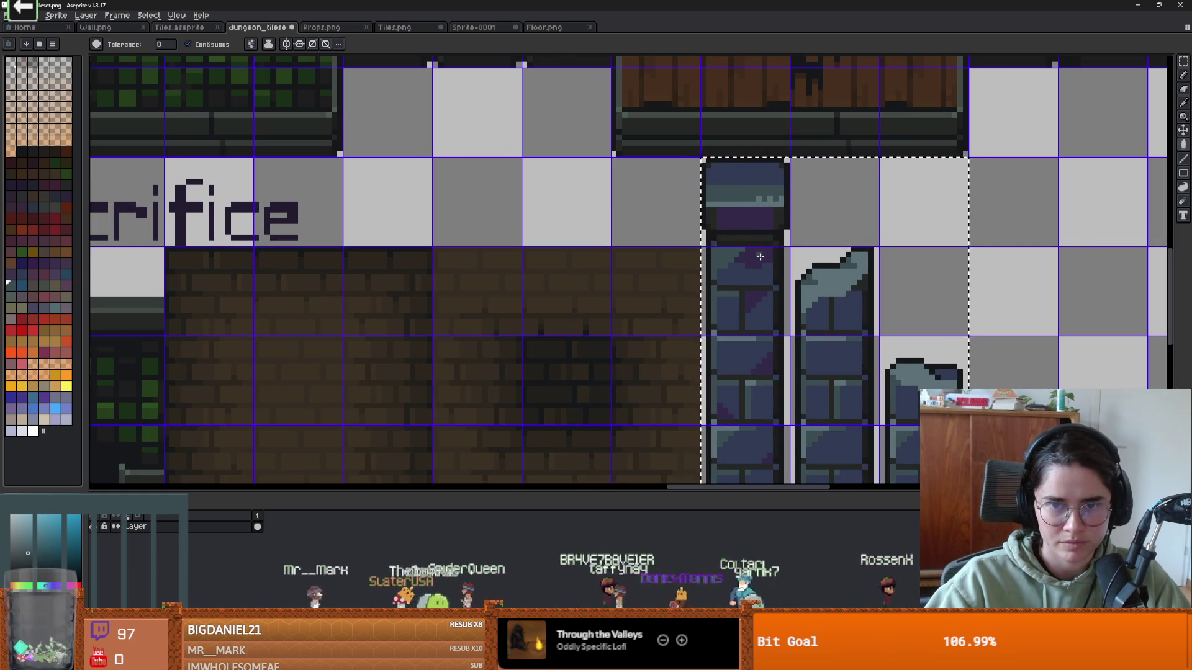
{"action": "scroll", "coordinate": [755, 254], "scroll_direction": "down", "scroll_amount": 2}
{"action": "scroll", "coordinate": [748, 283], "scroll_direction": "up", "scroll_amount": 1}
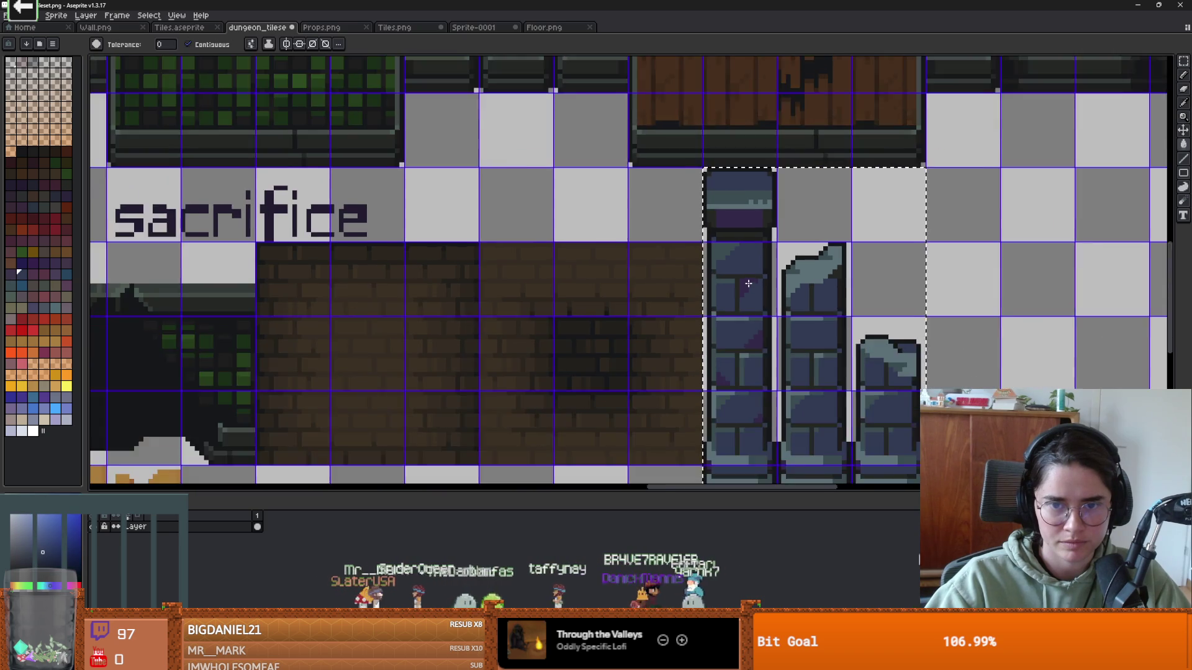
{"action": "scroll", "coordinate": [748, 282], "scroll_direction": "up", "scroll_amount": 1}
{"action": "key", "text": "i"}
{"action": "left_click", "coordinate": [739, 291], "text": "alt"}
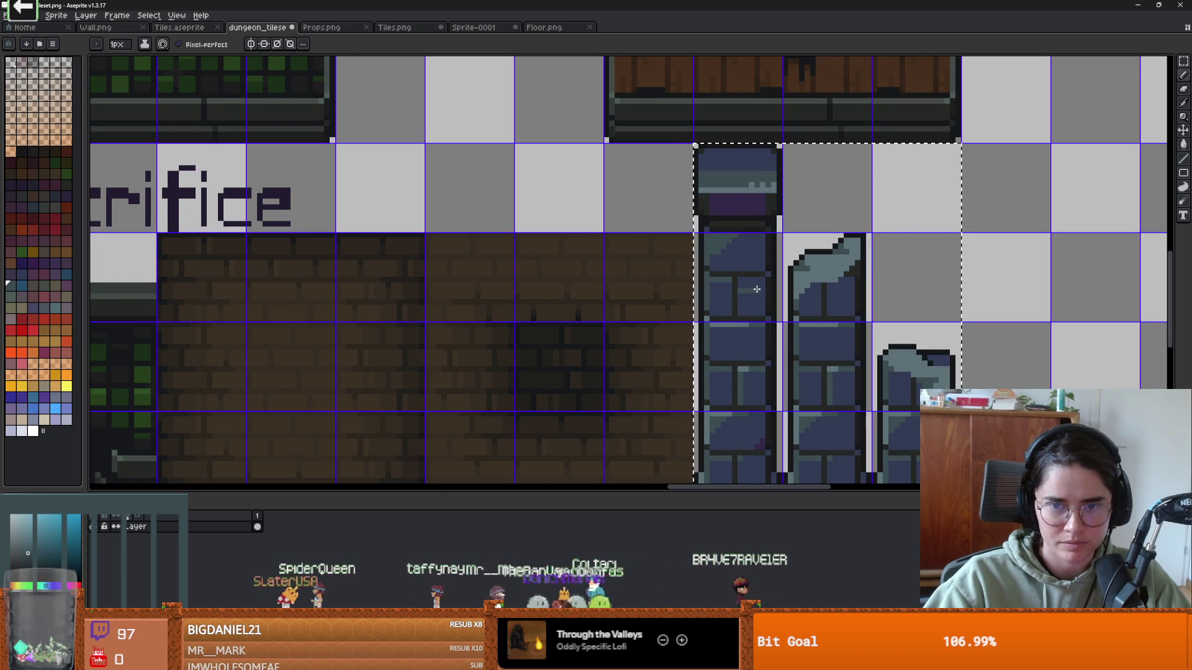
{"action": "key", "text": "g"}
{"action": "scroll", "coordinate": [763, 281], "scroll_direction": "down", "scroll_amount": 1}
{"action": "scroll", "coordinate": [720, 422], "scroll_direction": "up", "scroll_amount": 2}
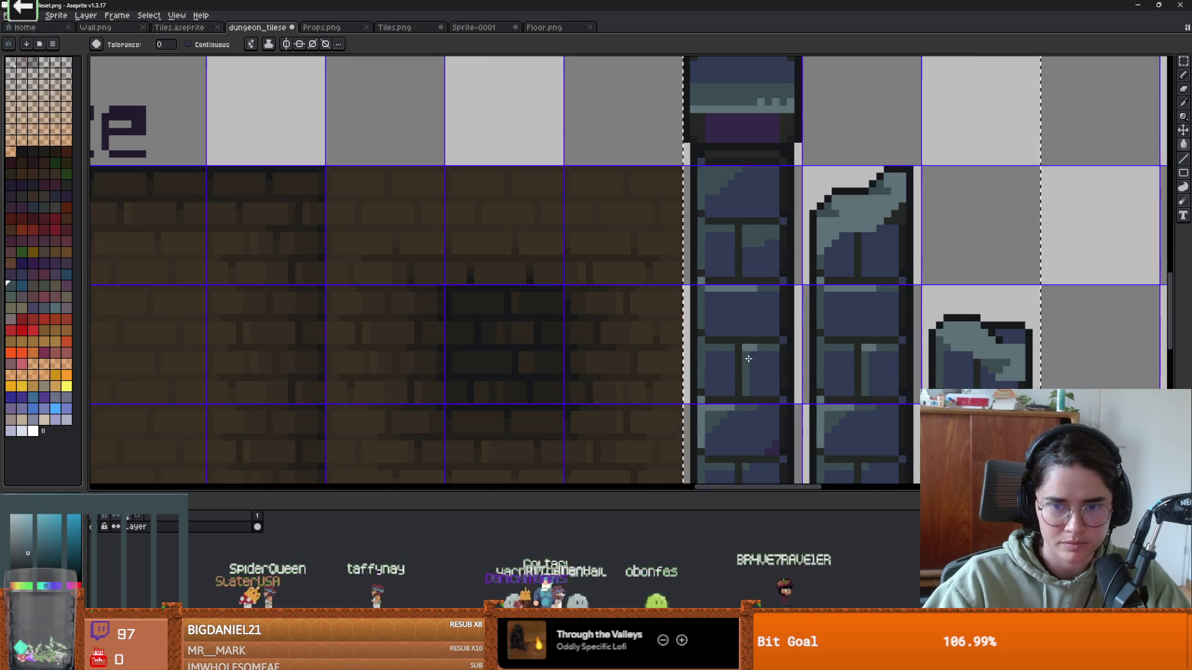
{"action": "scroll", "coordinate": [701, 298], "scroll_direction": "up", "scroll_amount": 3}
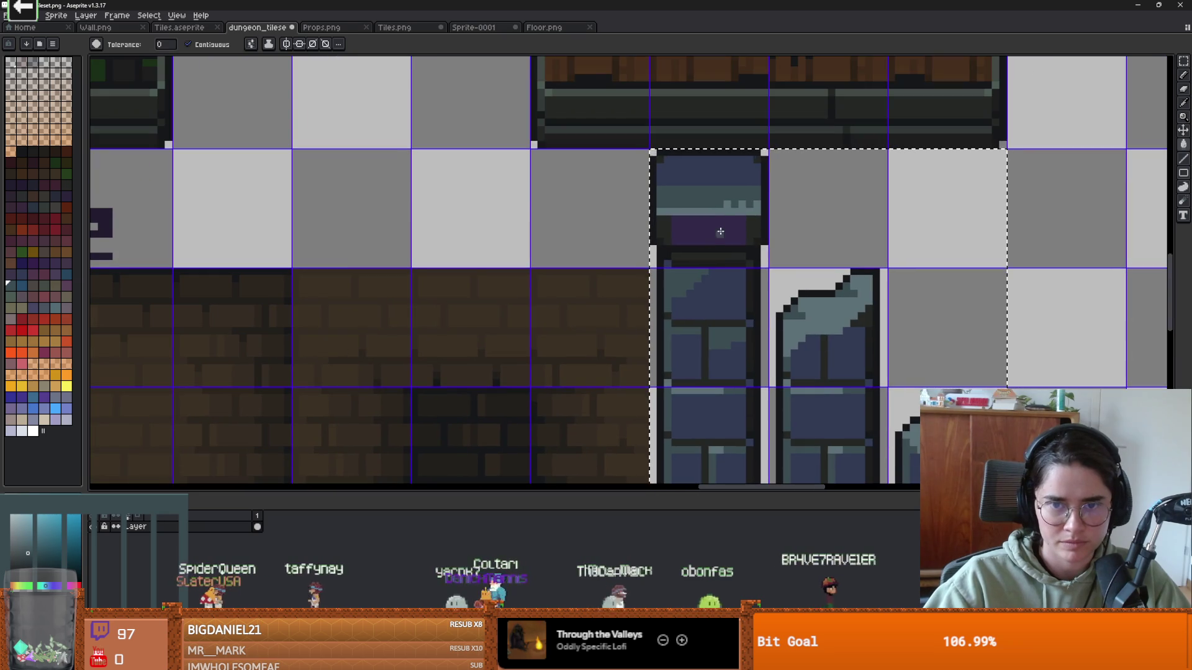
{"action": "scroll", "coordinate": [776, 280], "scroll_direction": "down", "scroll_amount": 2}
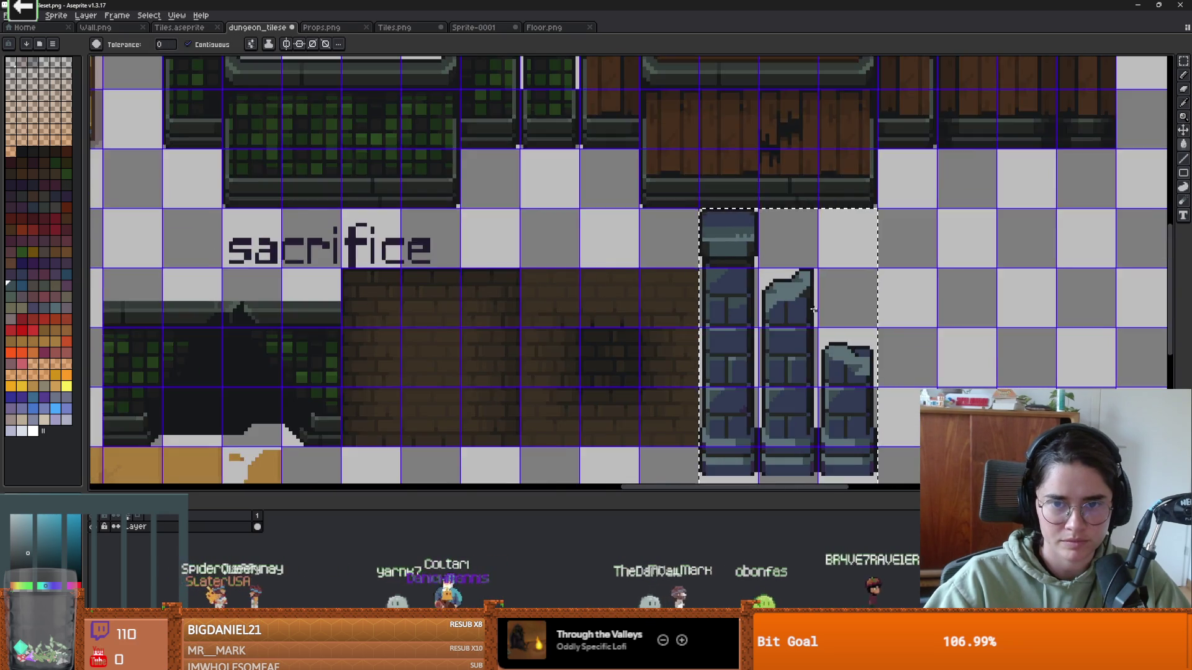
{"action": "scroll", "coordinate": [813, 309], "scroll_direction": "up", "scroll_amount": 1}
{"action": "scroll", "coordinate": [813, 308], "scroll_direction": "up", "scroll_amount": 1}
{"action": "scroll", "coordinate": [730, 242], "scroll_direction": "down", "scroll_amount": 3}
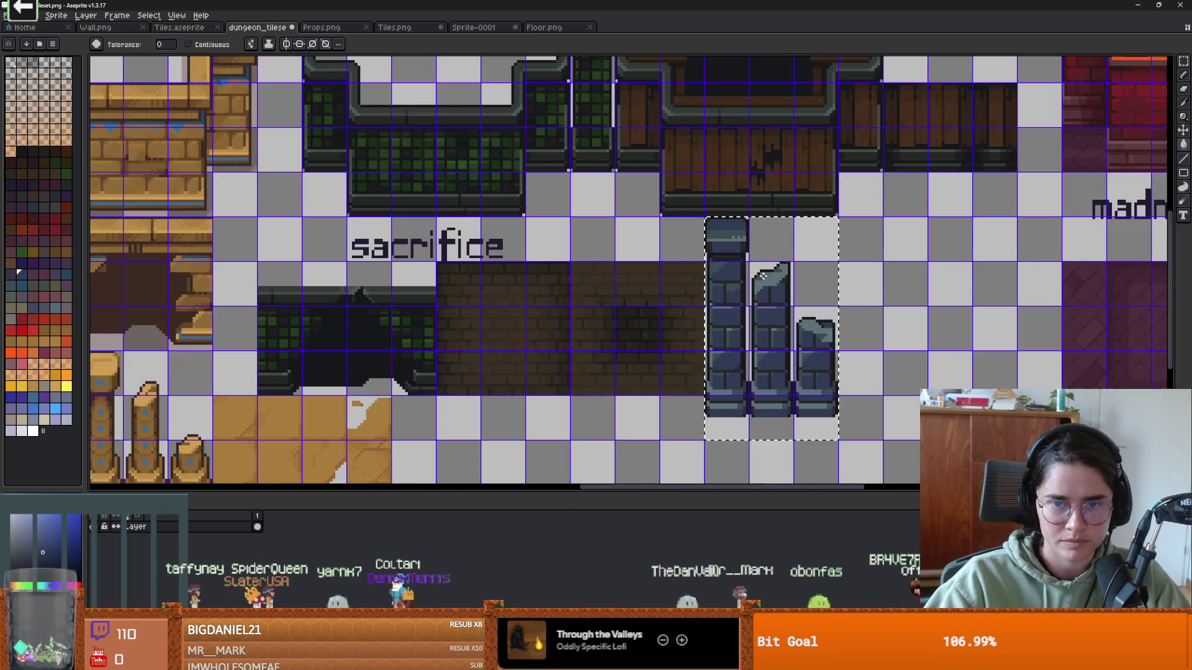
- Save the updated tileset and check the pillars in Godot before returning to Aseprite
{"action": "key", "text": "ctrl+s"}
{"action": "key", "text": "alt+Tab"}
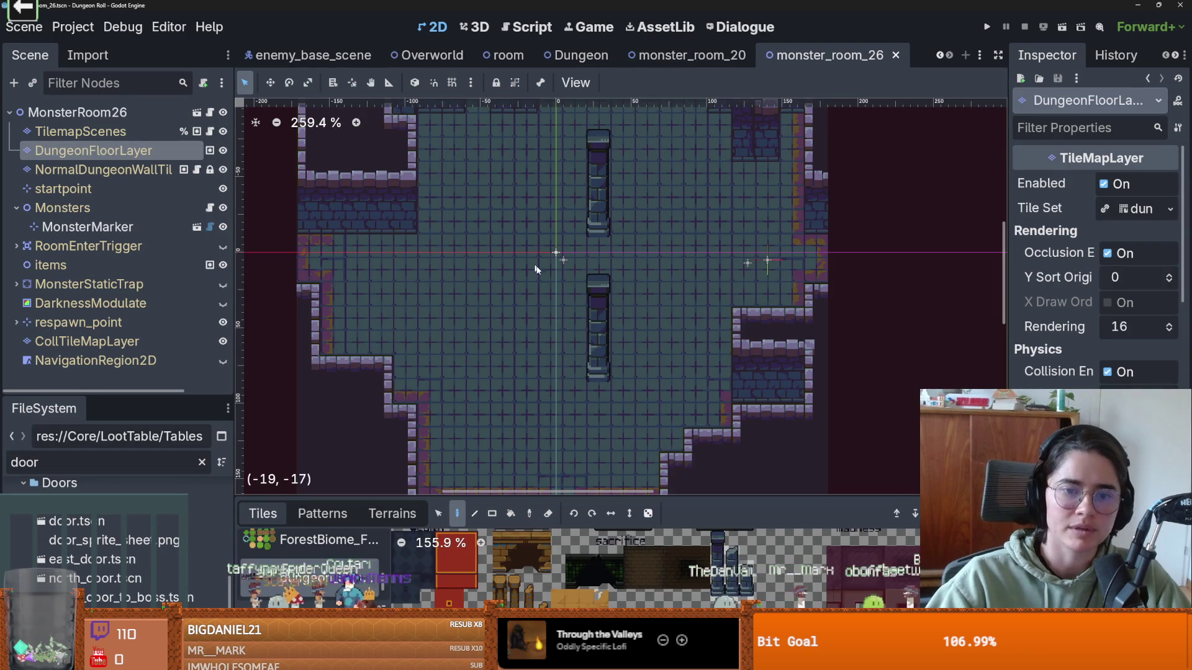
{"action": "scroll", "coordinate": [590, 301], "scroll_direction": "down", "scroll_amount": 1}
{"action": "scroll", "coordinate": [602, 304], "scroll_direction": "up", "scroll_amount": 2}
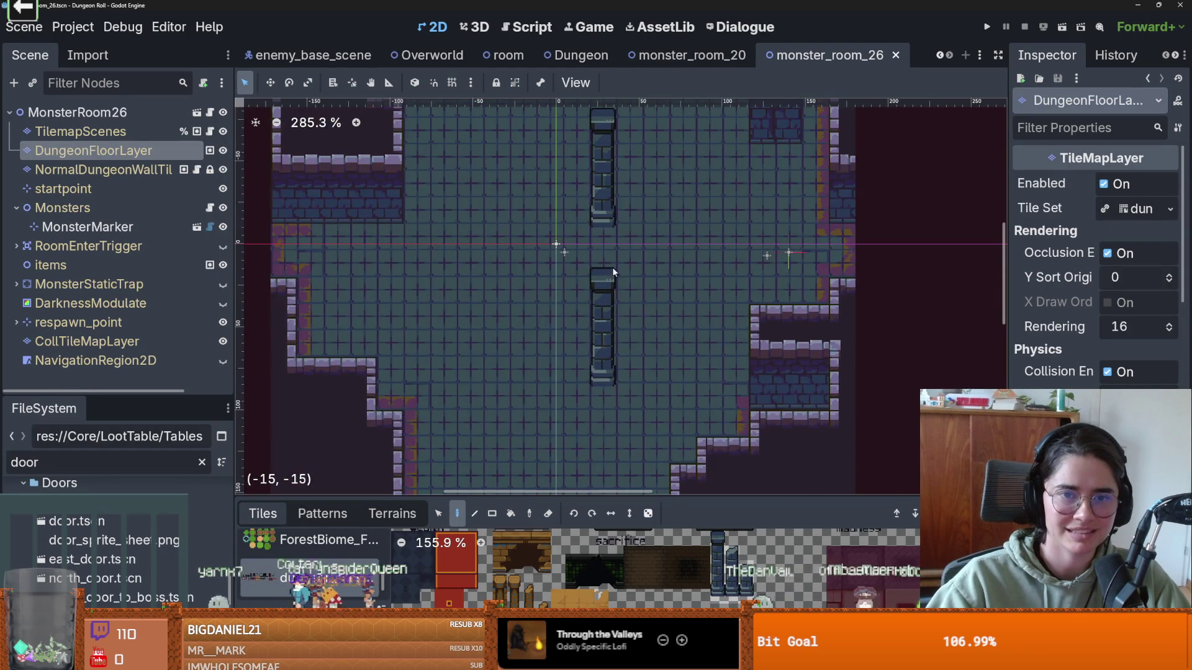
{"action": "key", "text": "alt+Tab"}
{"action": "scroll", "coordinate": [668, 244], "scroll_direction": "up", "scroll_amount": 2}
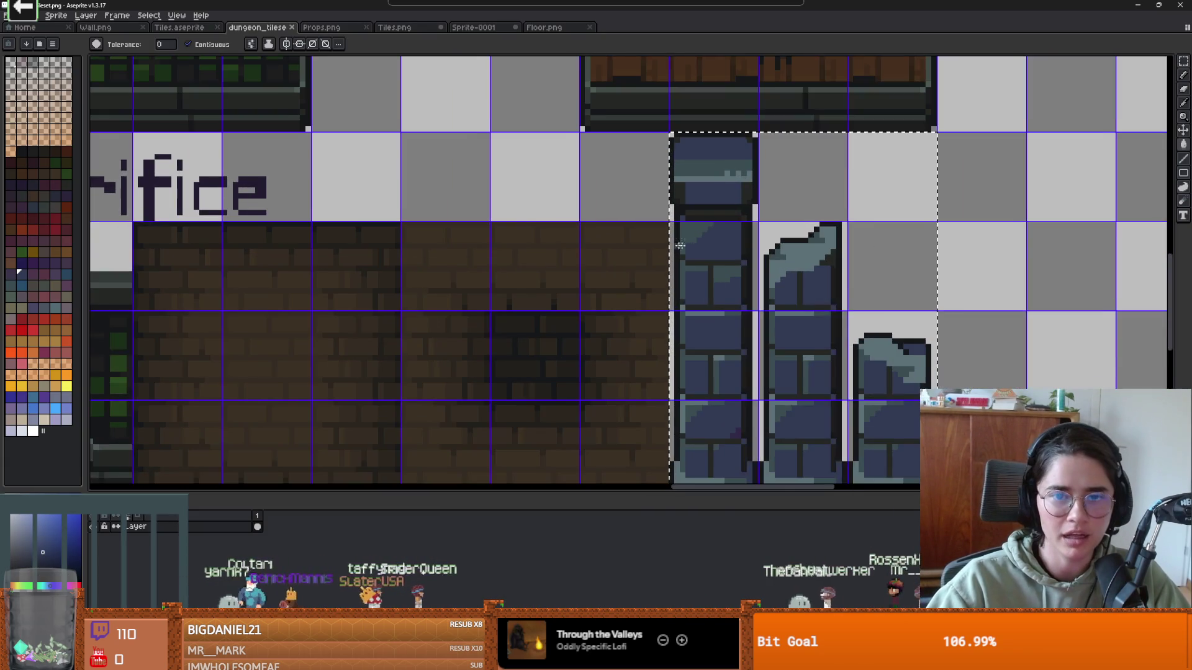
- Toggle the Eyedropper and Magic Wand, zoom out, and return to Godot to reimport the tileset
{"action": "key", "text": "i"}
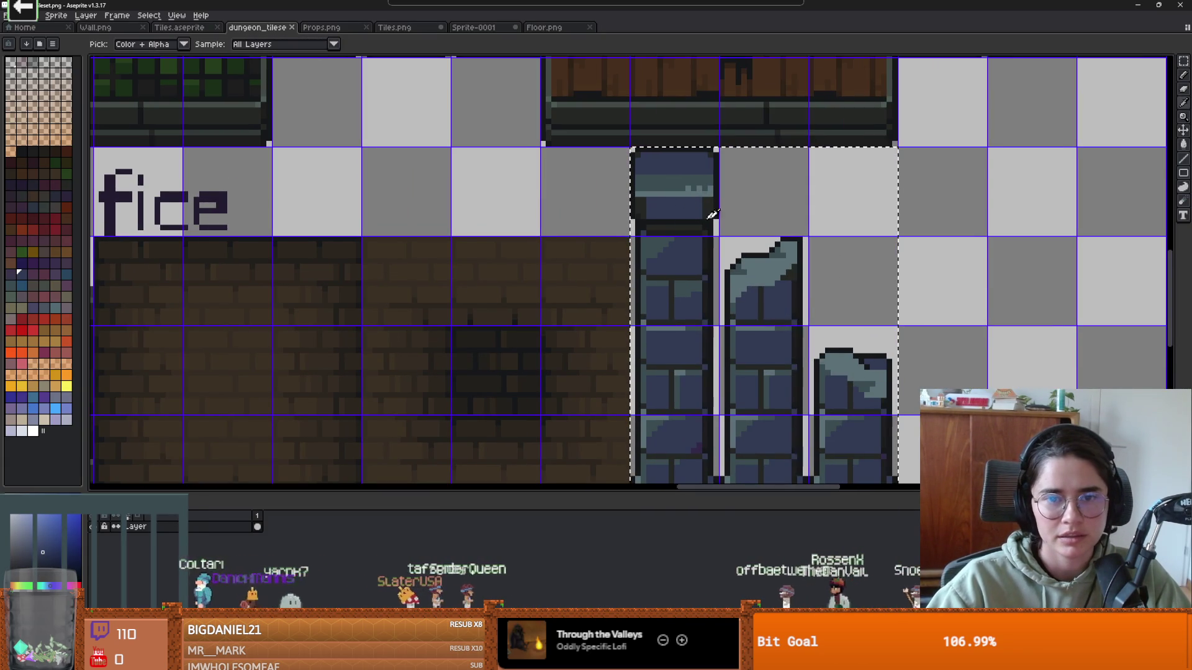
{"action": "scroll", "coordinate": [256, 205], "scroll_direction": "down", "scroll_amount": 1}
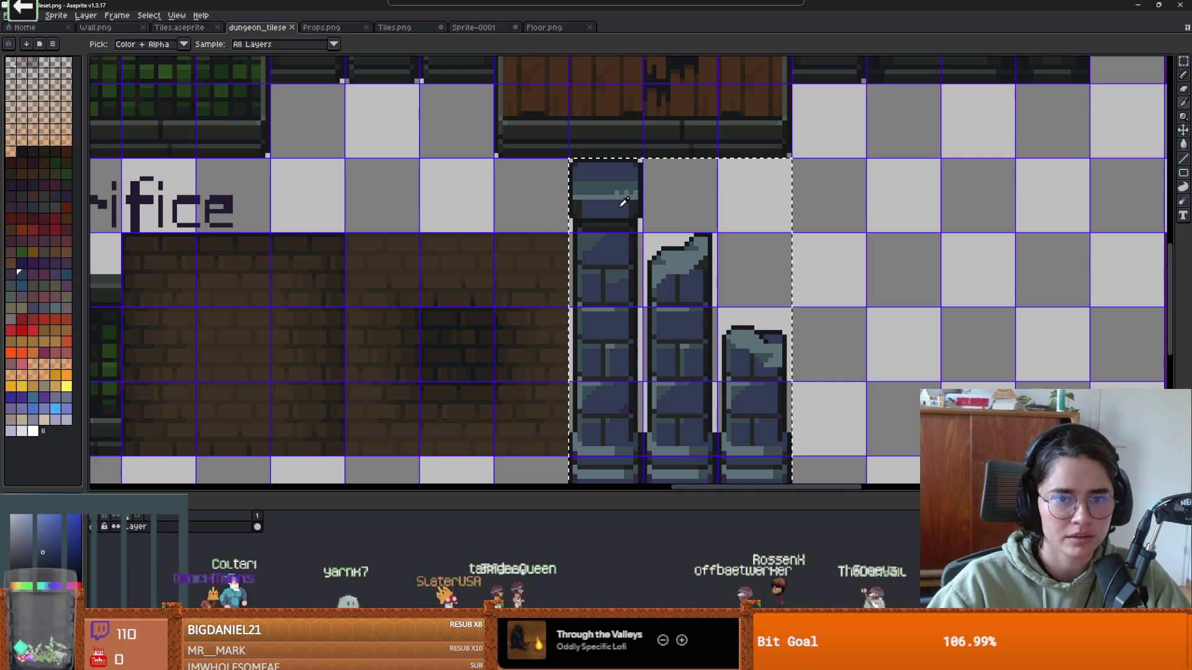
{"action": "key", "text": "w"}
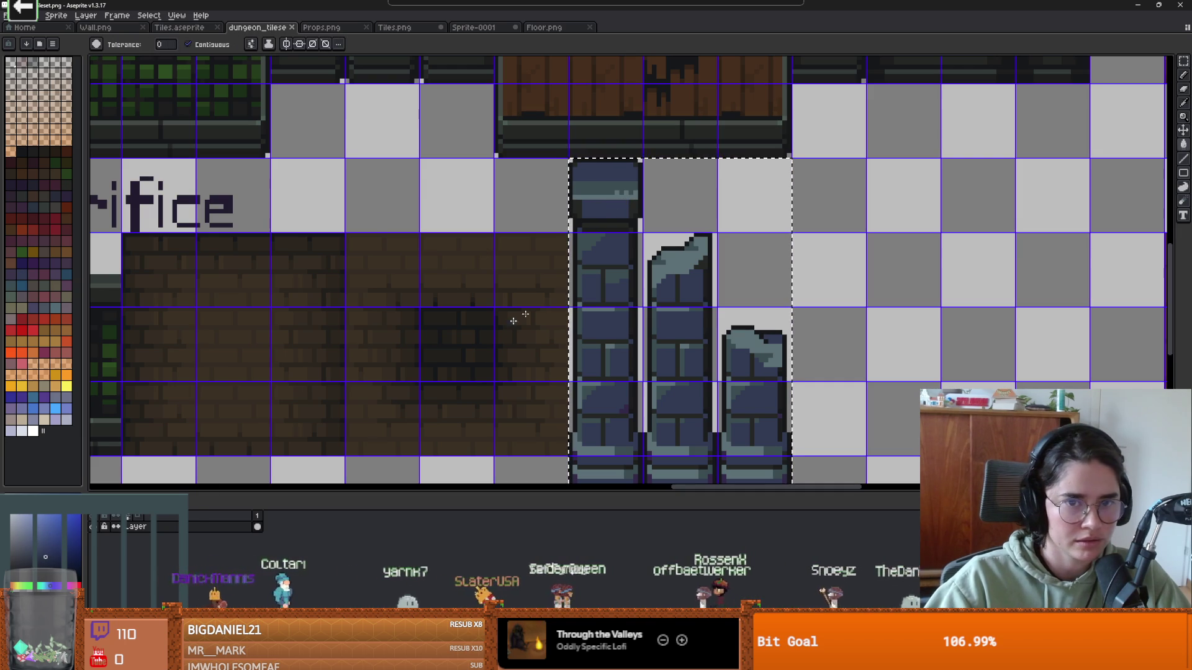
{"action": "scroll", "coordinate": [650, 284], "scroll_direction": "down", "scroll_amount": 3}
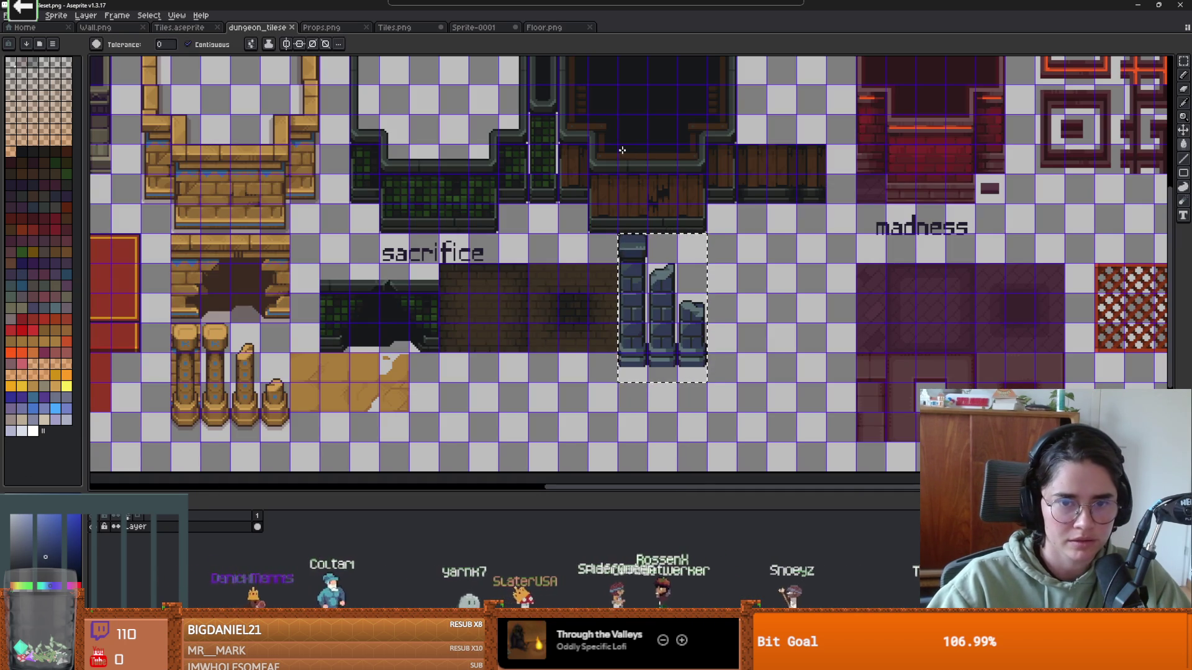
{"action": "key", "text": "alt+Tab"}
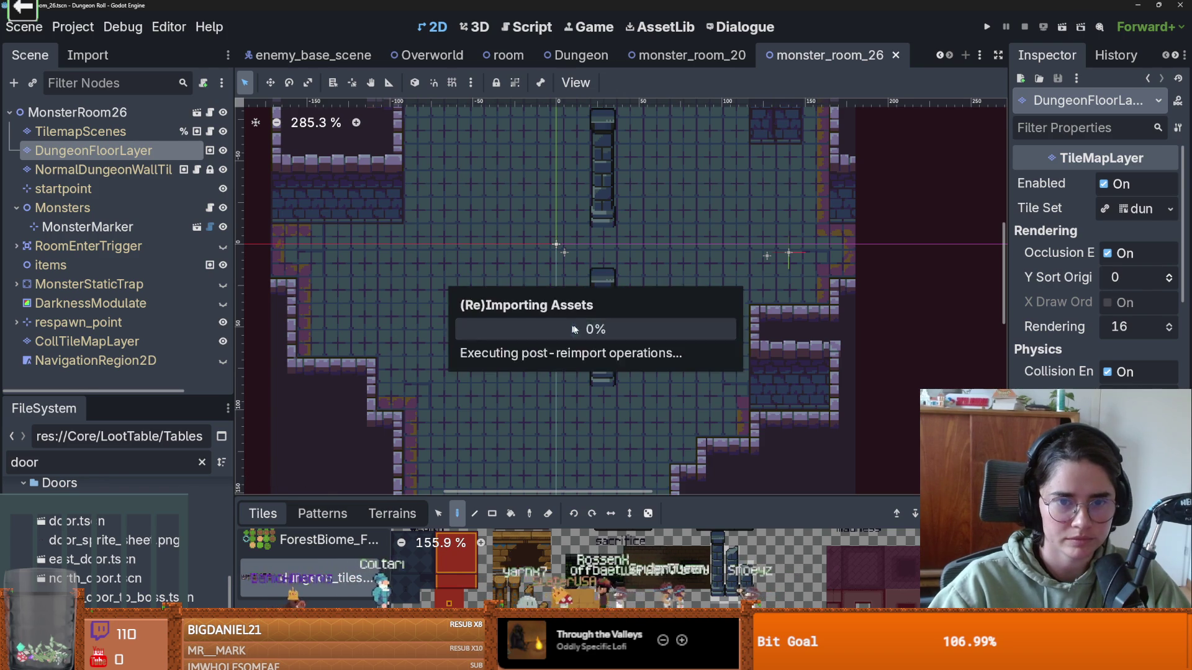
- Zoom and pan around monster_room_26 to view both pillars, then switch to OBS Studio
{"action": "scroll", "coordinate": [626, 331], "scroll_direction": "down", "scroll_amount": 1}
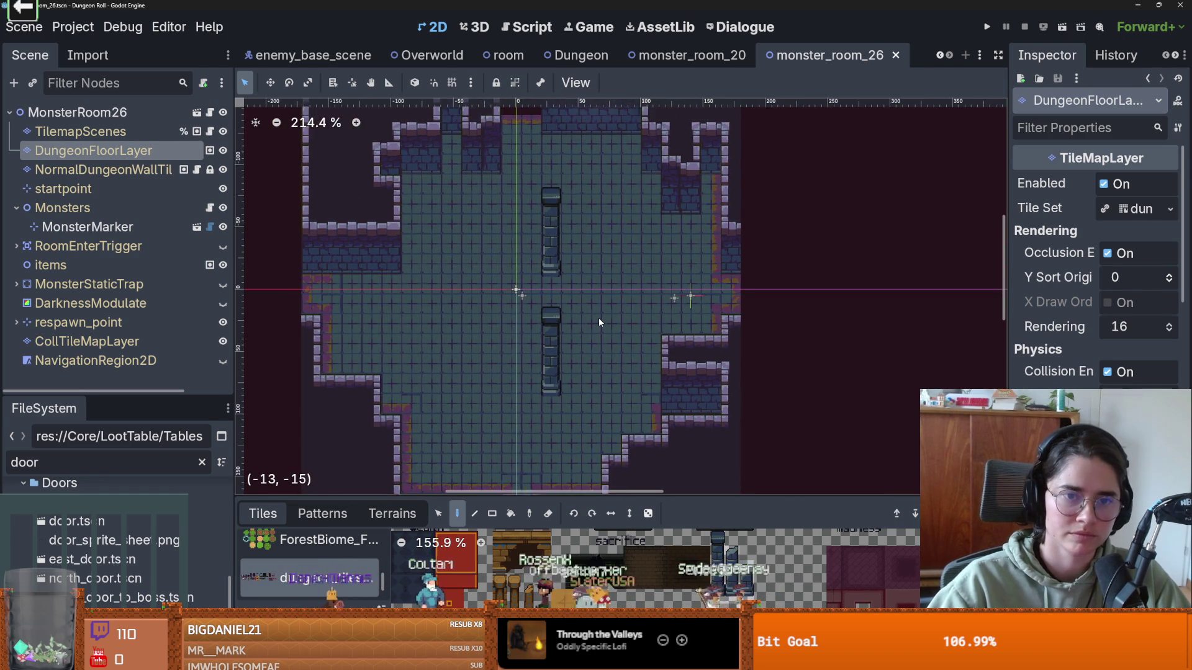
{"action": "scroll", "coordinate": [600, 322], "scroll_direction": "up", "scroll_amount": 3}
{"action": "scroll", "coordinate": [598, 318], "scroll_direction": "down", "scroll_amount": 1}
{"action": "scroll", "coordinate": [599, 317], "scroll_direction": "up", "scroll_amount": 1}
{"action": "scroll", "coordinate": [599, 318], "scroll_direction": "down", "scroll_amount": 1}
{"action": "mouse_move", "coordinate": [599, 318]}
{"action": "left_mouse_down"}
{"action": "mouse_move", "coordinate": [699, 337]}
{"action": "mouse_move", "coordinate": [645, 372]}
{"action": "left_mouse_up"}
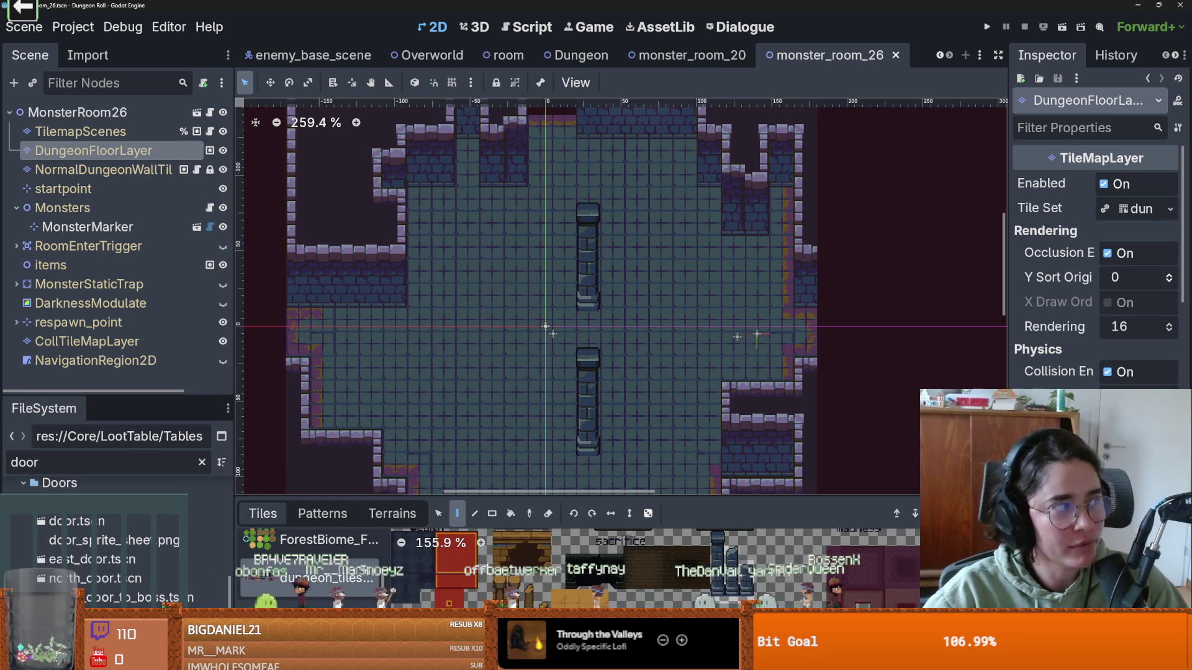
{"action": "key", "text": "alt+Tab"}
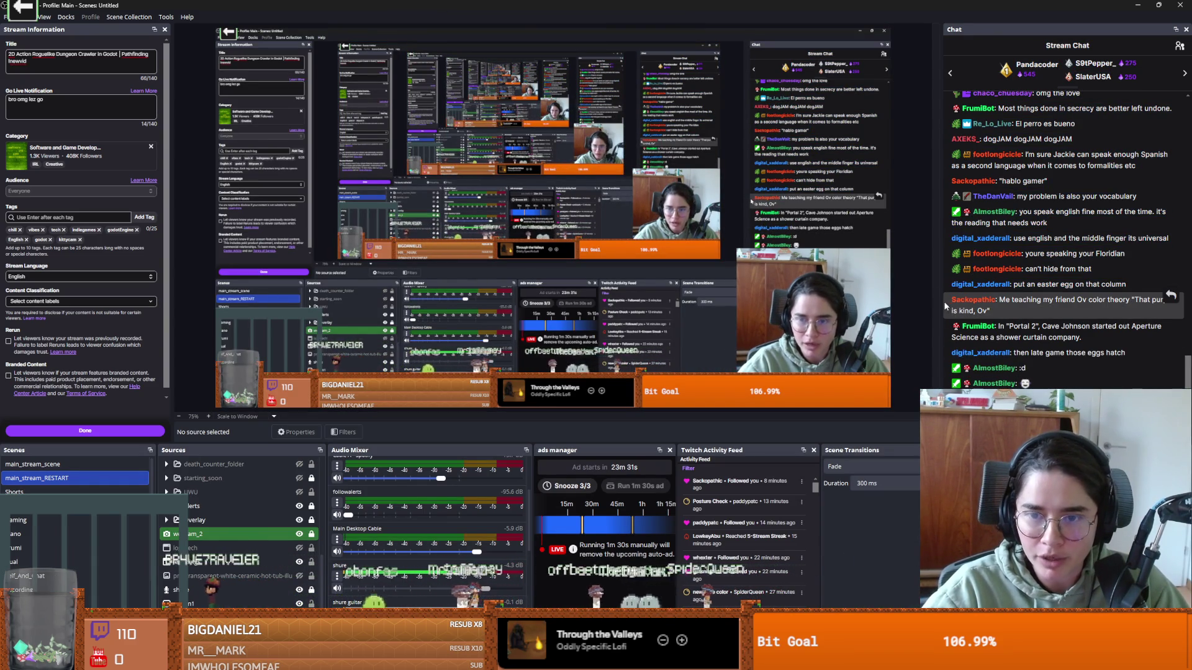
- Widen the OBS chat panel, zoom it, and select 'illuminati' in a viewer's message
{"action": "left_click_drag", "start_coordinate": [941, 306], "coordinate": [601, 311]}
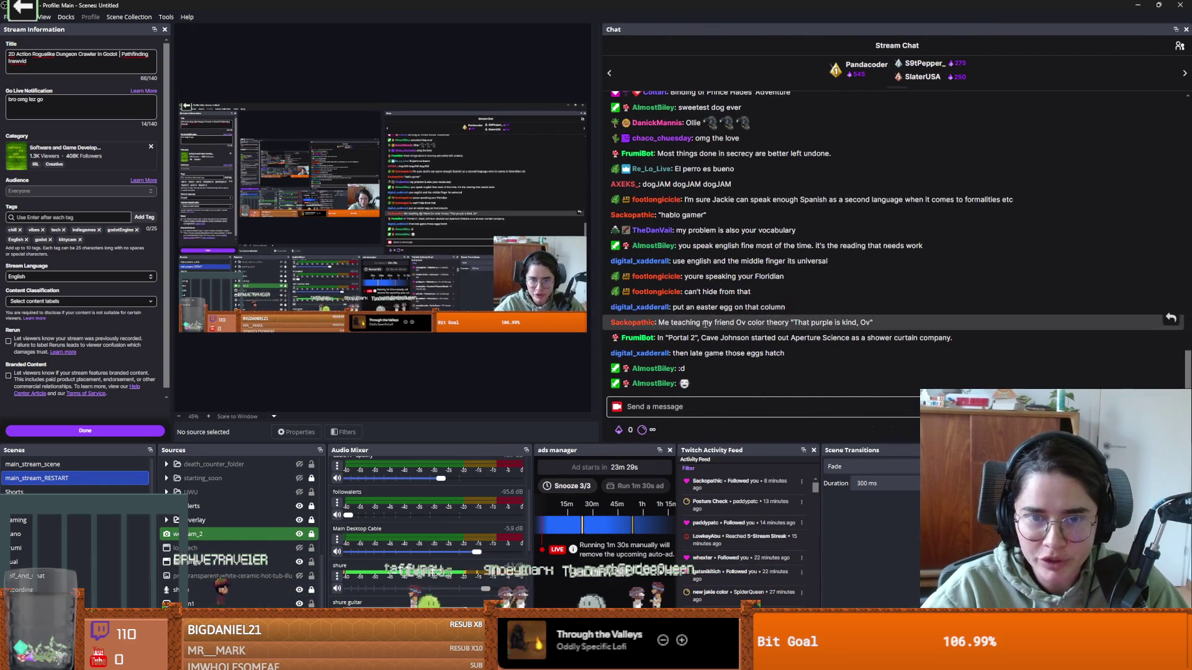
{"action": "scroll", "coordinate": [706, 323], "scroll_direction": "up", "scroll_amount": 6, "text": "ctrl"}
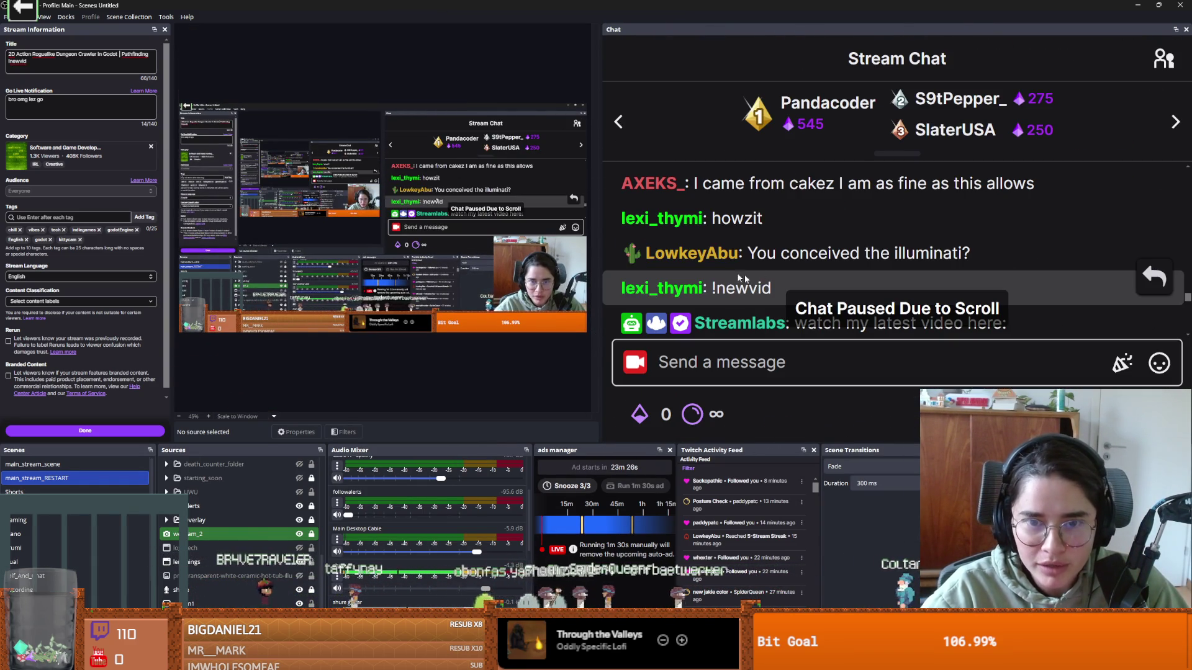
{"action": "left_click_drag", "start_coordinate": [756, 253], "coordinate": [790, 255]}
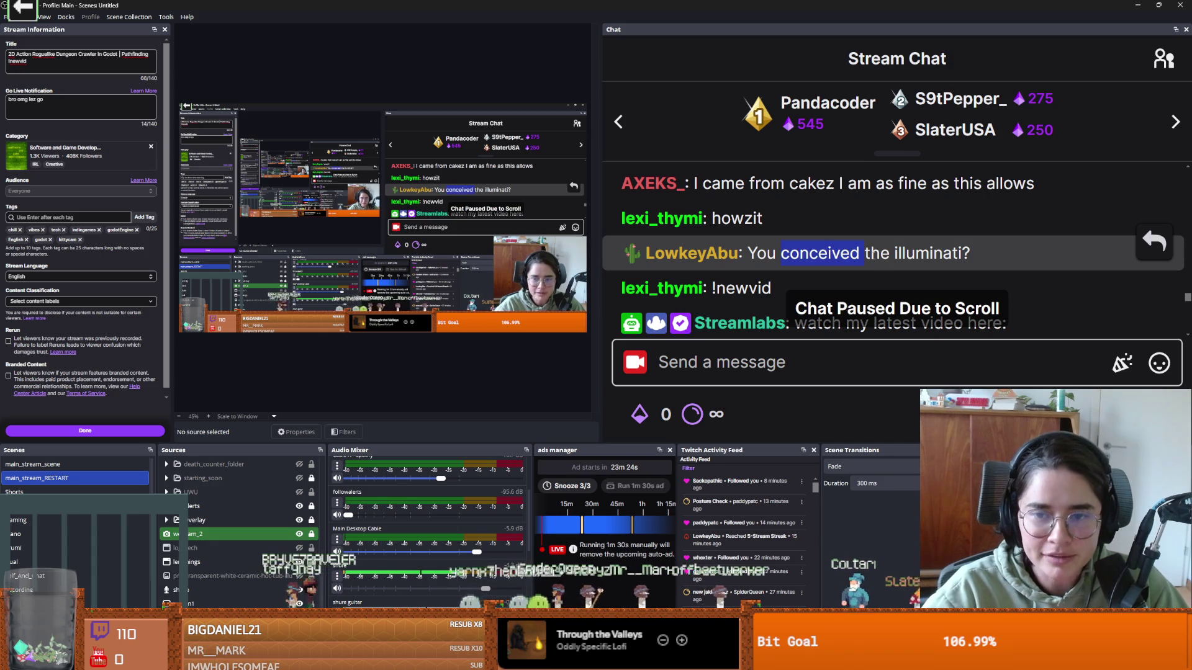
{"action": "double_click", "coordinate": [928, 253]}
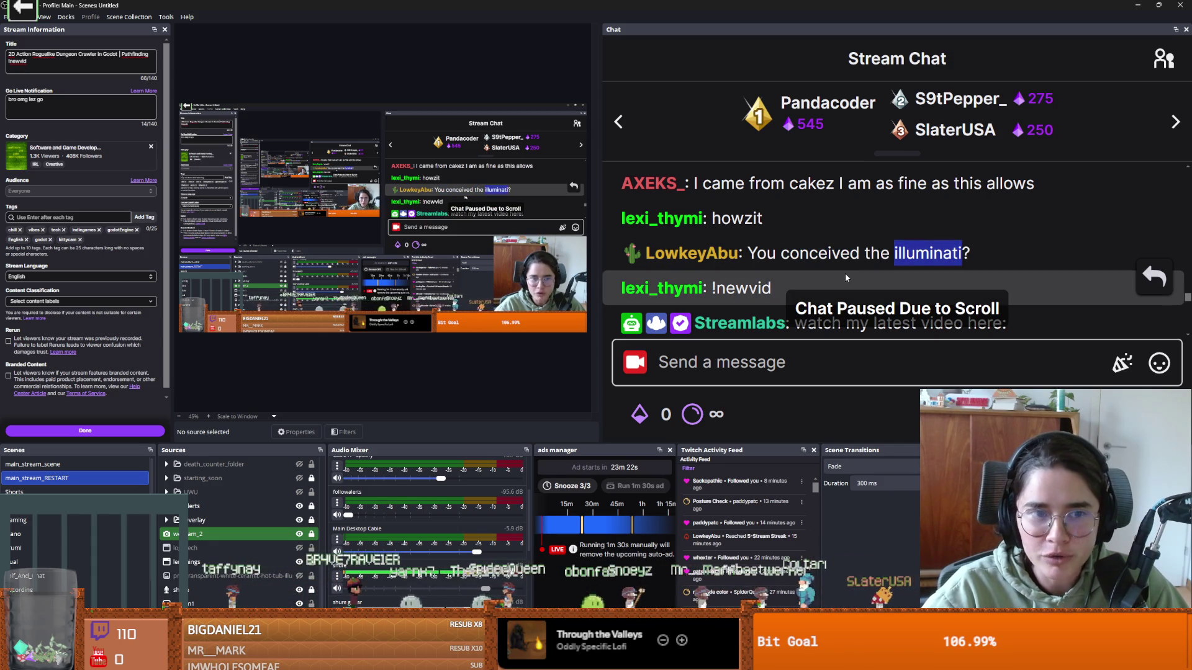
- Scroll the chat and select the words 'you', 'english' and 'fine' in a message
{"action": "scroll", "coordinate": [801, 285], "scroll_direction": "down", "scroll_amount": 5}
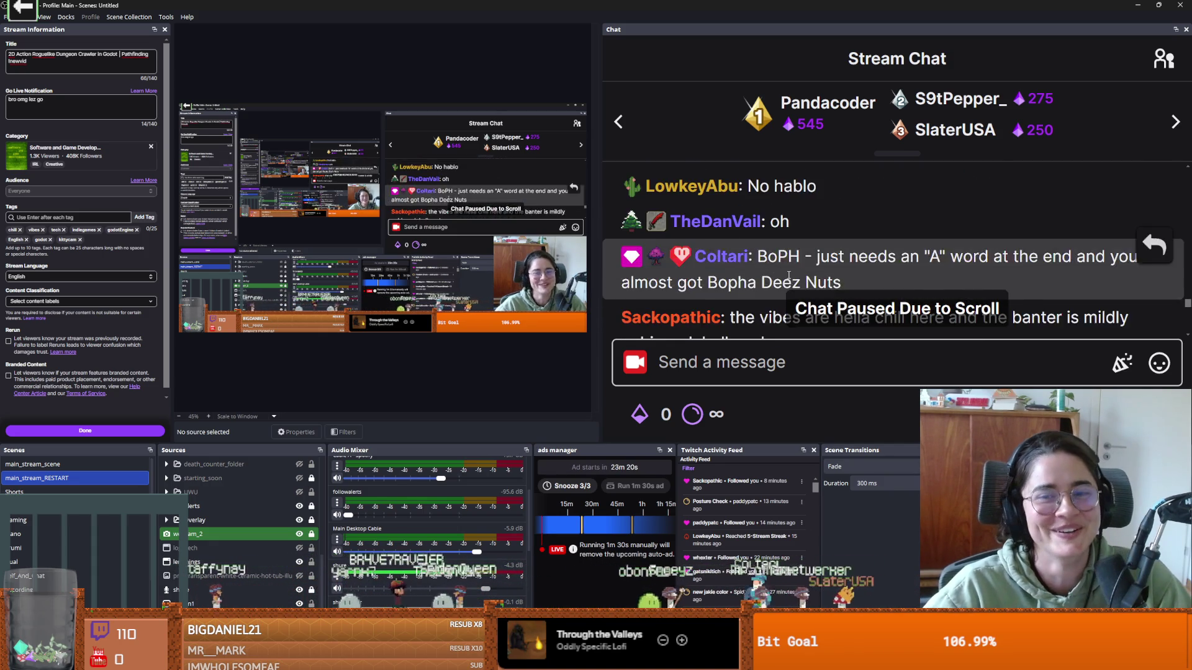
{"action": "scroll", "coordinate": [787, 275], "scroll_direction": "down", "scroll_amount": 3}
{"action": "scroll", "coordinate": [787, 275], "scroll_direction": "down", "scroll_amount": 3}
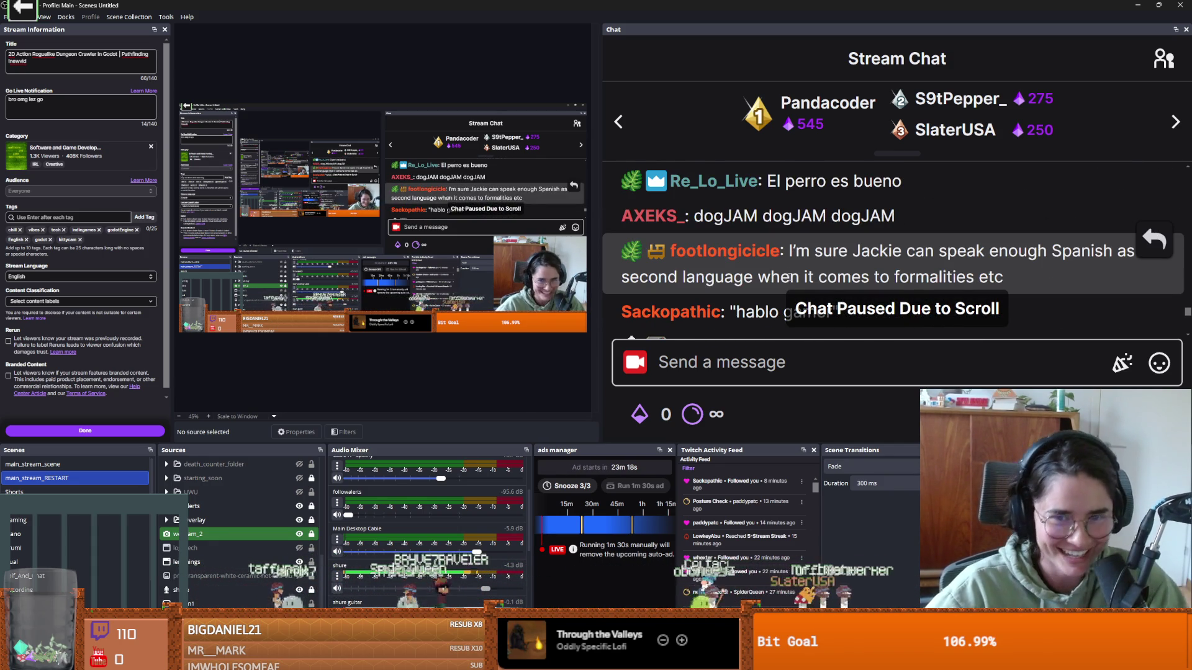
{"action": "scroll", "coordinate": [716, 273], "scroll_direction": "down", "scroll_amount": 3}
{"action": "scroll", "coordinate": [745, 260], "scroll_direction": "down", "scroll_amount": 3}
{"action": "scroll", "coordinate": [770, 248], "scroll_direction": "up", "scroll_amount": 3}
{"action": "double_click", "coordinate": [784, 245]}
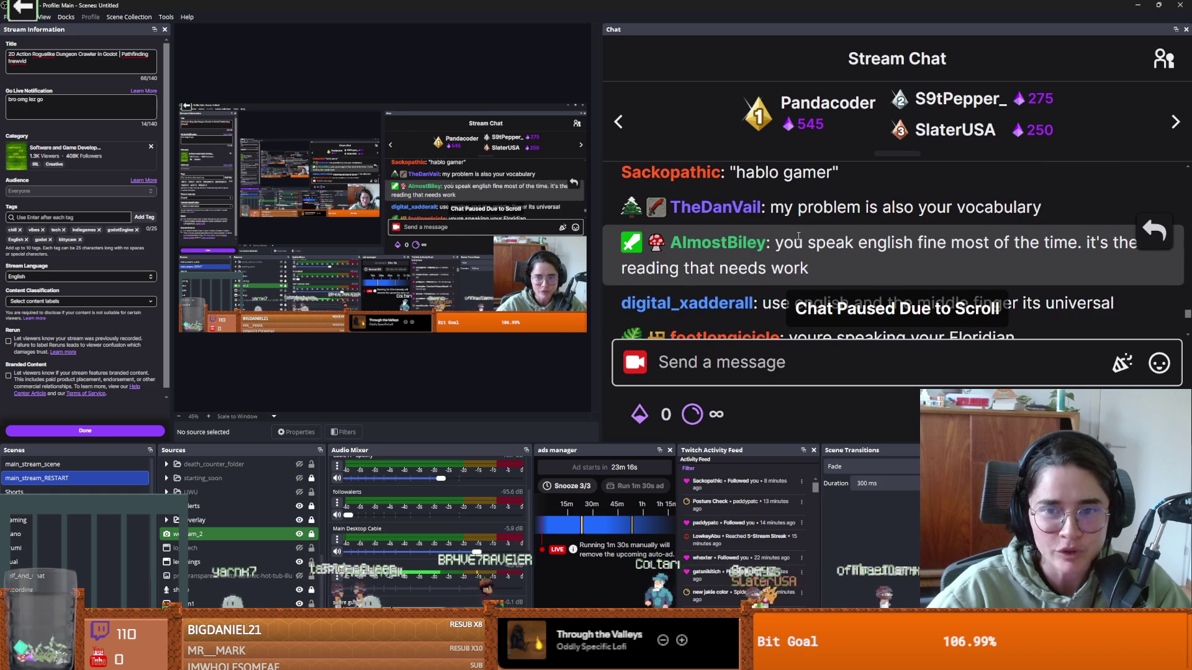
{"action": "double_click", "coordinate": [900, 242]}
{"action": "double_click", "coordinate": [956, 243]}
{"action": "left_click", "coordinate": [969, 244]}
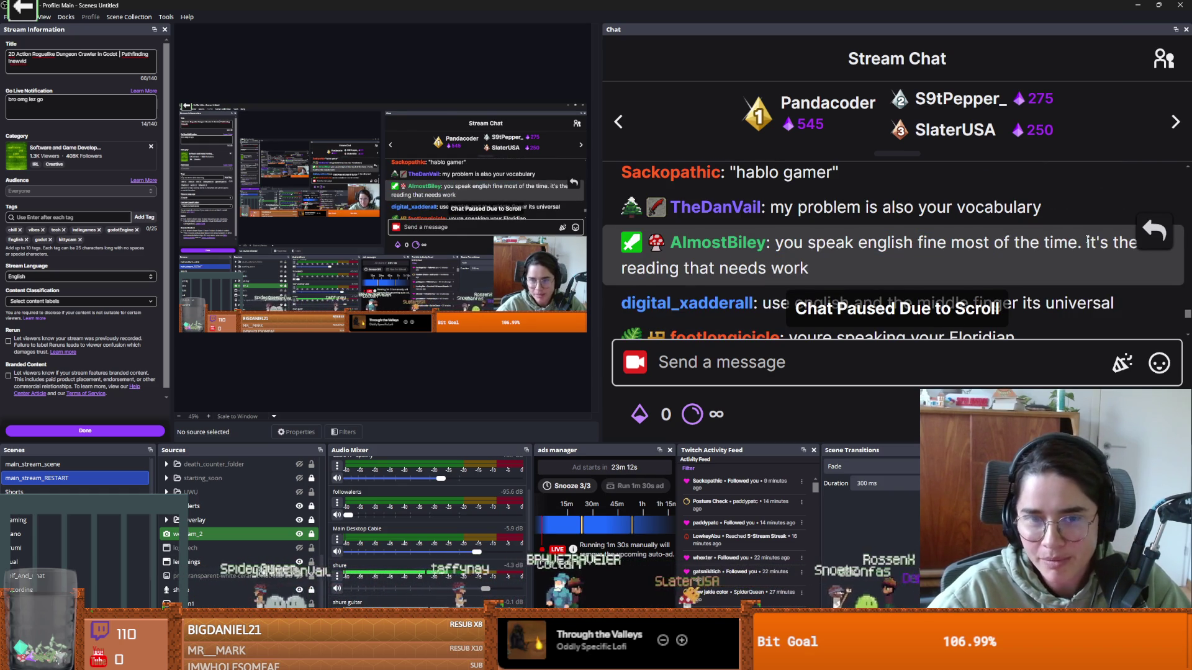
- Select 'reading that needs work' word by word, then return to the Godot room editor
{"action": "double_click", "coordinate": [651, 268]}
{"action": "double_click", "coordinate": [697, 268]}
{"action": "double_click", "coordinate": [740, 268]}
{"action": "double_click", "coordinate": [790, 268]}
{"action": "key", "text": "alt+Tab"}
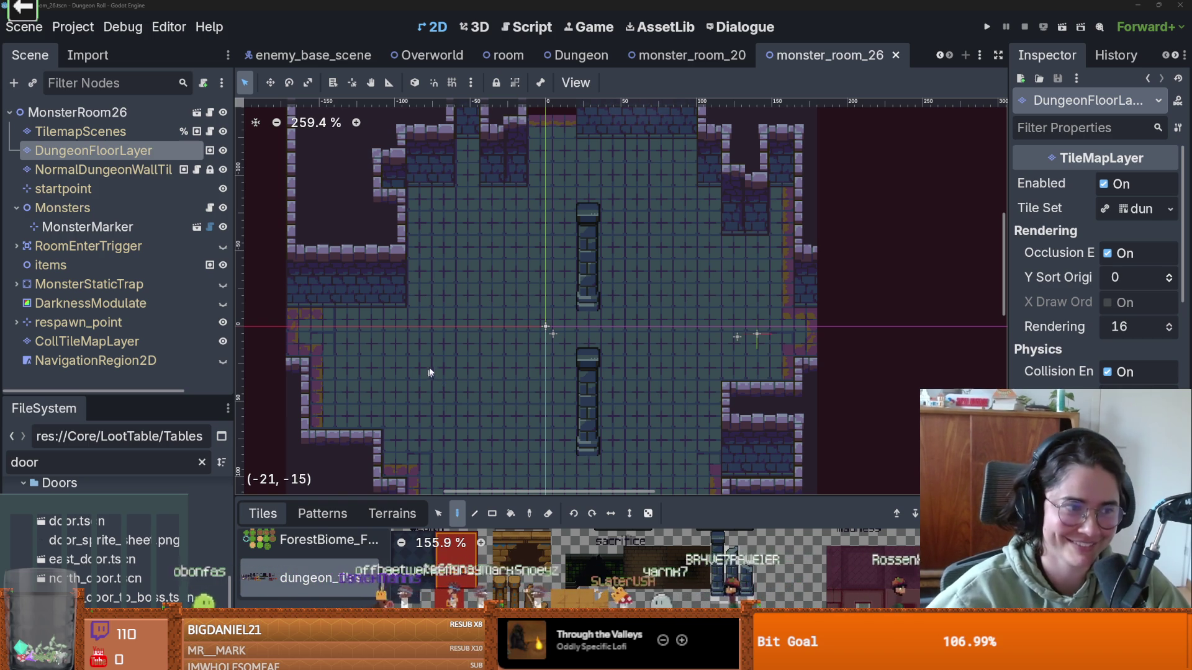
- Look over monster_room_26 and save the scene
{"action": "scroll", "coordinate": [557, 305], "scroll_direction": "down", "scroll_amount": 2}
{"action": "scroll", "coordinate": [705, 360], "scroll_direction": "up", "scroll_amount": 3}
{"action": "scroll", "coordinate": [624, 356], "scroll_direction": "down", "scroll_amount": 1}
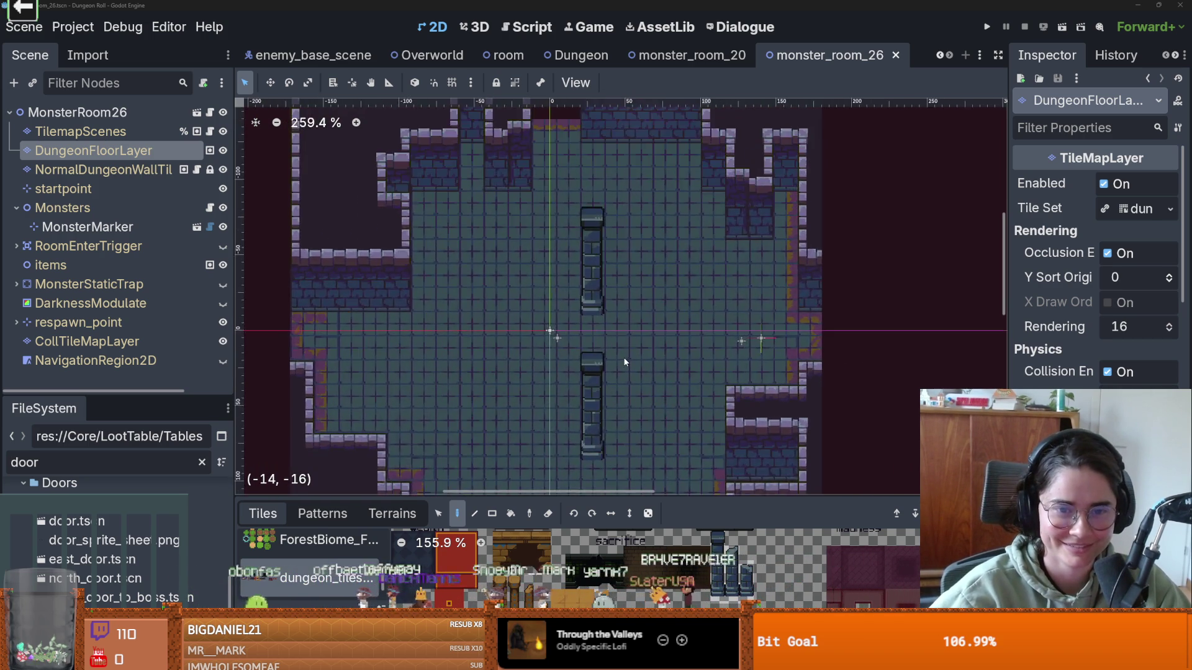
{"action": "scroll", "coordinate": [651, 277], "scroll_direction": "down", "scroll_amount": 5}
{"action": "scroll", "coordinate": [646, 315], "scroll_direction": "up", "scroll_amount": 1}
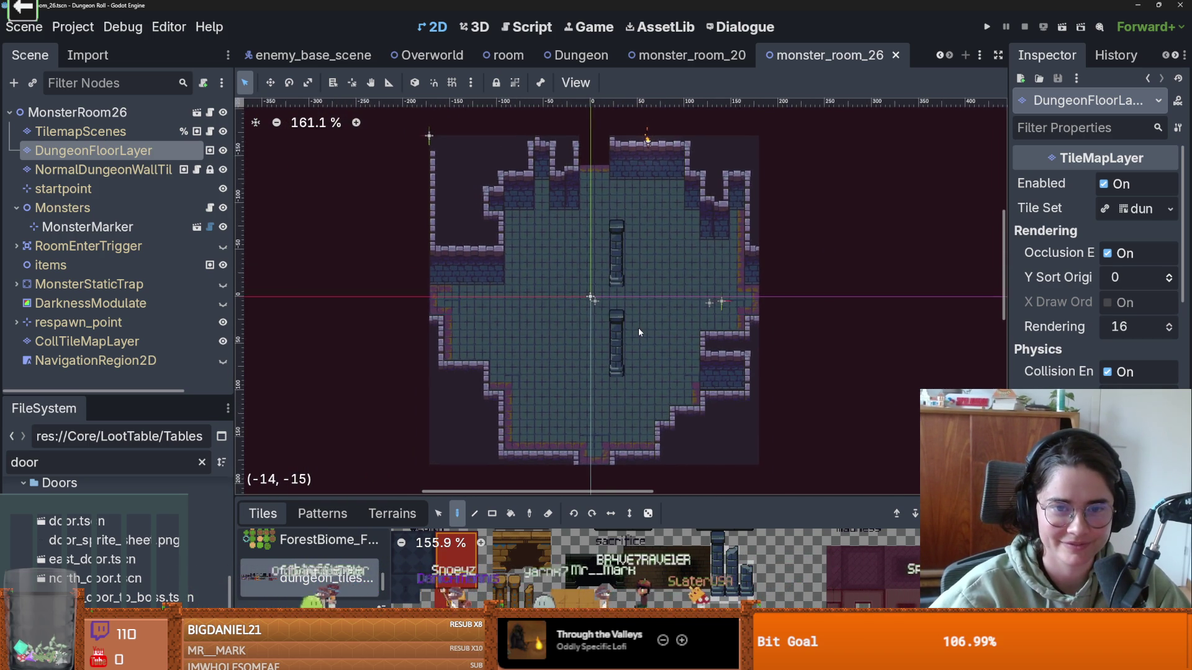
{"action": "scroll", "coordinate": [639, 328], "scroll_direction": "up", "scroll_amount": 1}
{"action": "key", "text": "ctrl+s"}
- On NormalDungeonWallTileMap, paint new_walls terrain extending the top wall to the upper-left corner
{"action": "scroll", "coordinate": [638, 327], "scroll_direction": "up", "scroll_amount": 3}
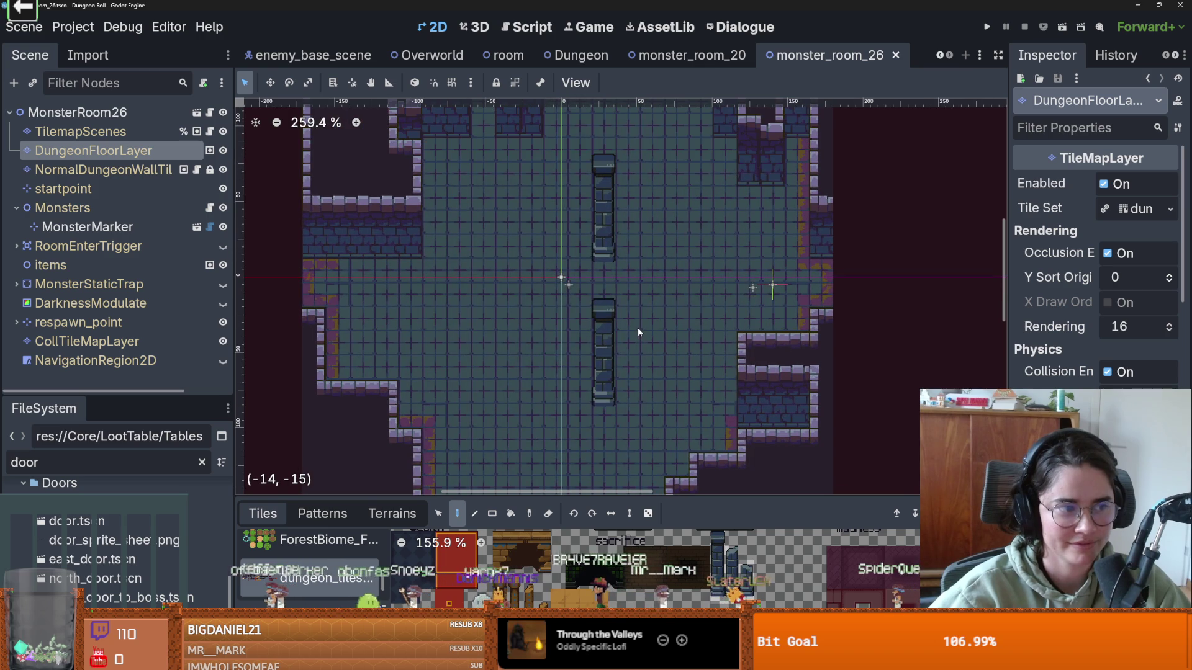
{"action": "scroll", "coordinate": [594, 345], "scroll_direction": "down", "scroll_amount": 2}
{"action": "scroll", "coordinate": [594, 345], "scroll_direction": "up", "scroll_amount": 2}
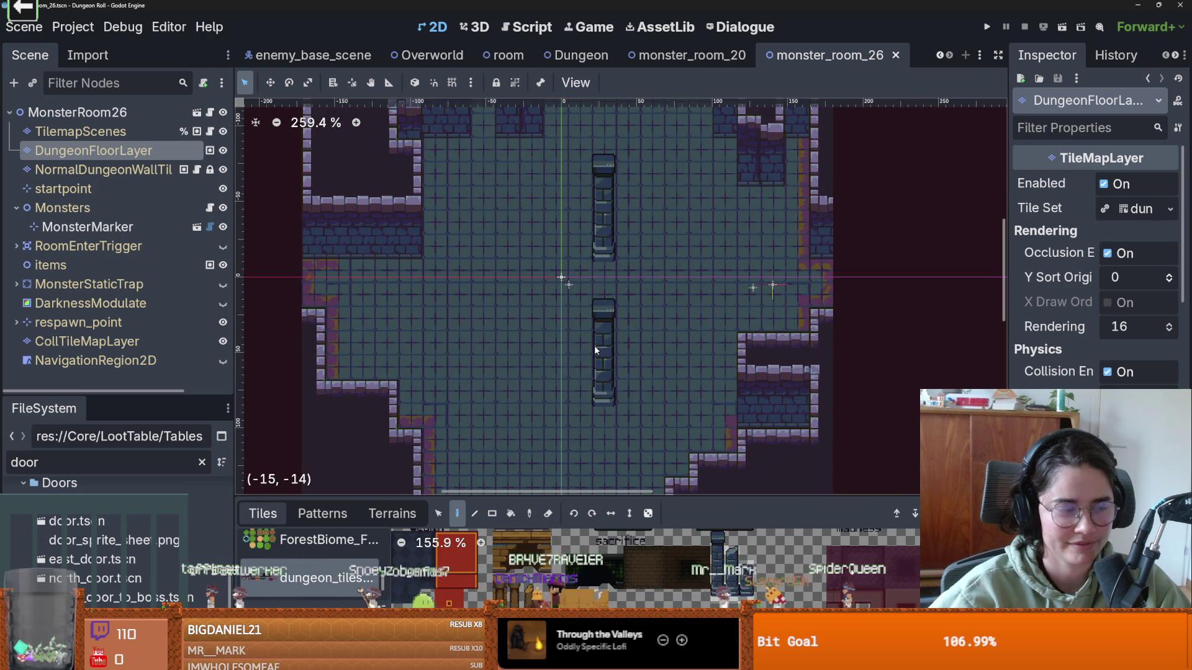
{"action": "scroll", "coordinate": [554, 356], "scroll_direction": "down", "scroll_amount": 2}
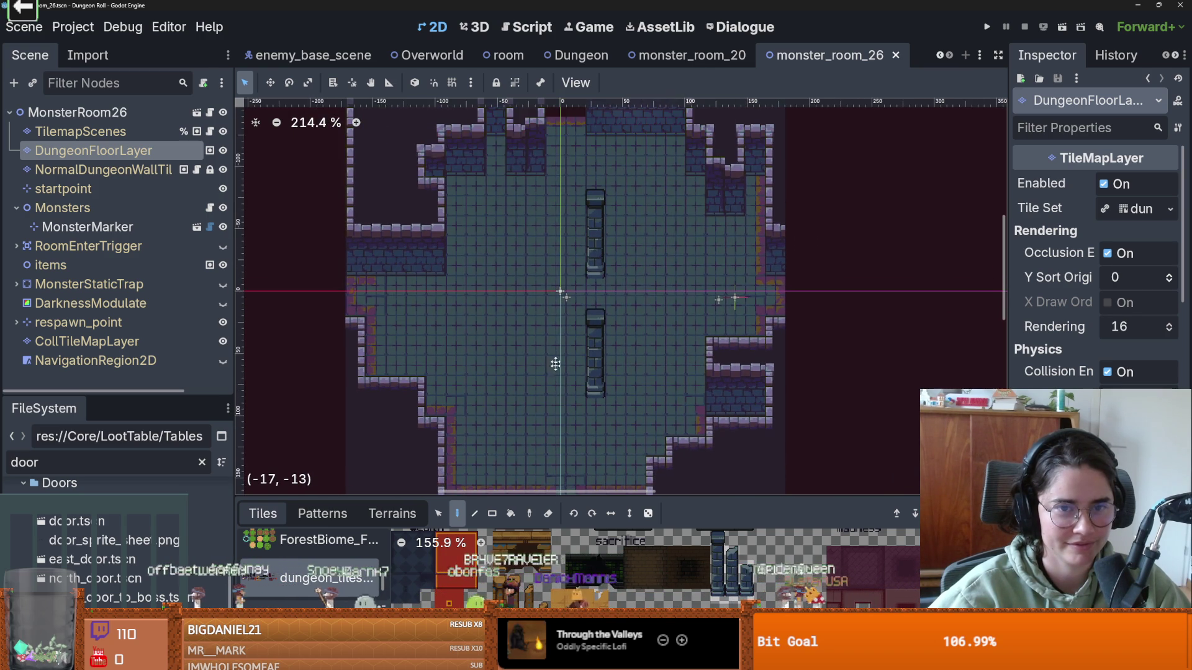
{"action": "scroll", "coordinate": [511, 353], "scroll_direction": "up", "scroll_amount": 3}
{"action": "scroll", "coordinate": [509, 347], "scroll_direction": "up", "scroll_amount": 2}
{"action": "scroll", "coordinate": [509, 347], "scroll_direction": "down", "scroll_amount": 2}
{"action": "scroll", "coordinate": [338, 340], "scroll_direction": "up", "scroll_amount": 2}
{"action": "left_click", "coordinate": [103, 170]}
{"action": "left_click", "coordinate": [393, 514]}
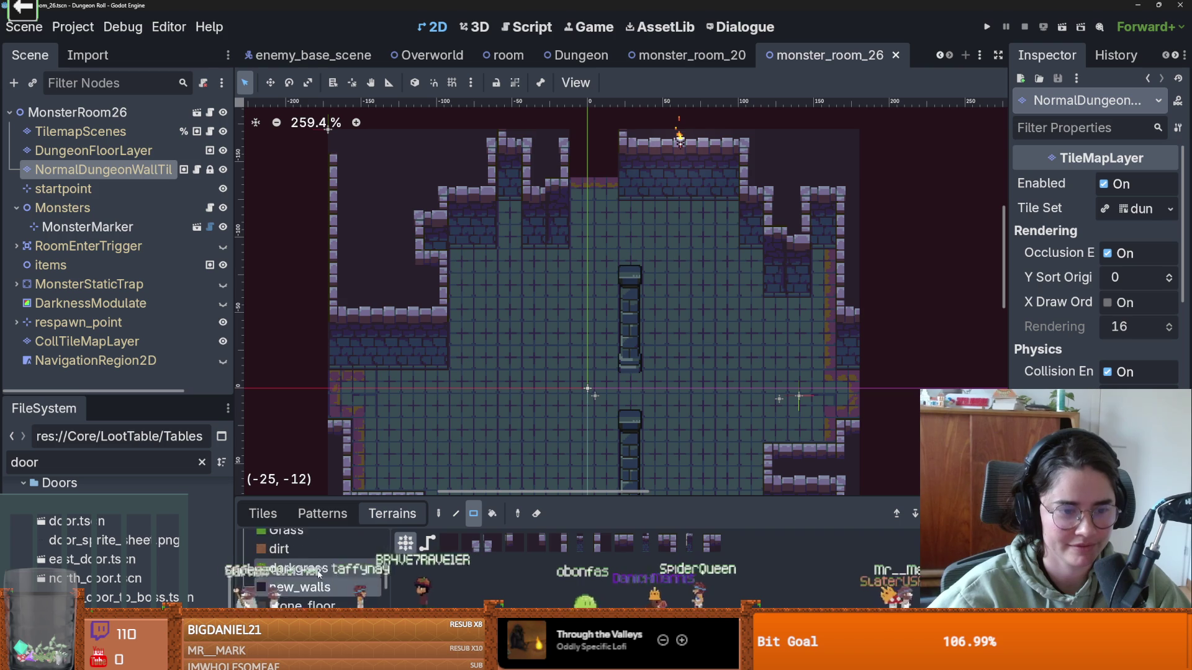
{"action": "scroll", "coordinate": [318, 580], "scroll_direction": "up", "scroll_amount": 1}
{"action": "mouse_move", "coordinate": [500, 137]}
{"action": "left_mouse_down"}
{"action": "mouse_move", "coordinate": [526, 162]}
{"action": "mouse_move", "coordinate": [509, 180]}
{"action": "mouse_move", "coordinate": [519, 214]}
{"action": "mouse_move", "coordinate": [517, 175]}
{"action": "mouse_move", "coordinate": [372, 176]}
{"action": "left_mouse_up"}
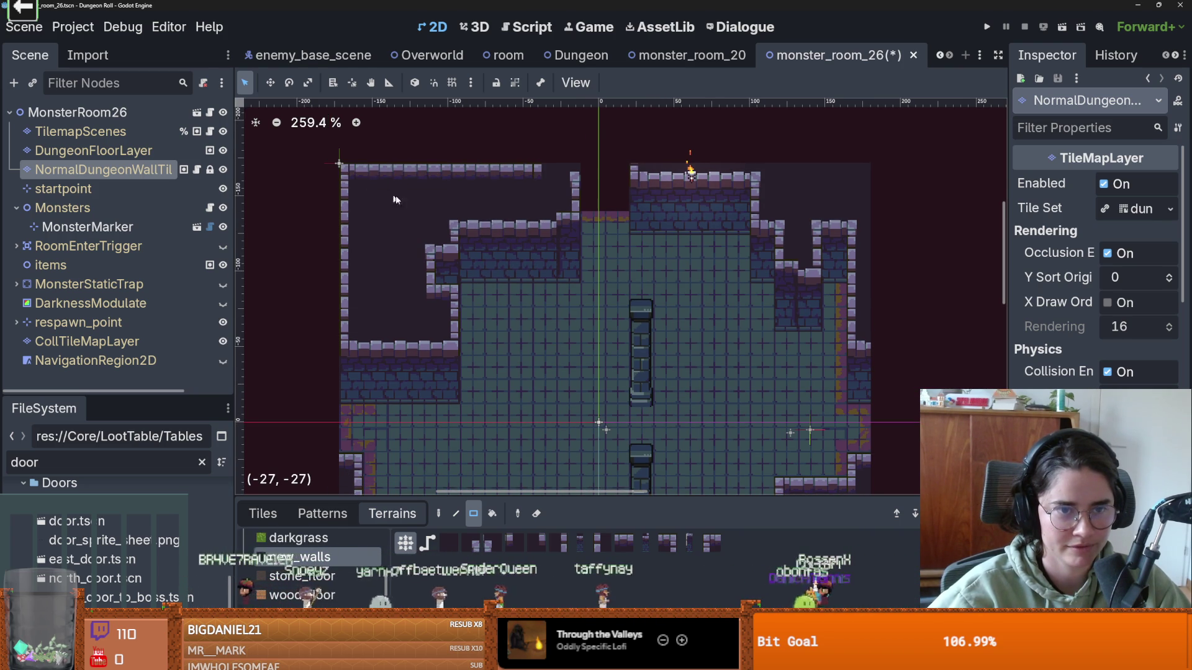
- Save the room scene with the extended top wall
{"action": "scroll", "coordinate": [504, 248], "scroll_direction": "down", "scroll_amount": 2}
{"action": "scroll", "coordinate": [556, 185], "scroll_direction": "down", "scroll_amount": 1}
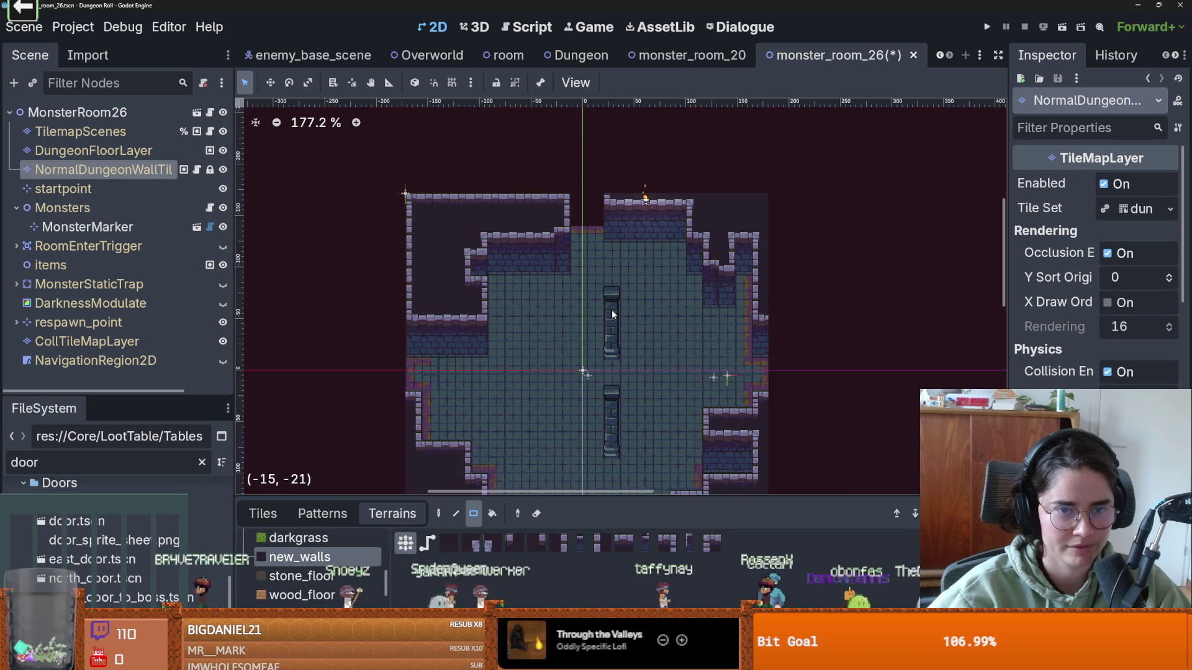
{"action": "scroll", "coordinate": [590, 248], "scroll_direction": "down", "scroll_amount": 3}
{"action": "key", "text": "ctrl+s"}
{"action": "scroll", "coordinate": [624, 255], "scroll_direction": "down", "scroll_amount": 1}
{"action": "scroll", "coordinate": [624, 260], "scroll_direction": "up", "scroll_amount": 1}
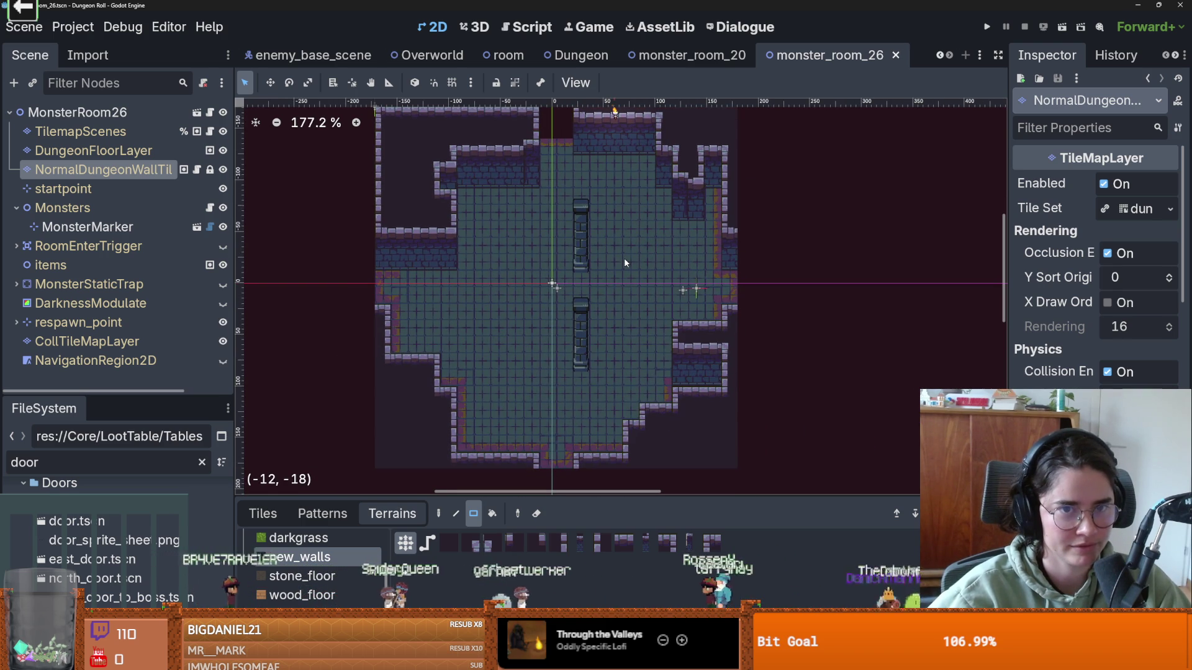
{"action": "scroll", "coordinate": [569, 322], "scroll_direction": "up", "scroll_amount": 3}
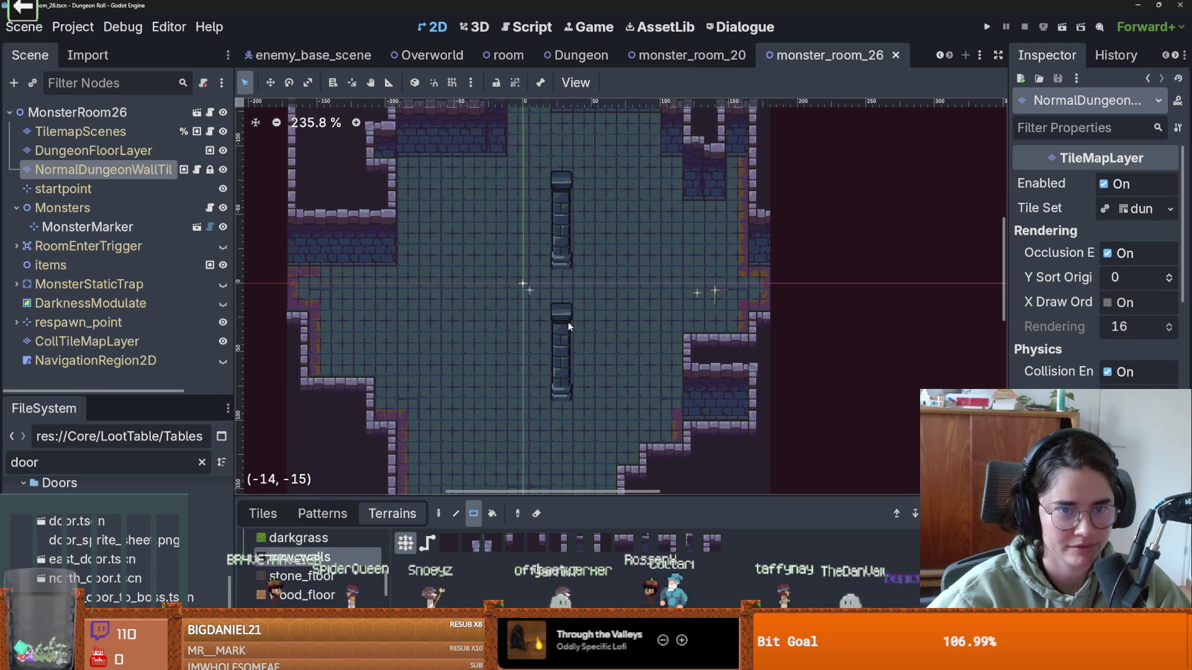
{"action": "scroll", "coordinate": [569, 321], "scroll_direction": "down", "scroll_amount": 1}
- Move MonsterMarker right of the central pillars and place a duplicate to their left
{"action": "left_click", "coordinate": [87, 227]}
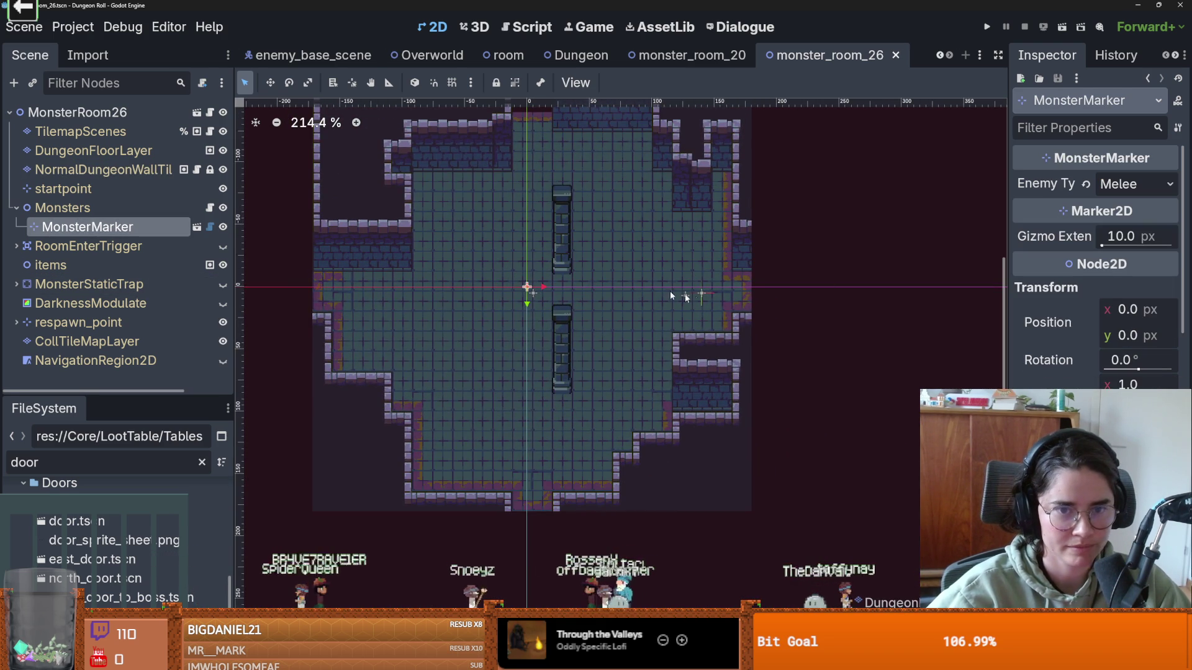
{"action": "left_click_drag", "start_coordinate": [529, 290], "coordinate": [623, 295]}
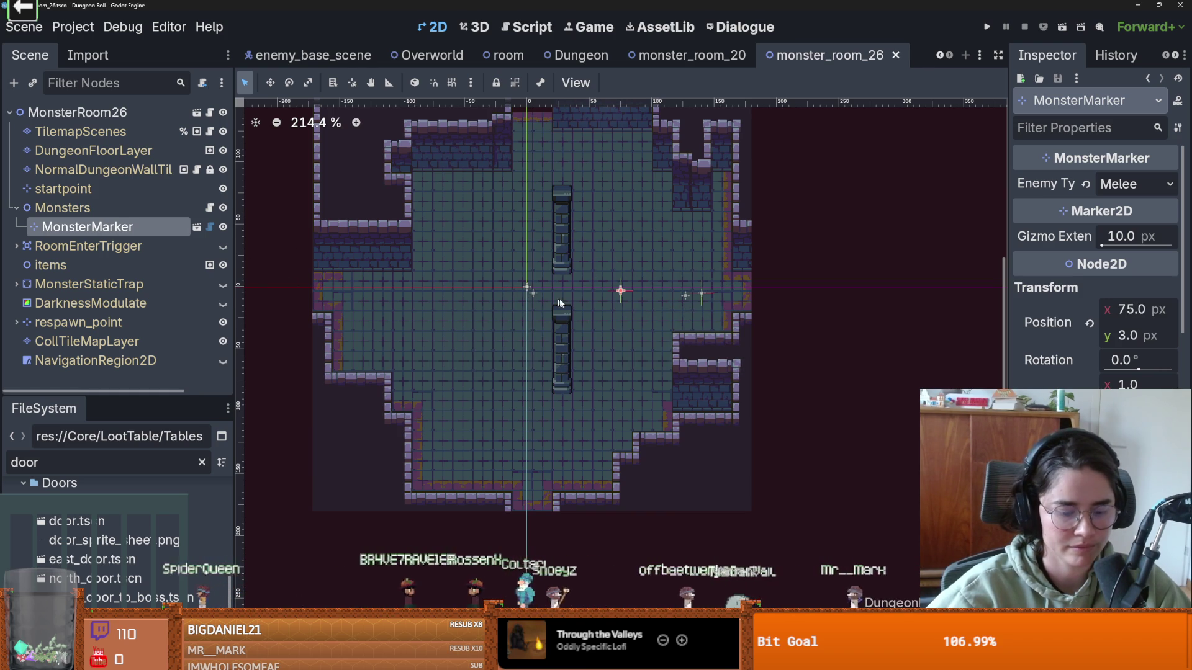
{"action": "key", "text": "ctrl+d"}
{"action": "left_click_drag", "start_coordinate": [619, 290], "coordinate": [447, 294]}
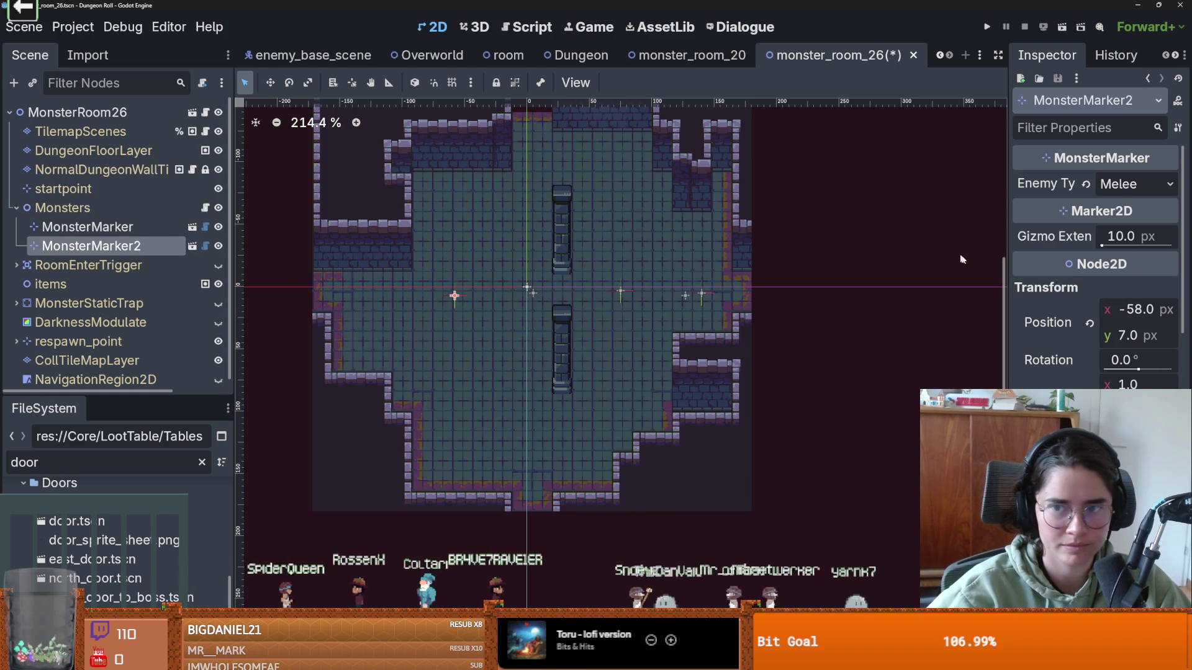
- Set MonsterMarker2's Enemy Type to Archer, save, and select the DungeonFloorLayer
{"action": "left_click", "coordinate": [1136, 184]}
{"action": "left_click", "coordinate": [1108, 228]}
{"action": "key", "text": "ctrl+s"}
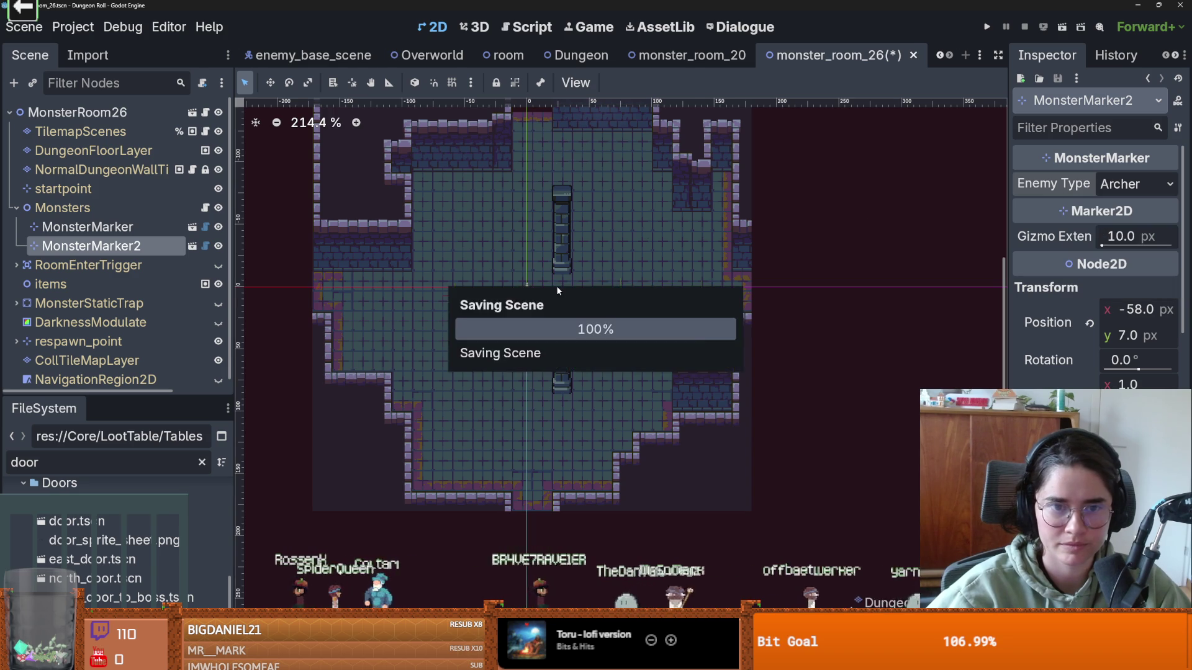
{"action": "scroll", "coordinate": [556, 286], "scroll_direction": "up", "scroll_amount": 2}
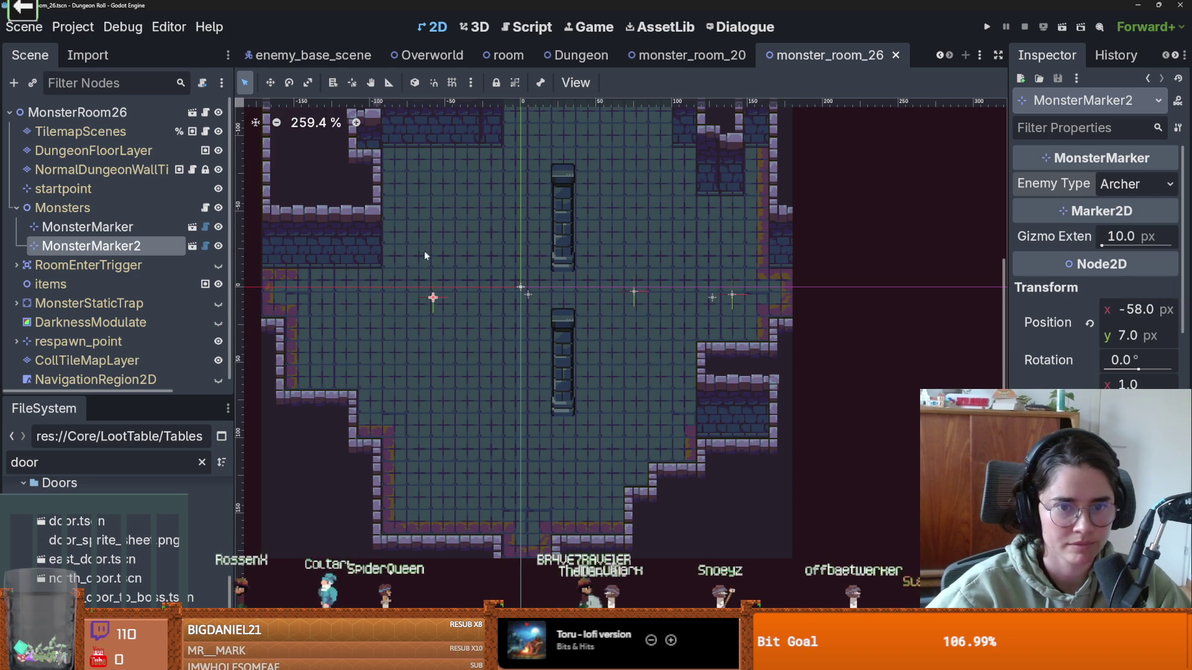
{"action": "left_click", "coordinate": [120, 166]}
{"action": "left_click", "coordinate": [118, 158]}
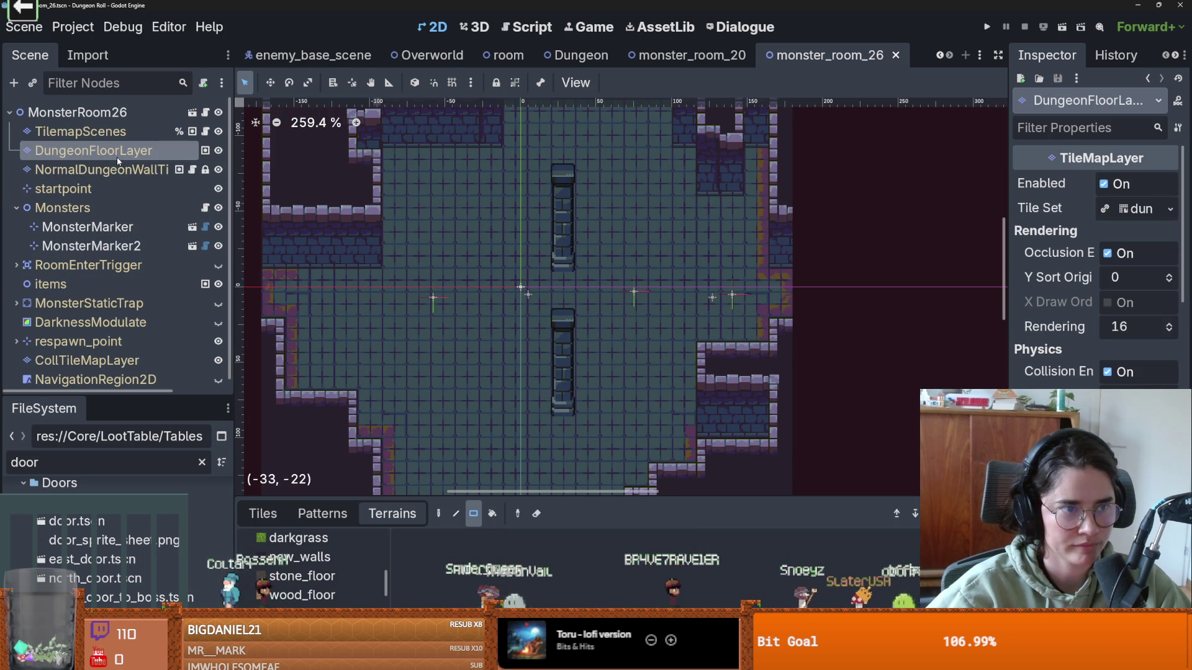
- Select the TilemapScenes node and enlarge the tile palette to browse its tile sources
{"action": "left_click", "coordinate": [124, 170]}
{"action": "left_click", "coordinate": [127, 152]}
{"action": "left_click", "coordinate": [143, 174]}
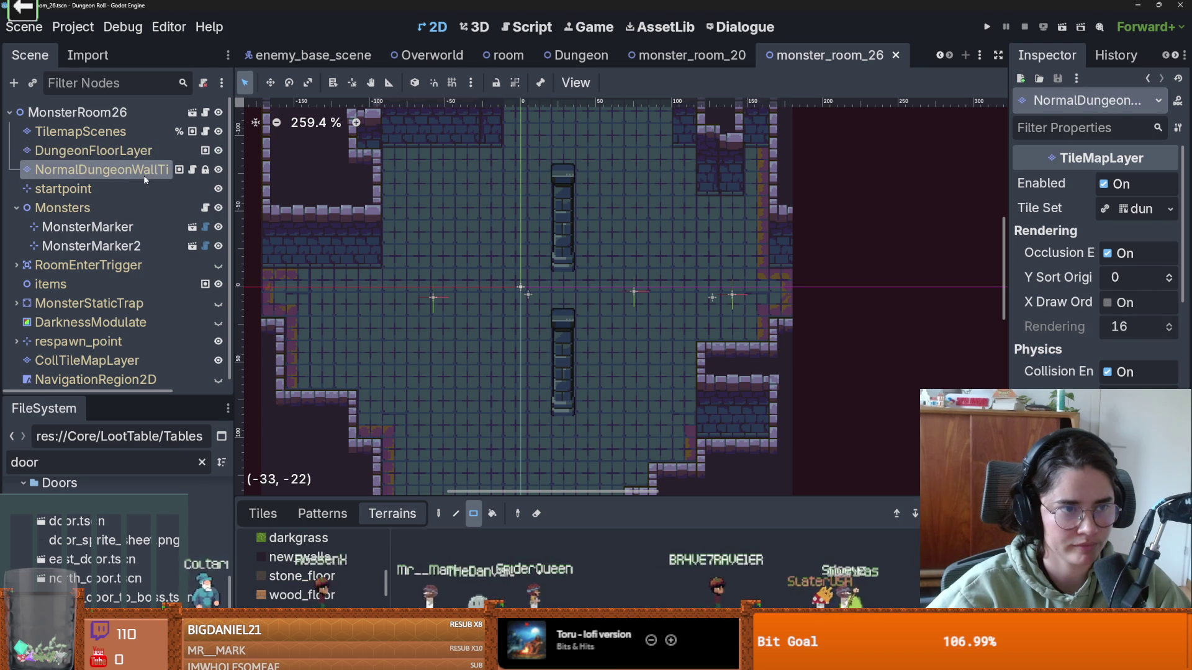
{"action": "left_click", "coordinate": [122, 133]}
{"action": "left_click", "coordinate": [267, 514]}
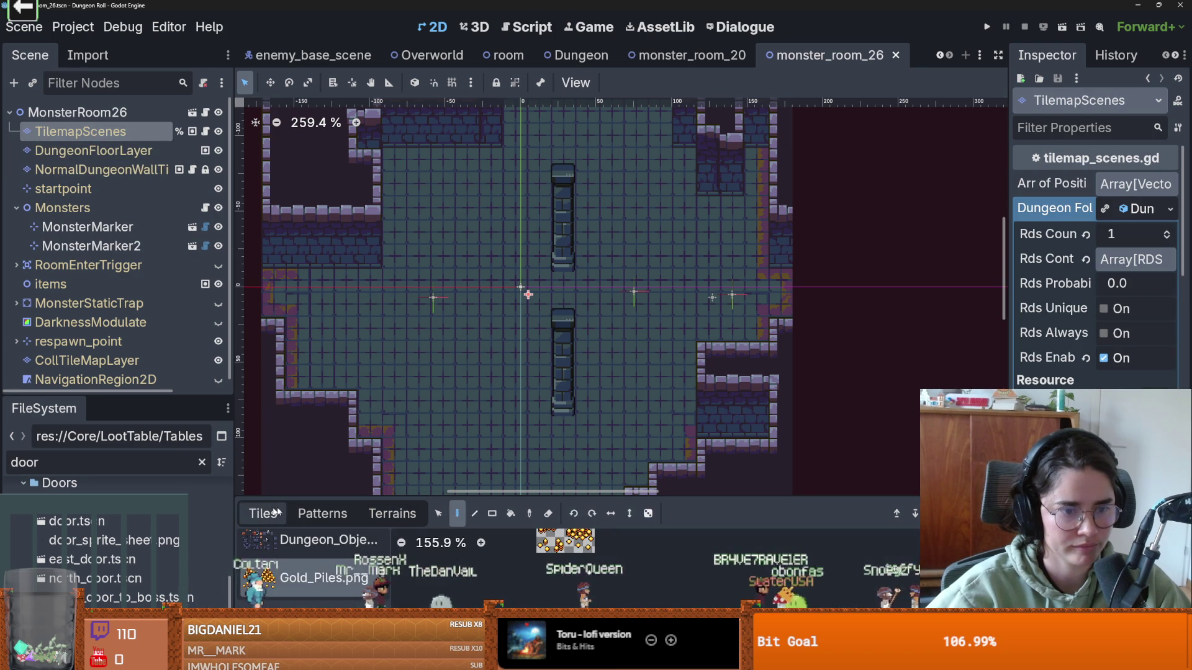
{"action": "left_click_drag", "start_coordinate": [273, 498], "coordinate": [273, 290]}
{"action": "left_click", "coordinate": [318, 424]}
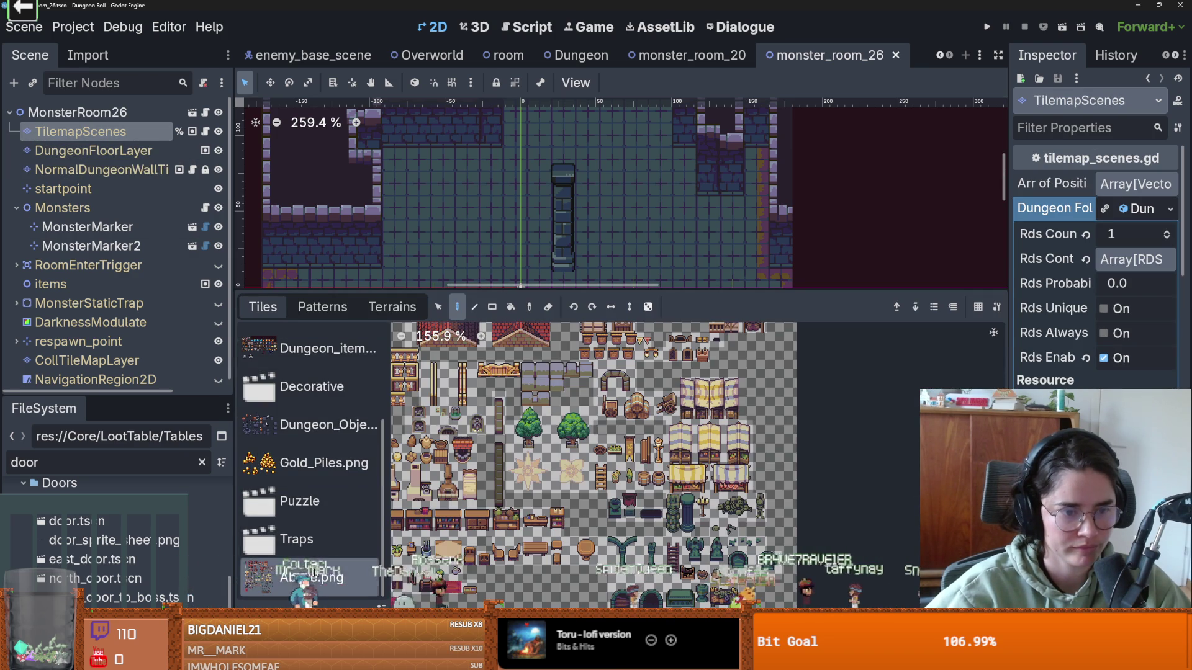
- Paint big_gaping_hole trap tiles from the Traps scene tiles onto the upper-left floor
{"action": "scroll", "coordinate": [318, 472], "scroll_direction": "up", "scroll_amount": 4}
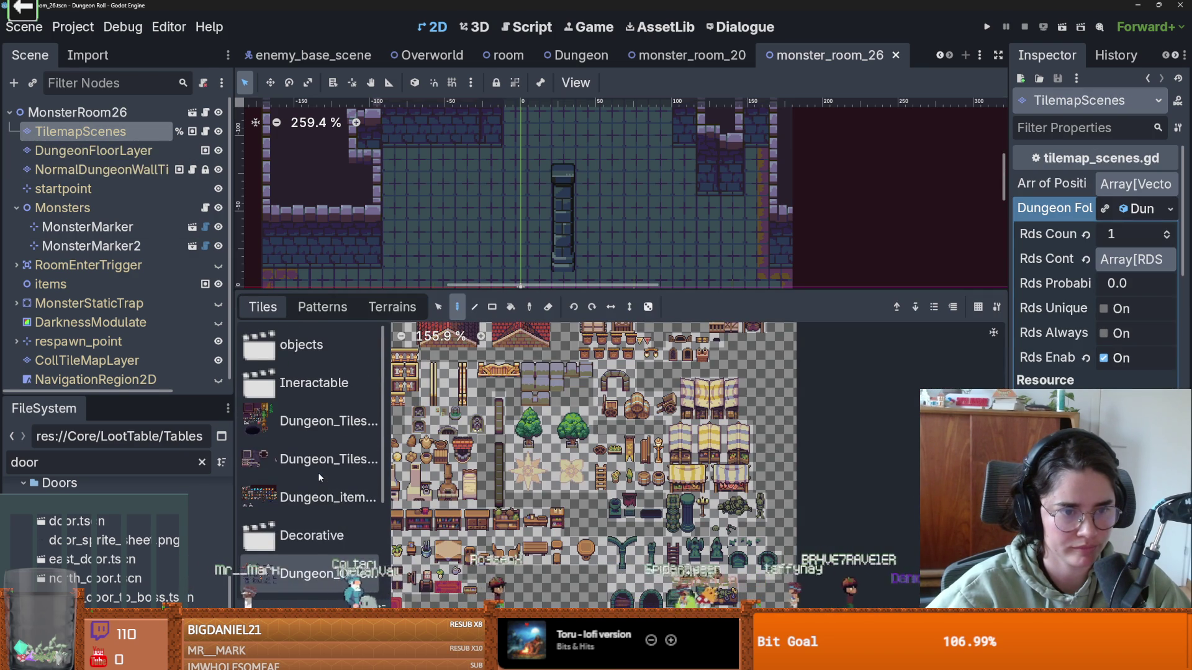
{"action": "scroll", "coordinate": [322, 465], "scroll_direction": "down", "scroll_amount": 4}
{"action": "left_click", "coordinate": [298, 540]}
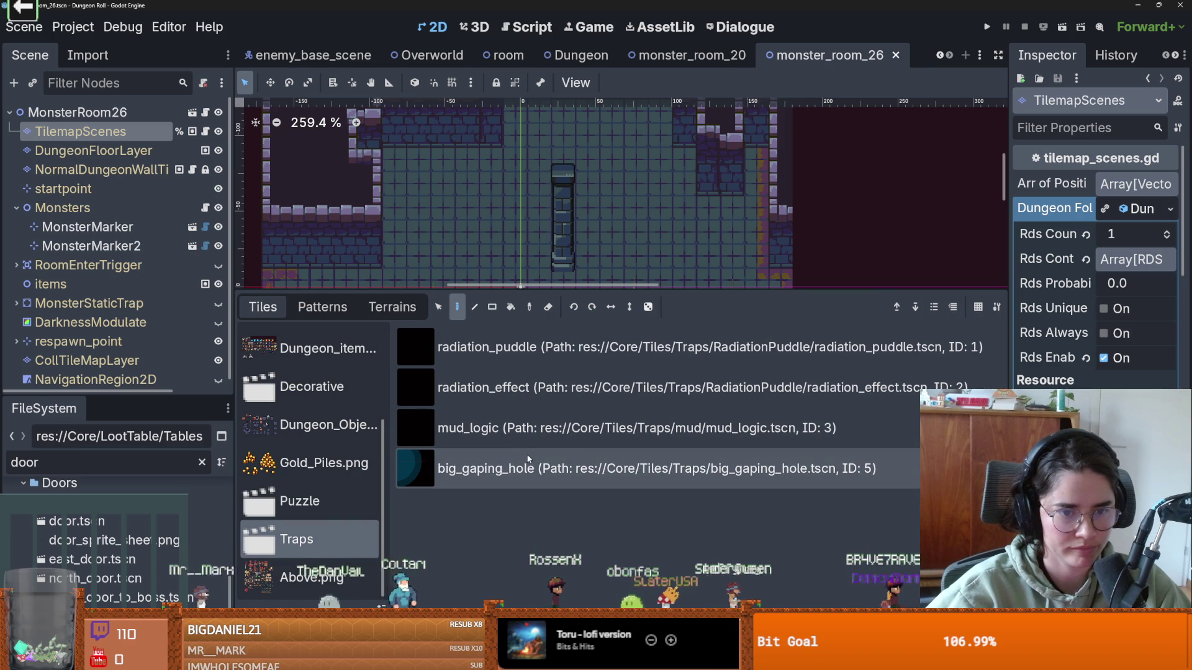
{"action": "left_click", "coordinate": [515, 466]}
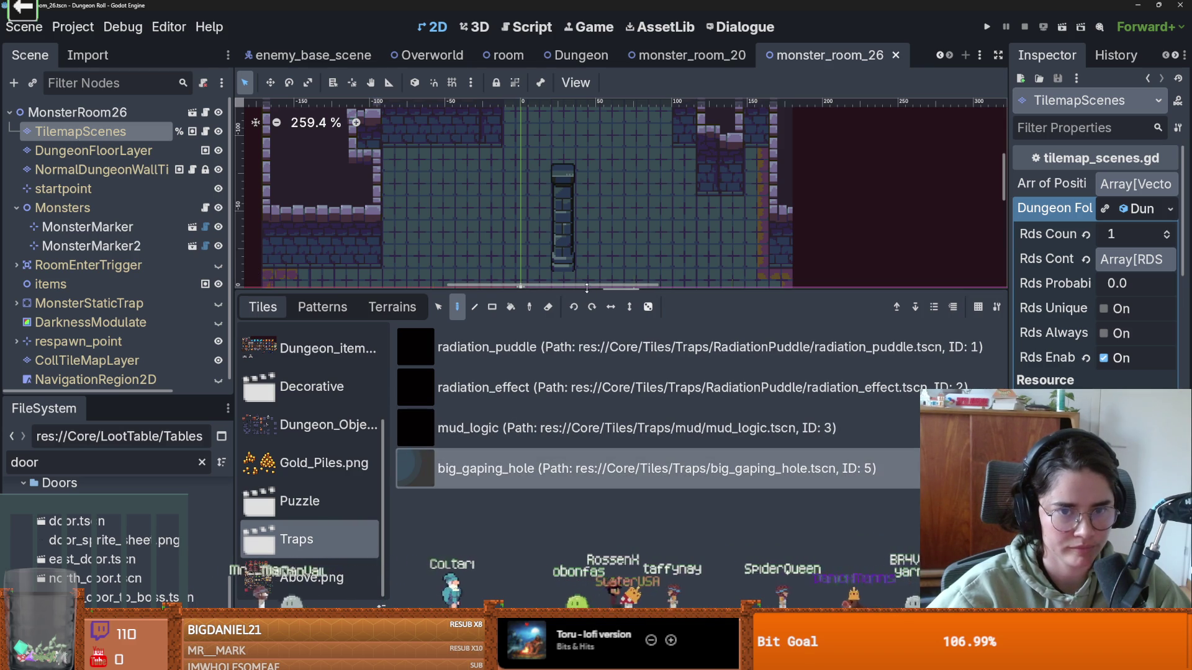
{"action": "left_click_drag", "start_coordinate": [586, 288], "coordinate": [586, 453]}
{"action": "mouse_move", "coordinate": [444, 235]}
{"action": "left_mouse_down"}
{"action": "mouse_move", "coordinate": [420, 185]}
{"action": "mouse_move", "coordinate": [415, 198]}
{"action": "mouse_move", "coordinate": [396, 186]}
{"action": "mouse_move", "coordinate": [444, 162]}
{"action": "left_mouse_up"}
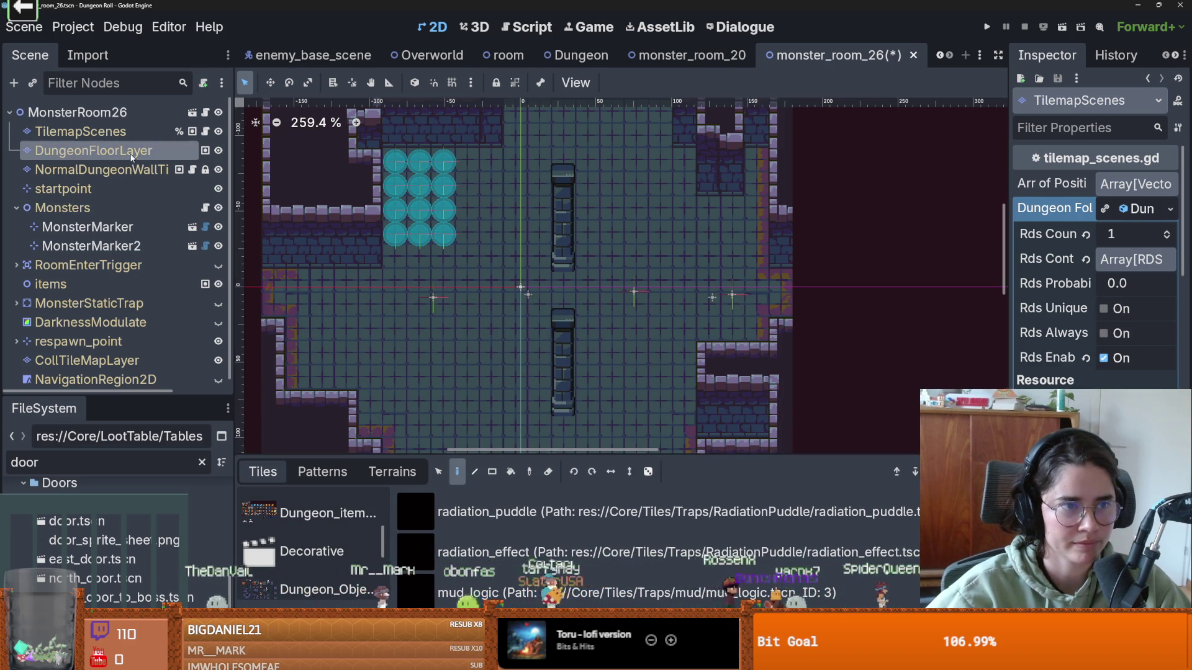
- Paint BigGapingHole terrain rectangles on the DungeonFloorLayer, then undo the extra hole tiles
{"action": "left_click", "coordinate": [132, 158]}
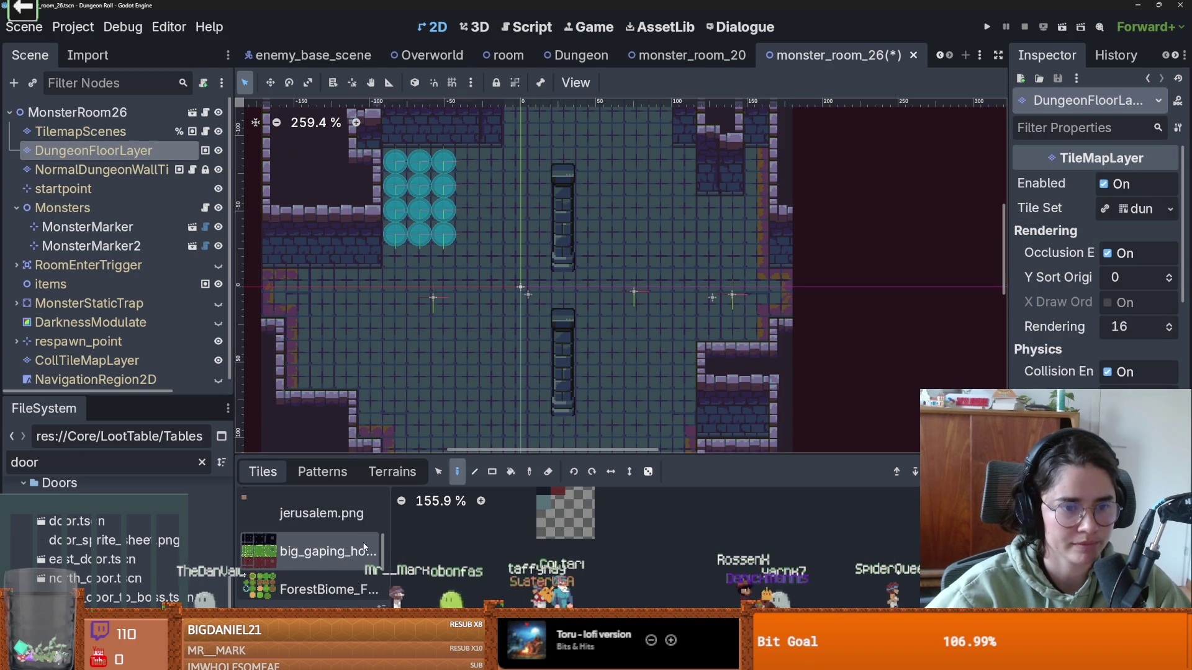
{"action": "scroll", "coordinate": [323, 546], "scroll_direction": "down", "scroll_amount": 2}
{"action": "left_click", "coordinate": [392, 472]}
{"action": "scroll", "coordinate": [357, 506], "scroll_direction": "down", "scroll_amount": 5}
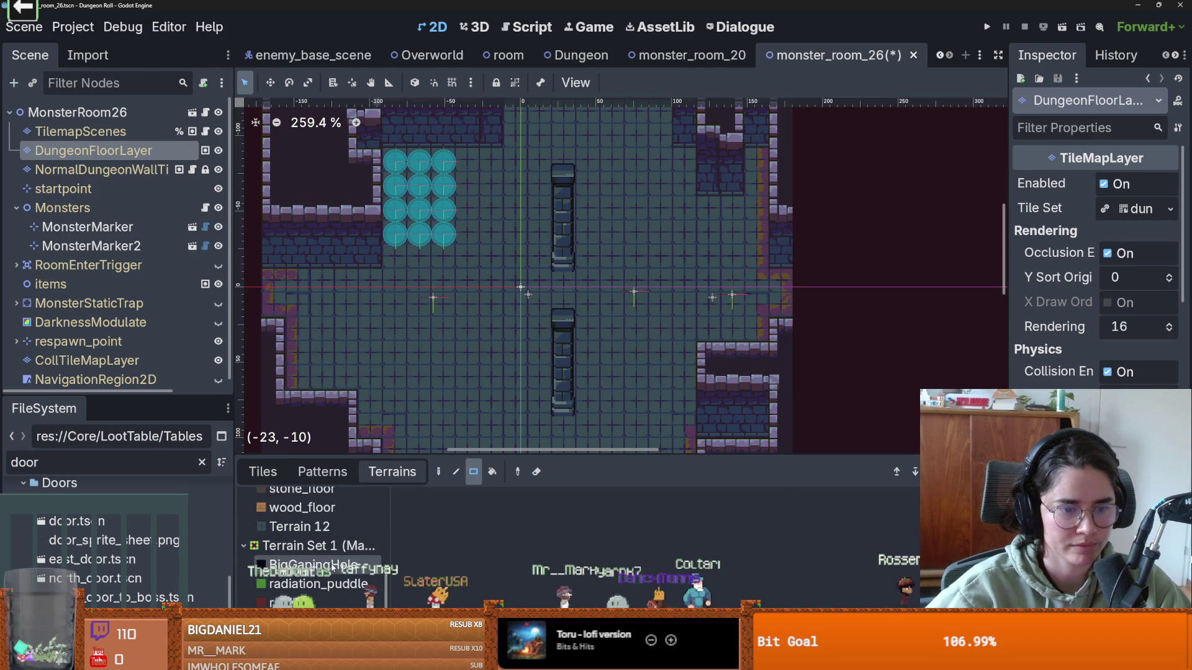
{"action": "left_click", "coordinate": [314, 565]}
{"action": "mouse_move", "coordinate": [394, 160]}
{"action": "left_mouse_down"}
{"action": "mouse_move", "coordinate": [394, 185]}
{"action": "mouse_move", "coordinate": [439, 222]}
{"action": "left_mouse_up"}
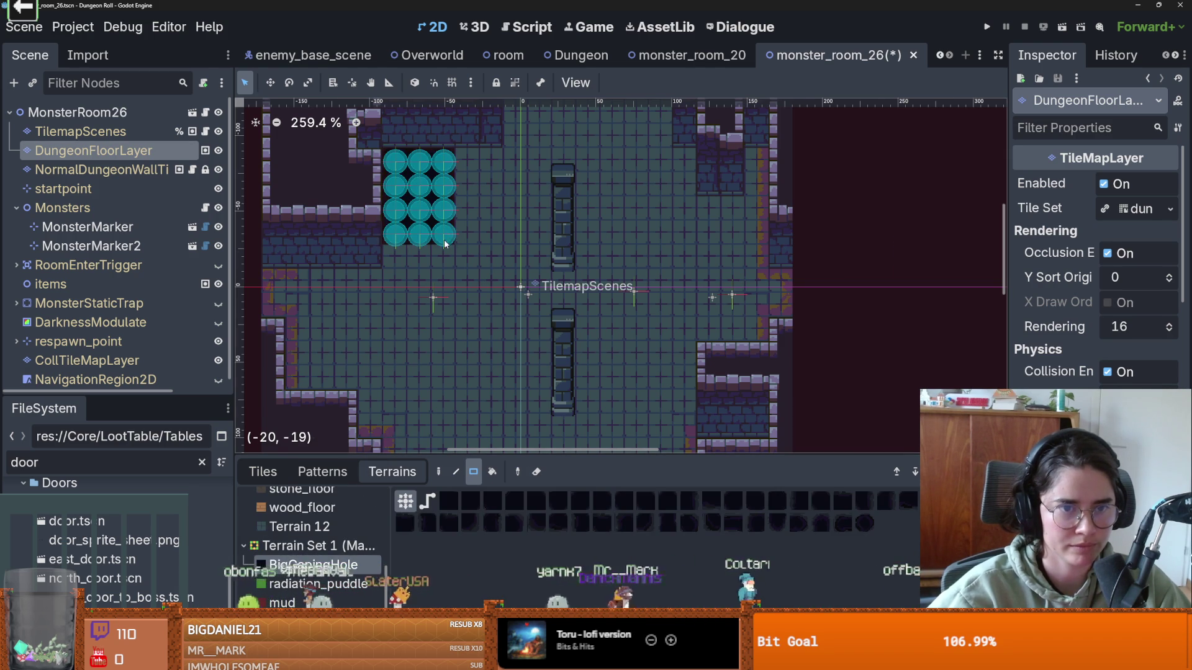
{"action": "scroll", "coordinate": [373, 179], "scroll_direction": "up", "scroll_amount": 5}
{"action": "mouse_move", "coordinate": [484, 264]}
{"action": "left_mouse_down"}
{"action": "mouse_move", "coordinate": [554, 262]}
{"action": "mouse_move", "coordinate": [554, 223]}
{"action": "left_mouse_up"}
{"action": "key", "text": "ctrl+z"}
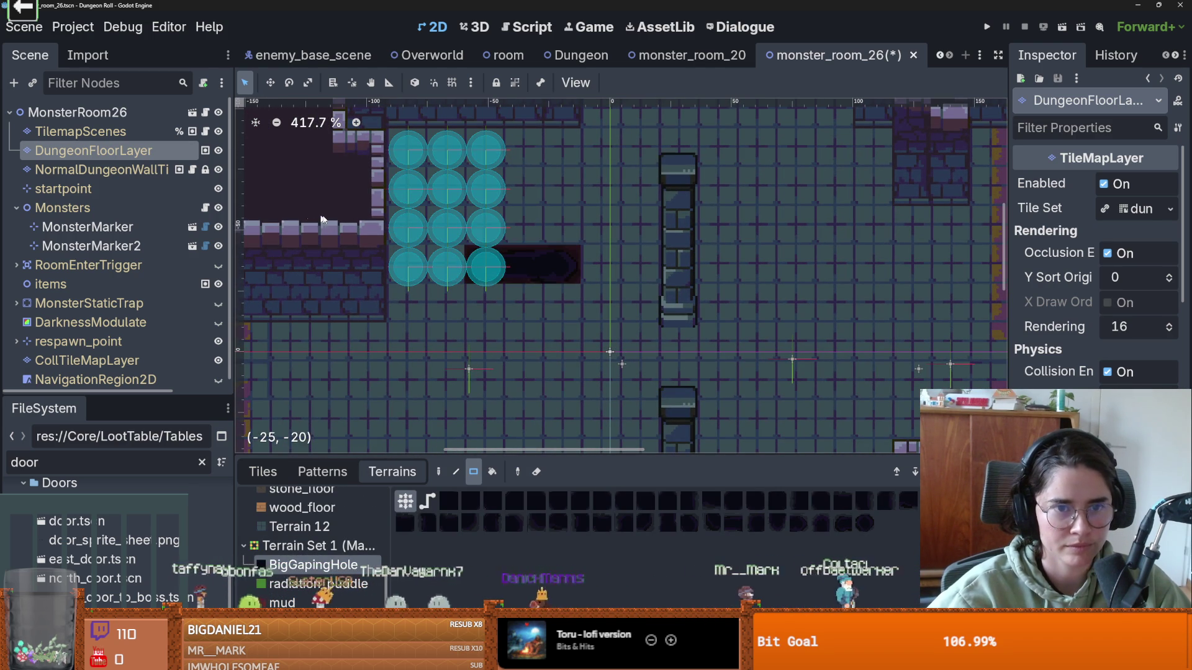
{"action": "key", "text": "ctrl+z"}
- Paint a block of BigGapingHole terrain upper-left on the wall layer, then run the game
{"action": "left_click", "coordinate": [99, 170]}
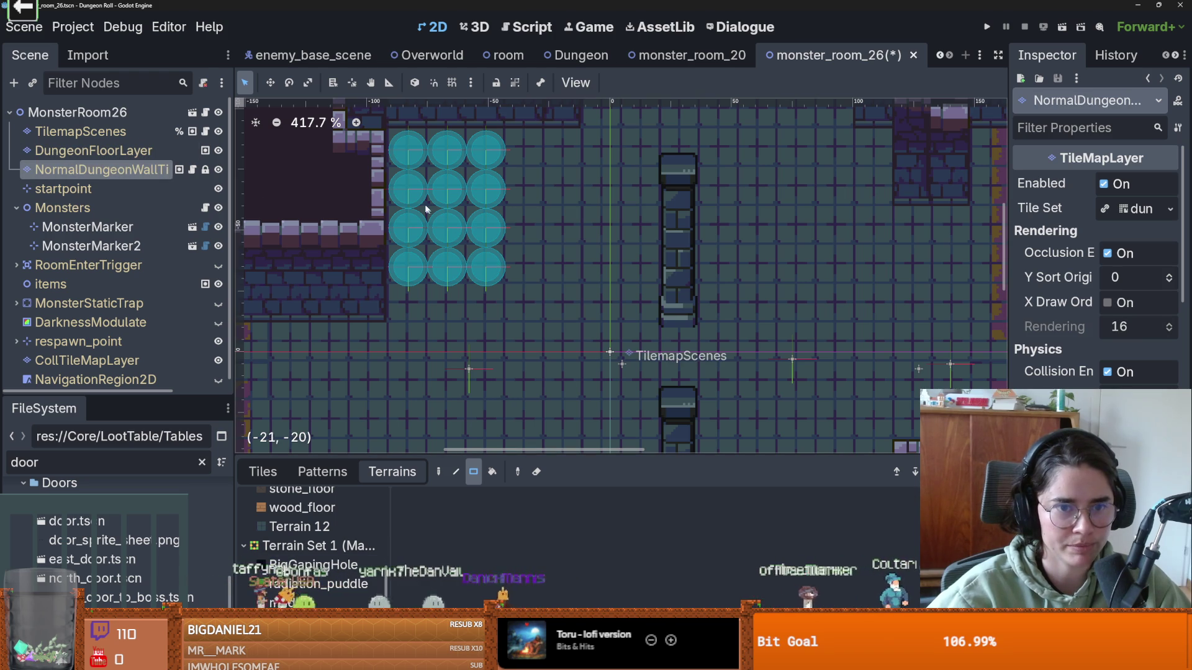
{"action": "left_click", "coordinate": [313, 565]}
{"action": "mouse_move", "coordinate": [450, 267]}
{"action": "left_mouse_down"}
{"action": "mouse_move", "coordinate": [450, 234]}
{"action": "mouse_move", "coordinate": [401, 160]}
{"action": "left_mouse_up"}
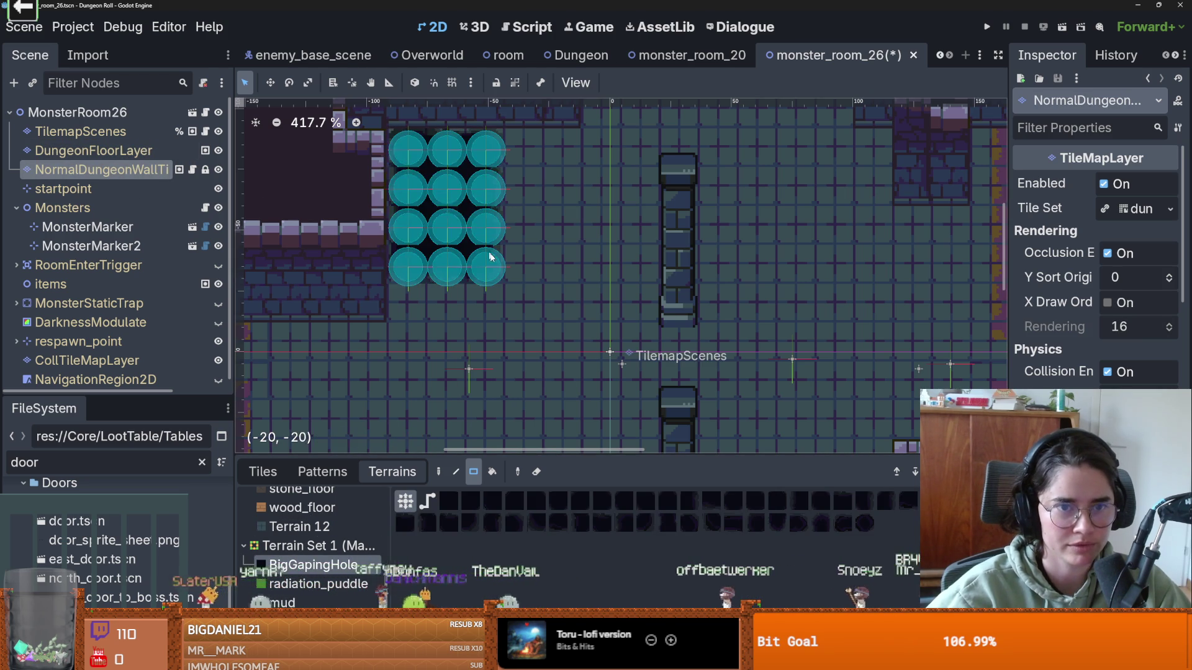
{"action": "scroll", "coordinate": [413, 164], "scroll_direction": "up", "scroll_amount": 3}
{"action": "scroll", "coordinate": [531, 321], "scroll_direction": "down", "scroll_amount": 1}
{"action": "scroll", "coordinate": [531, 319], "scroll_direction": "up", "scroll_amount": 3}
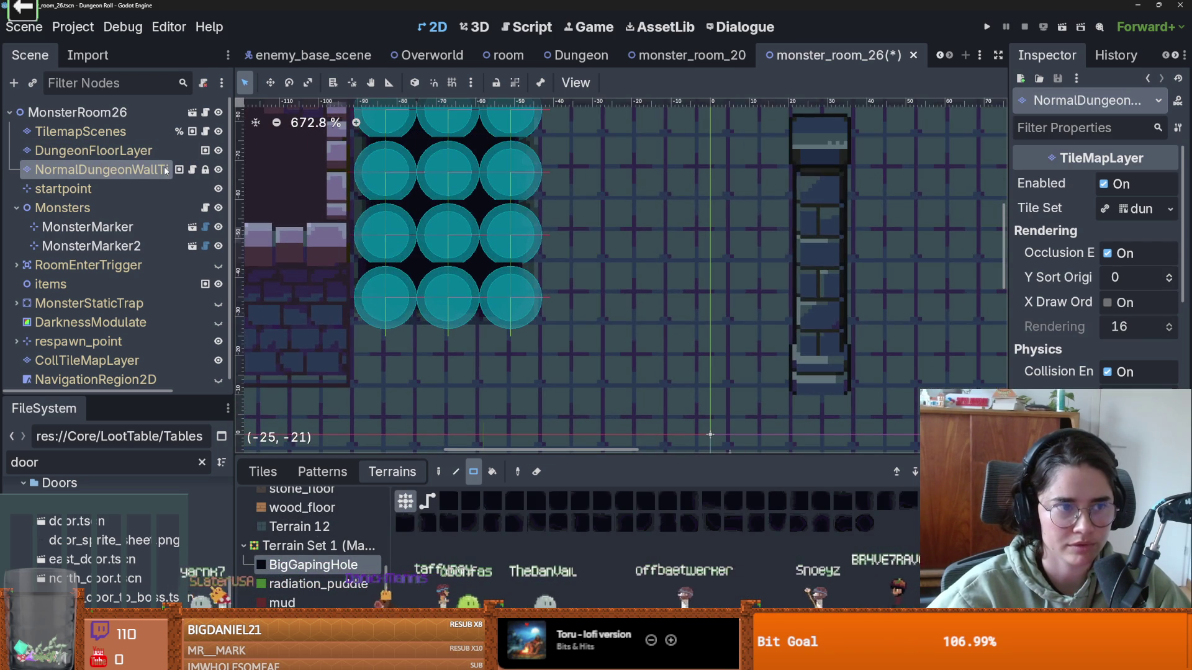
{"action": "left_click", "coordinate": [987, 27]}
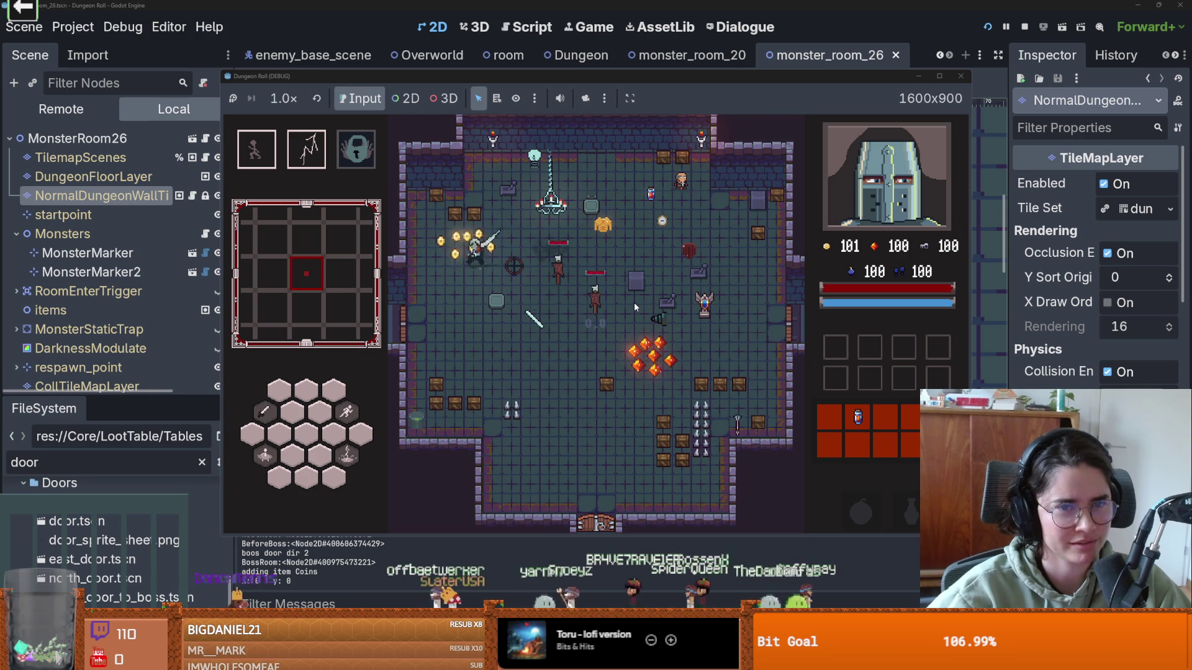
- Choose the next room card and walk the knight down-left into the room
{"action": "left_click", "coordinate": [612, 312]}
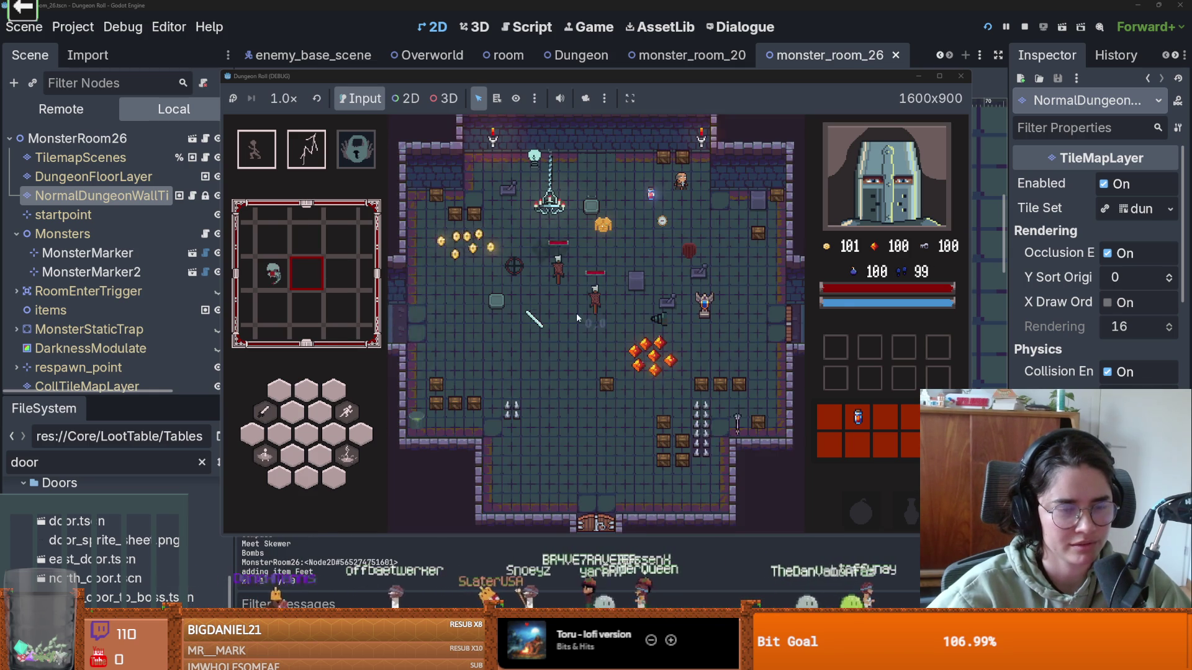
{"action": "key", "text": "a"}
{"action": "key", "text": "s"}
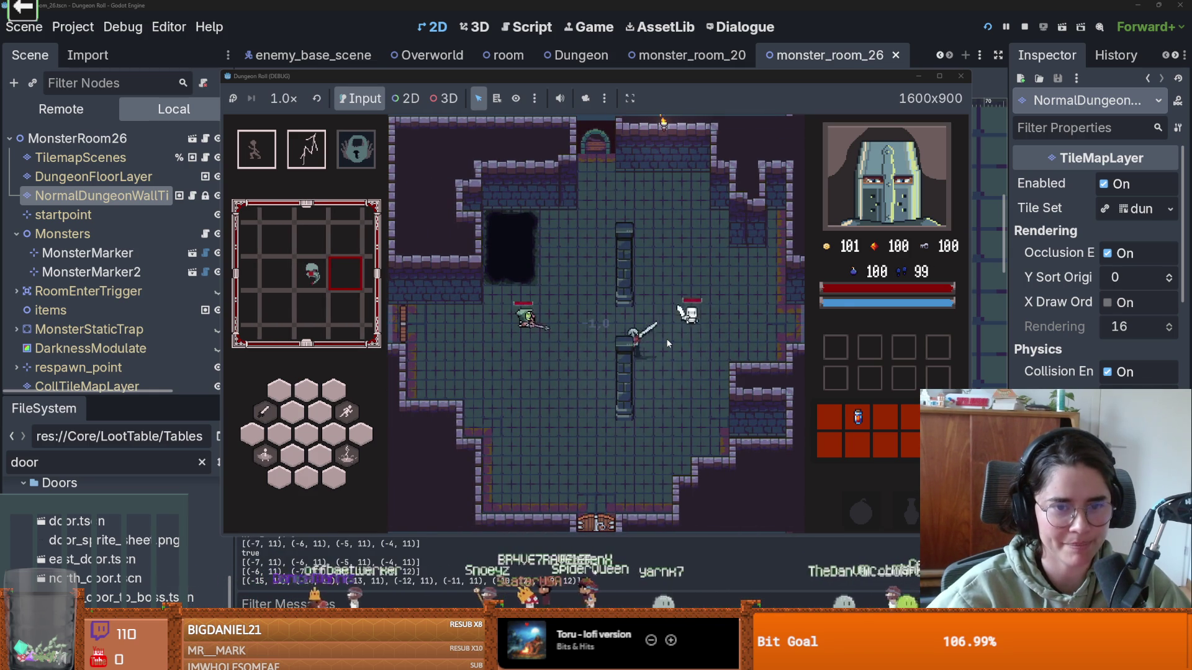
{"action": "key", "text": "w"}
{"action": "key", "text": "a"}
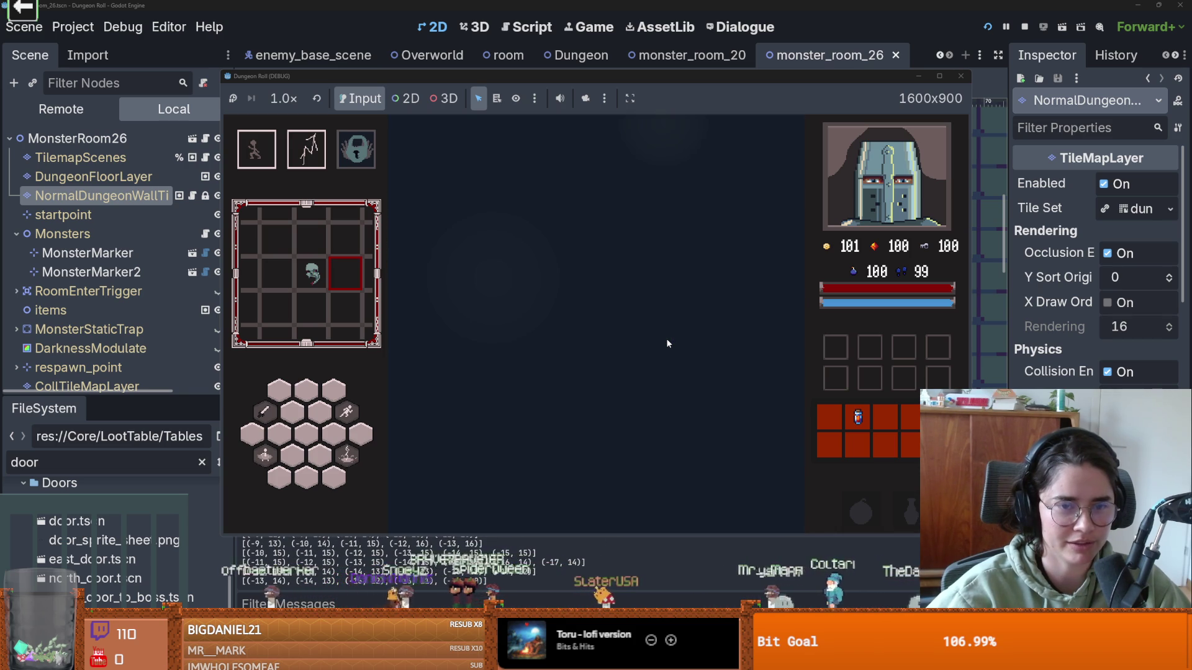
{"action": "key", "text": "s"}
{"action": "key", "text": "a"}
{"action": "key", "text": "a"}
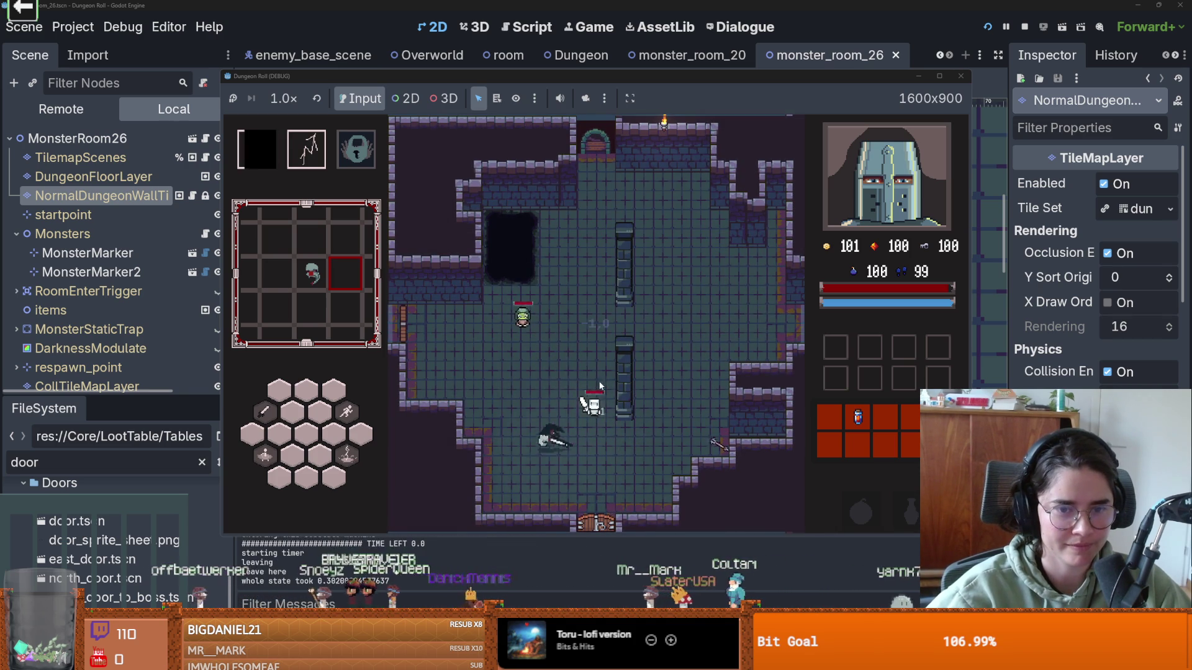
- Fight the skeleton and goblin with sword swings, movement and the second ability
{"action": "left_click", "coordinate": [618, 408]}
{"action": "key", "text": "w"}
{"action": "key", "text": "d"}
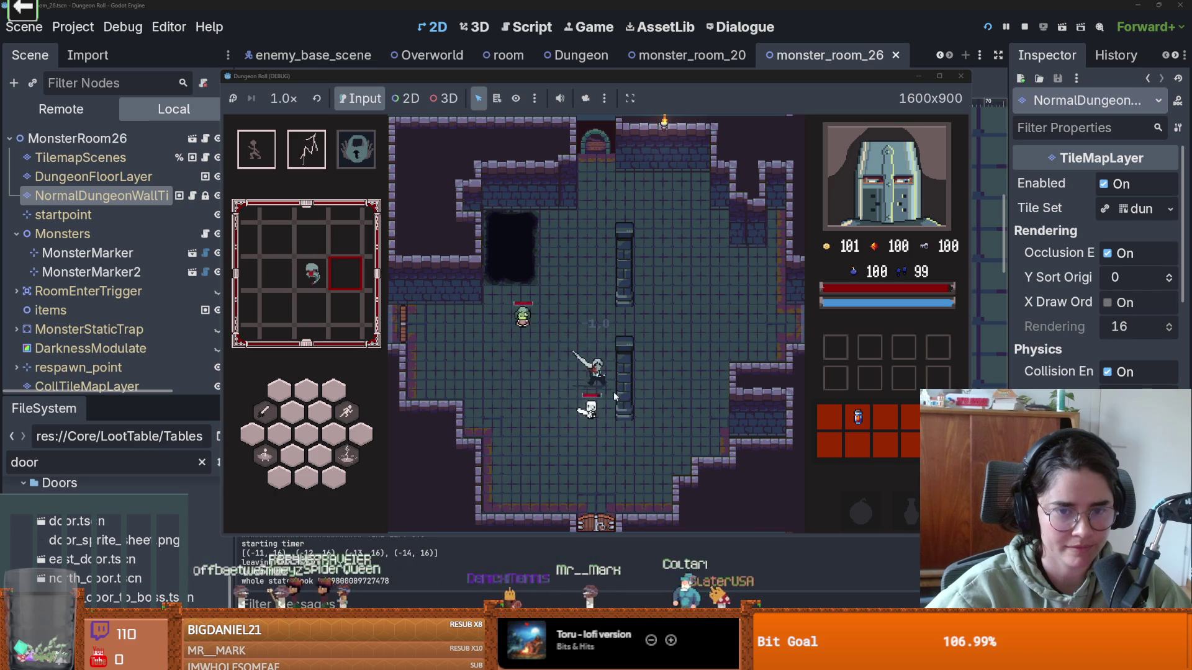
{"action": "key", "text": "a"}
{"action": "key", "text": "w"}
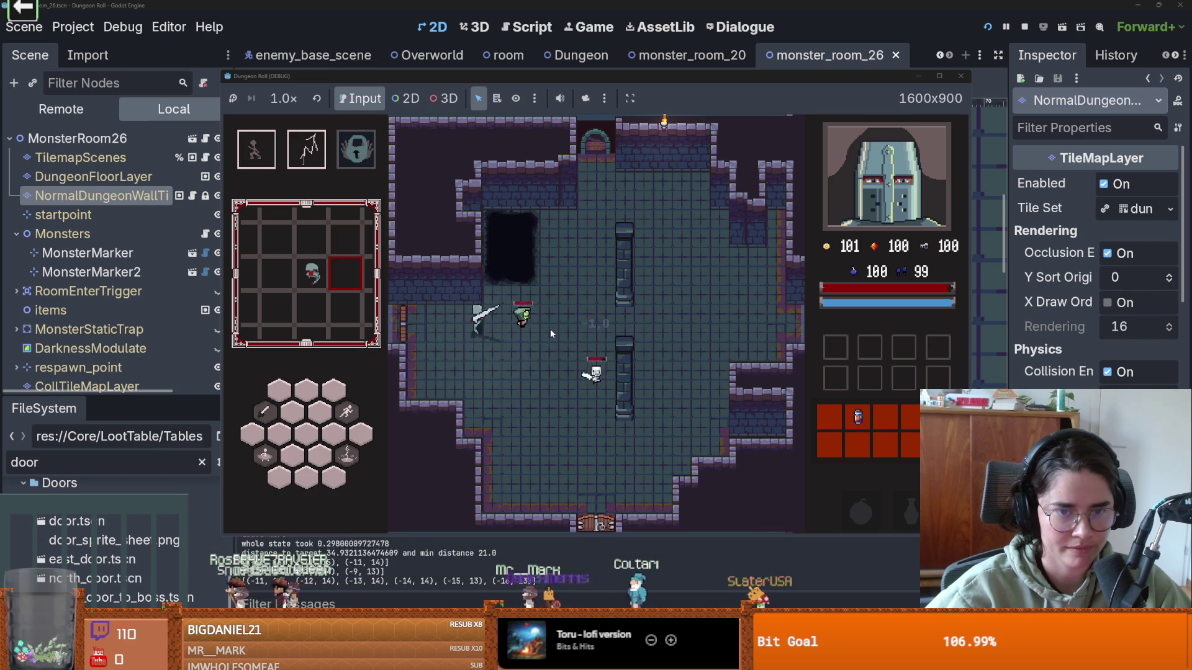
{"action": "key", "text": "s"}
{"action": "key", "text": "d"}
{"action": "right_click", "coordinate": [553, 329]}
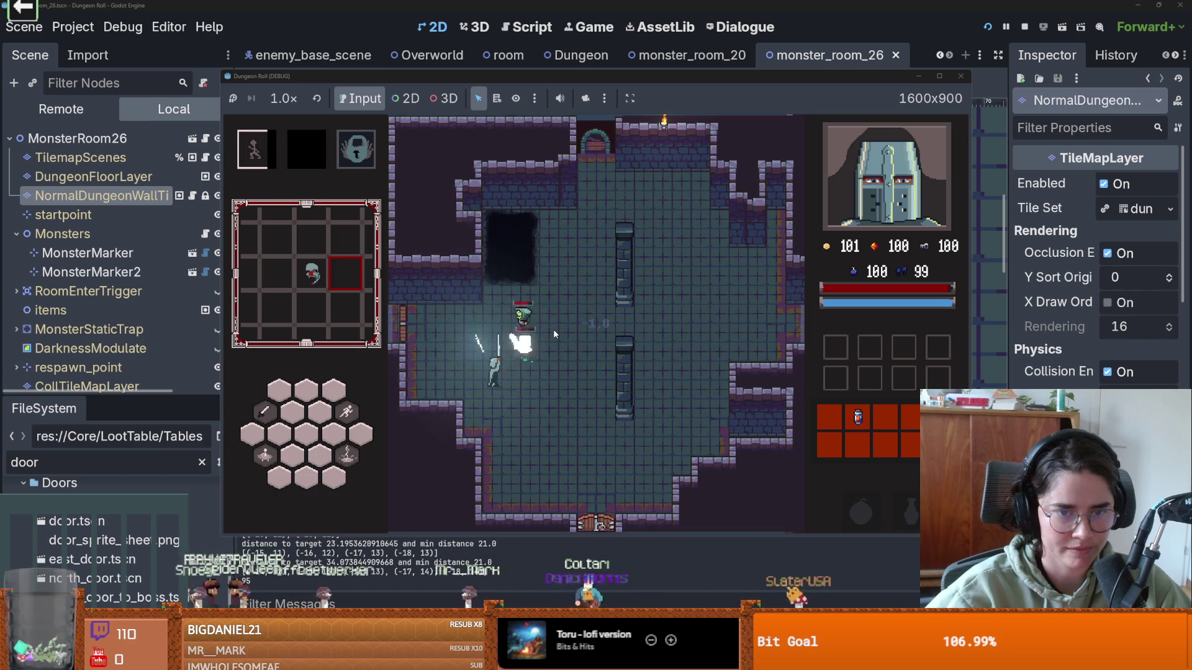
- Destroy the skeleton, dash past the loot to the pillar, and restore down the editor
{"action": "key", "text": "w"}
{"action": "key", "text": "d"}
{"action": "left_click", "coordinate": [478, 356]}
{"action": "key", "text": "a"}
{"action": "key", "text": "space"}
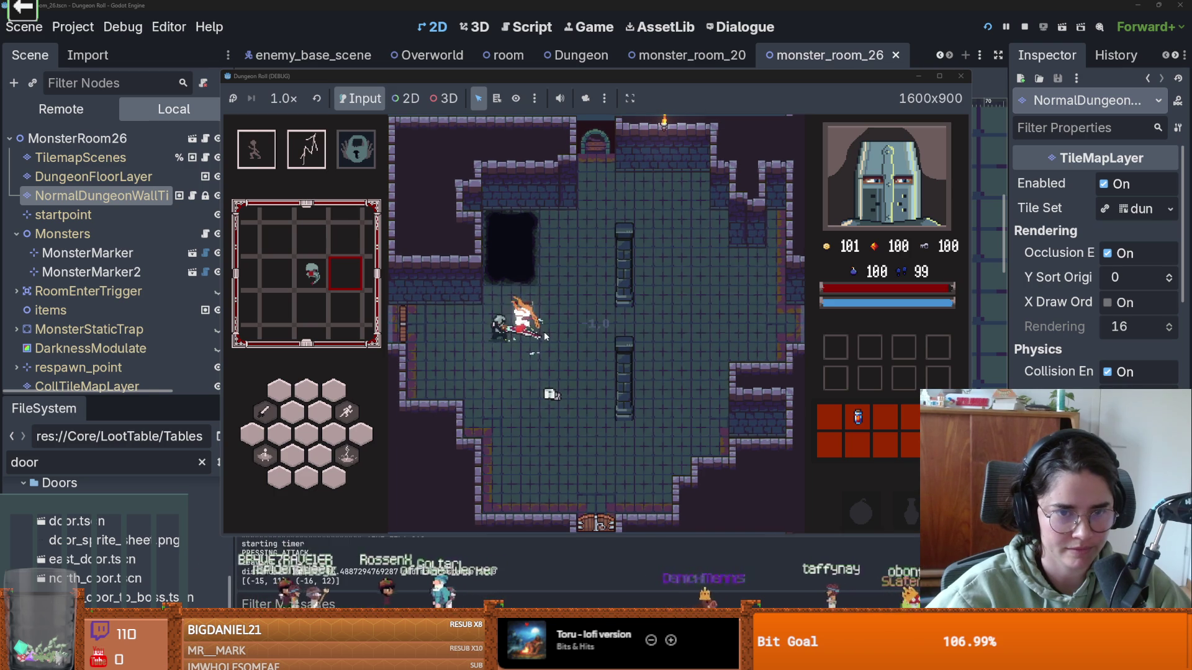
{"action": "key", "text": "d"}
{"action": "double_click", "coordinate": [591, 5]}
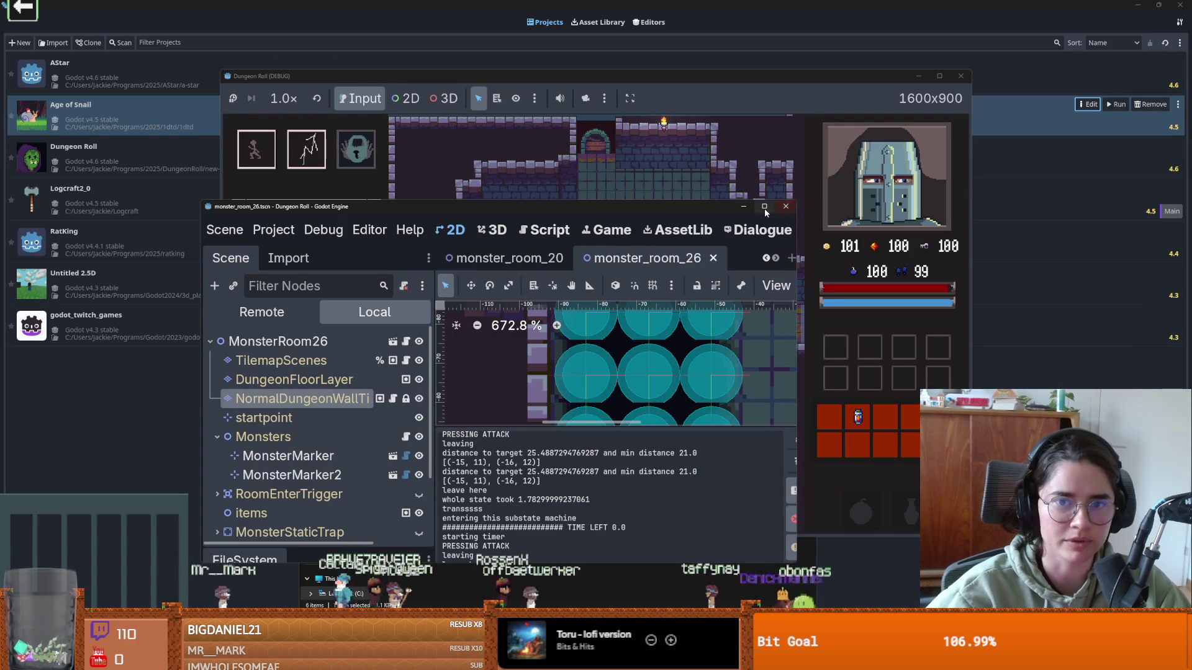
- Maximize the editor again and save the room scene
{"action": "left_click", "coordinate": [764, 207]}
{"action": "scroll", "coordinate": [506, 243], "scroll_direction": "down", "scroll_amount": 4}
{"action": "scroll", "coordinate": [410, 301], "scroll_direction": "up", "scroll_amount": 2}
{"action": "key", "text": "ctrl+s"}
{"action": "scroll", "coordinate": [408, 299], "scroll_direction": "down", "scroll_amount": 1}
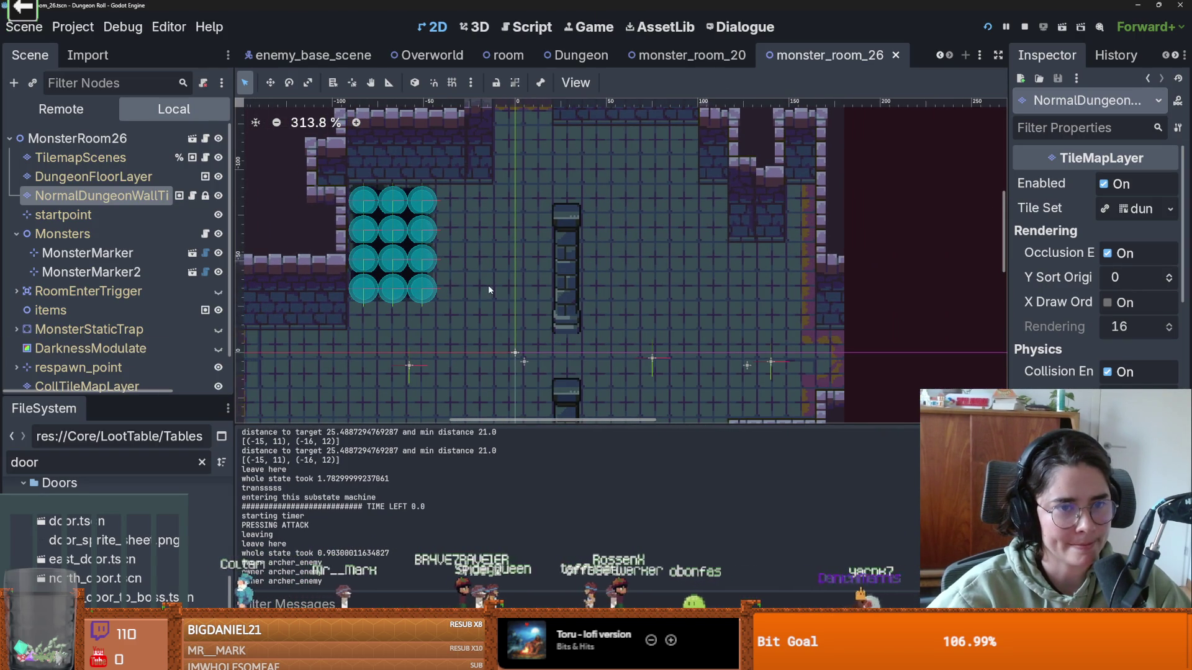
- Select the dungeon wall layer and draw a BigGapingHole terrain rectangle
{"action": "left_click", "coordinate": [122, 177]}
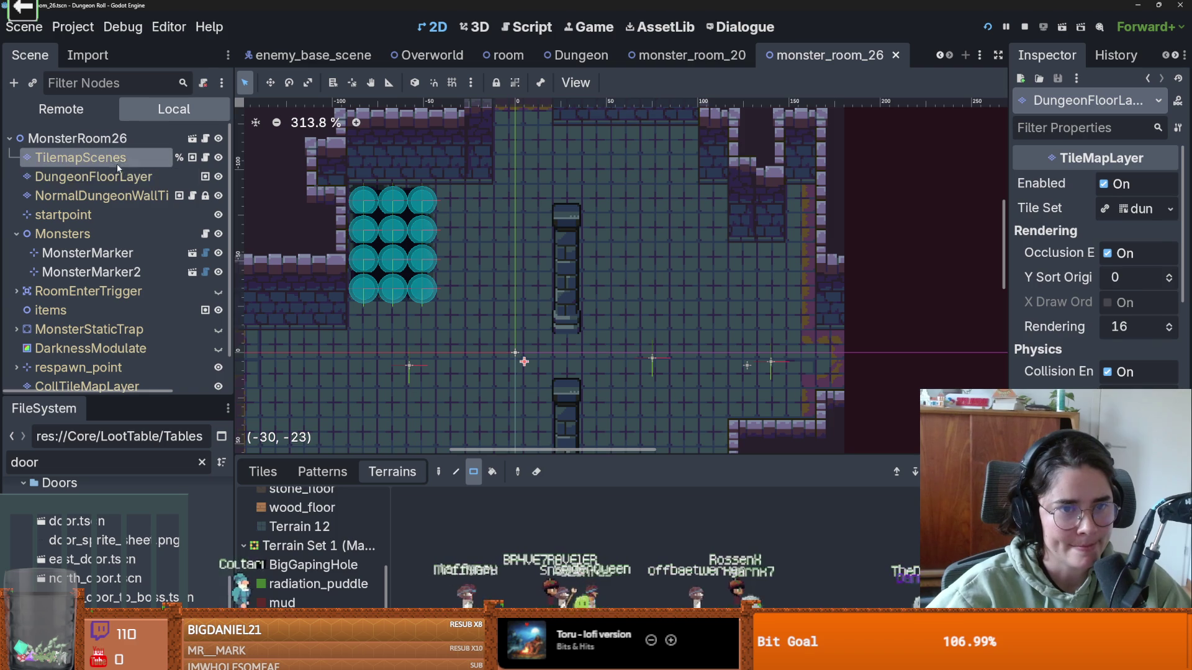
{"action": "left_click", "coordinate": [117, 163]}
{"action": "left_click", "coordinate": [100, 197]}
{"action": "scroll", "coordinate": [323, 547], "scroll_direction": "down", "scroll_amount": 6}
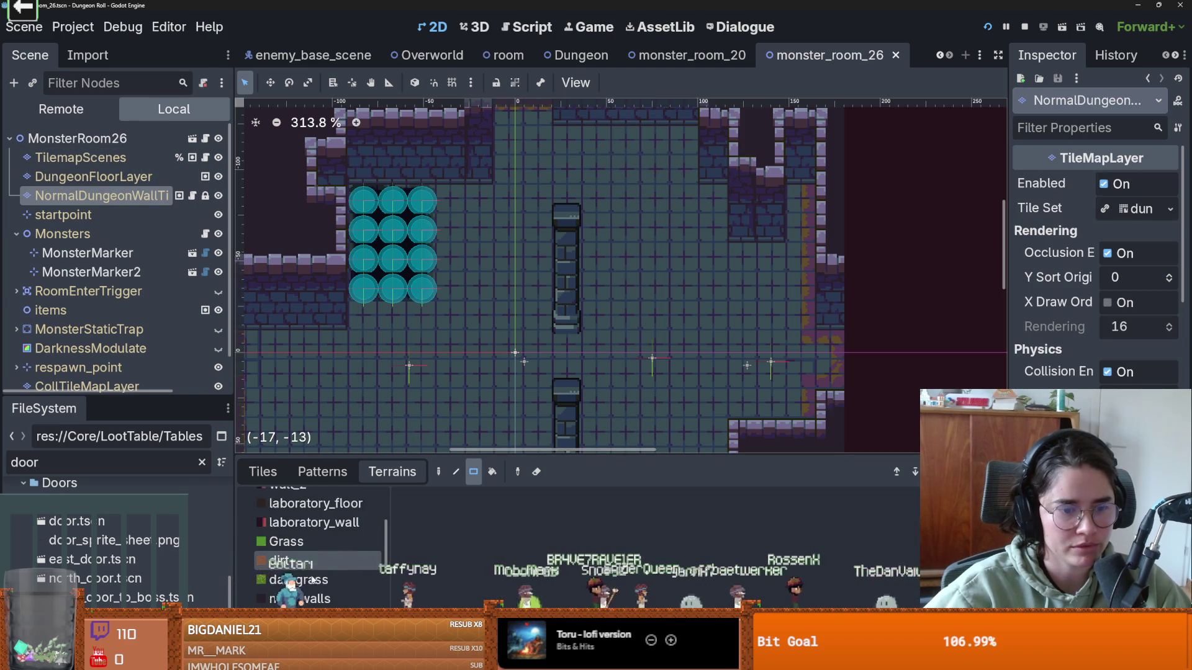
{"action": "left_click", "coordinate": [305, 565]}
{"action": "left_click_drag", "start_coordinate": [398, 288], "coordinate": [371, 242]}
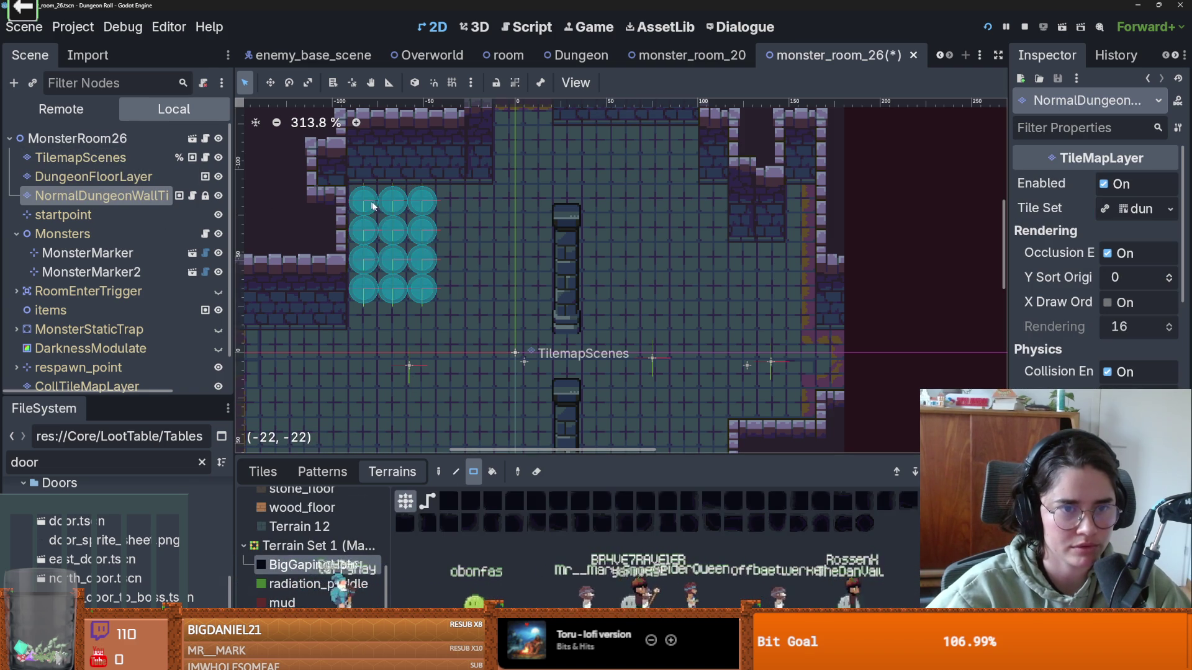
{"action": "left_click", "coordinate": [205, 159]}
- Reselect the dungeon wall layer and choose the BigGapingHole terrain again
{"action": "scroll", "coordinate": [489, 354], "scroll_direction": "down", "scroll_amount": 4}
{"action": "scroll", "coordinate": [372, 298], "scroll_direction": "down", "scroll_amount": 4}
{"action": "scroll", "coordinate": [473, 310], "scroll_direction": "up", "scroll_amount": 3}
{"action": "scroll", "coordinate": [473, 310], "scroll_direction": "up", "scroll_amount": 4}
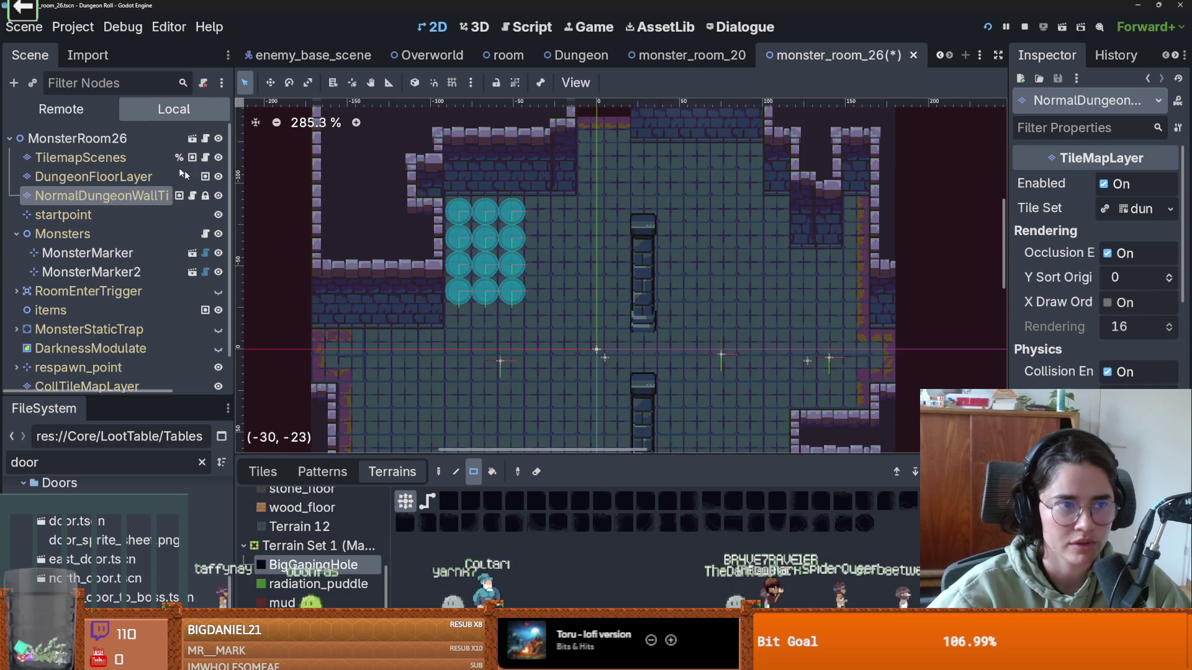
{"action": "left_click", "coordinate": [112, 158]}
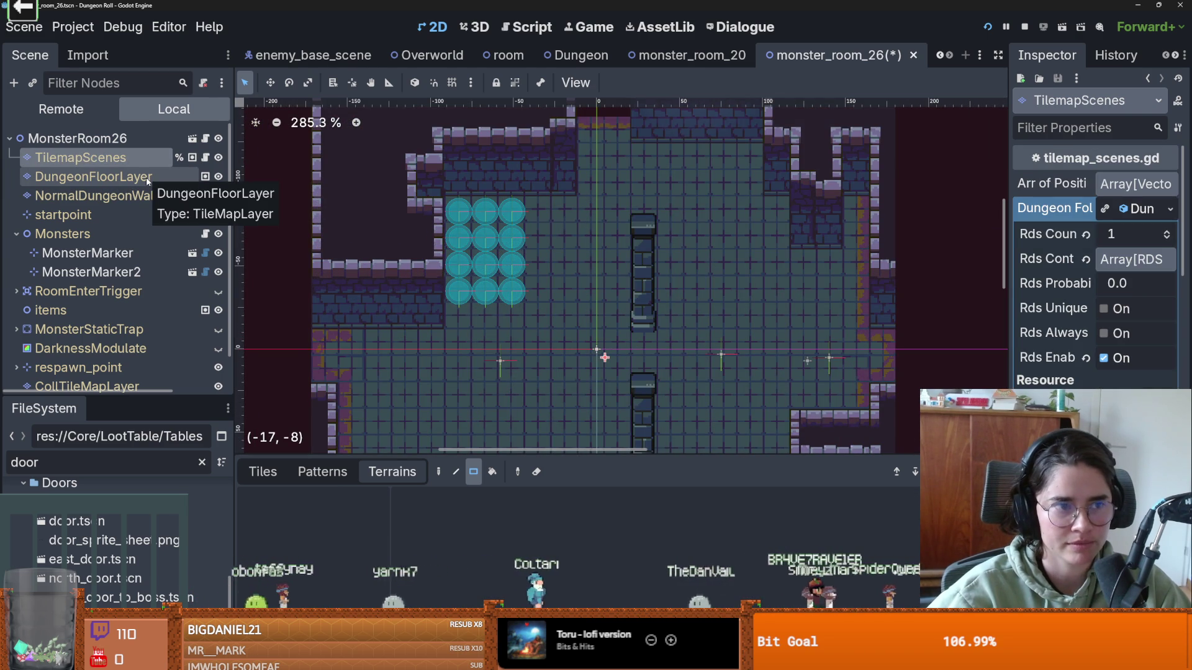
{"action": "left_click", "coordinate": [93, 196]}
{"action": "scroll", "coordinate": [445, 274], "scroll_direction": "down", "scroll_amount": 3}
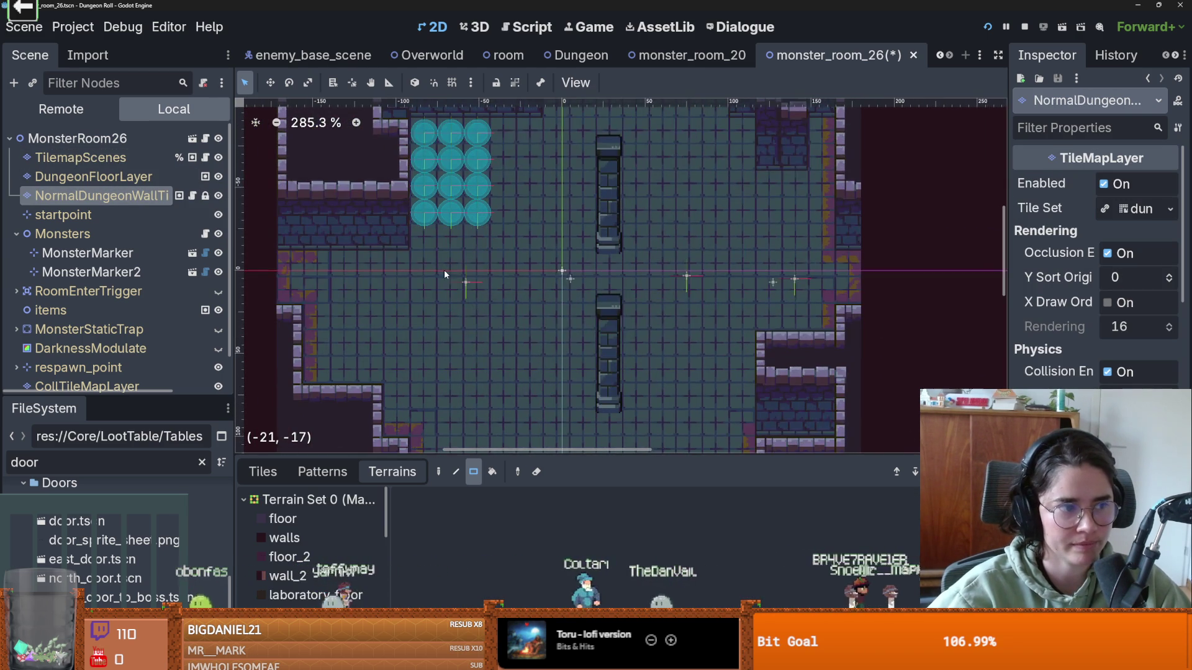
{"action": "scroll", "coordinate": [448, 272], "scroll_direction": "up", "scroll_amount": 1}
{"action": "scroll", "coordinate": [352, 550], "scroll_direction": "down", "scroll_amount": 3}
{"action": "scroll", "coordinate": [353, 550], "scroll_direction": "down", "scroll_amount": 1}
{"action": "left_click", "coordinate": [336, 564]}
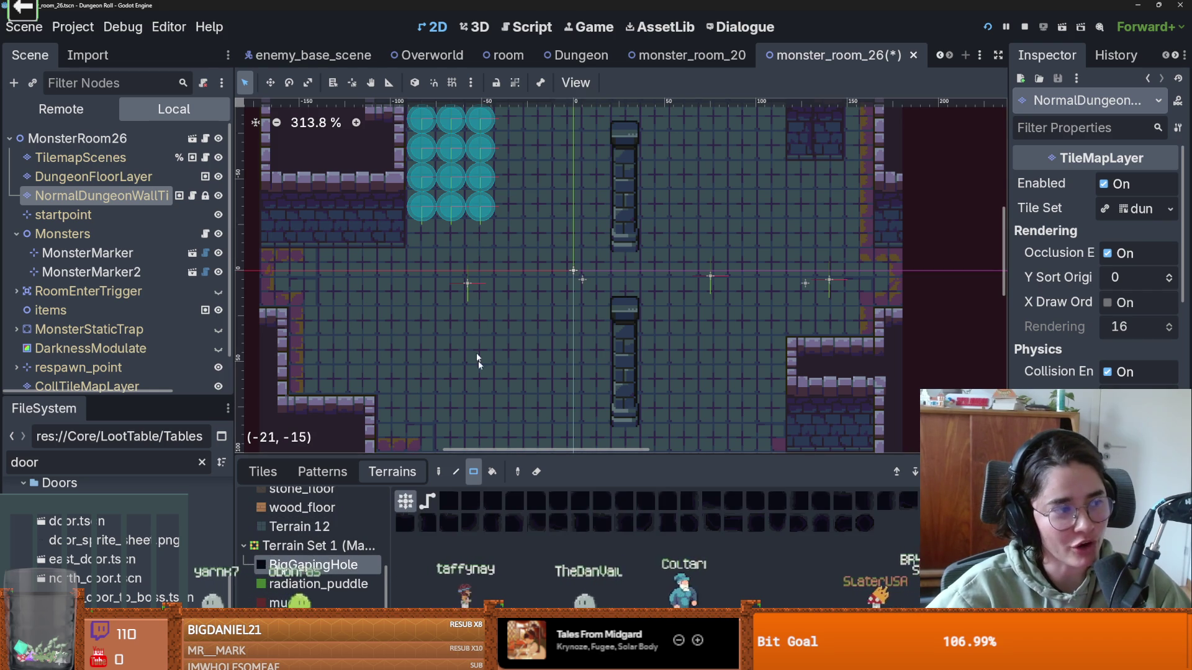
- Paint a strip of hole terrain across the floor, undo it, and repaint it shorter
{"action": "left_click_drag", "start_coordinate": [565, 319], "coordinate": [437, 321]}
{"action": "scroll", "coordinate": [527, 336], "scroll_direction": "up", "scroll_amount": 1}
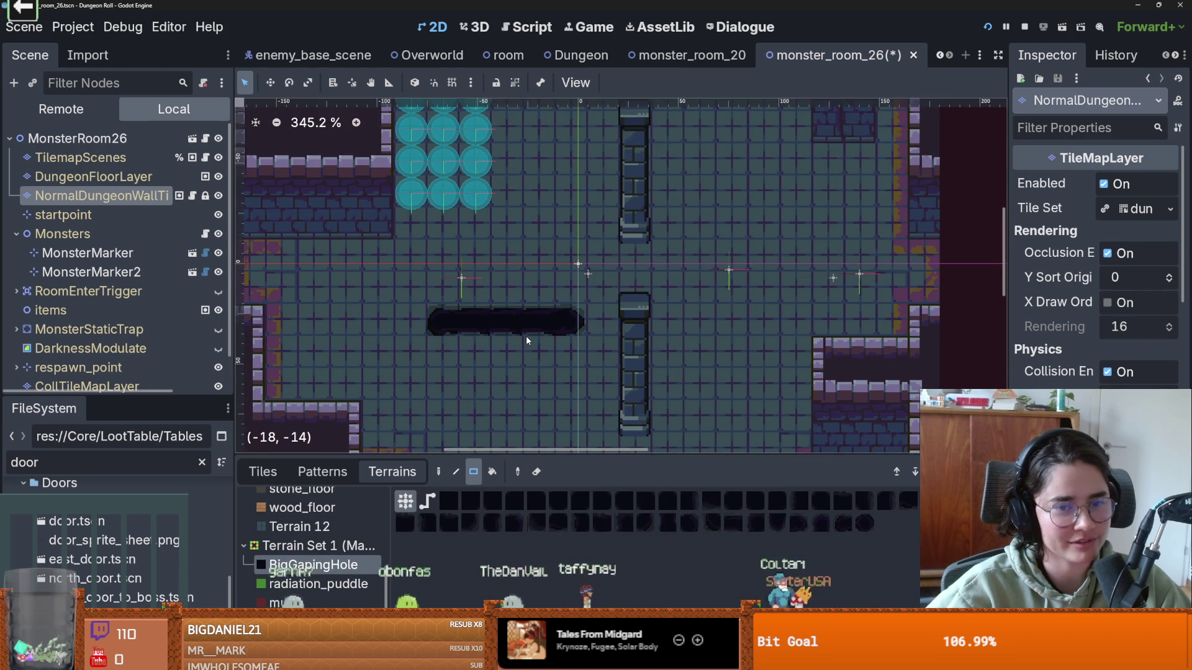
{"action": "scroll", "coordinate": [526, 337], "scroll_direction": "up", "scroll_amount": 9}
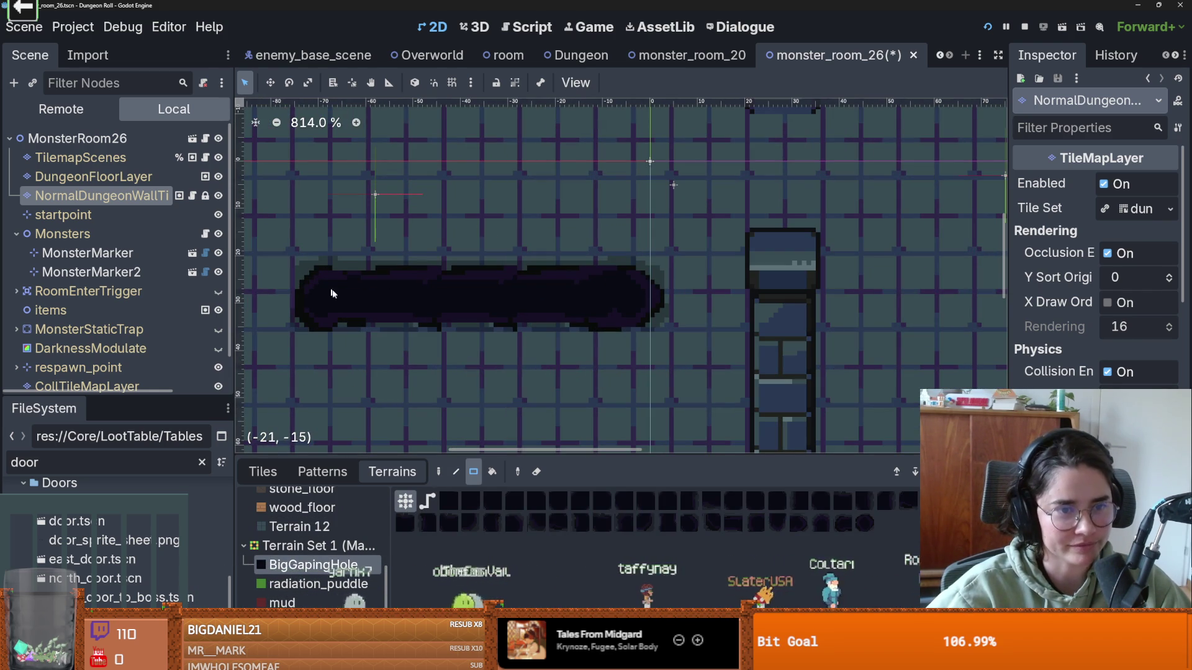
{"action": "key", "text": "ctrl+z"}
{"action": "left_click_drag", "start_coordinate": [372, 274], "coordinate": [549, 318]}
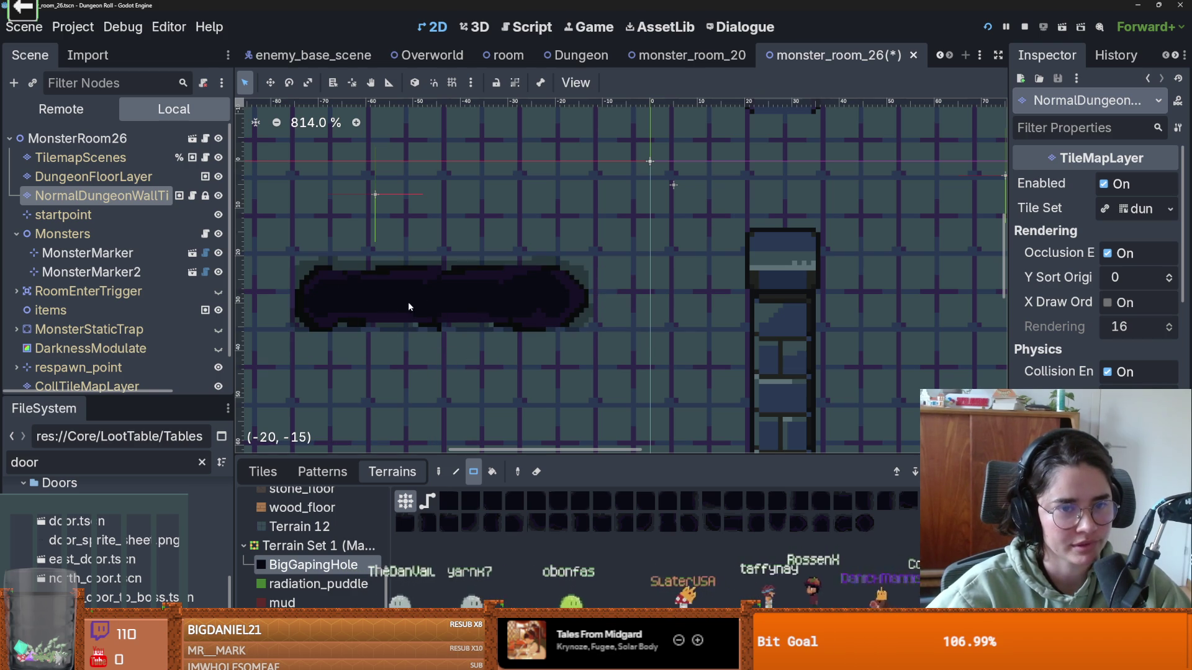
{"action": "left_click_drag", "start_coordinate": [577, 271], "coordinate": [578, 273]}
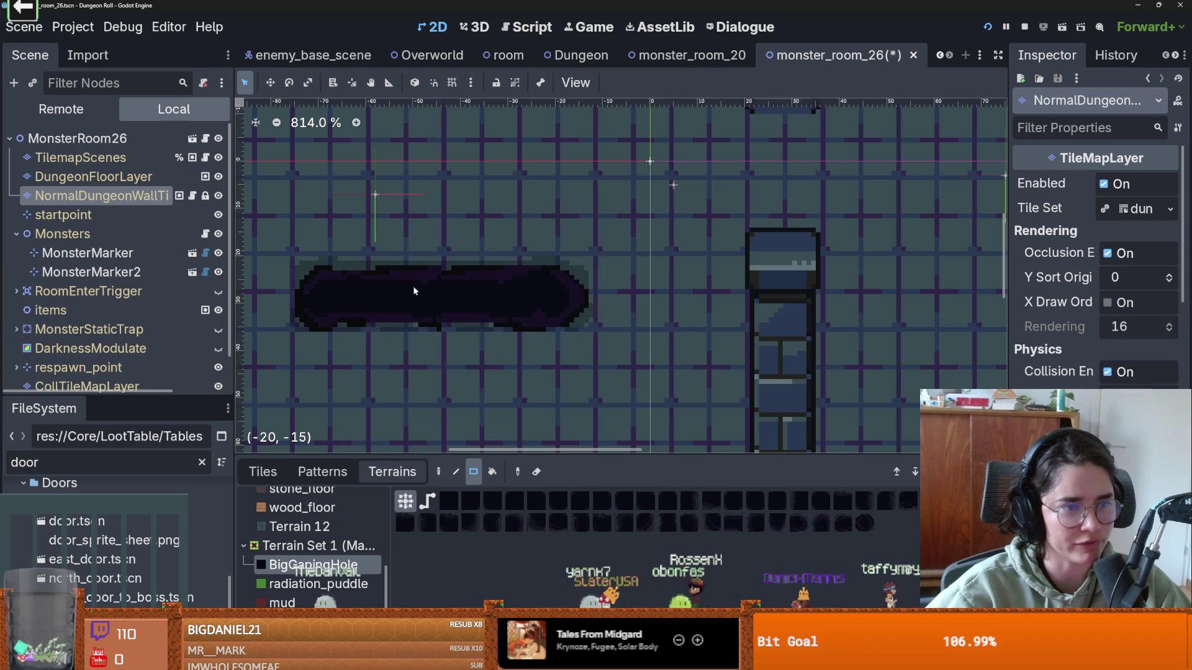
{"action": "left_click", "coordinate": [450, 281]}
- Try a hole block above-left and a 2x2 hole, undoing both
{"action": "mouse_move", "coordinate": [450, 280]}
{"action": "left_mouse_down"}
{"action": "mouse_move", "coordinate": [443, 214]}
{"action": "mouse_move", "coordinate": [382, 186]}
{"action": "left_mouse_up"}
{"action": "scroll", "coordinate": [452, 284], "scroll_direction": "down", "scroll_amount": 2}
{"action": "scroll", "coordinate": [464, 282], "scroll_direction": "up", "scroll_amount": 1}
{"action": "key", "text": "ctrl+z"}
{"action": "key", "text": "ctrl+z"}
{"action": "key", "text": "ctrl+z"}
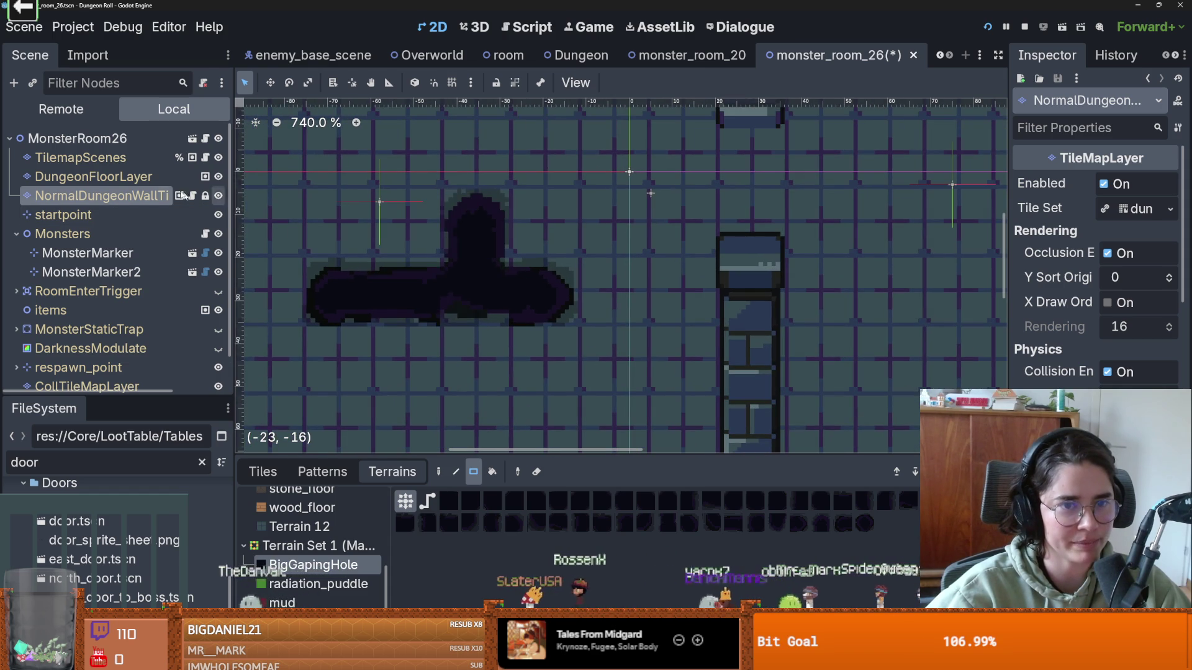
{"action": "left_click", "coordinate": [334, 565]}
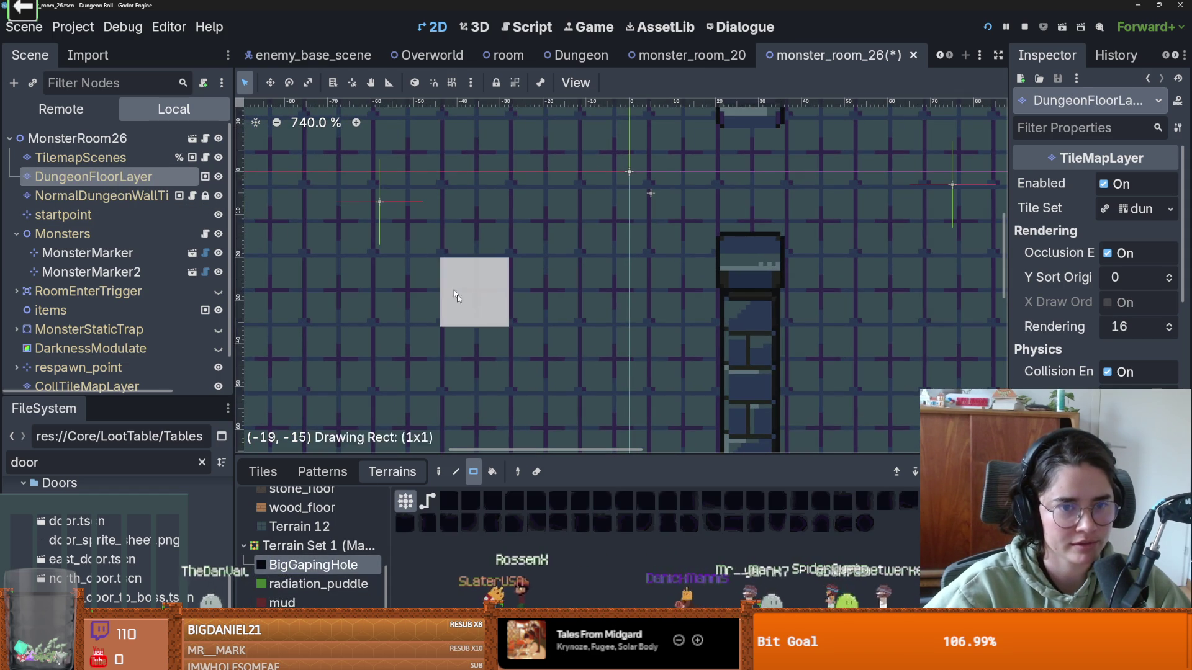
{"action": "mouse_move", "coordinate": [543, 292]}
{"action": "left_mouse_down"}
{"action": "mouse_move", "coordinate": [544, 223]}
{"action": "mouse_move", "coordinate": [475, 223]}
{"action": "left_mouse_up"}
{"action": "scroll", "coordinate": [550, 385], "scroll_direction": "down", "scroll_amount": 4}
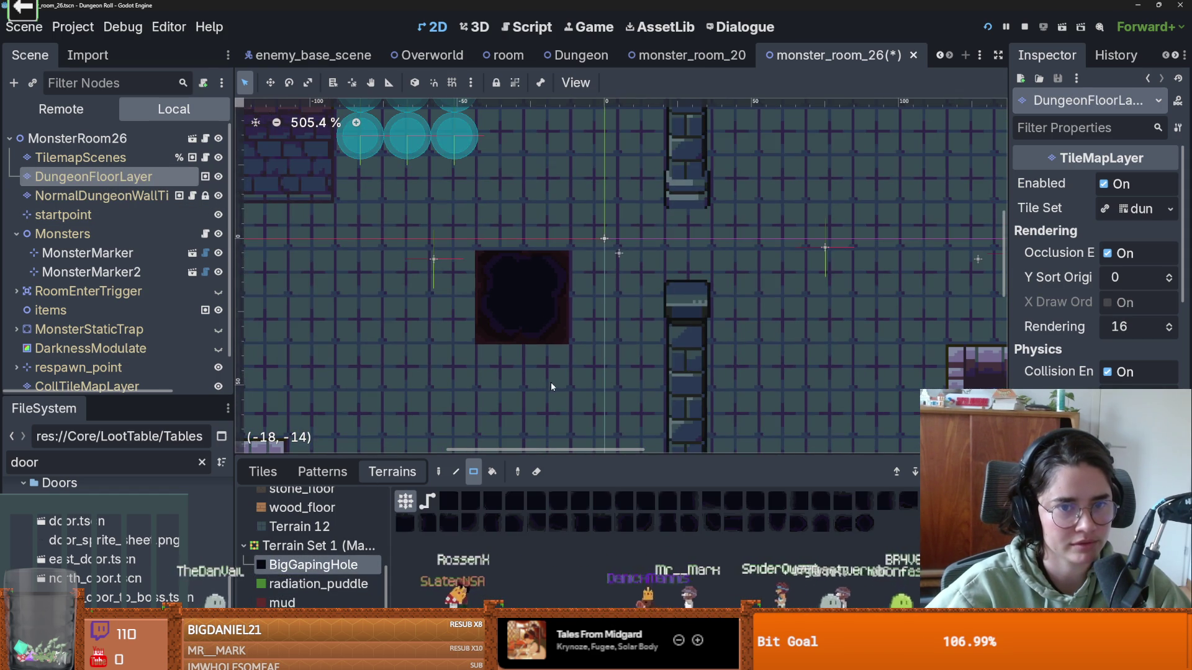
{"action": "key", "text": "ctrl+z"}
{"action": "key", "text": "ctrl+z"}
{"action": "key", "text": "ctrl+z"}
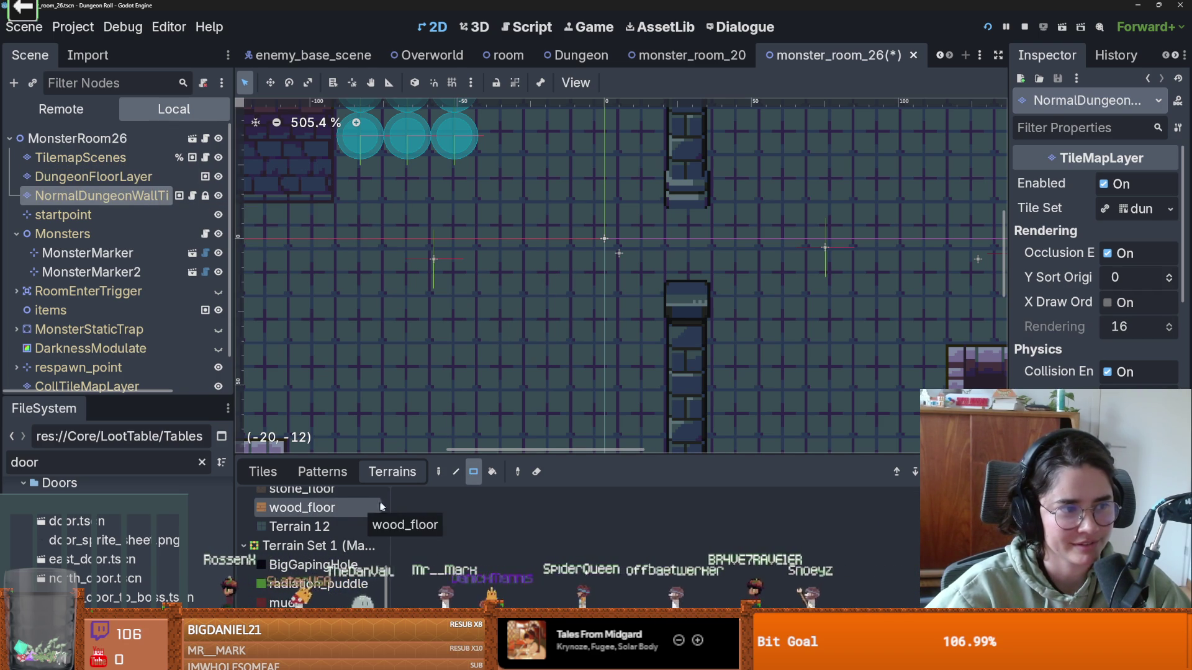
- Paint a BigGapingHole rectangle on the floor, extended downward with an upper lobe
{"action": "left_click", "coordinate": [314, 565]}
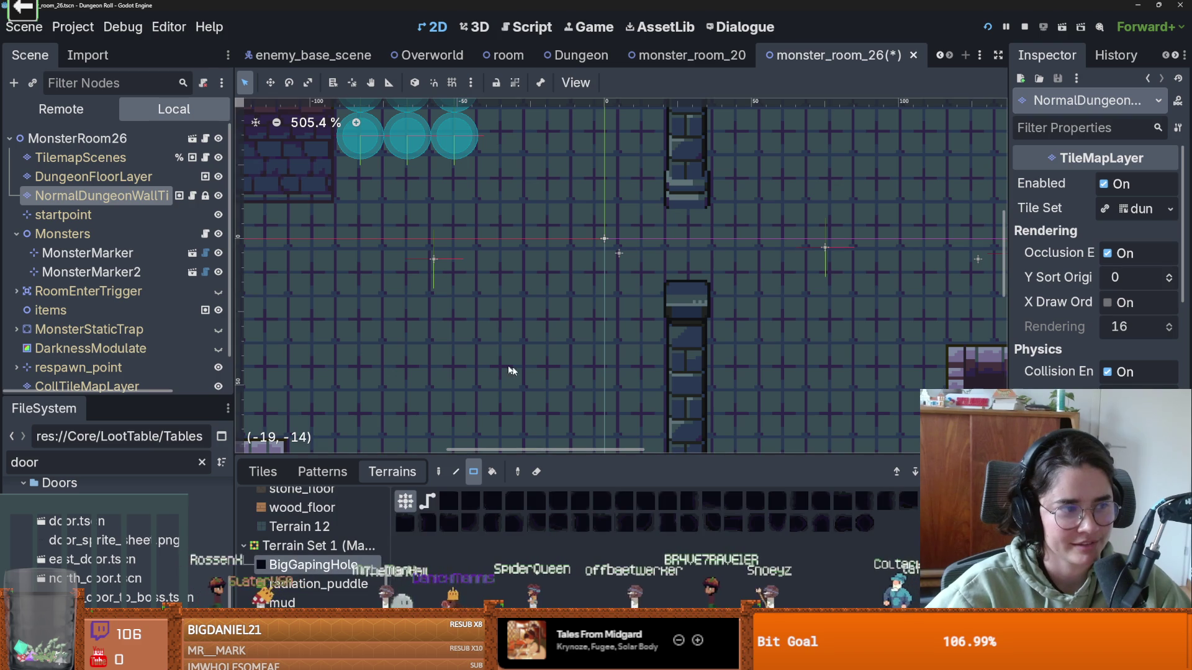
{"action": "left_click_drag", "start_coordinate": [504, 363], "coordinate": [422, 304]}
{"action": "scroll", "coordinate": [426, 404], "scroll_direction": "up", "scroll_amount": 4}
{"action": "left_click_drag", "start_coordinate": [433, 390], "coordinate": [513, 393]}
{"action": "left_click_drag", "start_coordinate": [456, 231], "coordinate": [513, 248]}
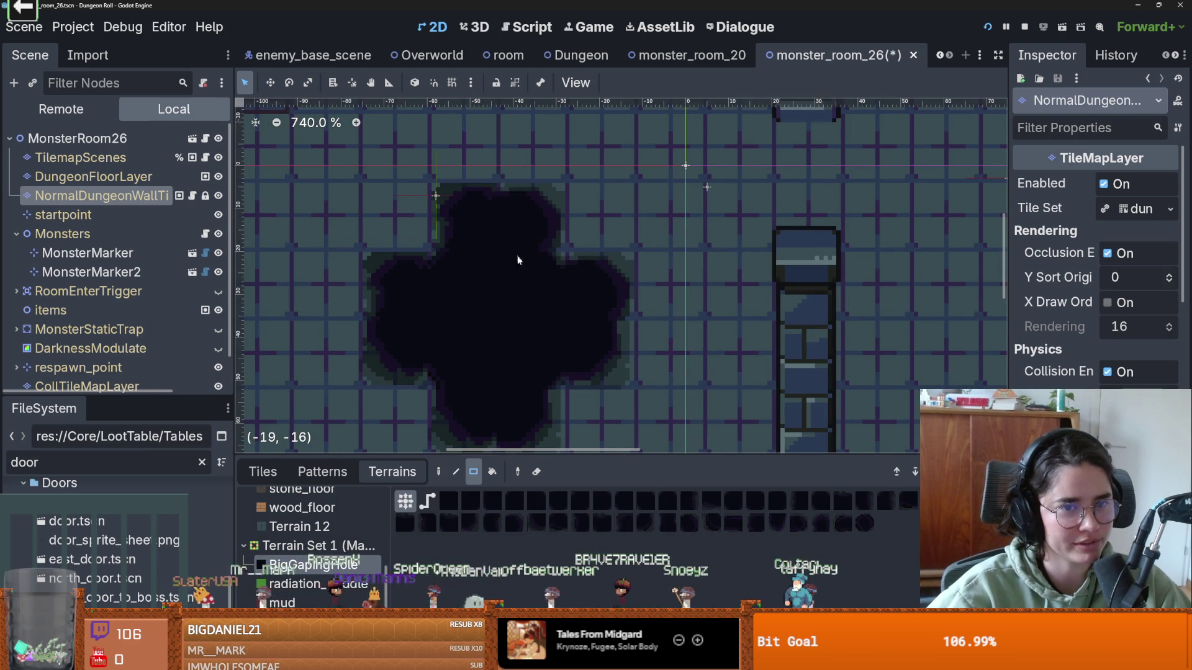
{"action": "scroll", "coordinate": [562, 397], "scroll_direction": "down", "scroll_amount": 2}
{"action": "scroll", "coordinate": [565, 407], "scroll_direction": "down", "scroll_amount": 4}
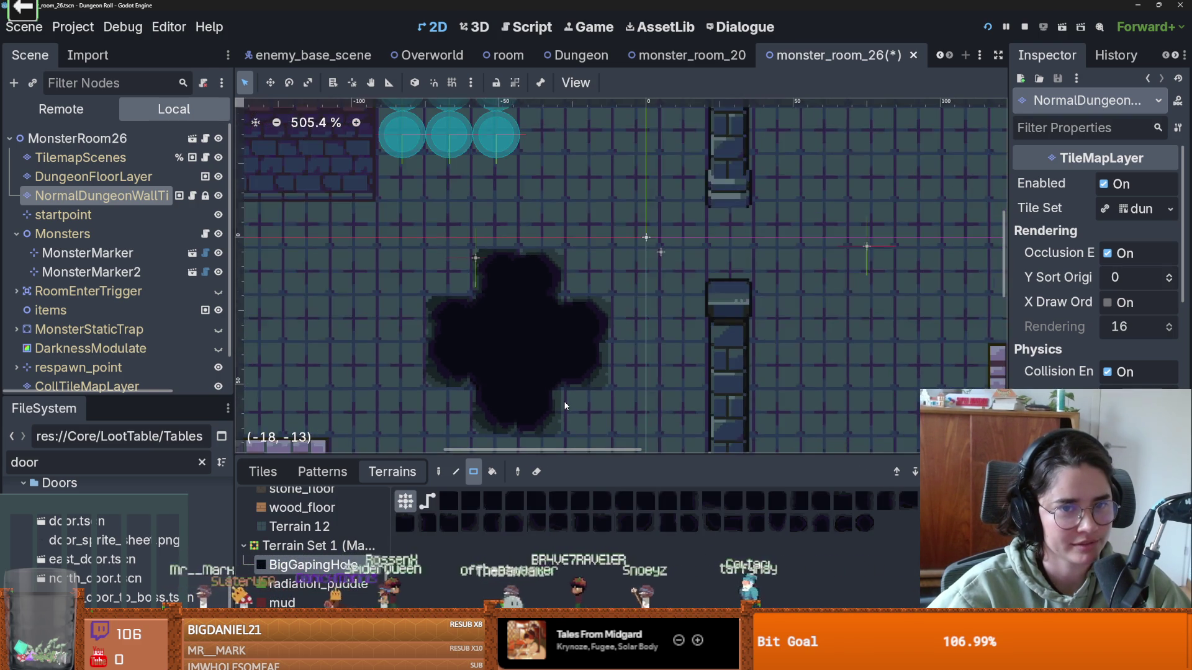
- Erase the hole terrain near the wall, leave a small patch, and save the scene
{"action": "left_click_drag", "start_coordinate": [565, 406], "coordinate": [448, 252]}
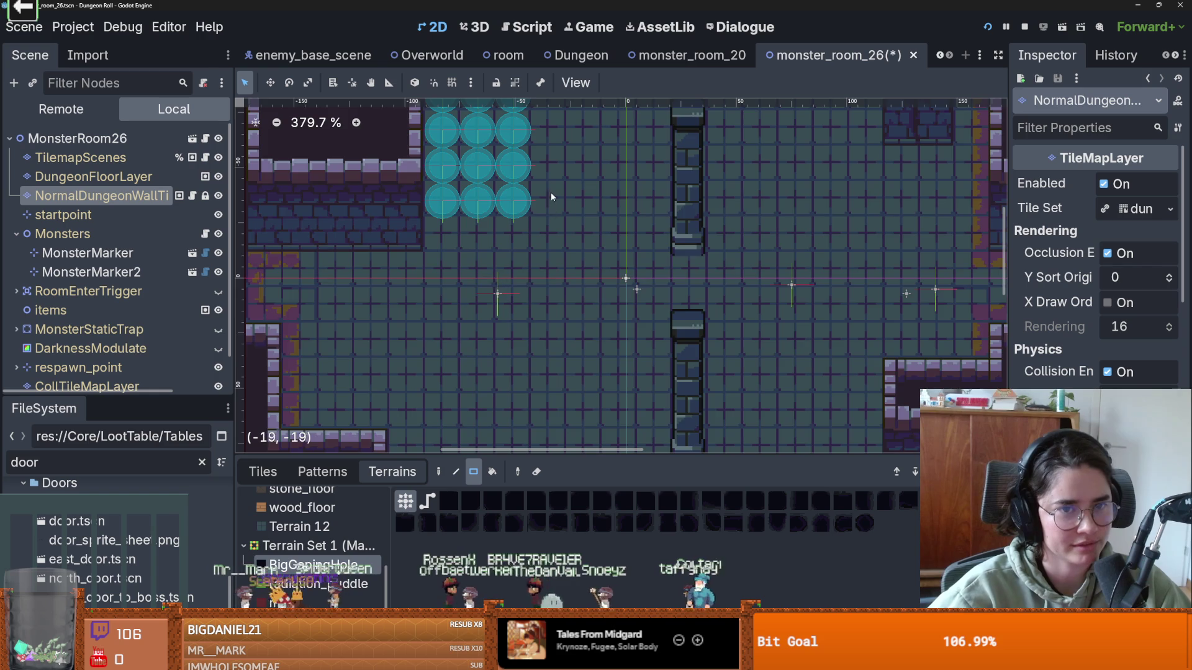
{"action": "mouse_move", "coordinate": [534, 283]}
{"action": "left_mouse_down"}
{"action": "mouse_move", "coordinate": [497, 236]}
{"action": "mouse_move", "coordinate": [463, 239]}
{"action": "left_mouse_up"}
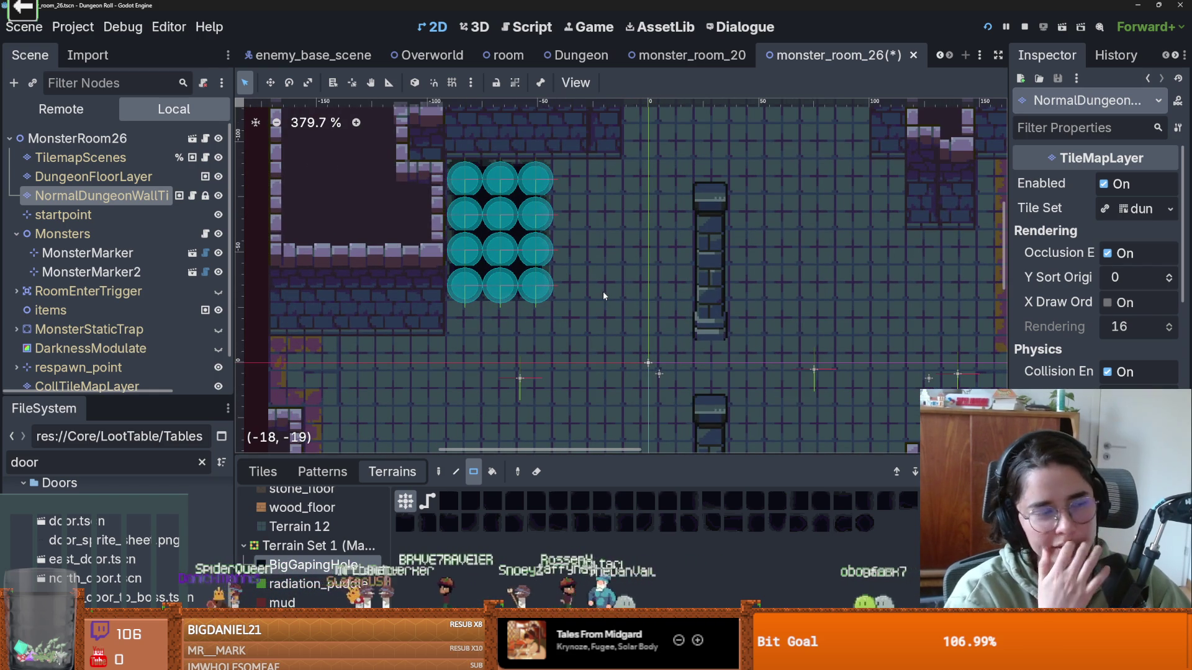
{"action": "key", "text": "ctrl+s"}
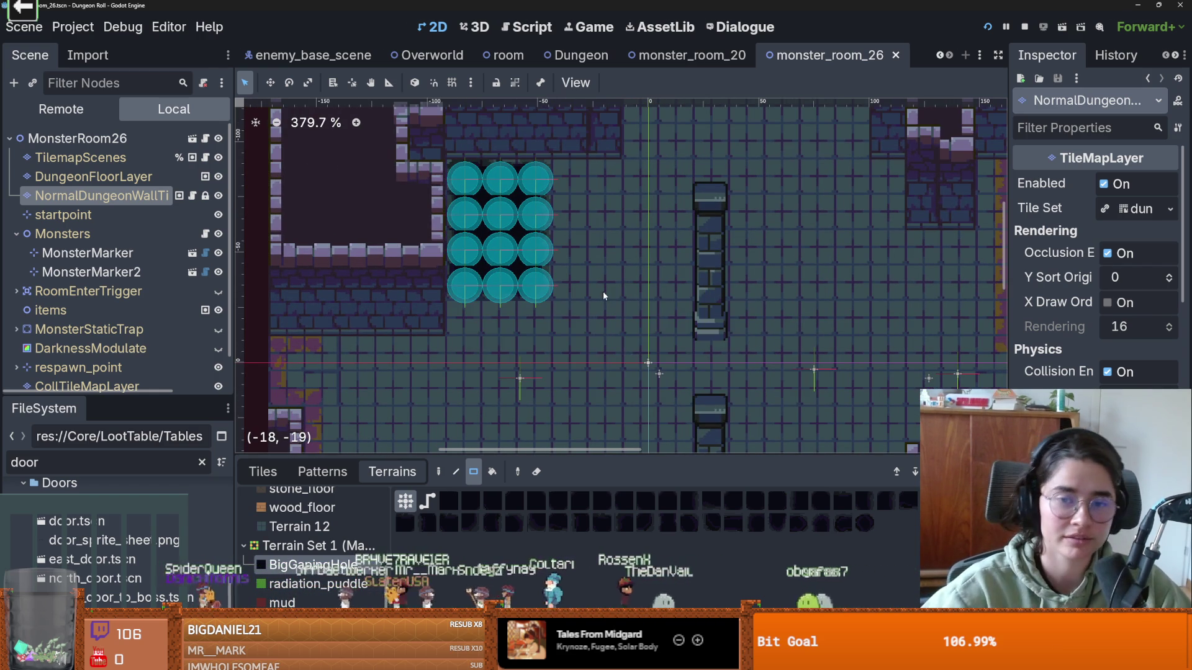
{"action": "scroll", "coordinate": [603, 296], "scroll_direction": "down", "scroll_amount": 2}
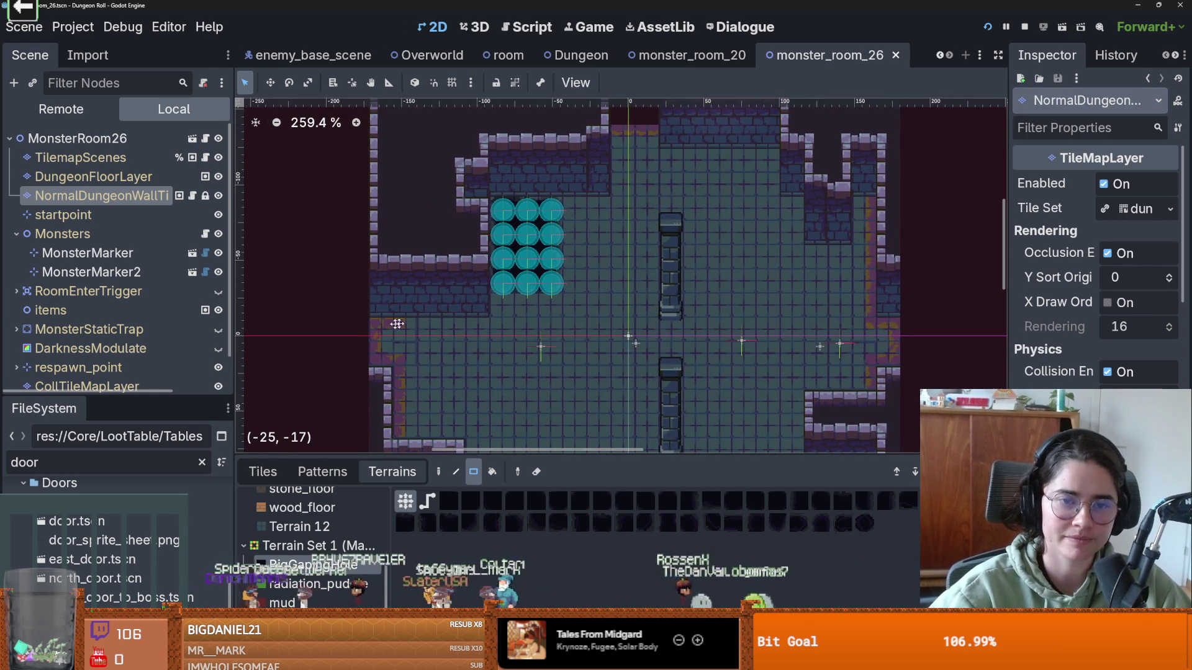
{"action": "scroll", "coordinate": [465, 305], "scroll_direction": "down", "scroll_amount": 2}
{"action": "scroll", "coordinate": [441, 257], "scroll_direction": "up", "scroll_amount": 1}
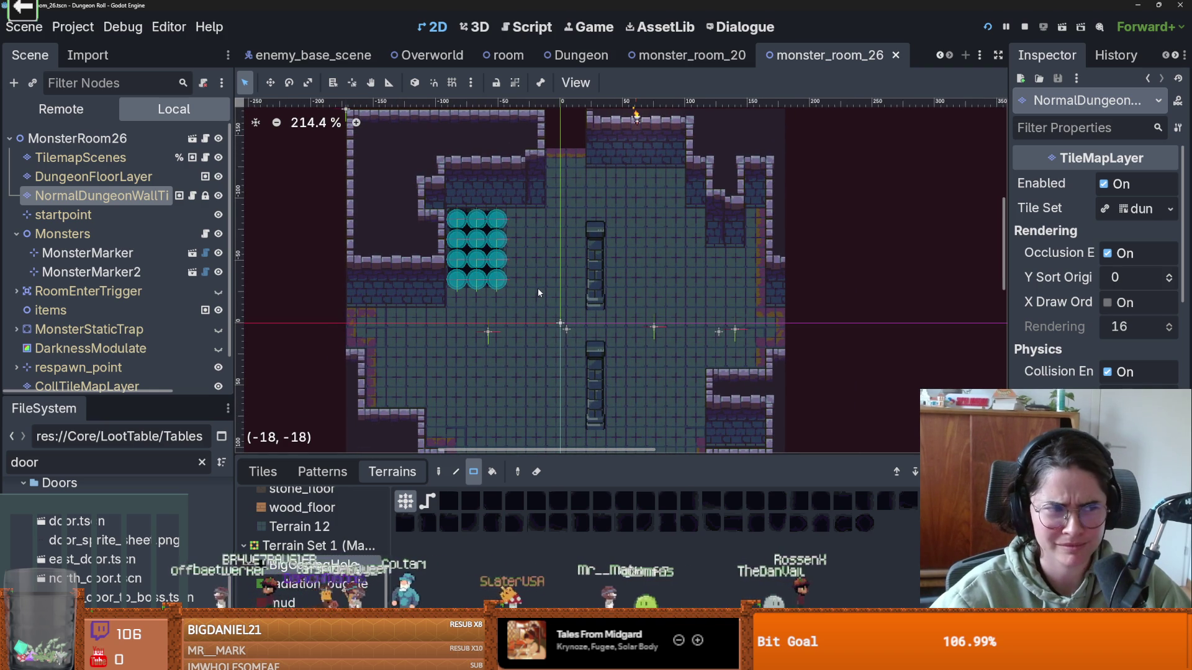
{"action": "scroll", "coordinate": [538, 287], "scroll_direction": "up", "scroll_amount": 4}
{"action": "left_click_drag", "start_coordinate": [538, 287], "coordinate": [433, 279]}
{"action": "key", "text": "ctrl+s"}
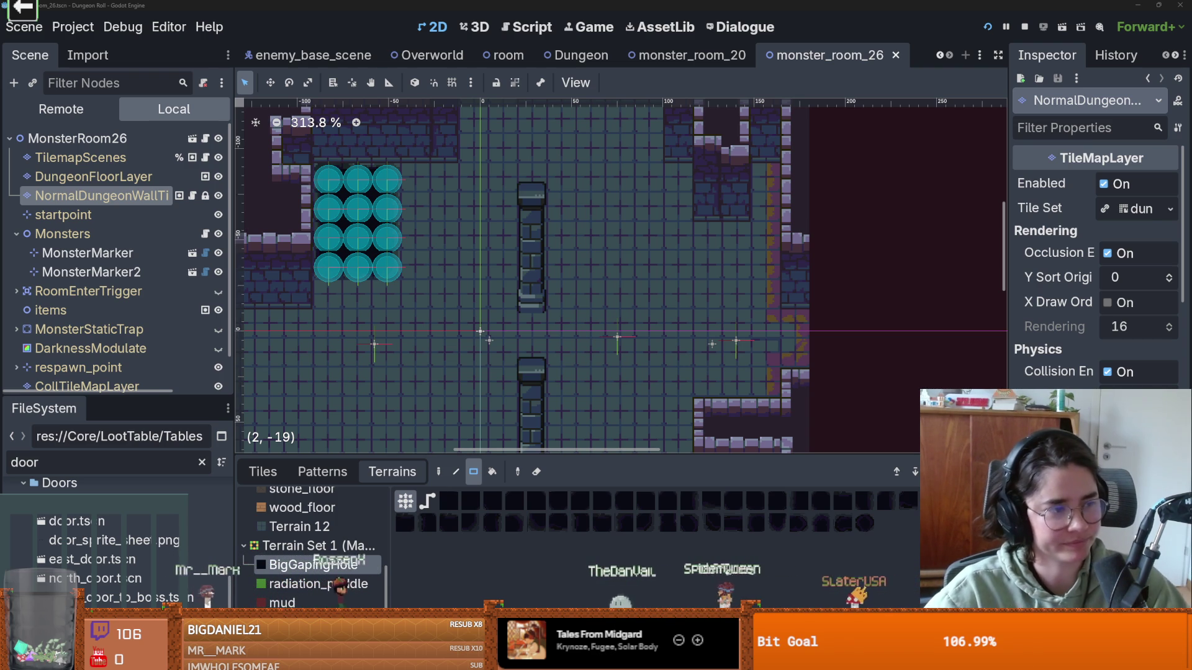
{"action": "left_click_drag", "start_coordinate": [424, 282], "coordinate": [478, 230]}
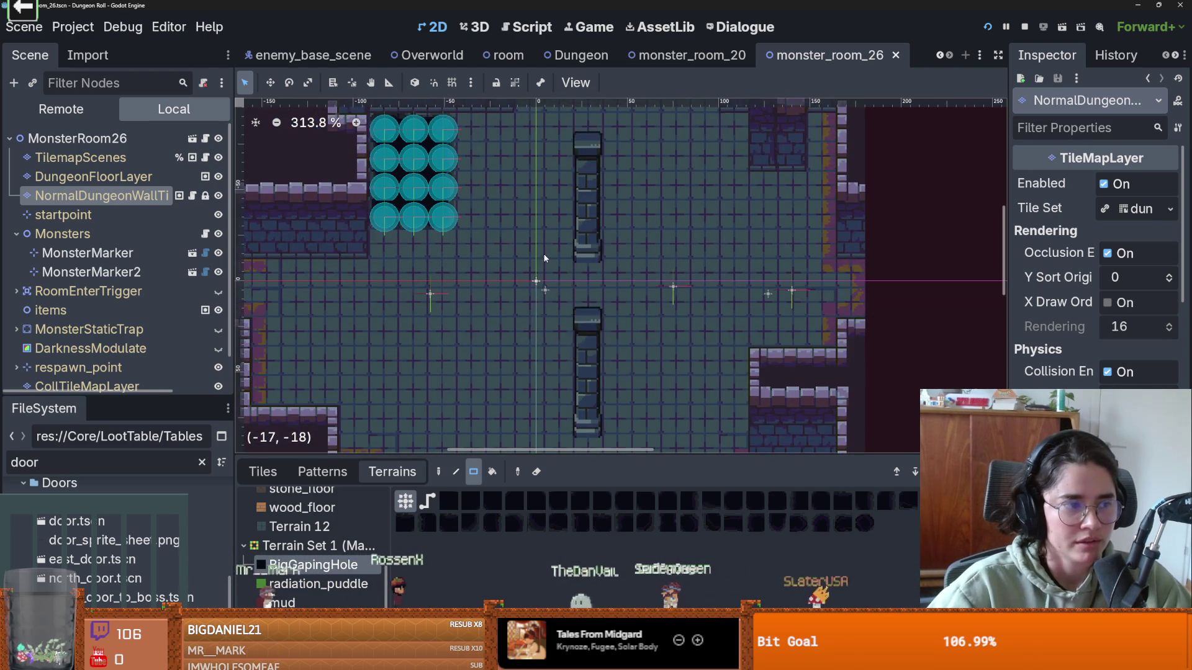
{"action": "scroll", "coordinate": [416, 263], "scroll_direction": "up", "scroll_amount": 2}
{"action": "scroll", "coordinate": [416, 263], "scroll_direction": "down", "scroll_amount": 2}
{"action": "left_click_drag", "start_coordinate": [416, 263], "coordinate": [503, 287]}
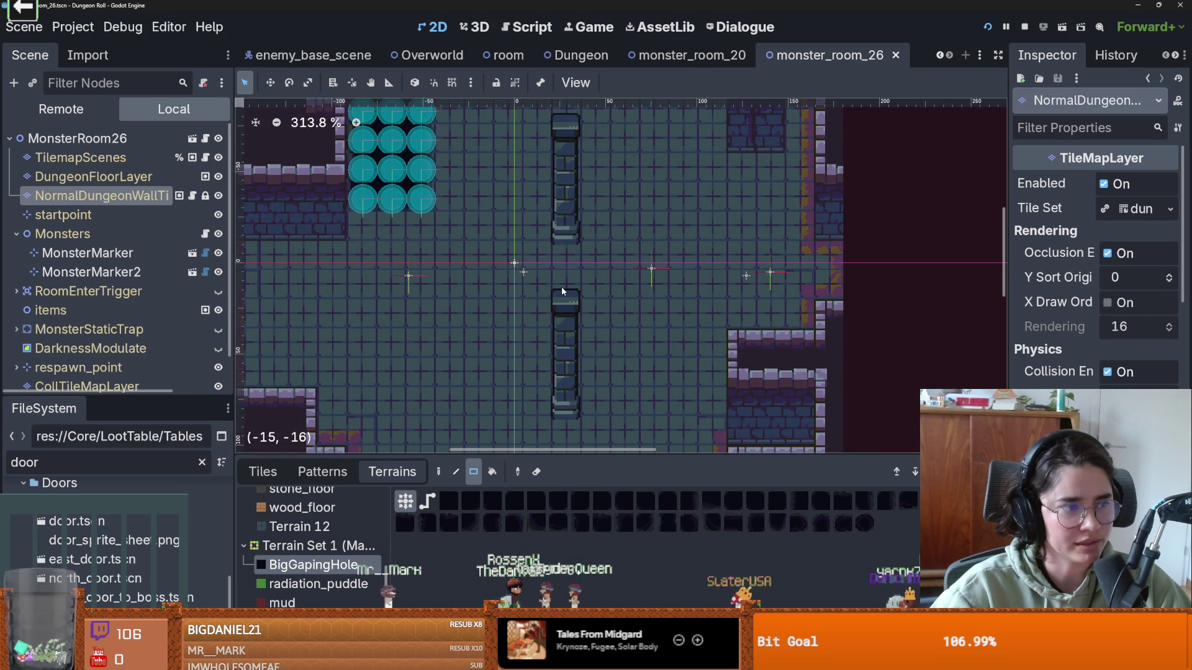
{"action": "scroll", "coordinate": [601, 283], "scroll_direction": "up", "scroll_amount": 1}
{"action": "scroll", "coordinate": [602, 283], "scroll_direction": "down", "scroll_amount": 1}
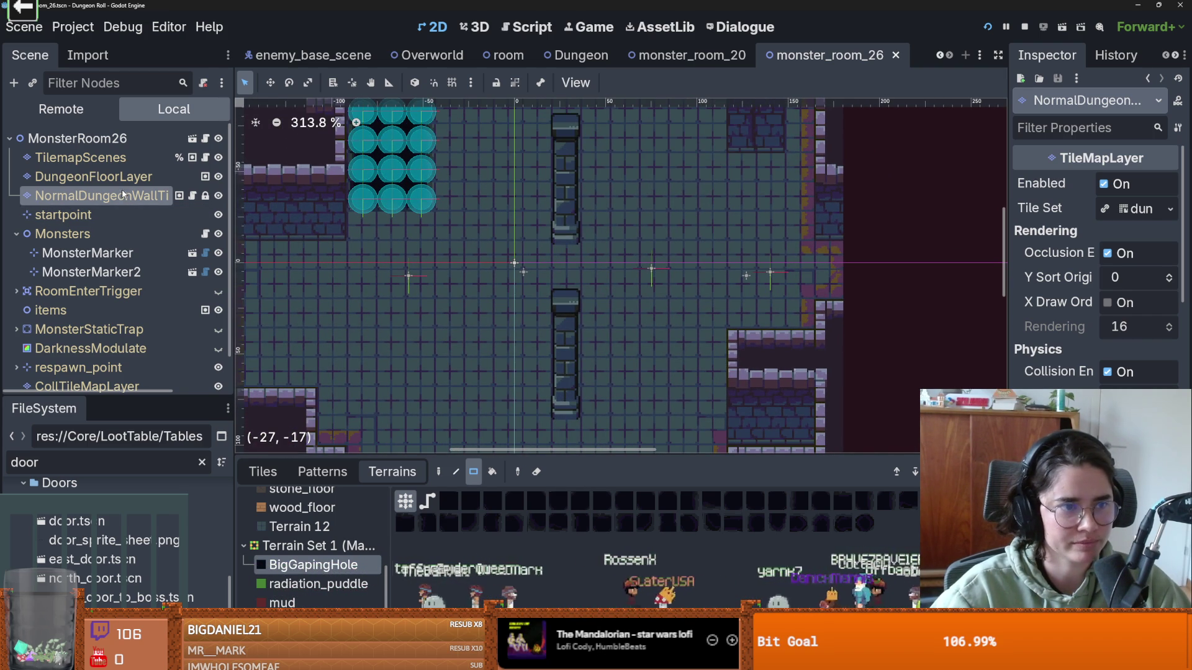
{"action": "left_click", "coordinate": [125, 160]}
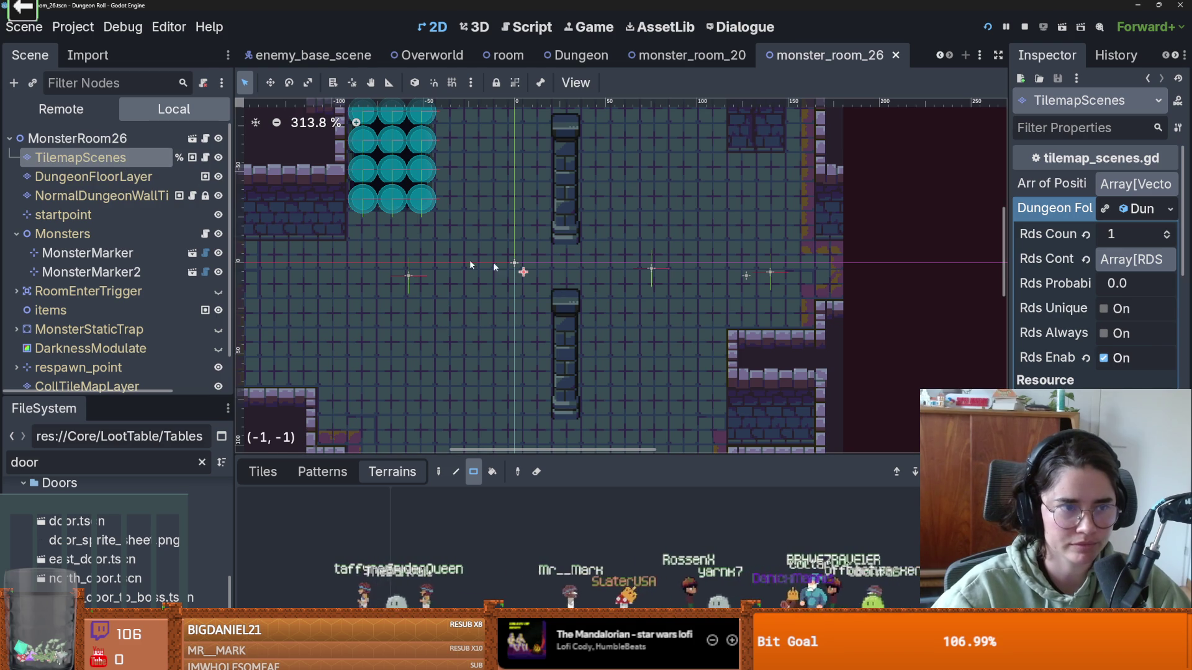
{"action": "scroll", "coordinate": [621, 273], "scroll_direction": "left", "scroll_amount": 3}
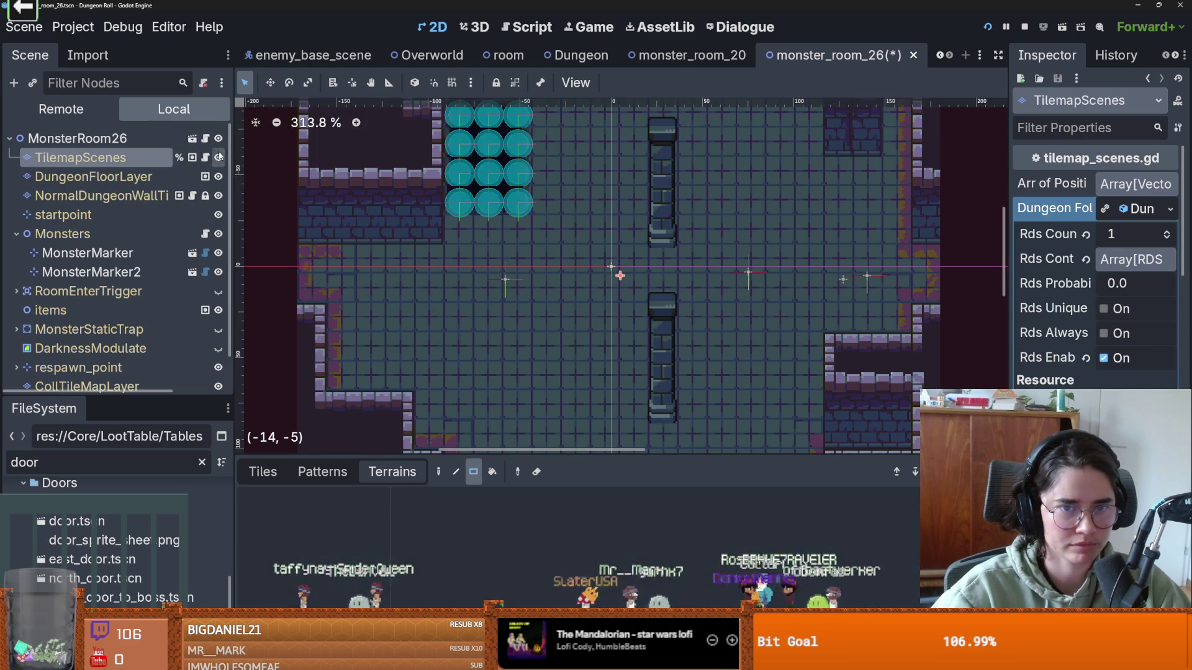
{"action": "left_click", "coordinate": [218, 177]}
{"action": "left_click", "coordinate": [218, 177]}
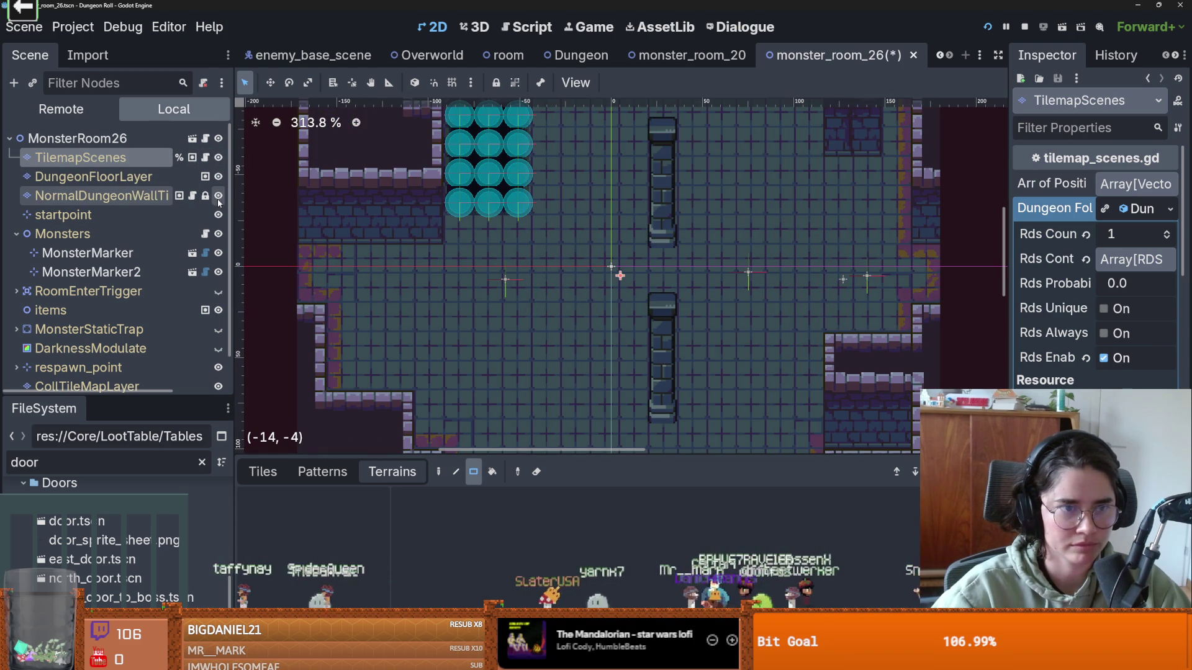
{"action": "double_click", "coordinate": [218, 196]}
{"action": "left_click", "coordinate": [124, 196]}
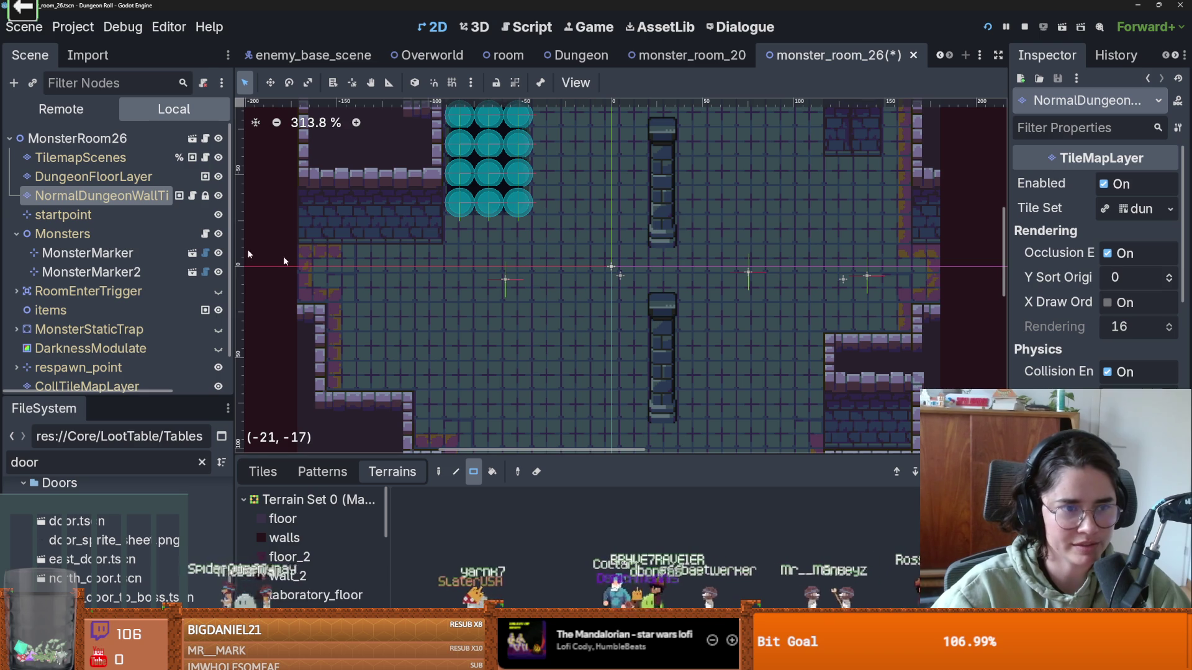
{"action": "left_click", "coordinate": [109, 212]}
{"action": "left_click", "coordinate": [118, 199]}
{"action": "key", "text": "ctrl+s"}
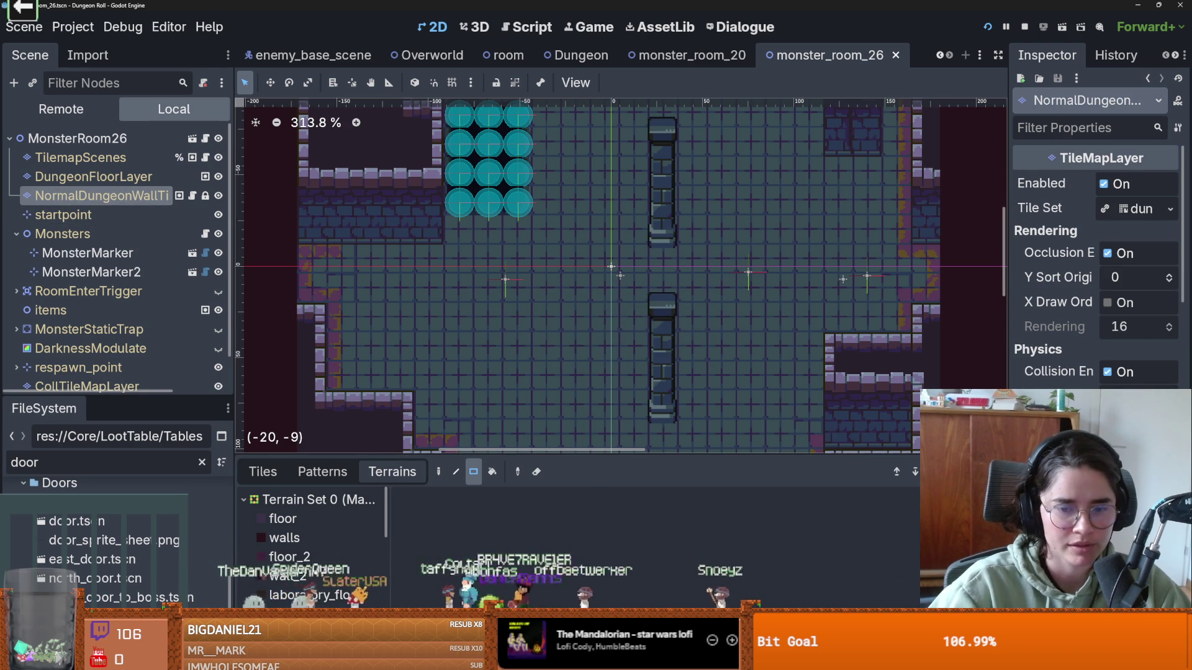
{"action": "scroll", "coordinate": [322, 555], "scroll_direction": "down", "scroll_amount": 3}
{"action": "scroll", "coordinate": [322, 555], "scroll_direction": "down", "scroll_amount": 3}
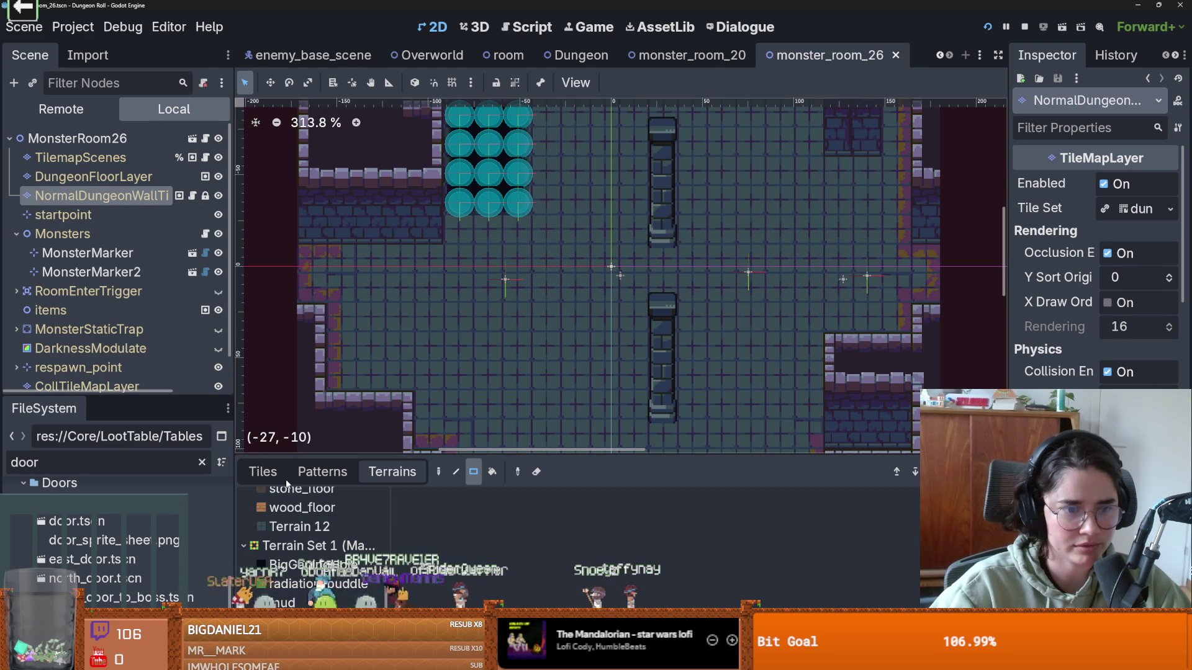
- Select the upper stone pillar's tiles and drag them down toward the lower pillar, leaving a narrow gap
{"action": "left_click", "coordinate": [263, 472]}
{"action": "left_click", "coordinate": [439, 472]}
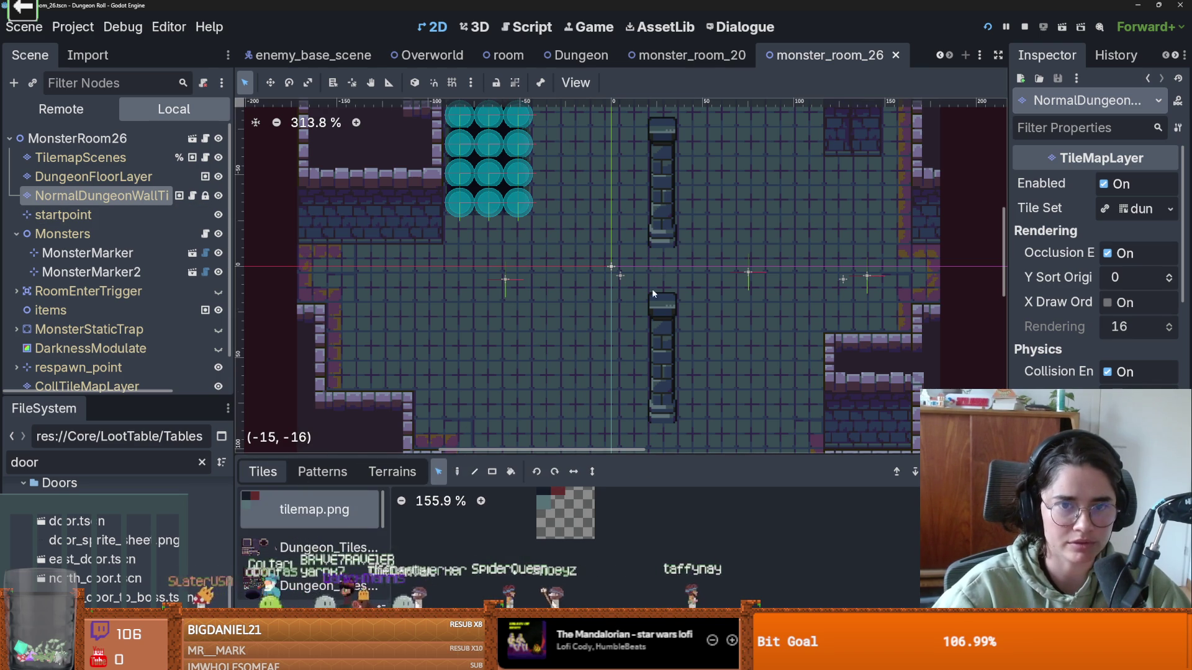
{"action": "scroll", "coordinate": [570, 413], "scroll_direction": "down", "scroll_amount": 2}
{"action": "left_click", "coordinate": [649, 223]}
{"action": "left_click_drag", "start_coordinate": [649, 226], "coordinate": [648, 268]}
{"action": "scroll", "coordinate": [680, 340], "scroll_direction": "up", "scroll_amount": 1}
{"action": "scroll", "coordinate": [681, 340], "scroll_direction": "up", "scroll_amount": 1}
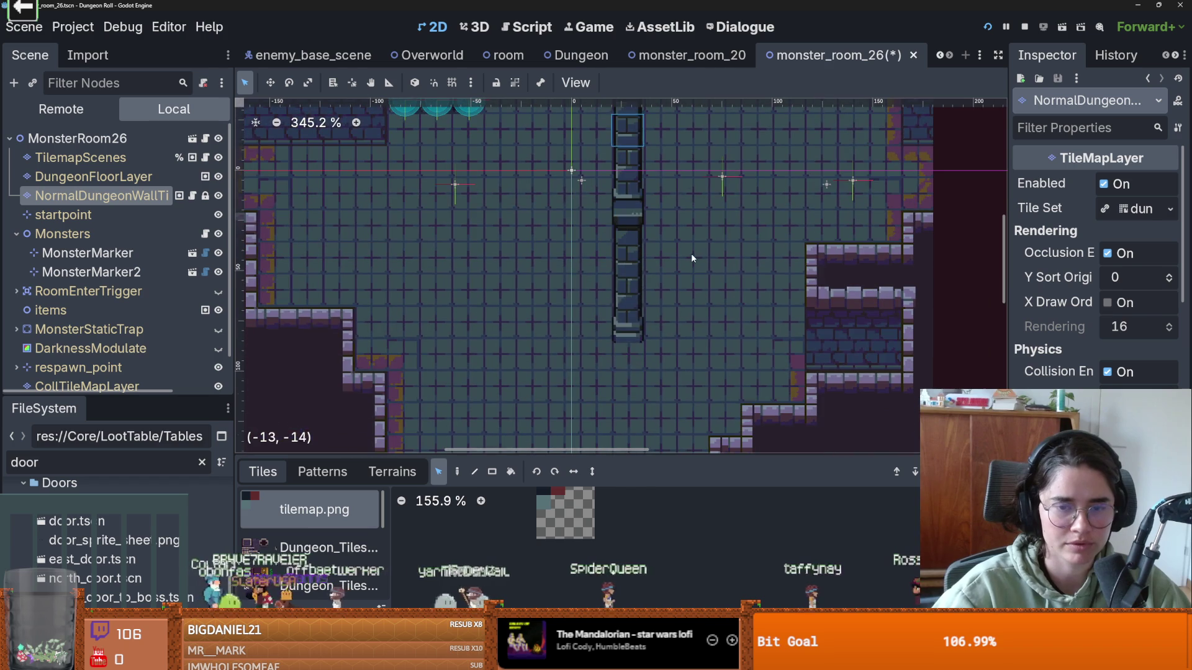
{"action": "mouse_move", "coordinate": [627, 323]}
{"action": "left_mouse_down"}
{"action": "mouse_move", "coordinate": [591, 263]}
{"action": "mouse_move", "coordinate": [631, 297]}
{"action": "mouse_move", "coordinate": [529, 288]}
{"action": "mouse_move", "coordinate": [631, 306]}
{"action": "left_mouse_up"}
- Save the room scene and enlarge the bottom tile panel
{"action": "scroll", "coordinate": [621, 261], "scroll_direction": "up", "scroll_amount": 2}
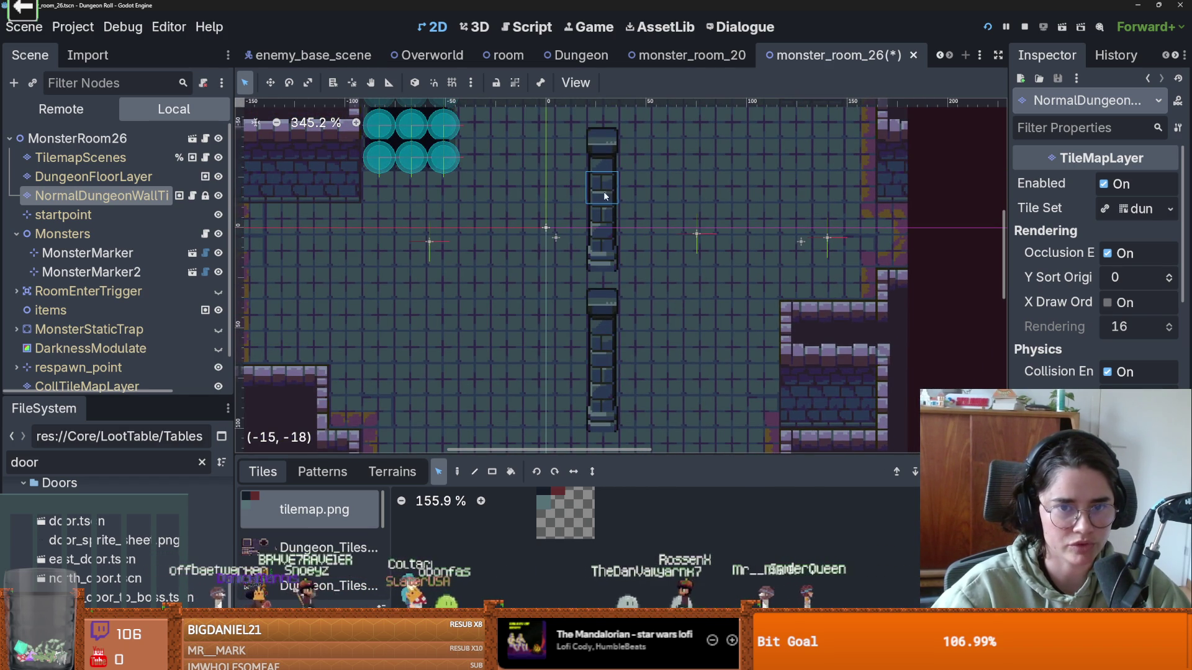
{"action": "scroll", "coordinate": [632, 255], "scroll_direction": "up", "scroll_amount": 2}
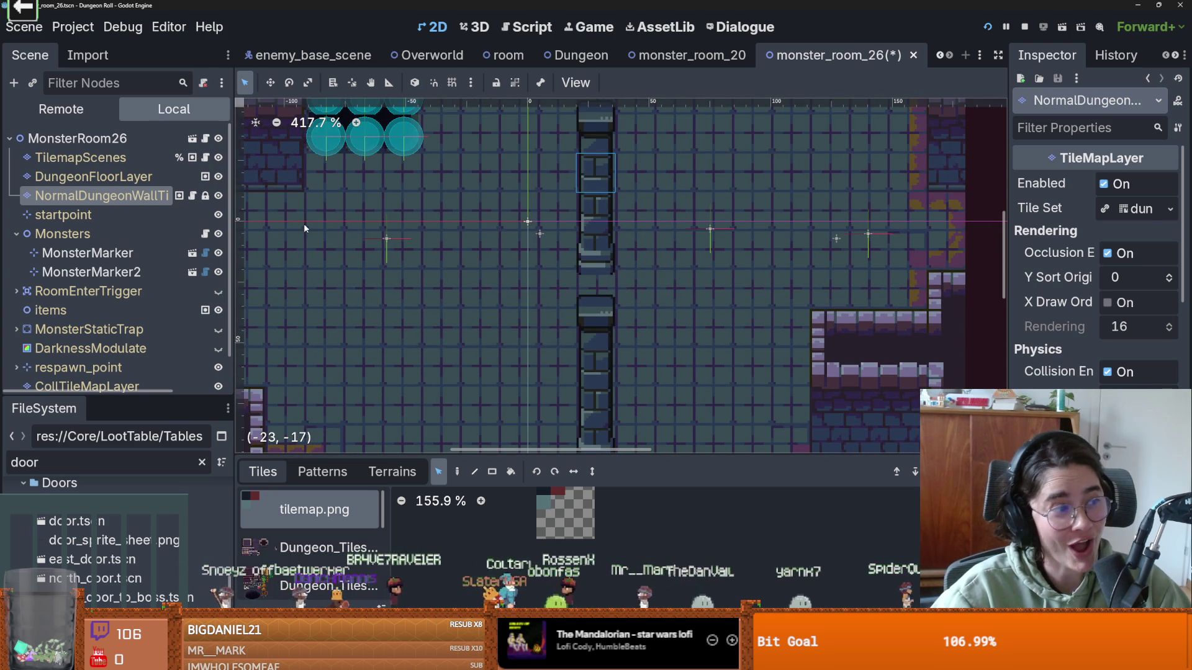
{"action": "key", "text": "ctrl+s"}
{"action": "left_click_drag", "start_coordinate": [469, 458], "coordinate": [515, 409]}
{"action": "scroll", "coordinate": [553, 286], "scroll_direction": "down", "scroll_amount": 3}
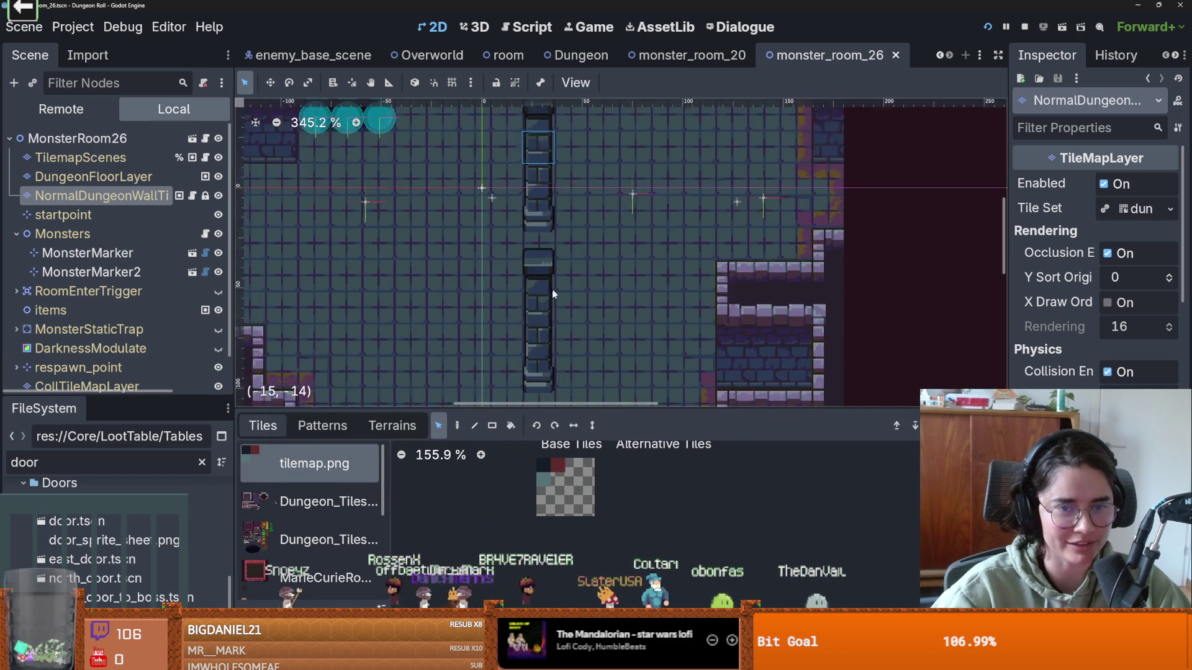
- Instance the wall shooter scene under items and position it against the upper pillar
{"action": "left_click", "coordinate": [17, 233]}
{"action": "left_click", "coordinate": [51, 272]}
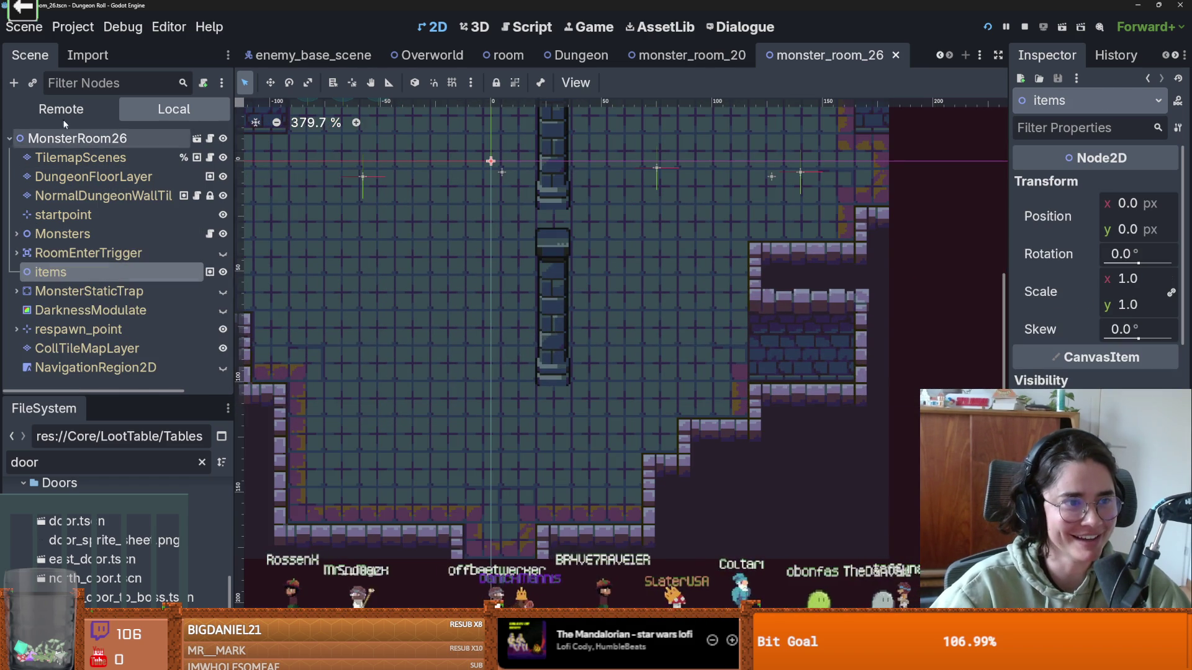
{"action": "left_click", "coordinate": [33, 84]}
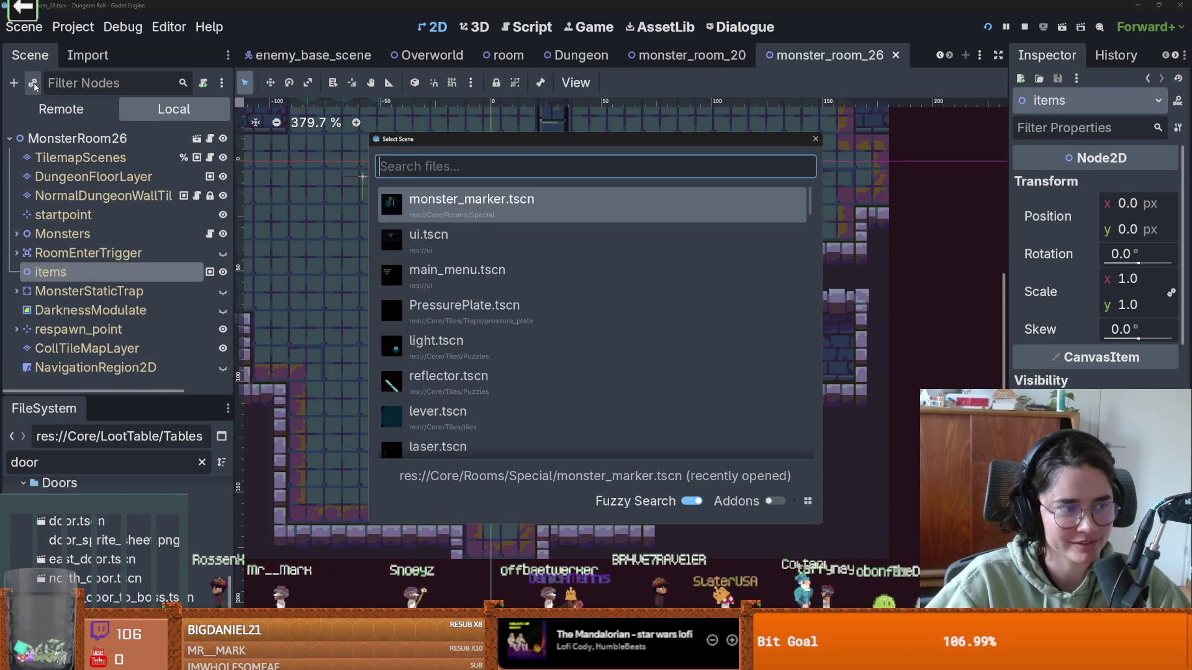
{"action": "type", "text": "wall"}
{"action": "left_click", "coordinate": [572, 198]}
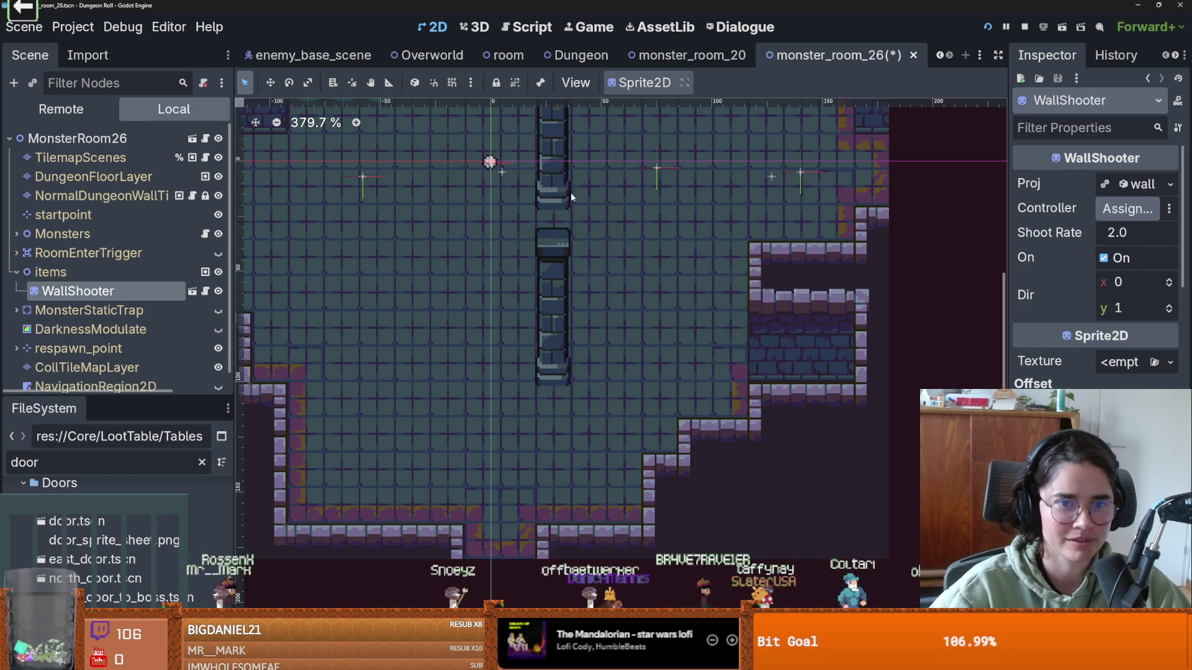
{"action": "mouse_move", "coordinate": [516, 197]}
{"action": "left_mouse_down"}
{"action": "mouse_move", "coordinate": [442, 261]}
{"action": "mouse_move", "coordinate": [493, 245]}
{"action": "mouse_move", "coordinate": [511, 258]}
{"action": "left_mouse_up"}
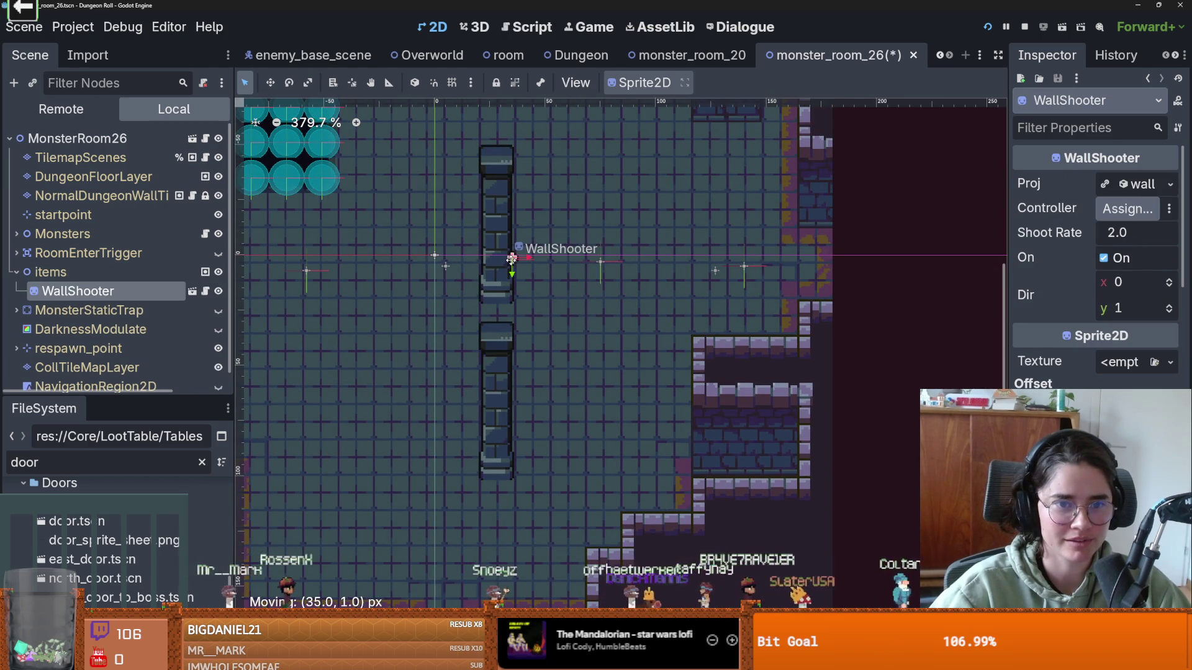
{"action": "scroll", "coordinate": [511, 254], "scroll_direction": "up", "scroll_amount": 2}
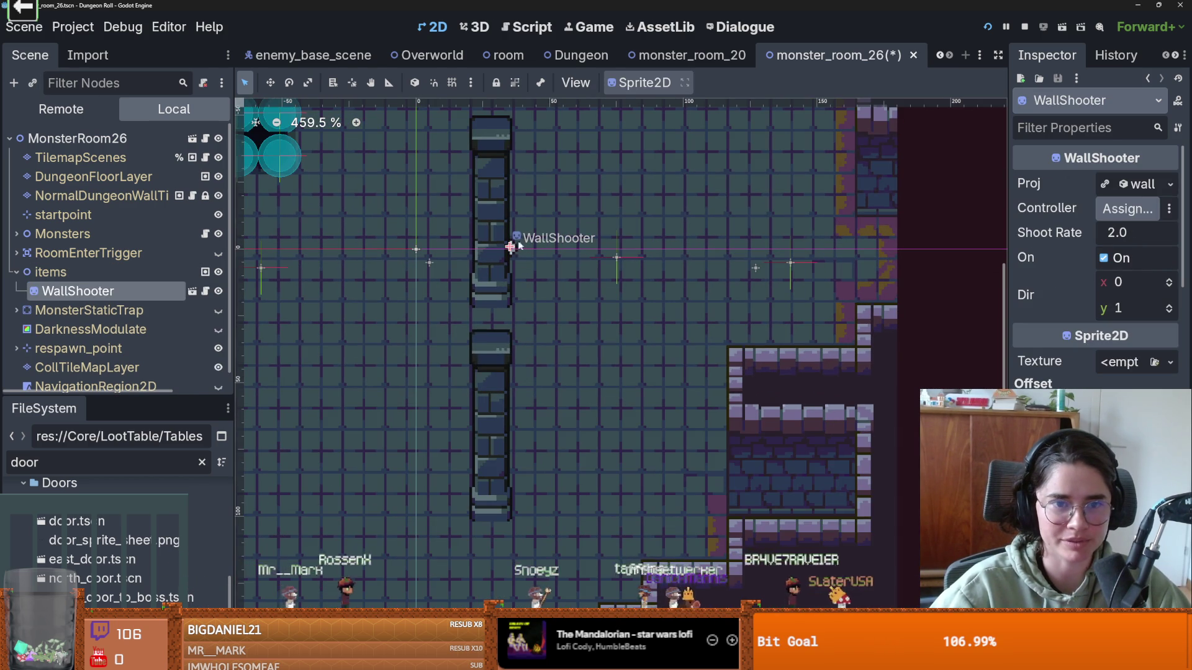
- Save, then set the WallShooter's direction to (1, 0) and save again
{"action": "key", "text": "ctrl+s"}
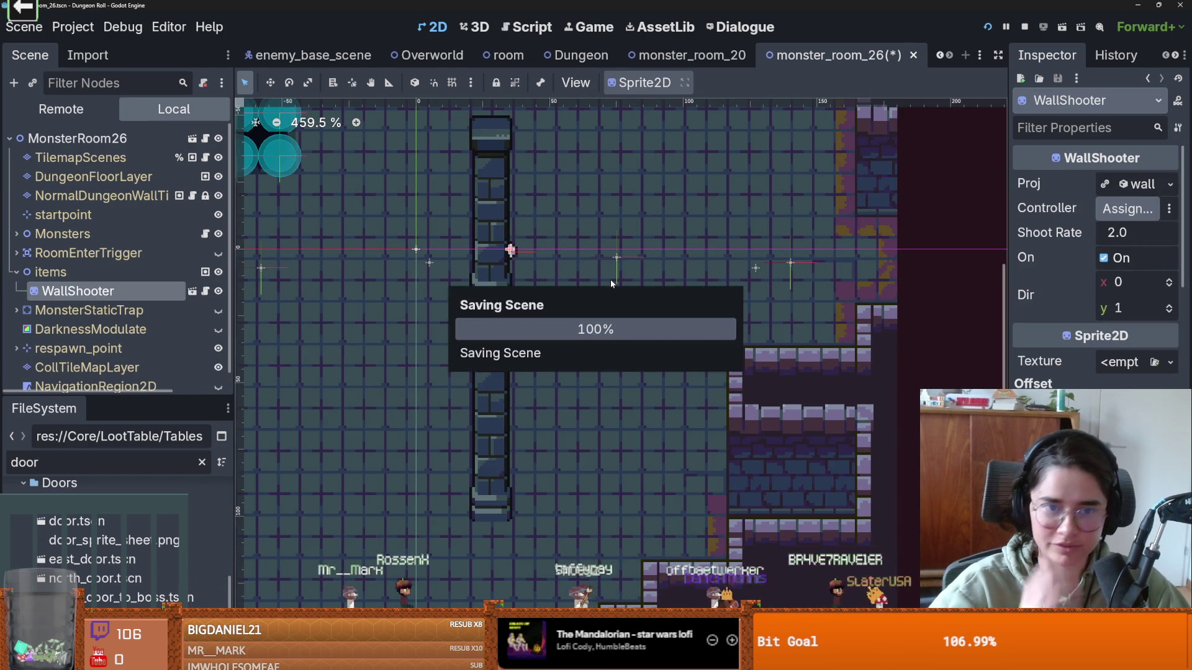
{"action": "scroll", "coordinate": [587, 224], "scroll_direction": "down", "scroll_amount": 2}
{"action": "key", "text": "ctrl+s"}
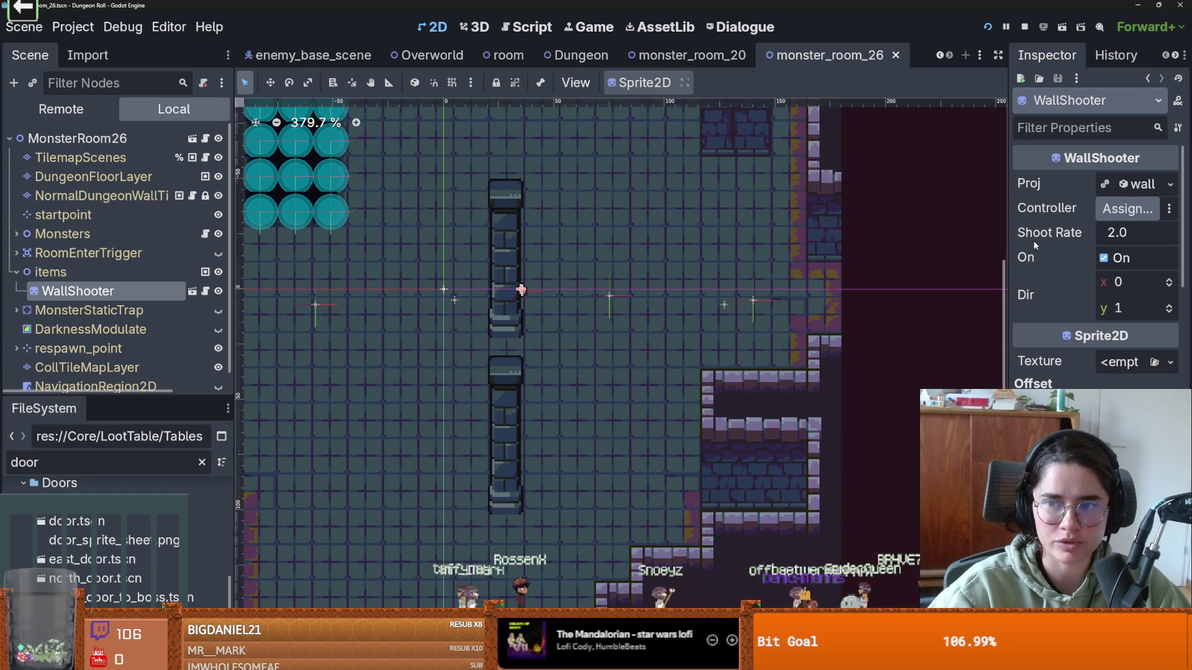
{"action": "left_click_drag", "start_coordinate": [1008, 241], "coordinate": [839, 240]}
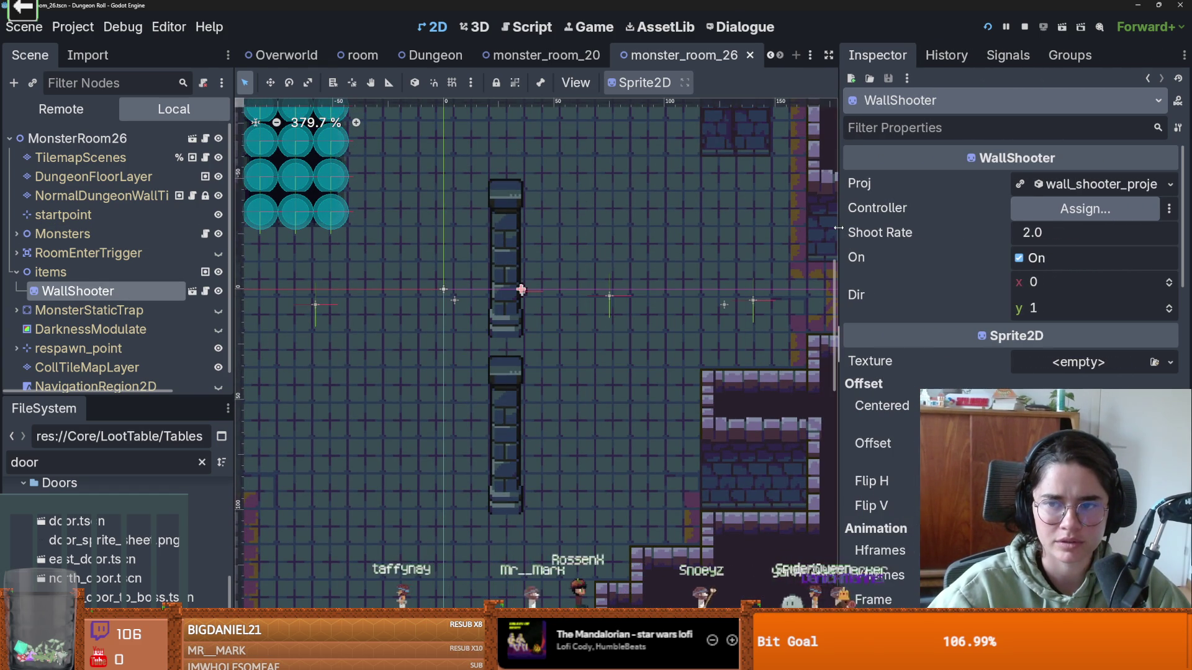
{"action": "left_click", "coordinate": [1040, 284]}
{"action": "left_click", "coordinate": [1042, 308]}
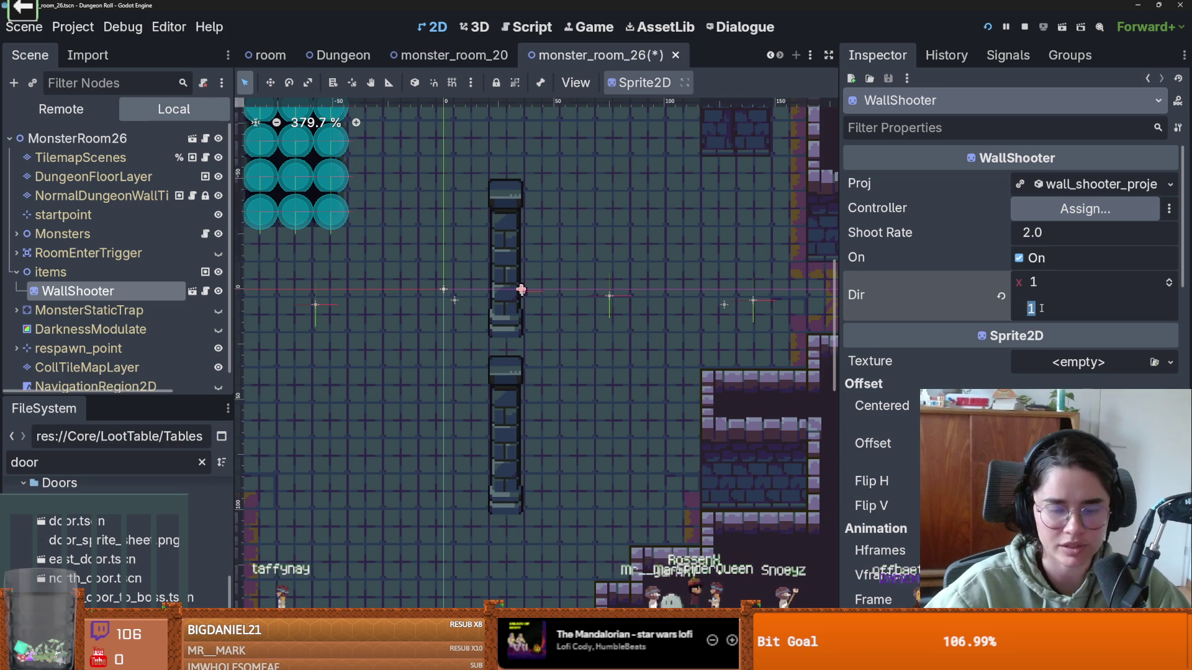
{"action": "type", "text": "0"}
{"action": "key", "text": "ctrl+s"}
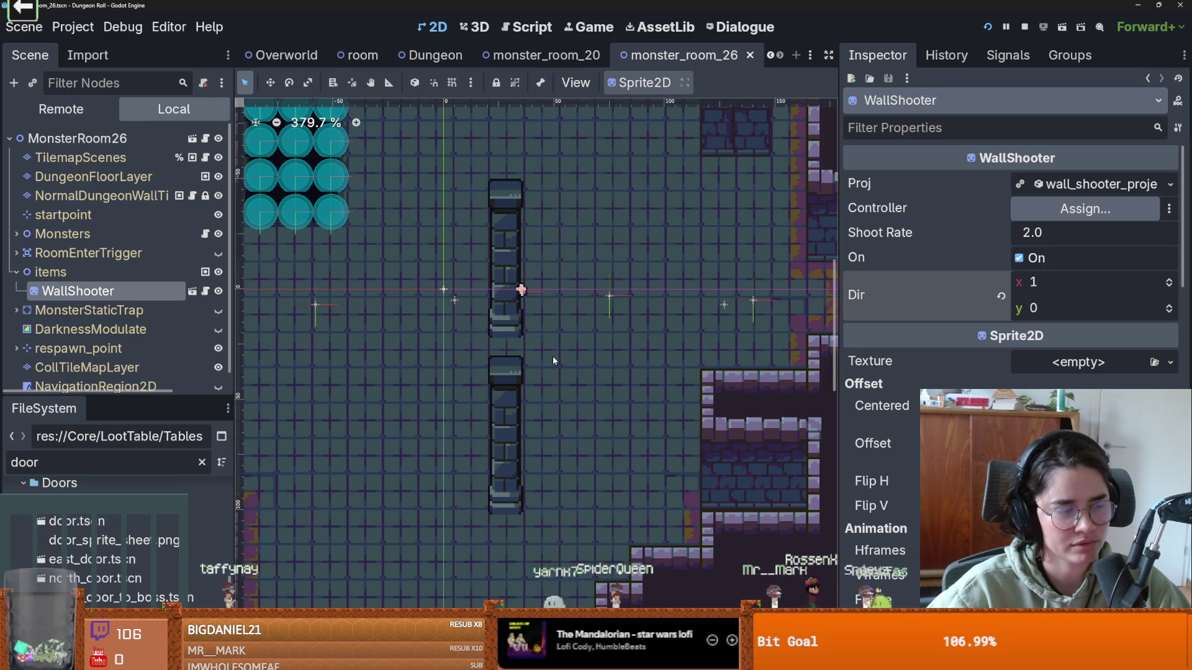
- Save once more and resize the Scene and FileSystem dock panels
{"action": "scroll", "coordinate": [552, 356], "scroll_direction": "down", "scroll_amount": 1}
{"action": "key", "text": "ctrl+s"}
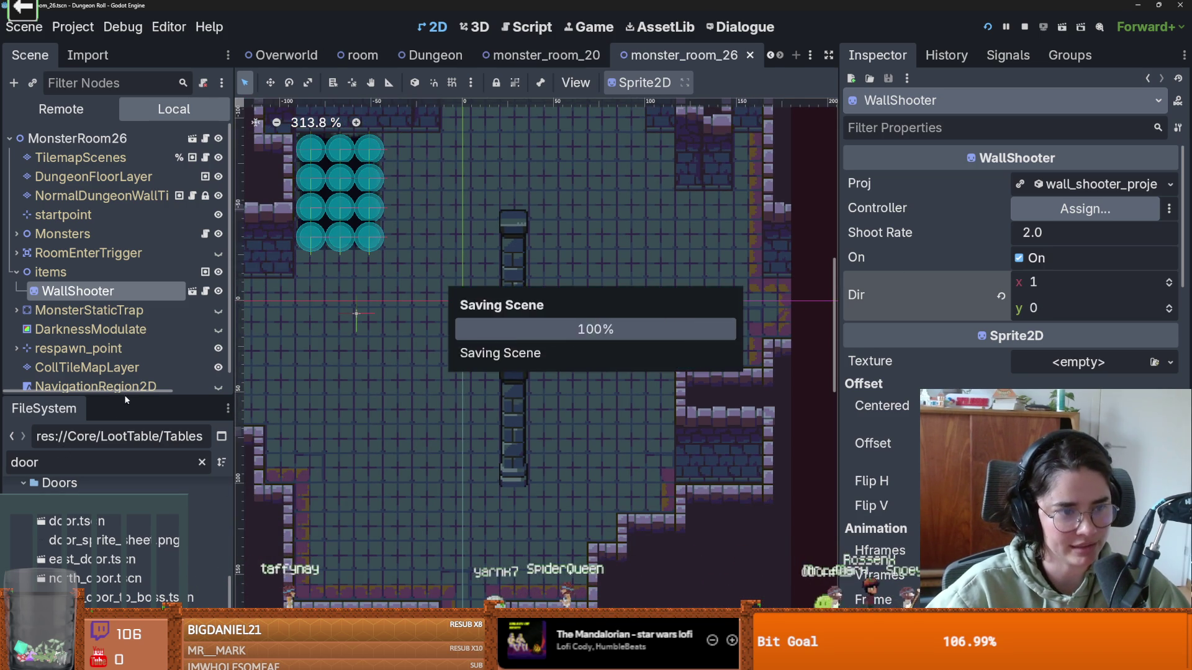
{"action": "mouse_move", "coordinate": [125, 400]}
{"action": "left_mouse_down"}
{"action": "mouse_move", "coordinate": [127, 462]}
{"action": "mouse_move", "coordinate": [131, 410]}
{"action": "left_mouse_up"}
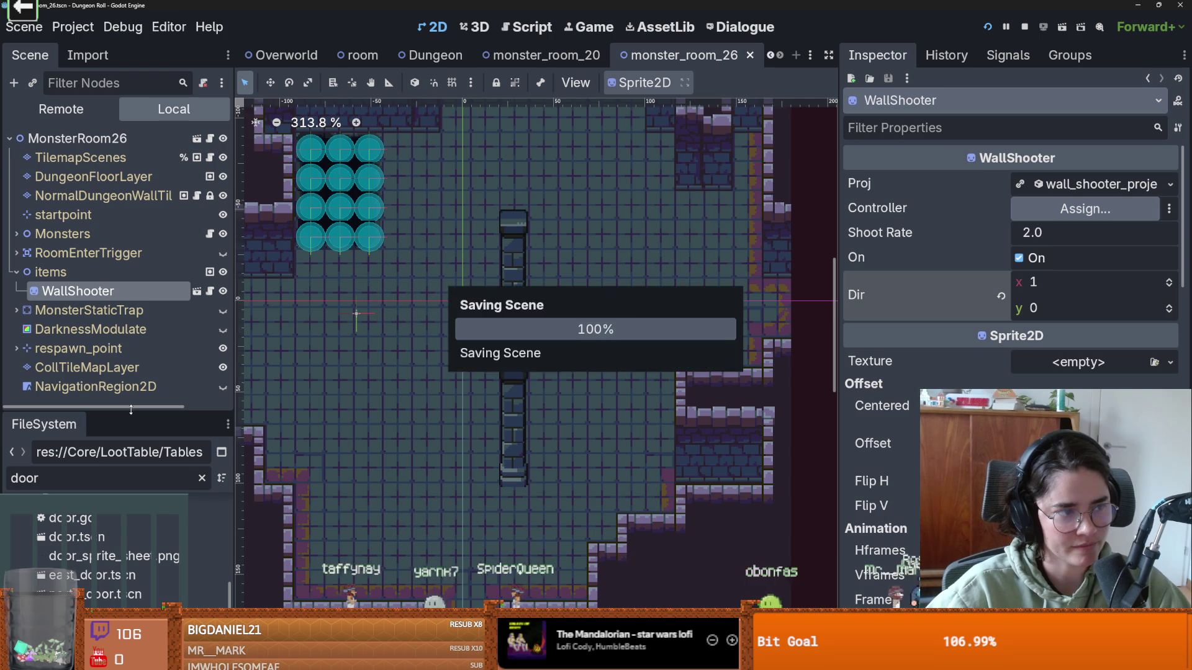
{"action": "left_click_drag", "start_coordinate": [135, 385], "coordinate": [134, 341]}
{"action": "scroll", "coordinate": [474, 354], "scroll_direction": "down", "scroll_amount": 4}
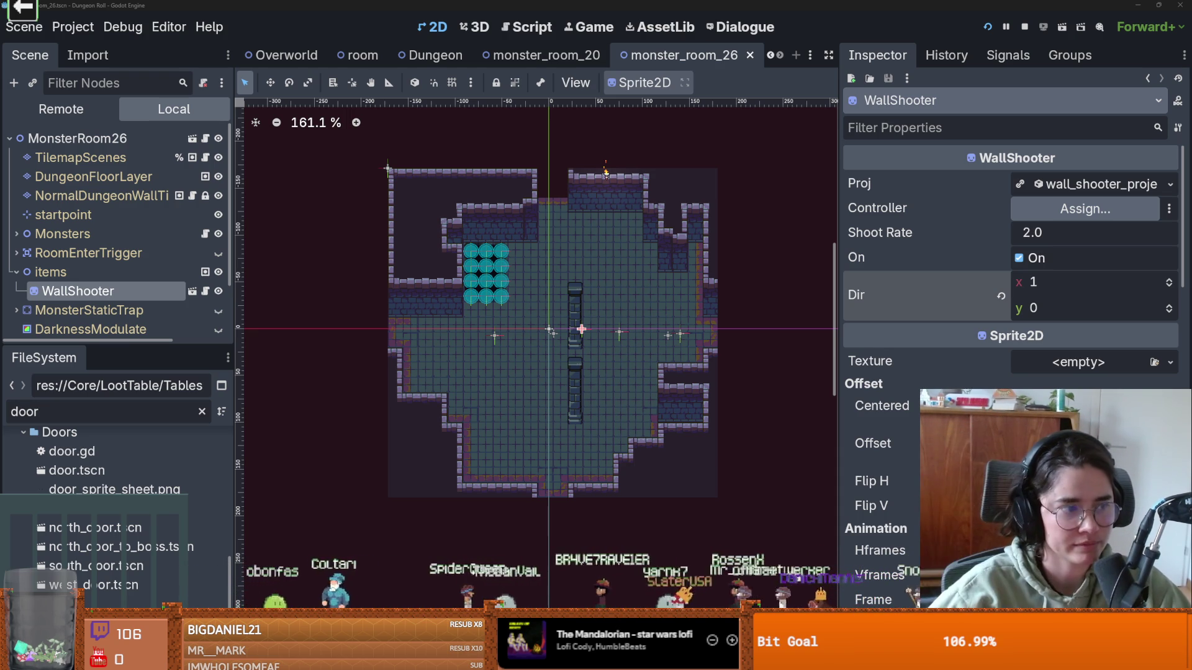
{"action": "scroll", "coordinate": [712, 389], "scroll_direction": "up", "scroll_amount": 3}
{"action": "key", "text": "ctrl+s"}
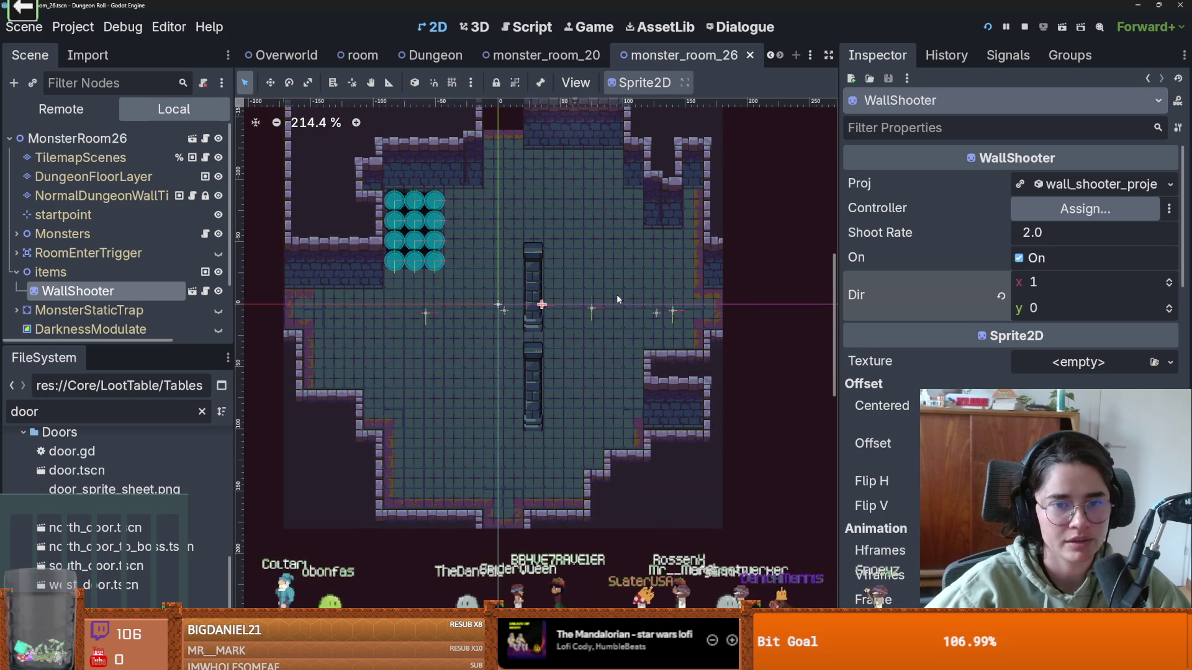
{"action": "scroll", "coordinate": [619, 304], "scroll_direction": "up", "scroll_amount": 2}
{"action": "key", "text": "ctrl+s"}
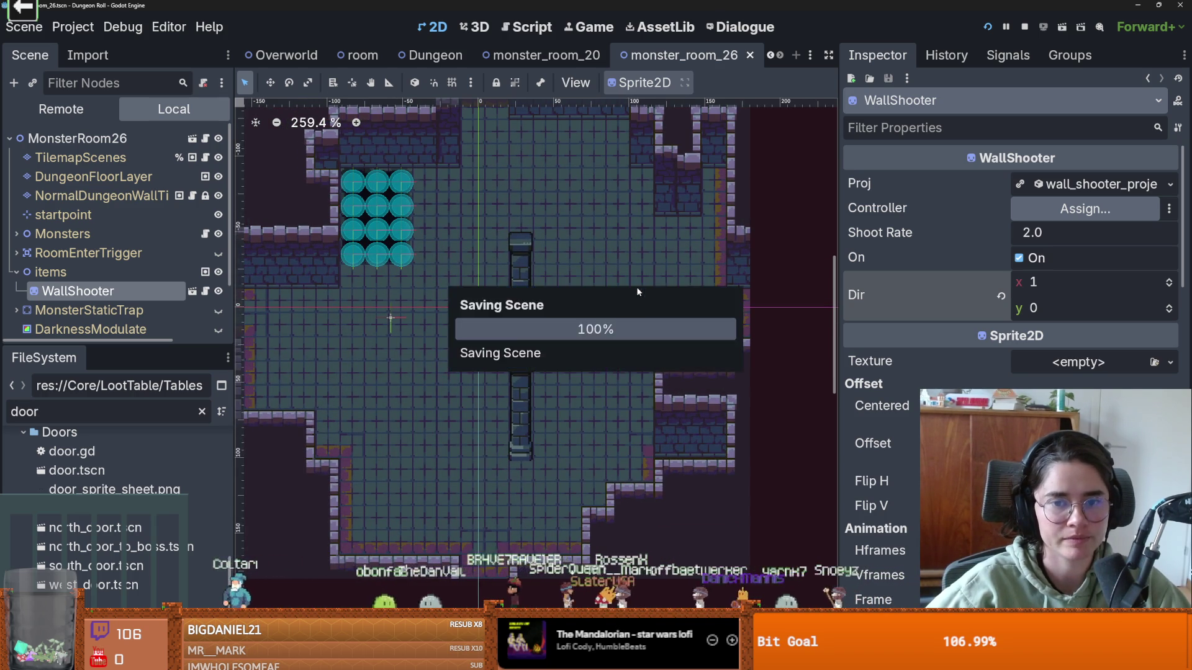
{"action": "scroll", "coordinate": [636, 287], "scroll_direction": "up", "scroll_amount": 2}
{"action": "key", "text": "ctrl+s"}
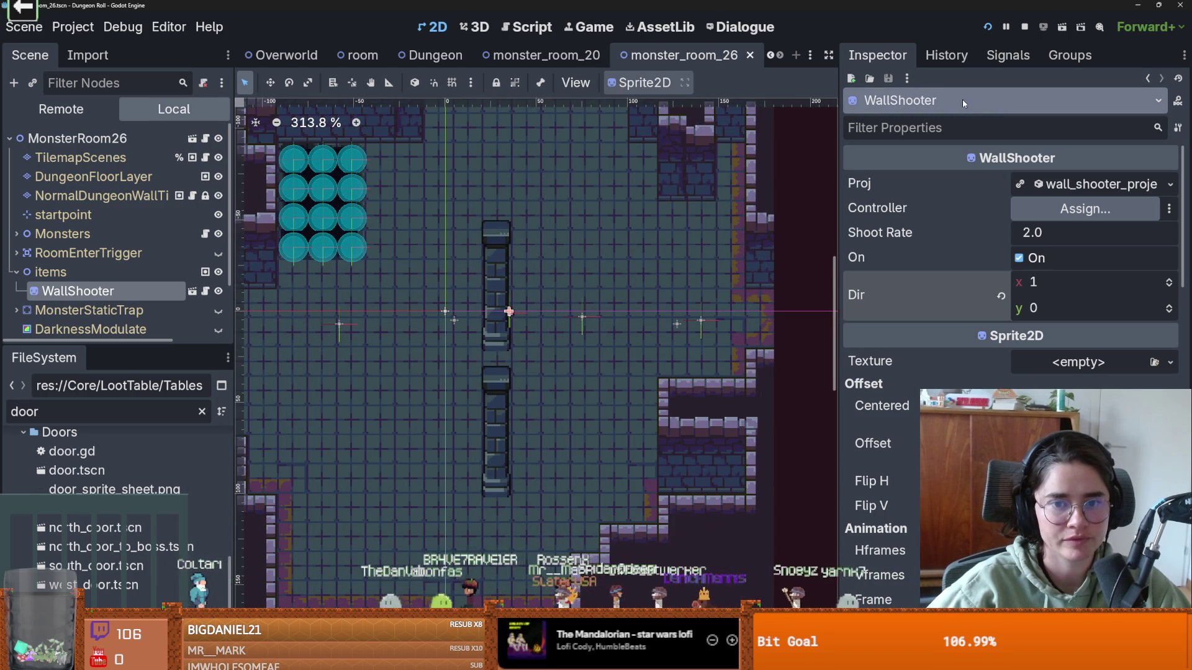
- Move MonsterMarker up to (79, -28), select MonsterMarker2, and save
{"action": "left_click", "coordinate": [584, 317]}
{"action": "key", "text": "ctrl+s"}
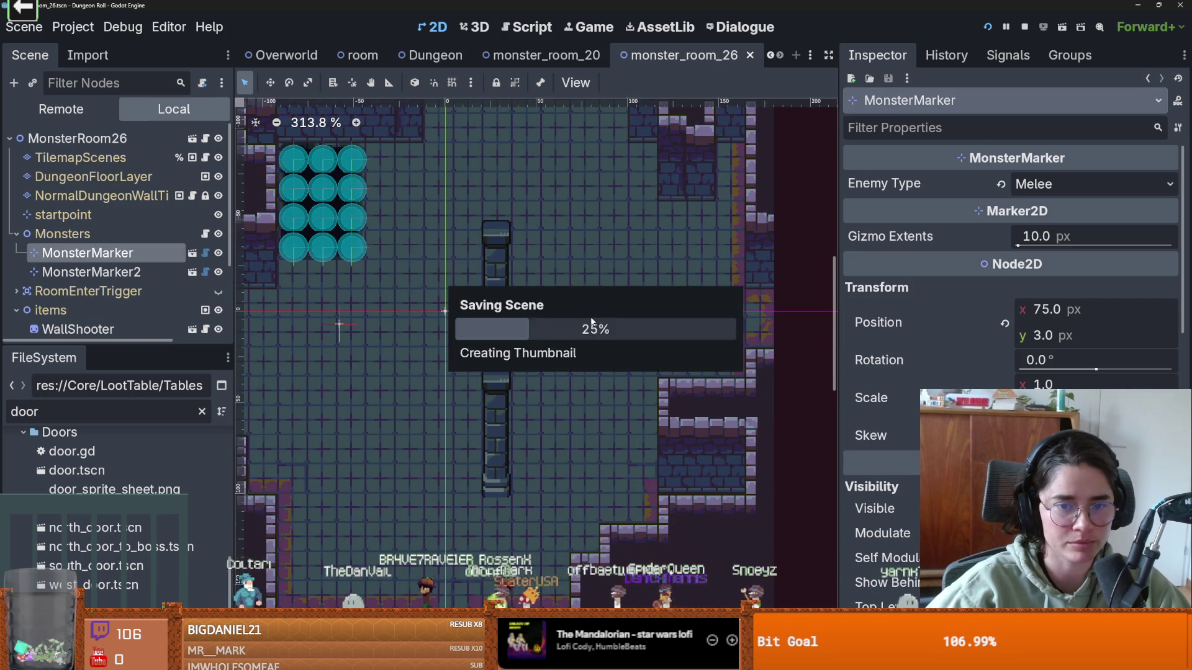
{"action": "left_click_drag", "start_coordinate": [583, 318], "coordinate": [586, 244]}
{"action": "left_click", "coordinate": [341, 332]}
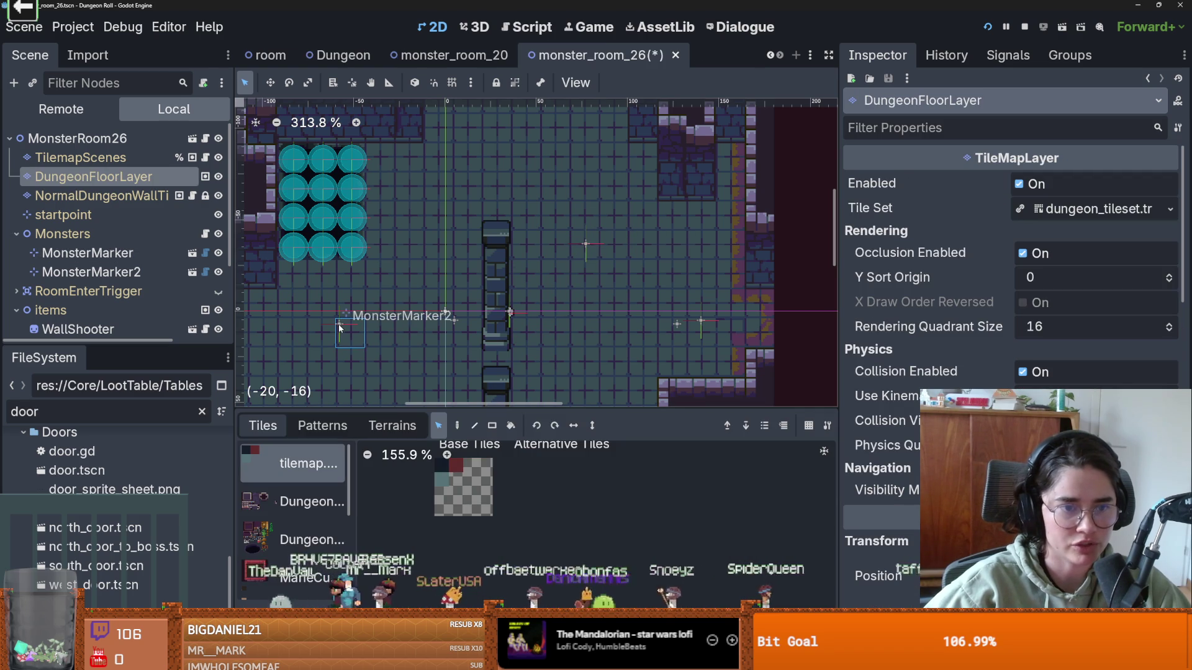
{"action": "left_click", "coordinate": [99, 195]}
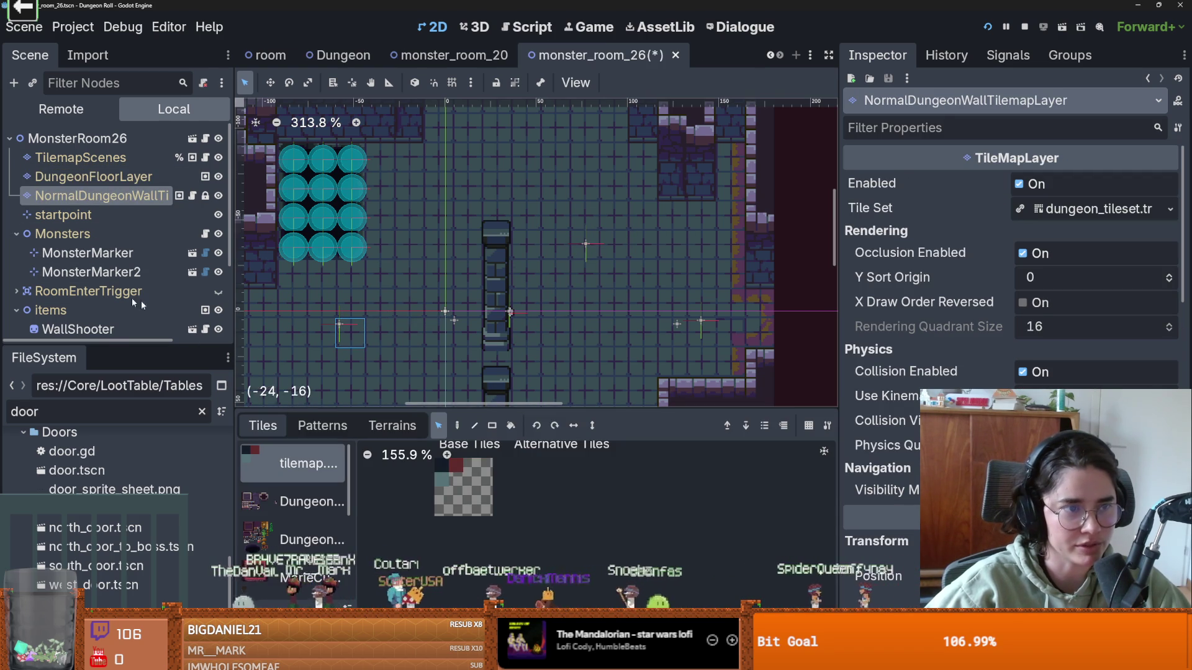
{"action": "scroll", "coordinate": [93, 291], "scroll_direction": "down", "scroll_amount": 2}
{"action": "left_click", "coordinate": [86, 202]}
{"action": "left_click", "coordinate": [92, 221]}
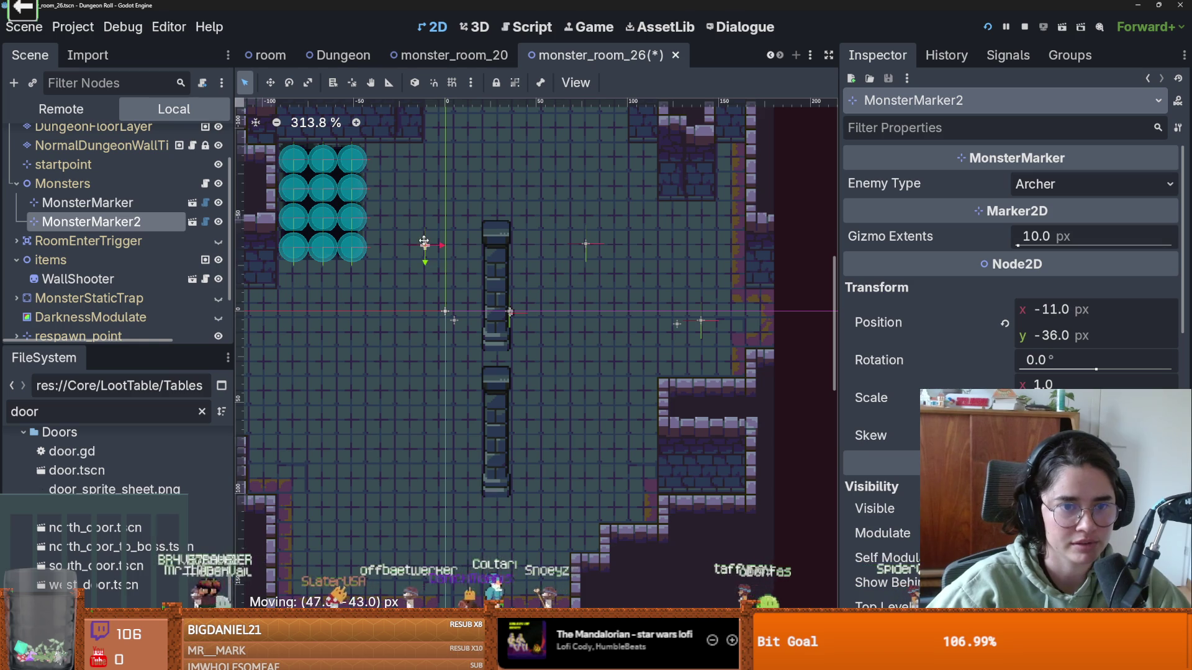
{"action": "key", "text": "ctrl+s"}
- Give the room view more vertical space and save the scene
{"action": "left_click", "coordinate": [585, 244]}
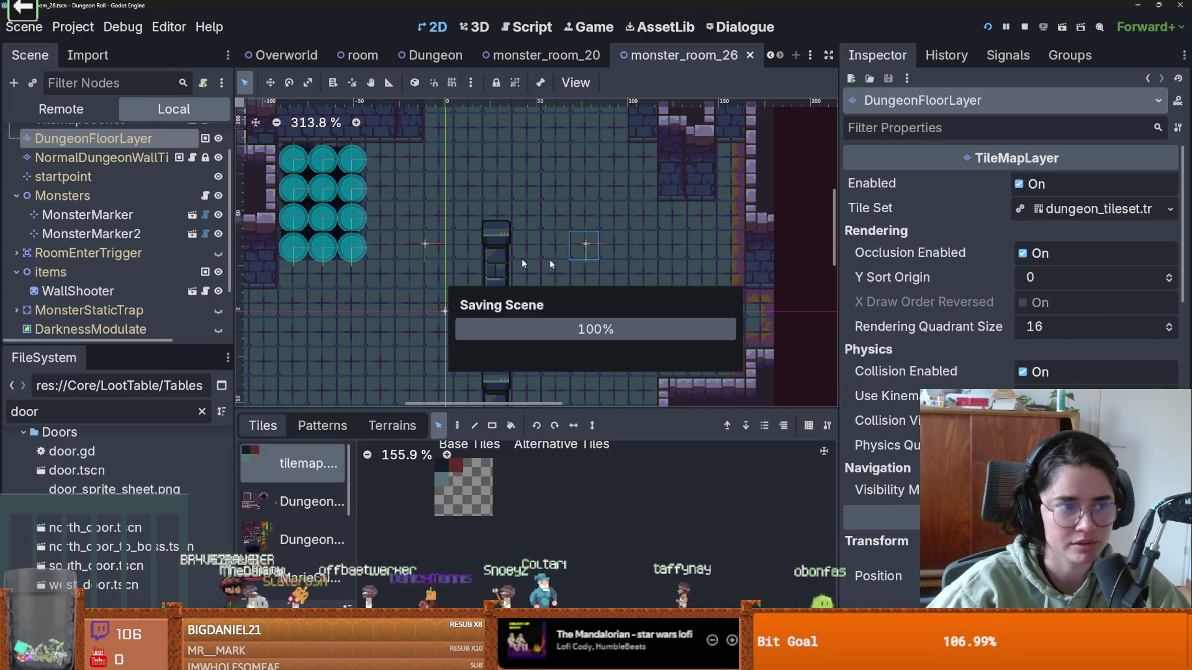
{"action": "scroll", "coordinate": [345, 334], "scroll_direction": "down", "scroll_amount": 2}
{"action": "left_click_drag", "start_coordinate": [535, 411], "coordinate": [535, 498]}
{"action": "scroll", "coordinate": [469, 334], "scroll_direction": "up", "scroll_amount": 2}
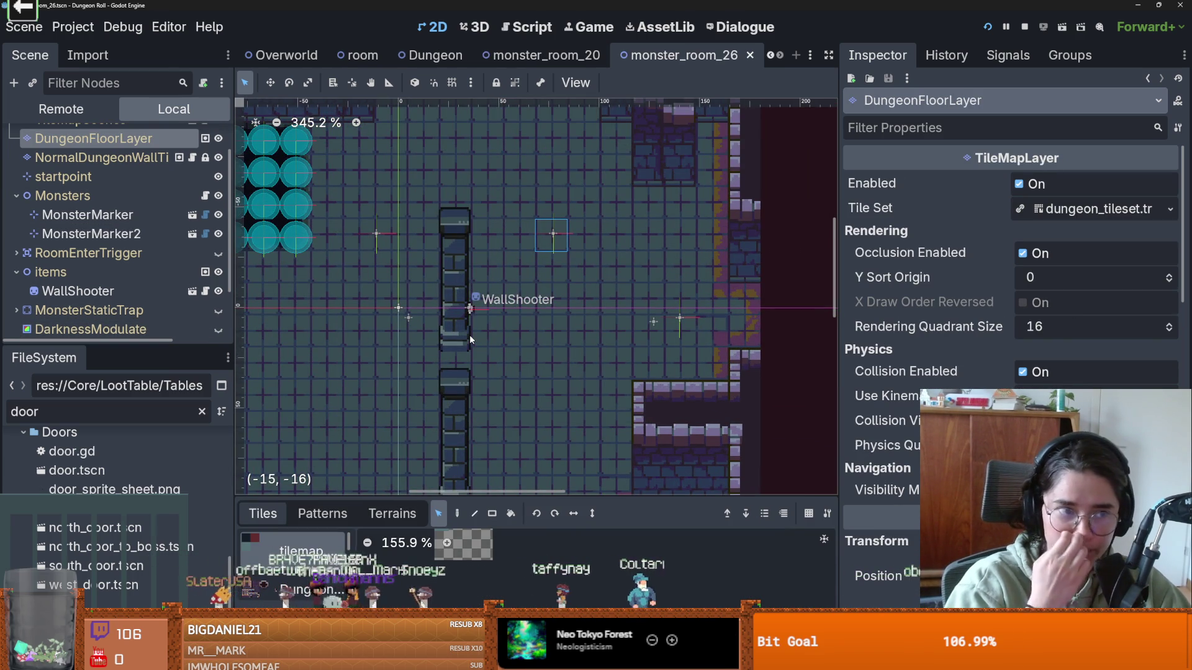
{"action": "scroll", "coordinate": [528, 240], "scroll_direction": "down", "scroll_amount": 1}
{"action": "key", "text": "ctrl+s"}
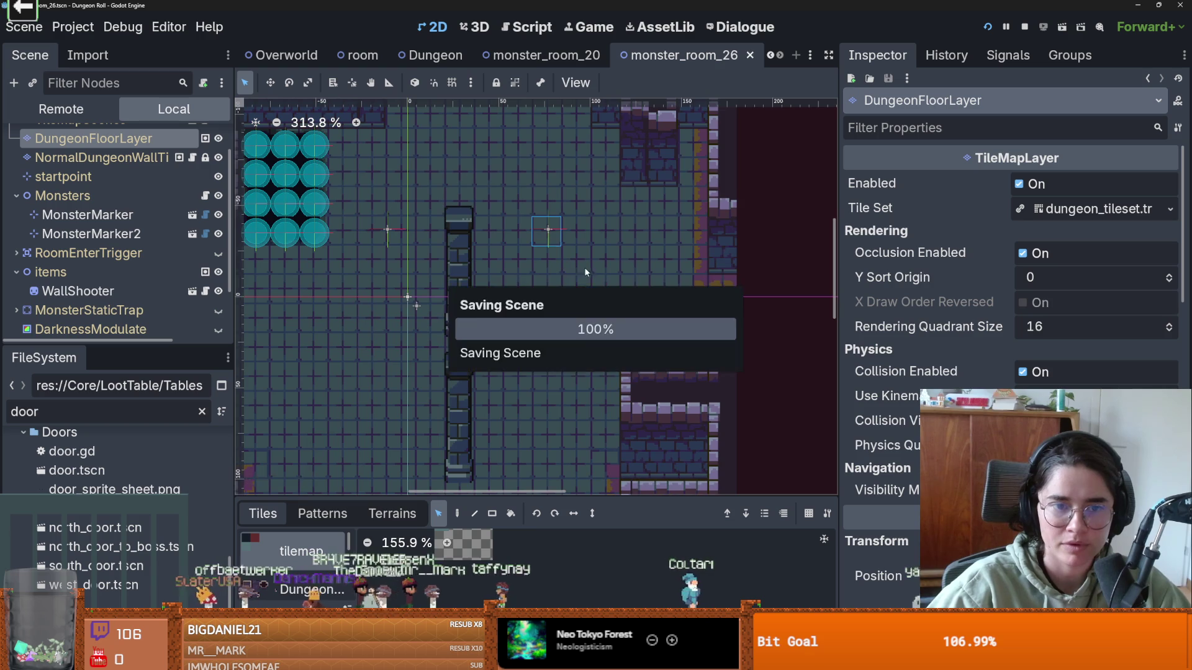
- Paint new_walls terrain into the upper-right wall area on NormalDungeonWallTilemapLayer
{"action": "scroll", "coordinate": [621, 274], "scroll_direction": "left", "scroll_amount": 2}
{"action": "left_click", "coordinate": [78, 291]}
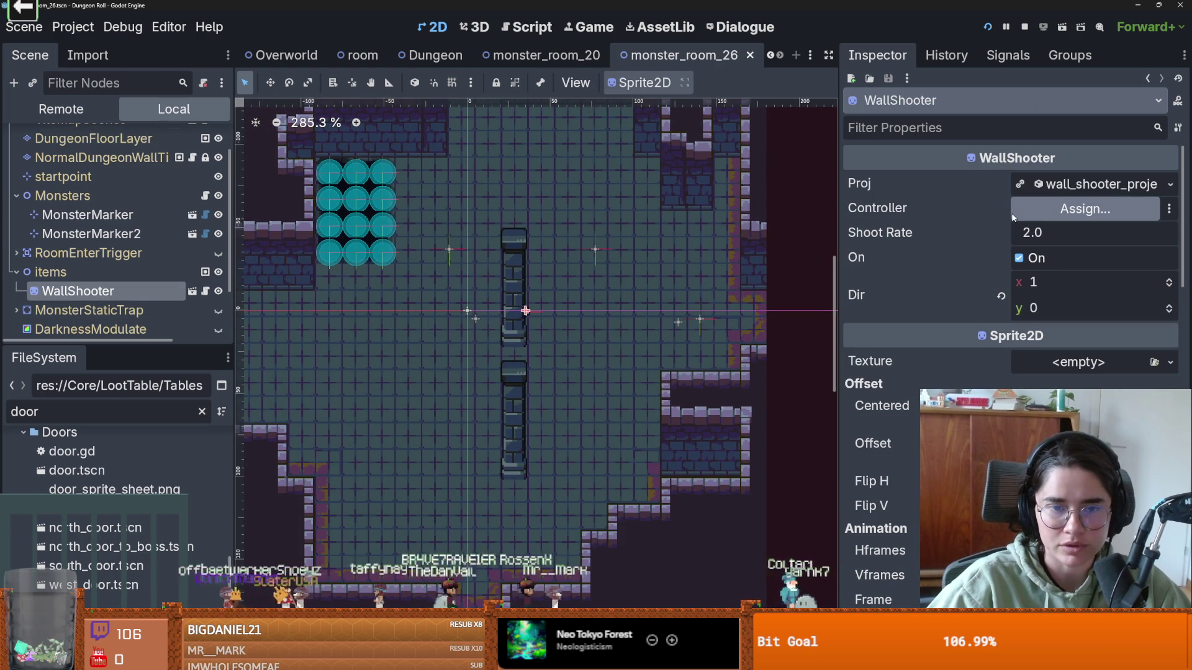
{"action": "left_click_drag", "start_coordinate": [684, 232], "coordinate": [646, 332]}
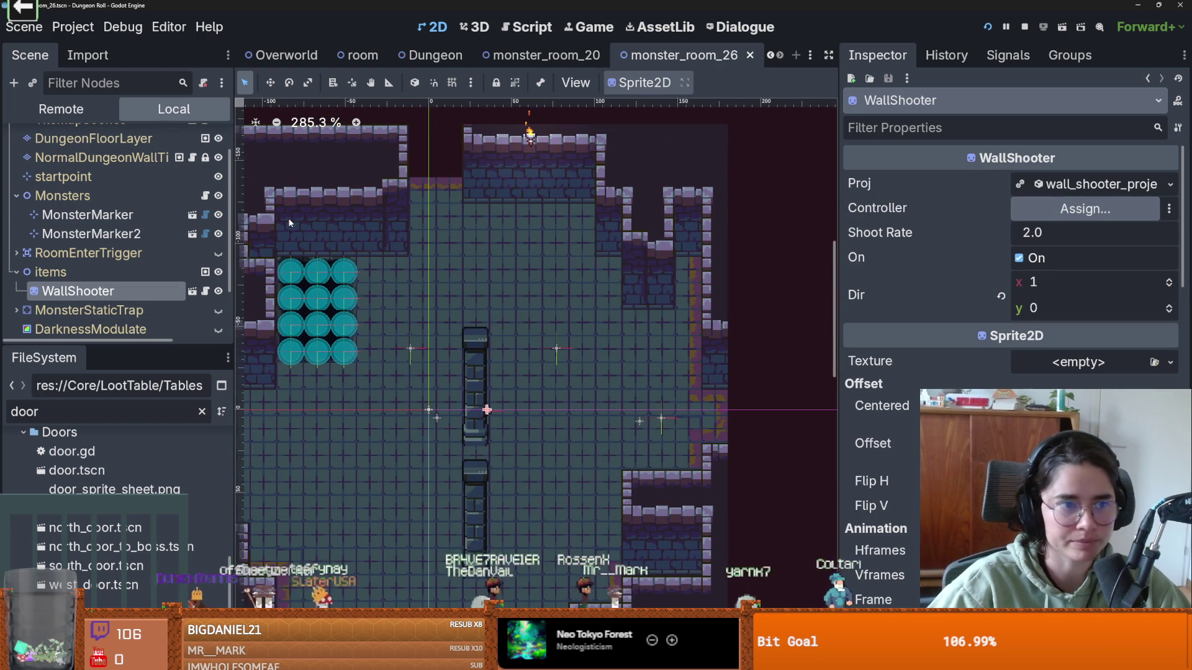
{"action": "scroll", "coordinate": [118, 198], "scroll_direction": "up", "scroll_amount": 2}
{"action": "left_click", "coordinate": [118, 198]}
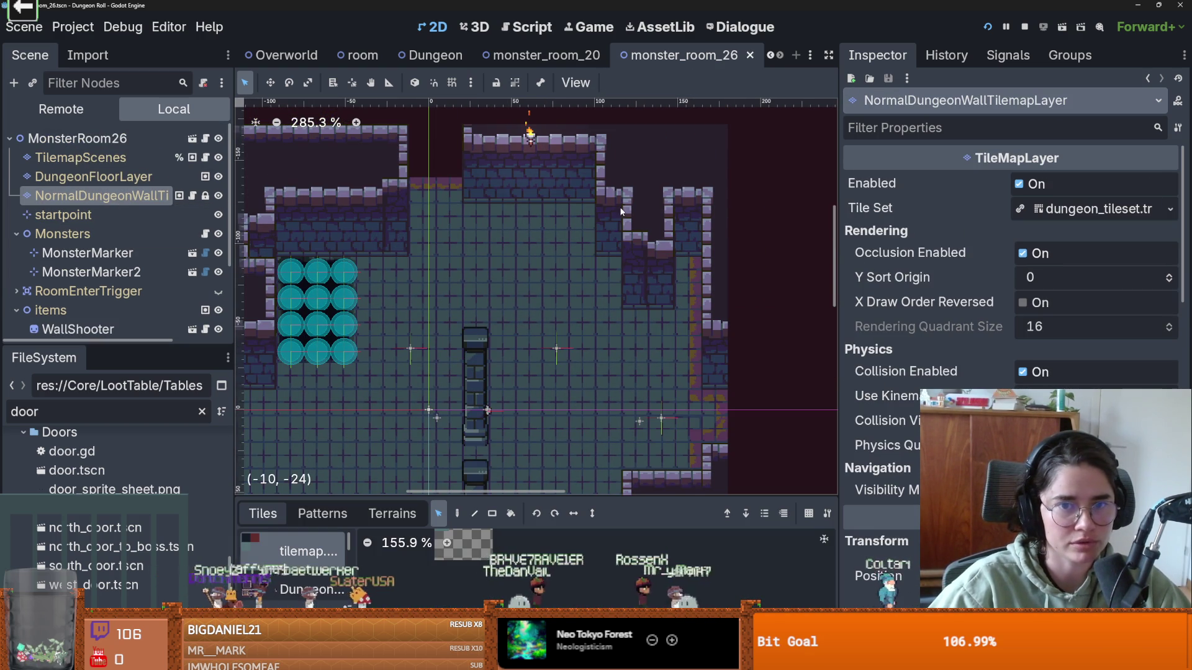
{"action": "left_click", "coordinate": [384, 514]}
{"action": "scroll", "coordinate": [304, 565], "scroll_direction": "up", "scroll_amount": 3}
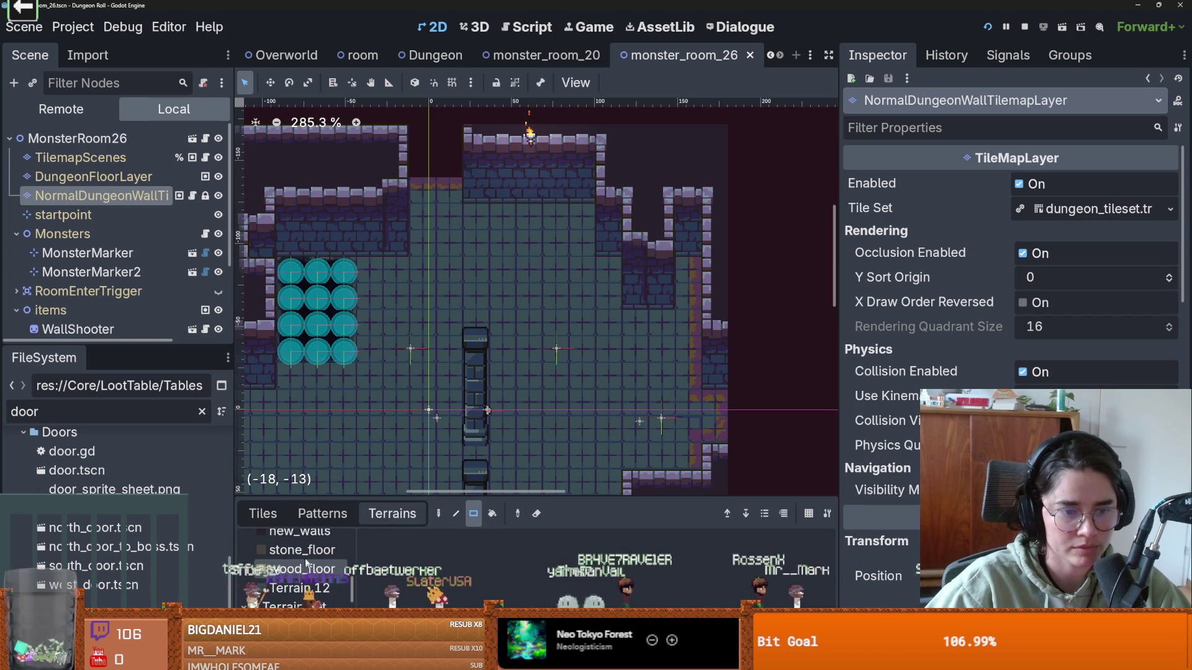
{"action": "left_click", "coordinate": [299, 541]}
{"action": "mouse_move", "coordinate": [649, 249]}
{"action": "left_mouse_down"}
{"action": "mouse_move", "coordinate": [618, 251]}
{"action": "mouse_move", "coordinate": [647, 216]}
{"action": "mouse_move", "coordinate": [631, 211]}
{"action": "left_mouse_up"}
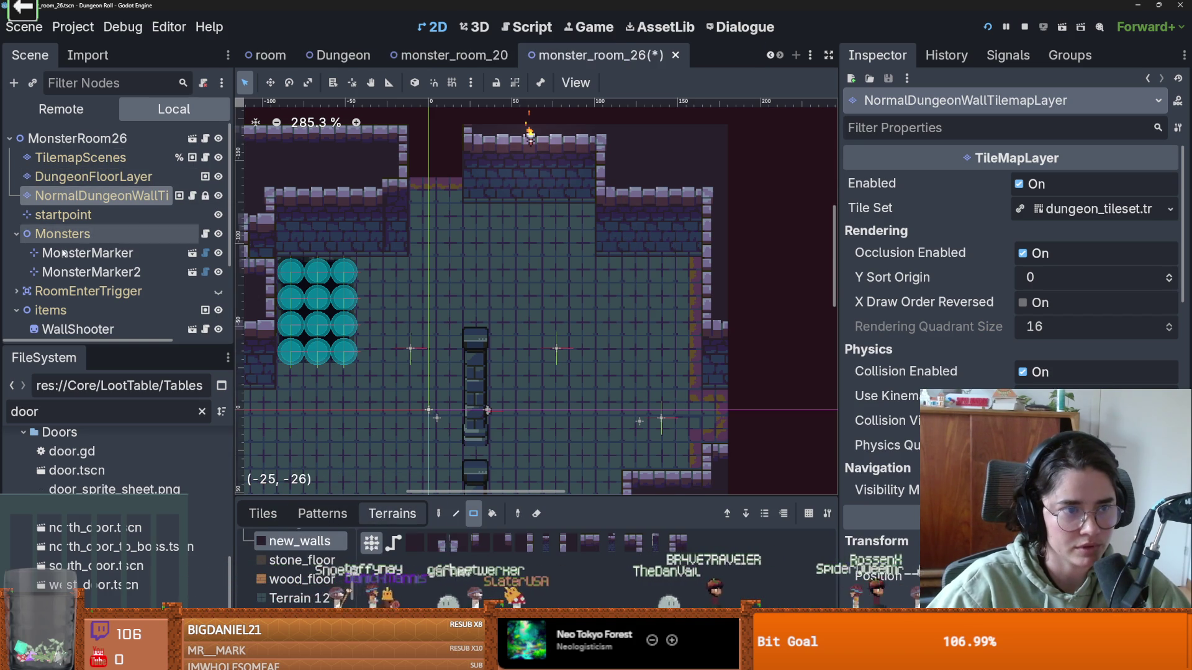
- Collapse the Monsters group and select items as the parent for new objects
{"action": "left_click", "coordinate": [16, 234]}
{"action": "left_click", "coordinate": [15, 272]}
{"action": "left_click", "coordinate": [14, 272]}
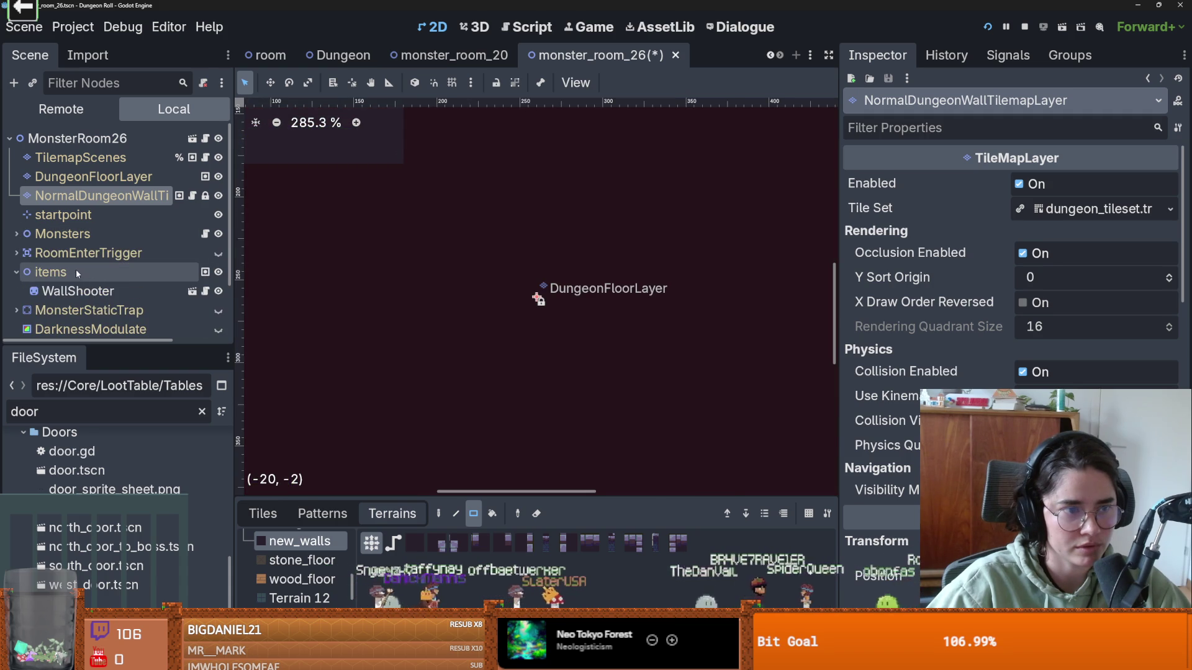
{"action": "left_click", "coordinate": [76, 269]}
{"action": "scroll", "coordinate": [459, 302], "scroll_direction": "down", "scroll_amount": 5}
{"action": "scroll", "coordinate": [512, 372], "scroll_direction": "up", "scroll_amount": 5}
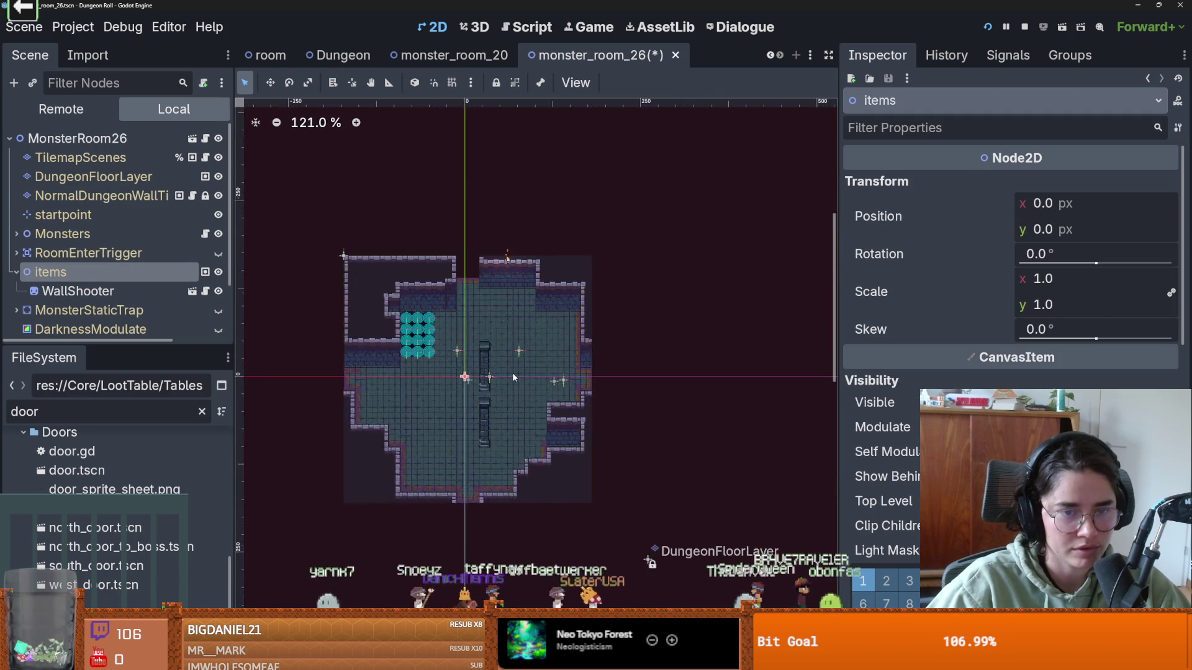
{"action": "scroll", "coordinate": [513, 372], "scroll_direction": "down", "scroll_amount": 1}
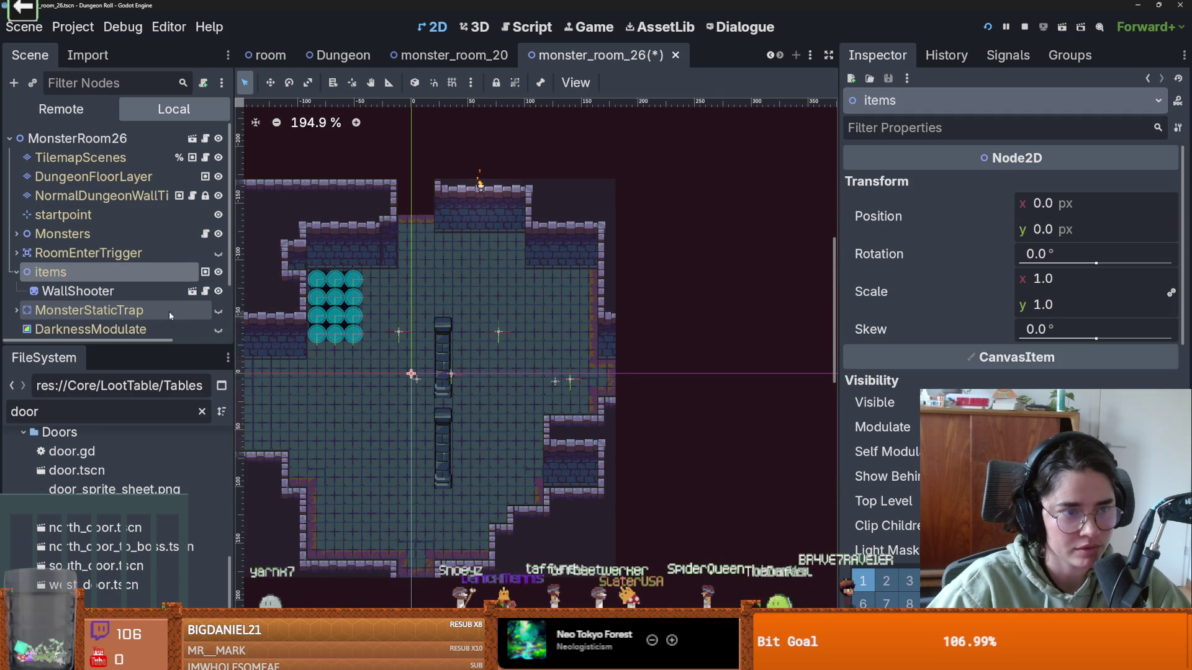
- Instance lever.tscn under items, place it by the upper-right wall, and save
{"action": "left_click", "coordinate": [30, 84]}
{"action": "type", "text": "leve"}
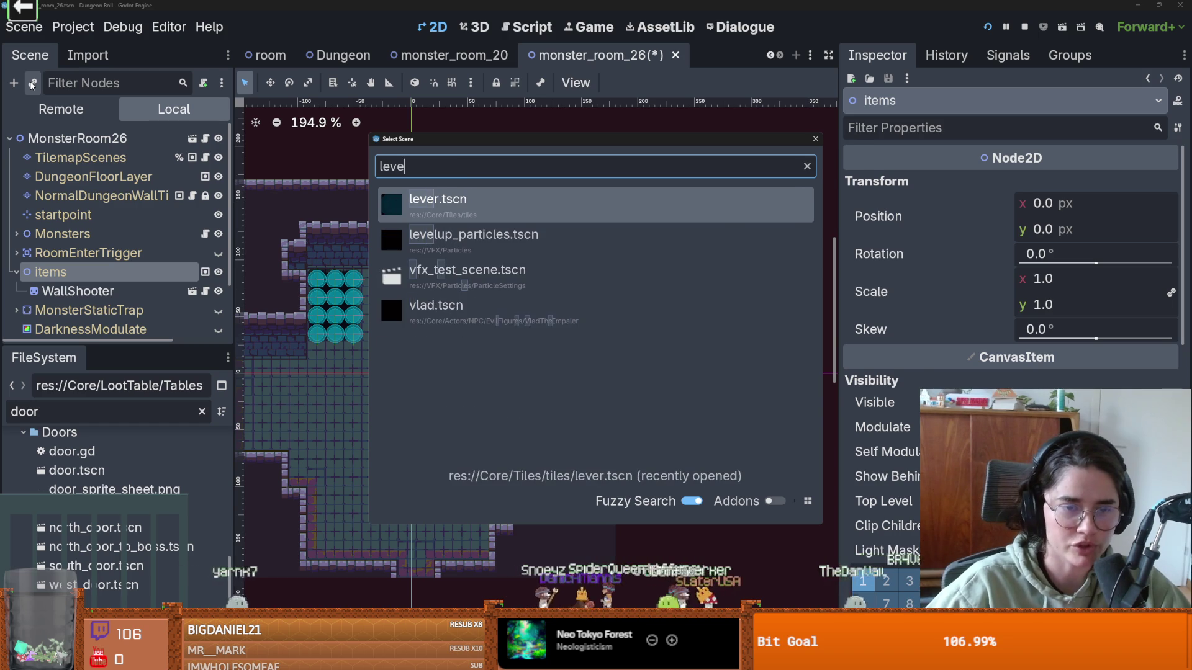
{"action": "key", "text": "Return"}
{"action": "left_click_drag", "start_coordinate": [418, 369], "coordinate": [587, 275]}
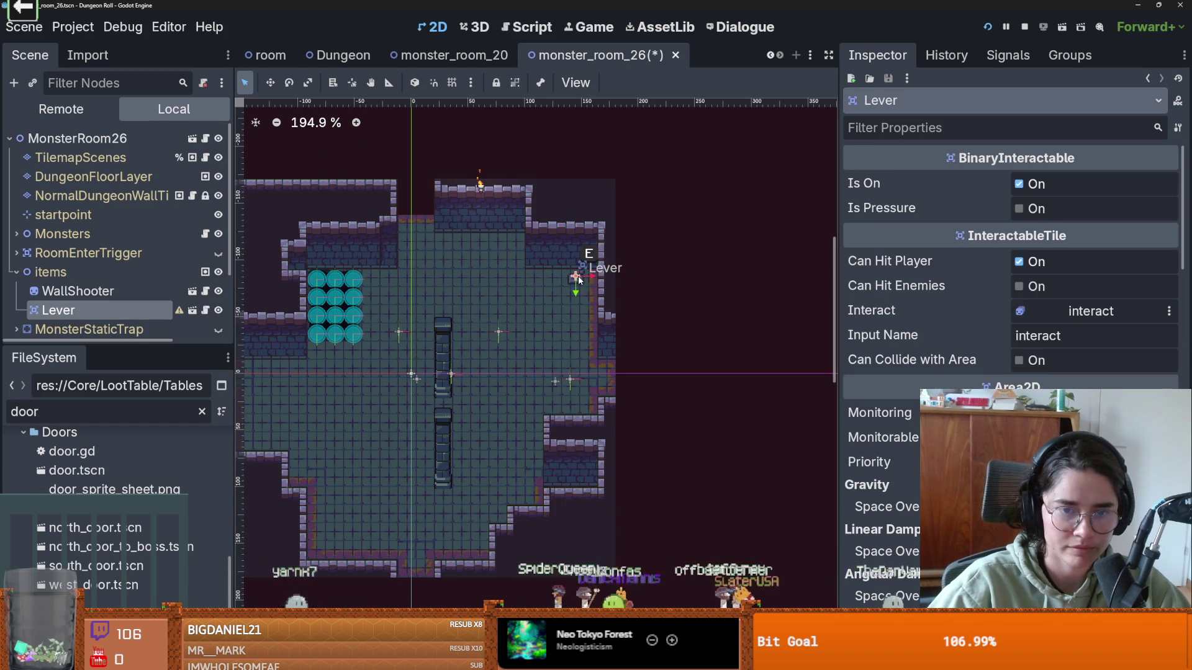
{"action": "scroll", "coordinate": [579, 278], "scroll_direction": "up", "scroll_amount": 6}
{"action": "key", "text": "ctrl+s"}
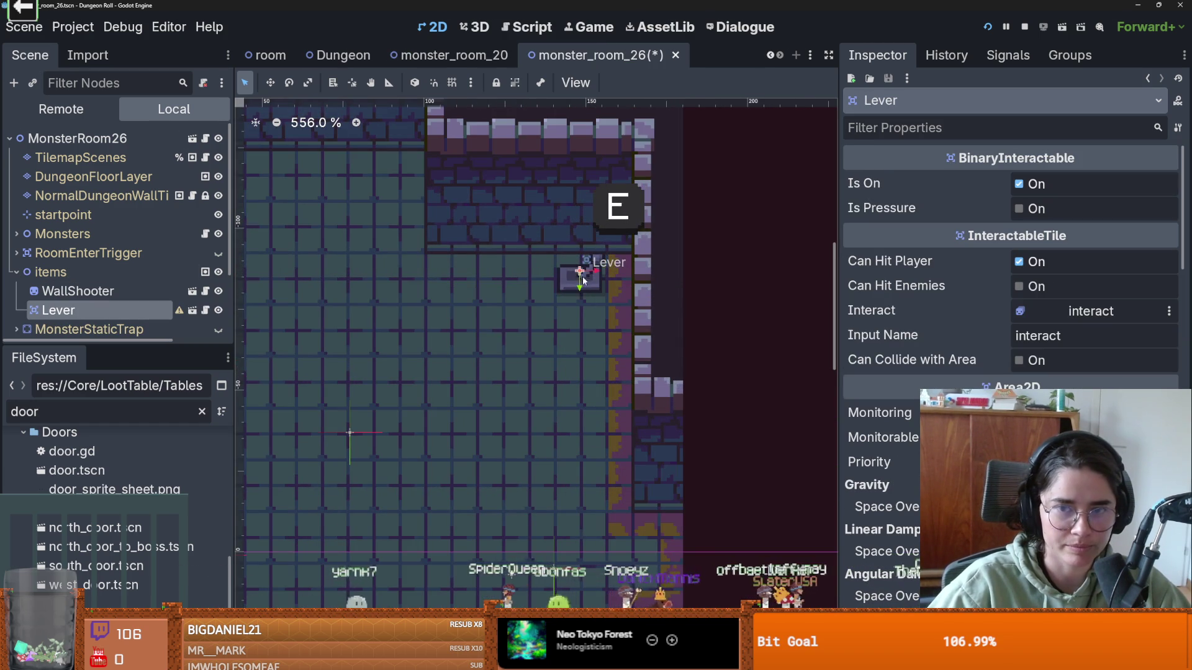
{"action": "scroll", "coordinate": [436, 395], "scroll_direction": "down", "scroll_amount": 4}
- Assign the Lever as the WallShooter's controller
{"action": "left_click", "coordinate": [408, 417]}
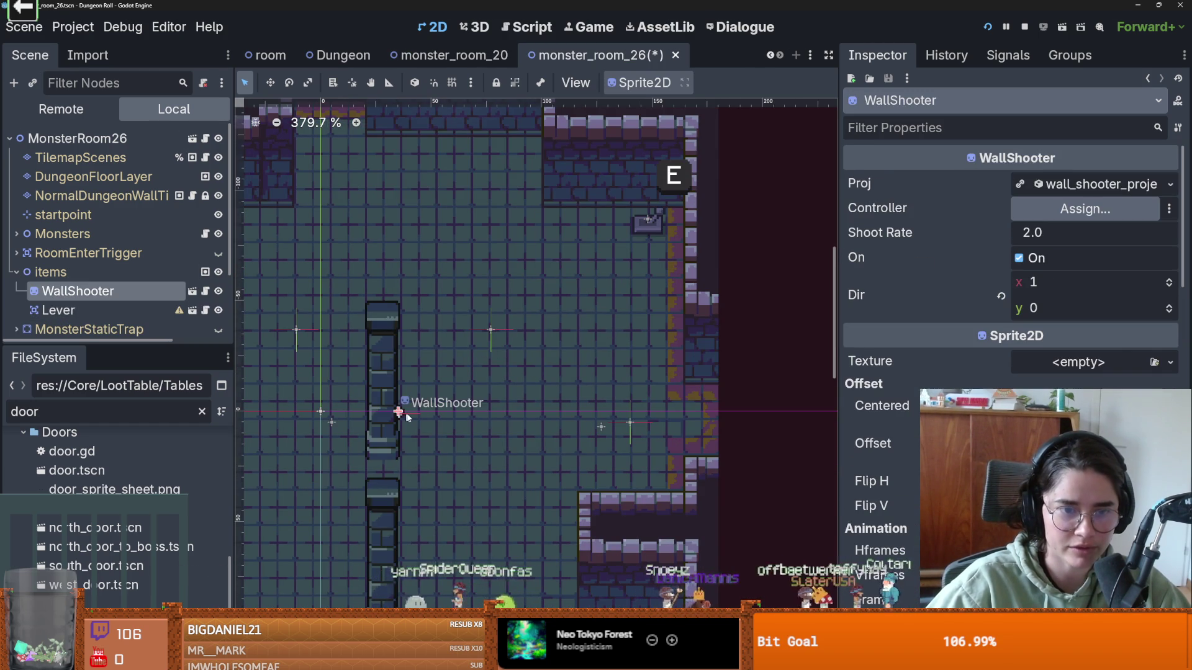
{"action": "left_click", "coordinate": [1085, 209]}
{"action": "double_click", "coordinate": [546, 242]}
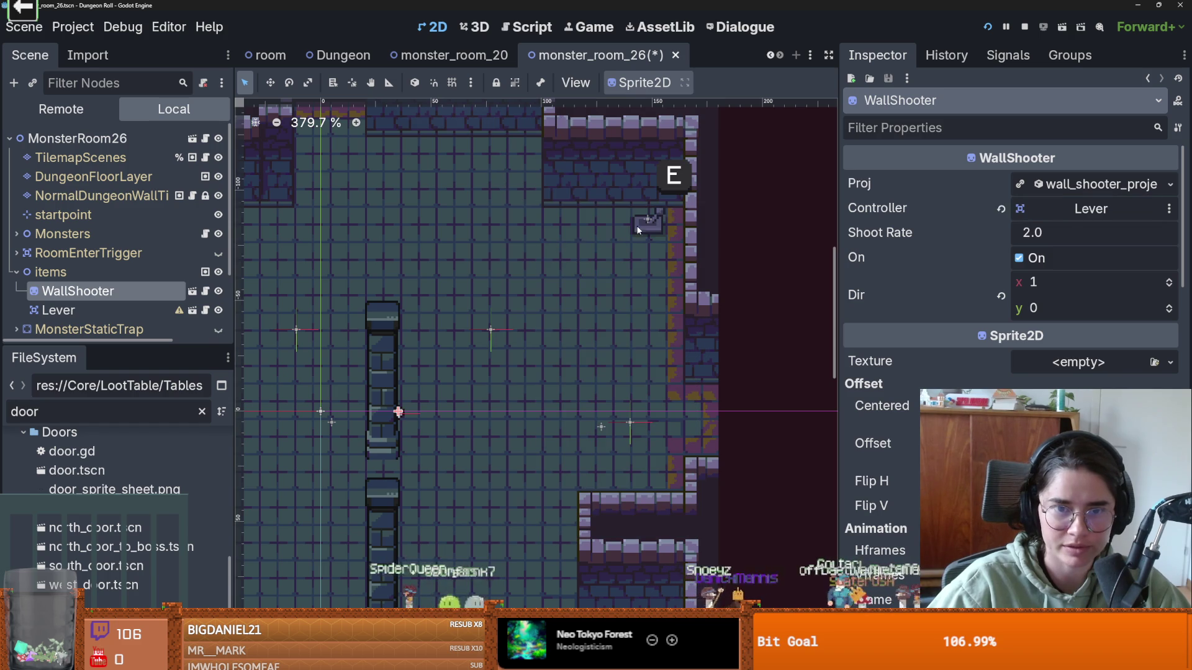
{"action": "left_click_drag", "start_coordinate": [81, 343], "coordinate": [81, 398]}
{"action": "left_click", "coordinate": [68, 309]}
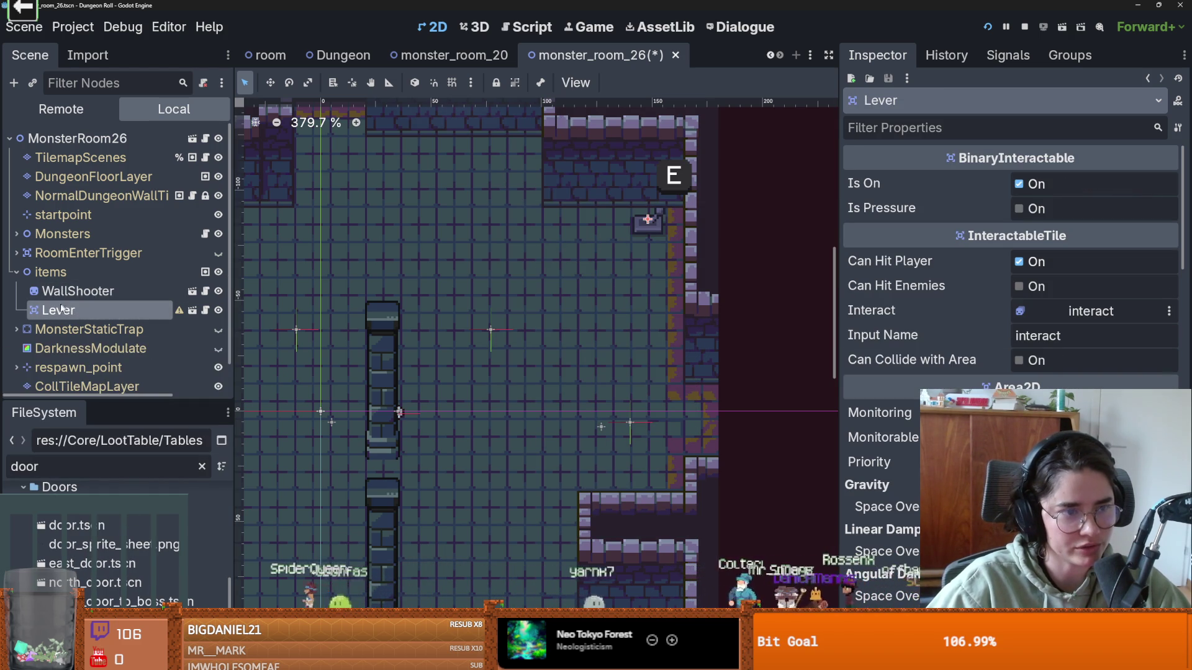
- Give the Lever a CollisionShape2D with a CircleShape2D at (0, 3), save, and select WallShooter
{"action": "right_click", "coordinate": [62, 312]}
{"action": "left_click", "coordinate": [129, 162]}
{"action": "type", "text": "co"}
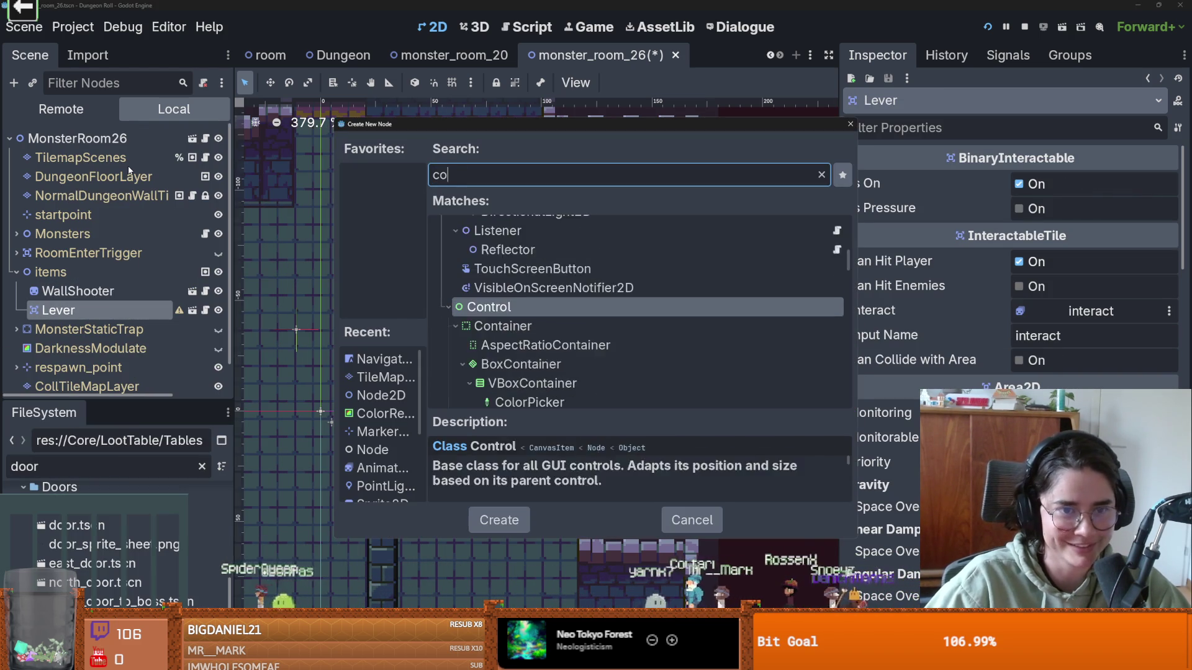
{"action": "type", "text": "llisi"}
{"action": "key", "text": "Return"}
{"action": "left_click", "coordinate": [1170, 185]}
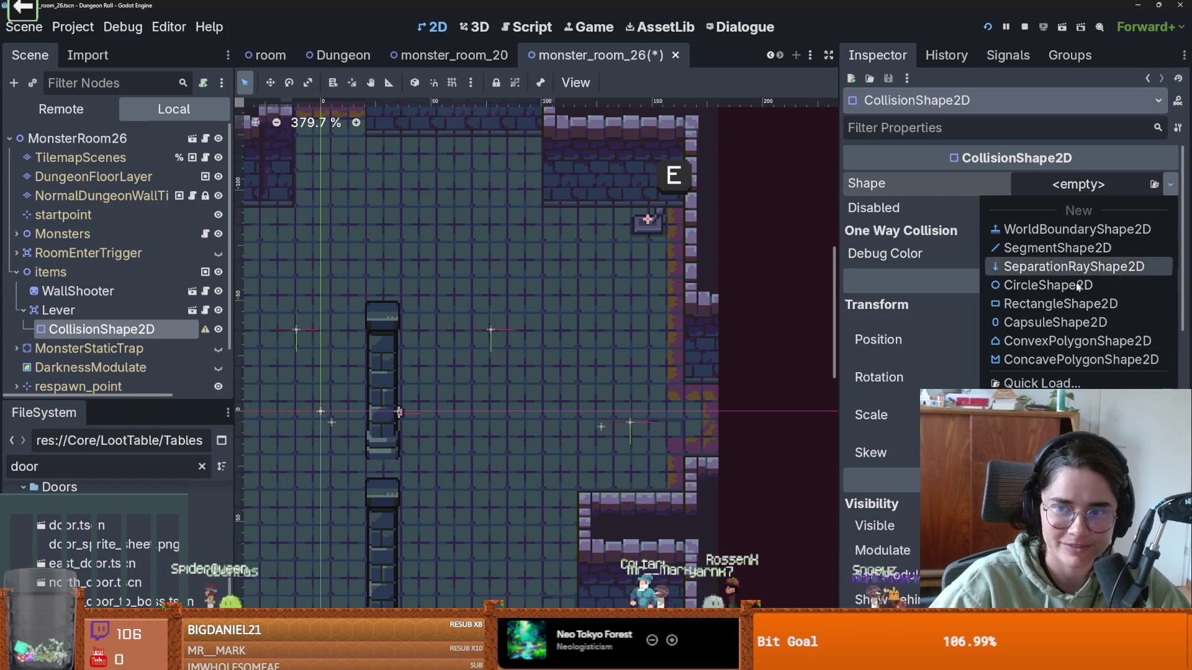
{"action": "left_click", "coordinate": [1004, 284]}
{"action": "left_click_drag", "start_coordinate": [648, 218], "coordinate": [647, 225]}
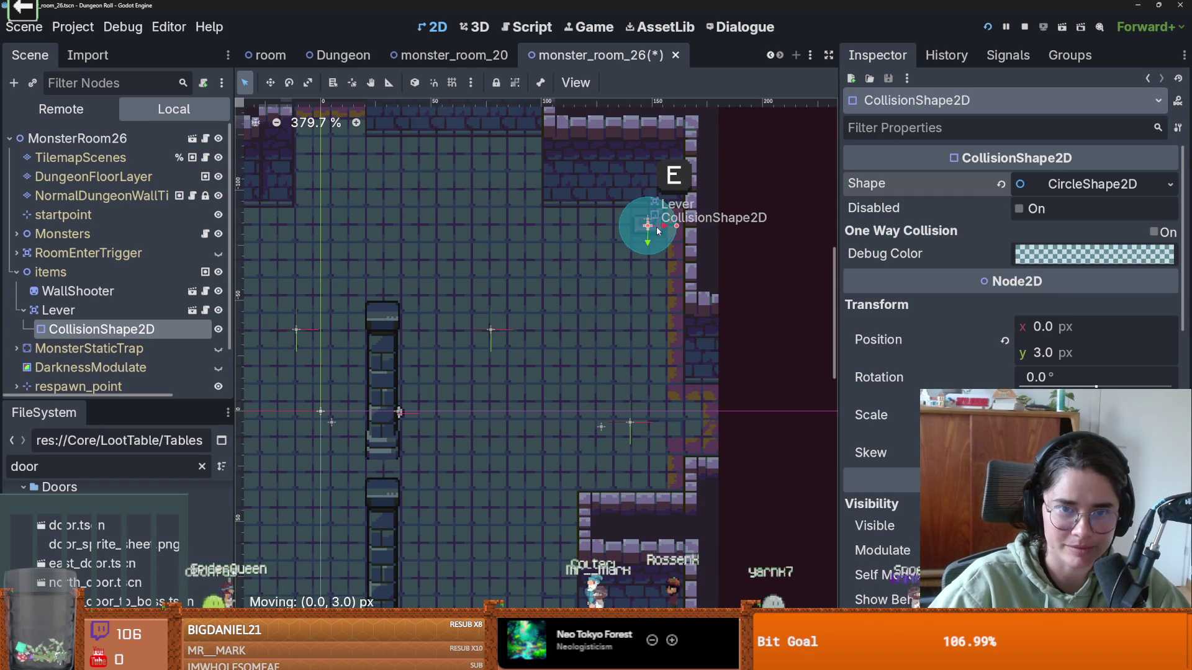
{"action": "left_click", "coordinate": [987, 27]}
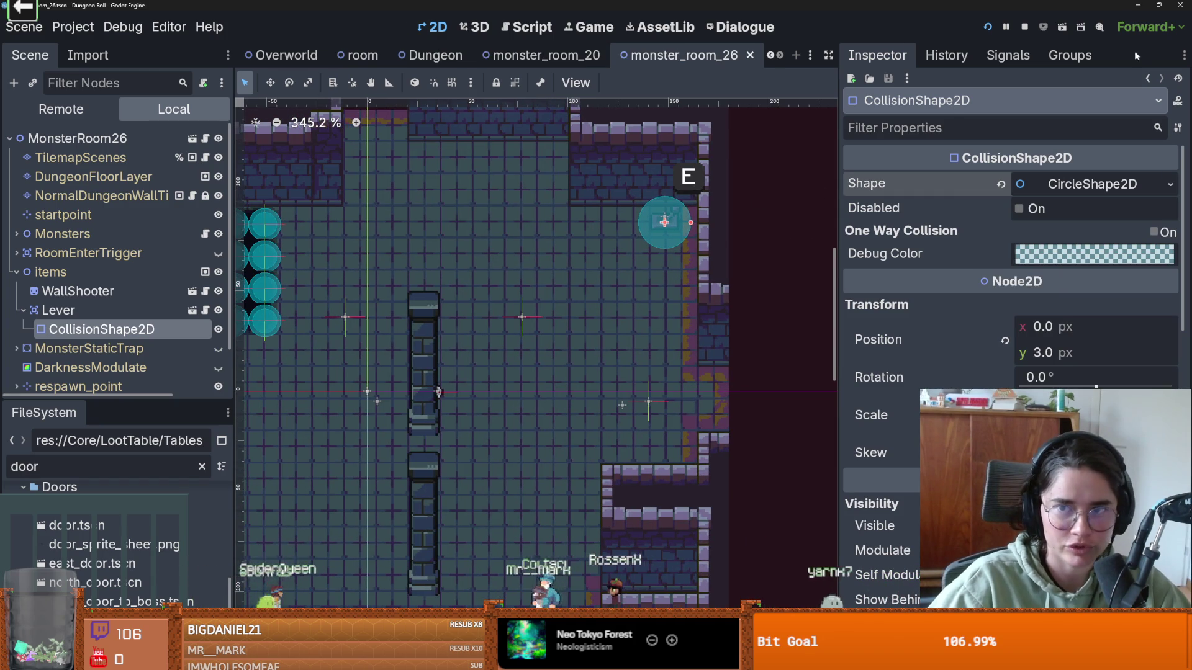
{"action": "left_click", "coordinate": [125, 310]}
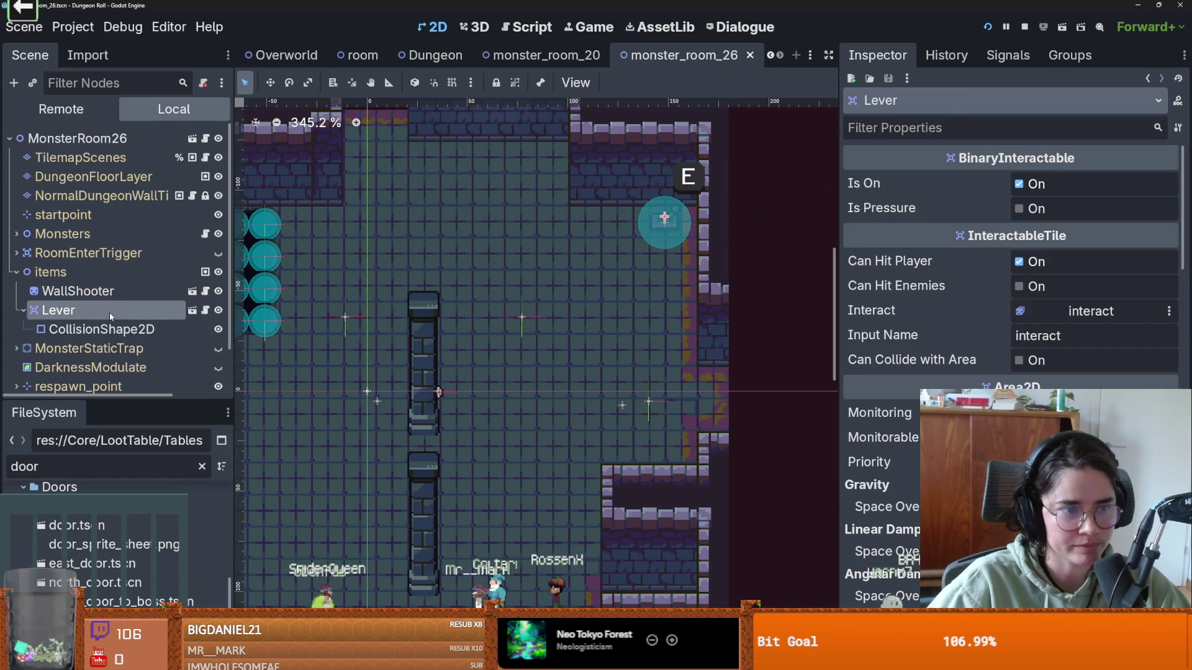
{"action": "left_click", "coordinate": [149, 293]}
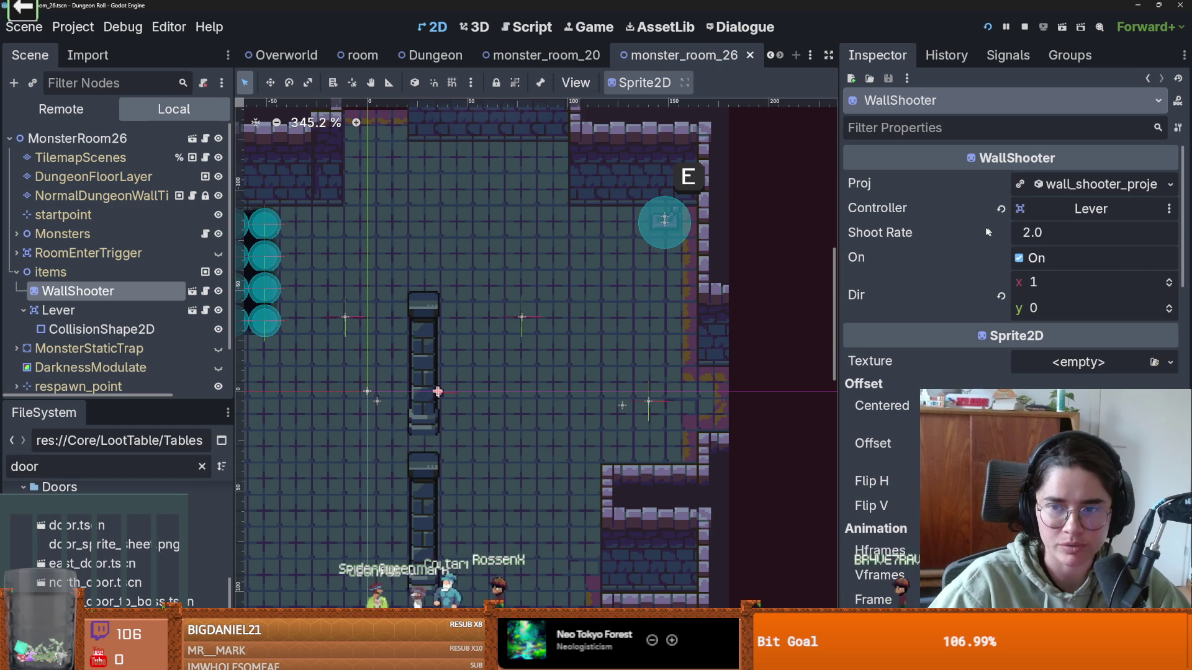
- Test-run the game, set the WallShooter's projectile to fireball_1.tres, save, and relaunch
{"action": "left_click", "coordinate": [987, 27]}
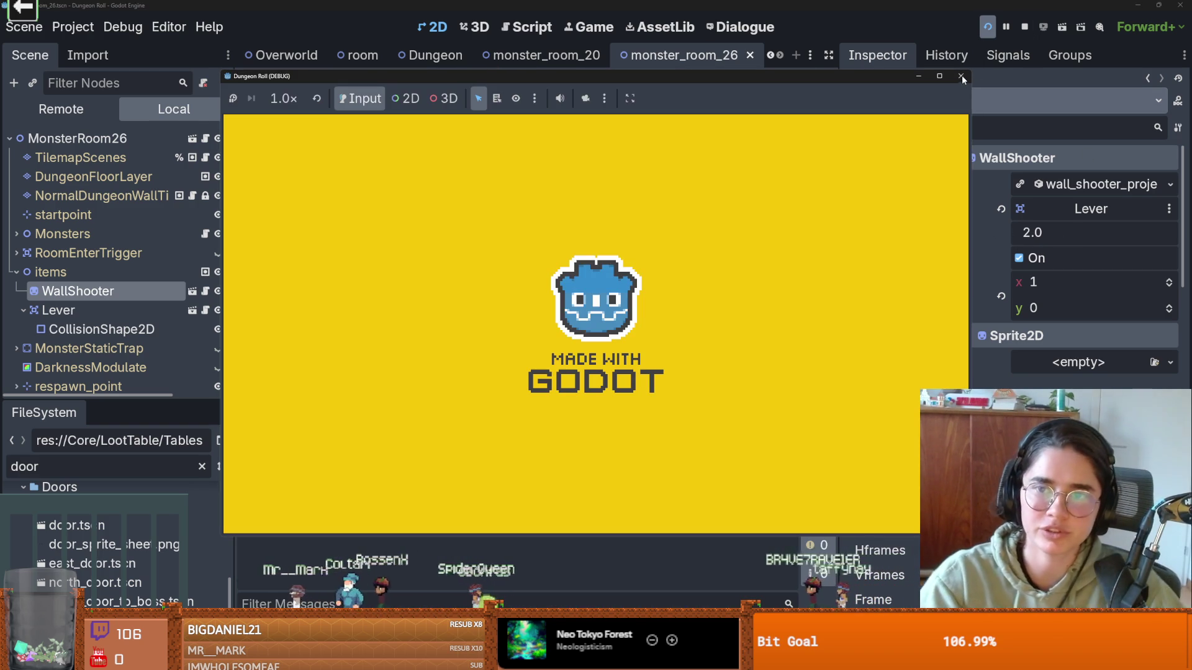
{"action": "left_click", "coordinate": [962, 76]}
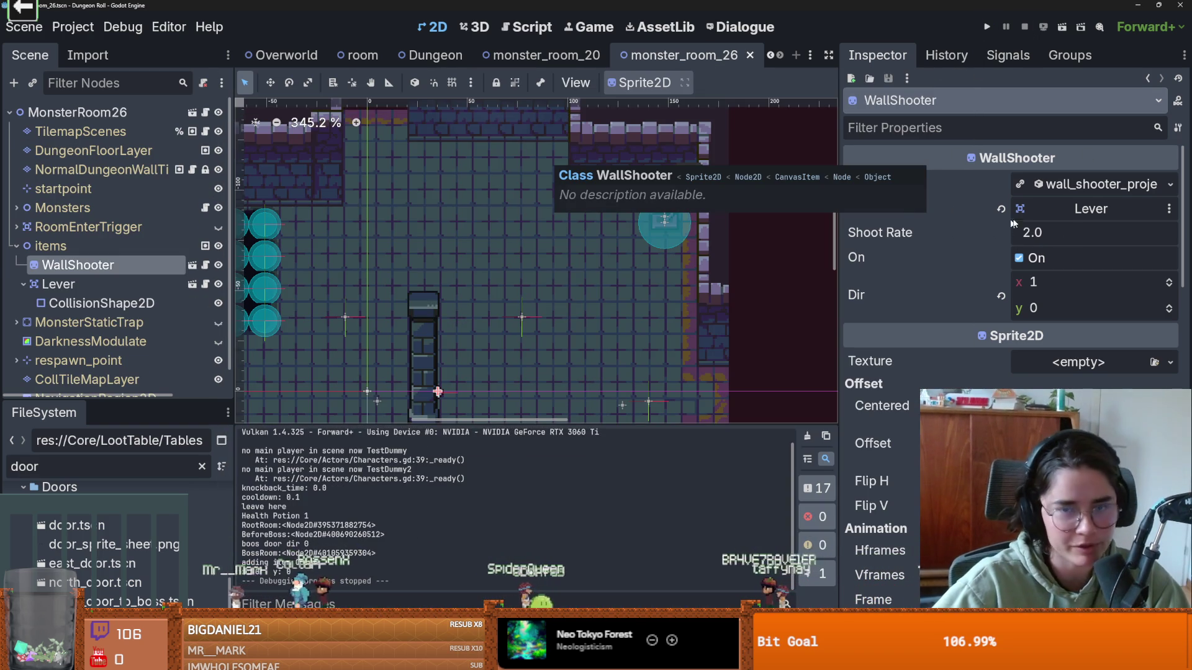
{"action": "left_click_drag", "start_coordinate": [1028, 187], "coordinate": [1019, 187]}
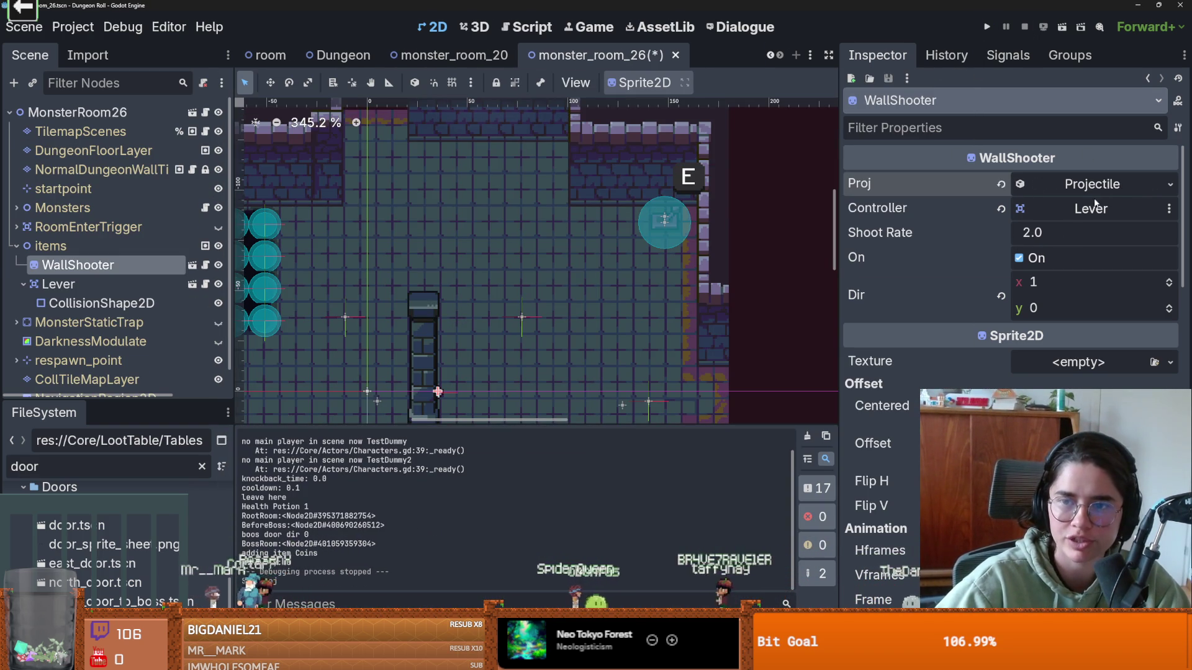
{"action": "key", "text": "ctrl+z"}
{"action": "left_click", "coordinate": [1170, 184]}
{"action": "left_click", "coordinate": [1024, 251]}
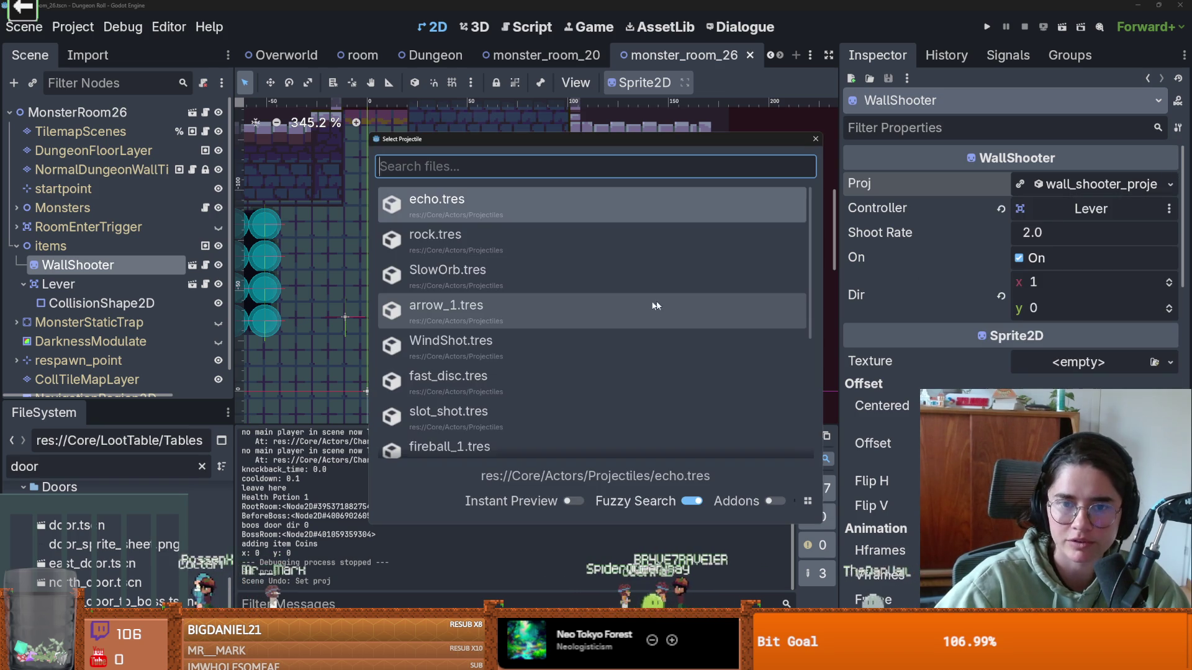
{"action": "scroll", "coordinate": [481, 314], "scroll_direction": "down", "scroll_amount": 3}
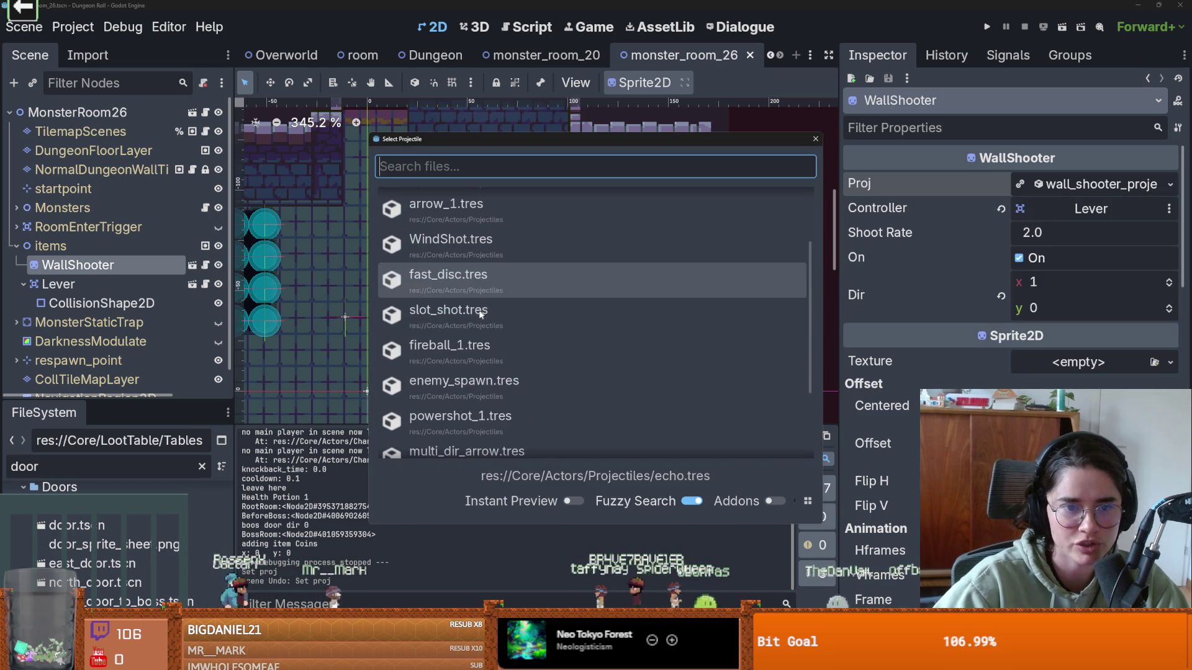
{"action": "scroll", "coordinate": [481, 313], "scroll_direction": "down", "scroll_amount": 1}
{"action": "left_click", "coordinate": [481, 310]}
{"action": "key", "text": "ctrl+s"}
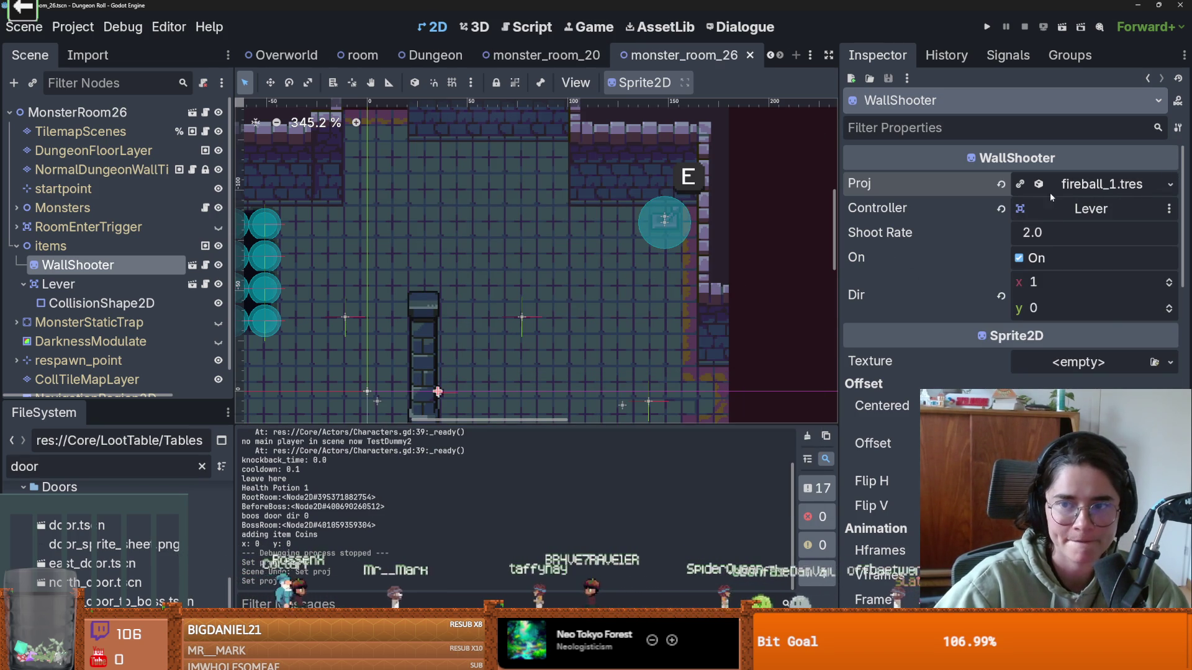
{"action": "left_click", "coordinate": [993, 31]}
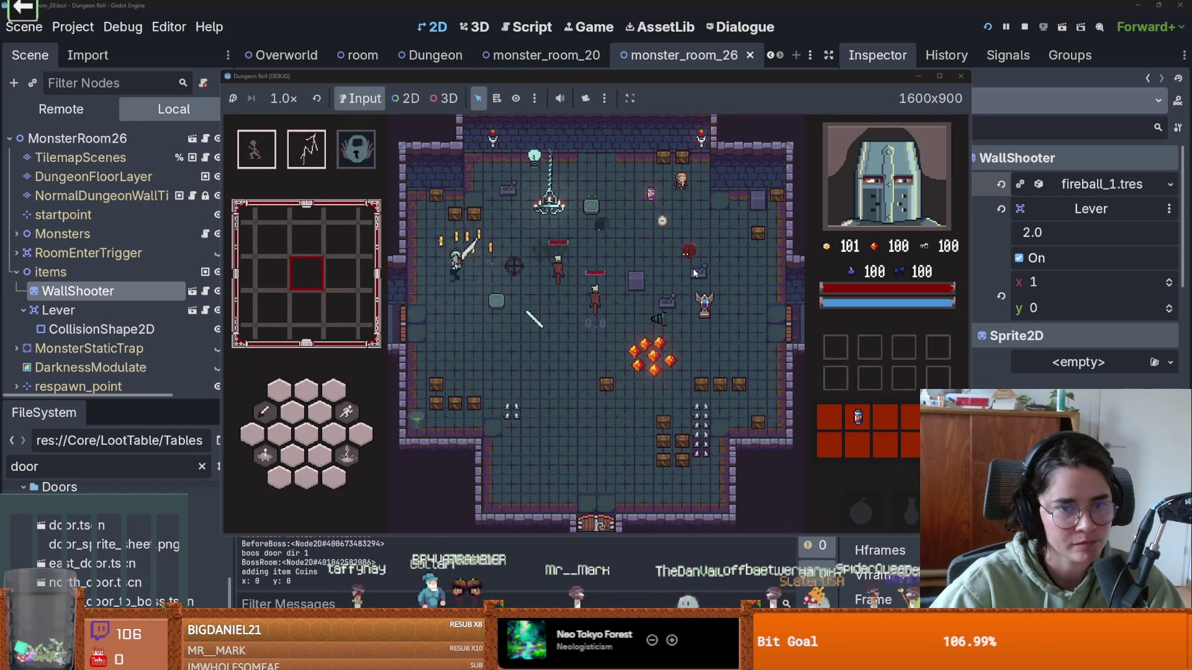
{"action": "key", "text": "e"}
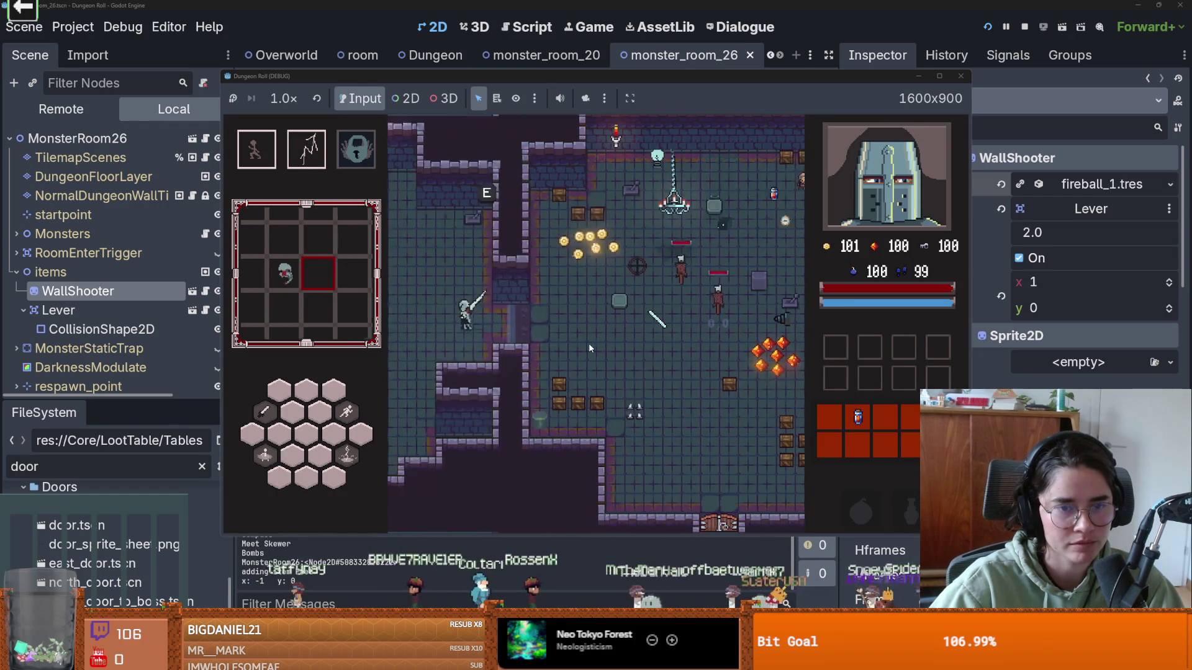
{"action": "key", "text": "s"}
{"action": "key", "text": "a"}
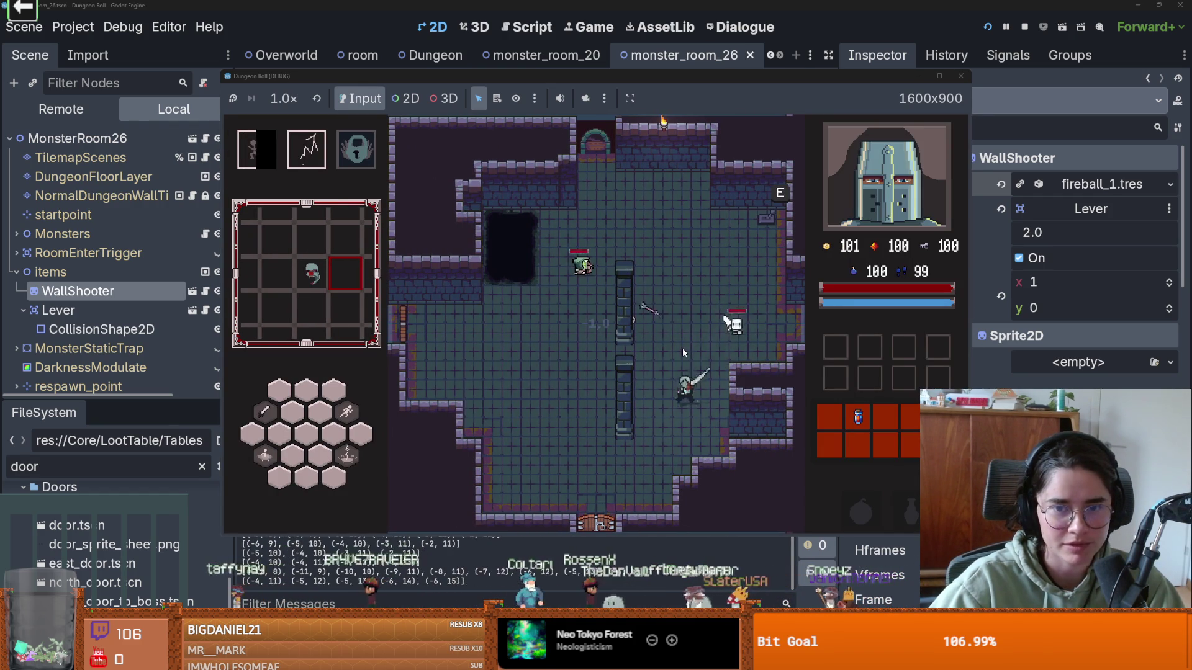
{"action": "key", "text": "w"}
{"action": "key", "text": "space"}
{"action": "key", "text": "w"}
{"action": "key", "text": "s"}
{"action": "key", "text": "a"}
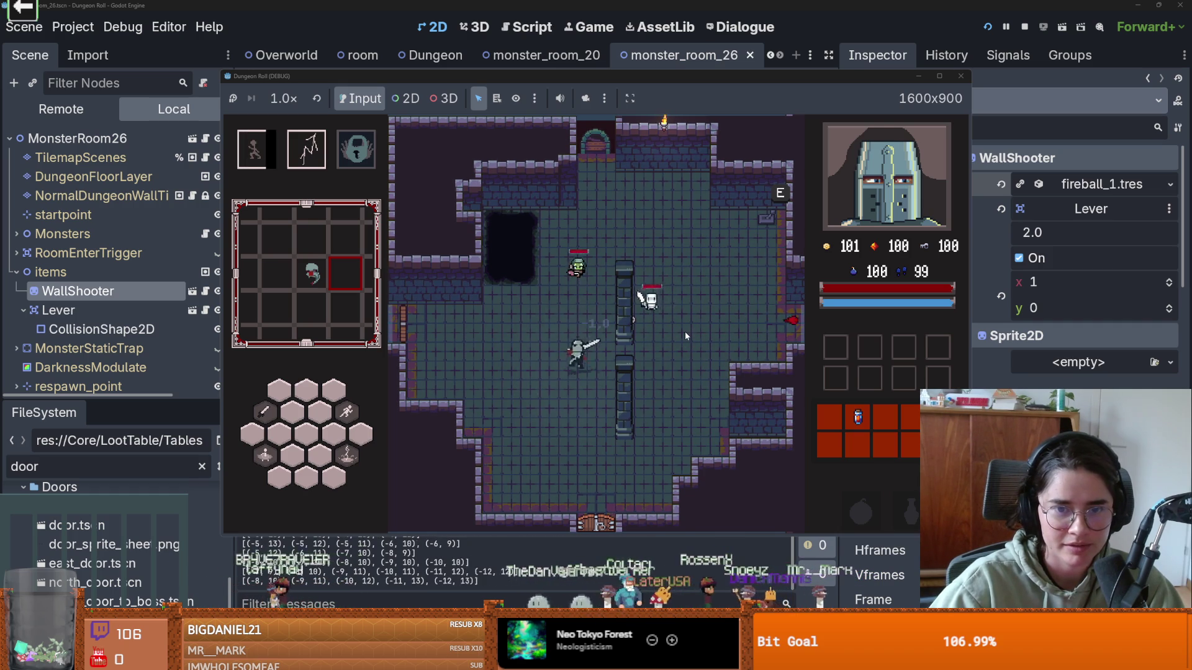
{"action": "key", "text": "s"}
{"action": "key", "text": "a"}
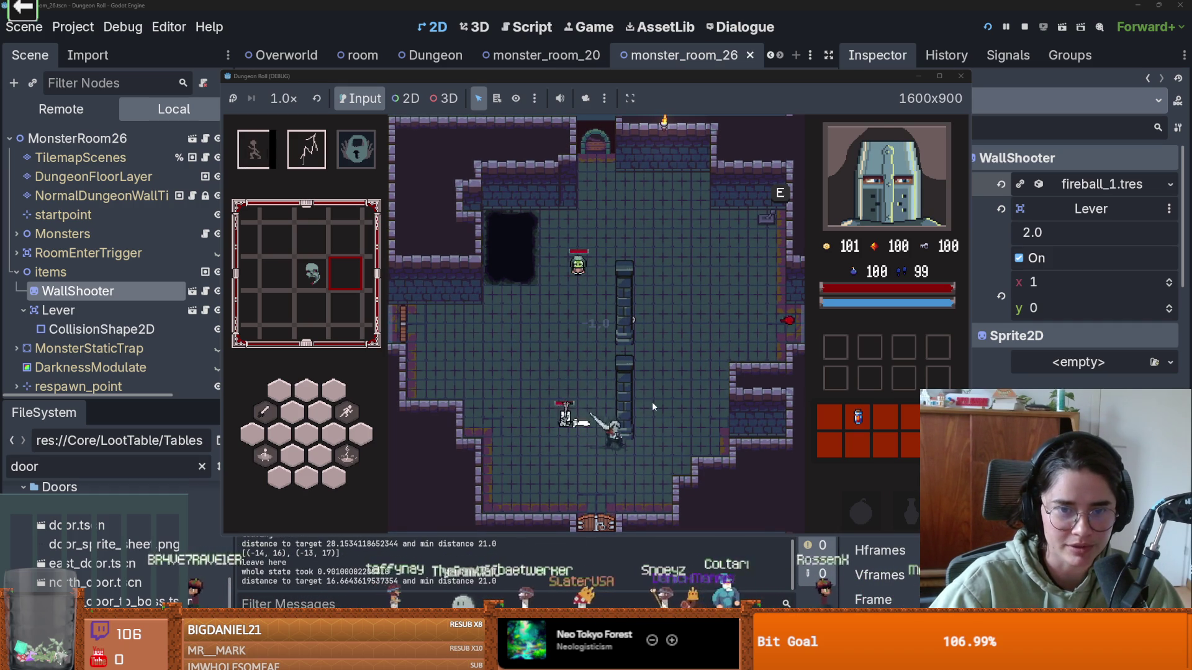
{"action": "key", "text": "F8"}
{"action": "key", "text": "ctrl+s"}
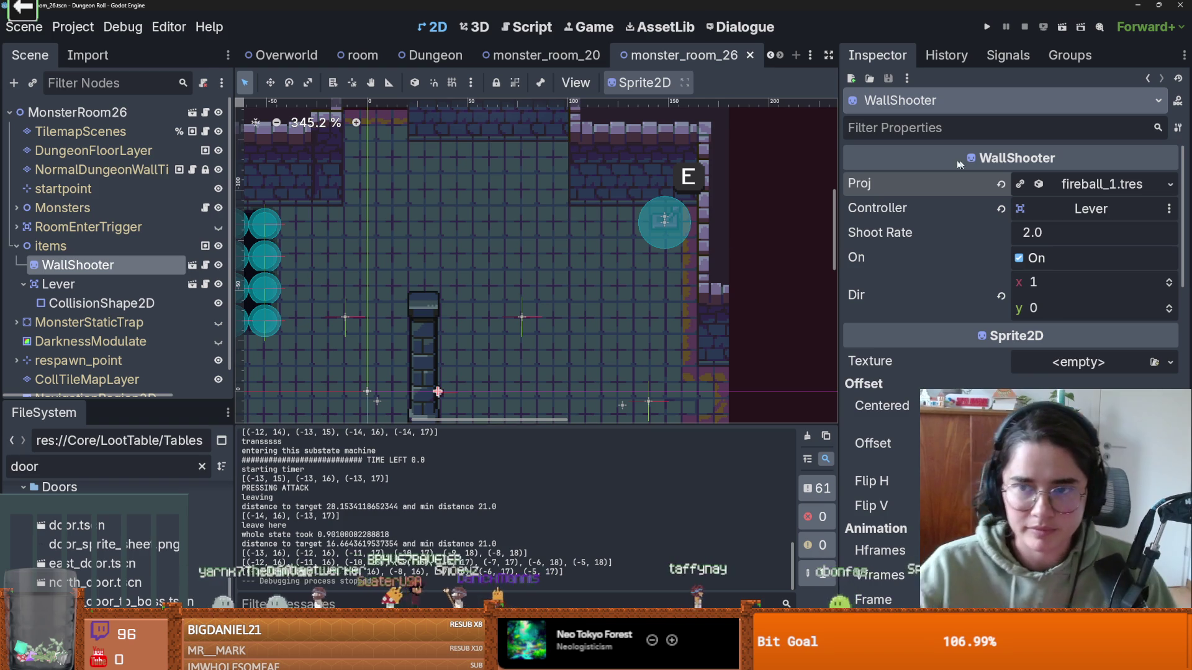
- Make the WallShooter's fireball projectile resource unique
{"action": "left_click", "coordinate": [1121, 184]}
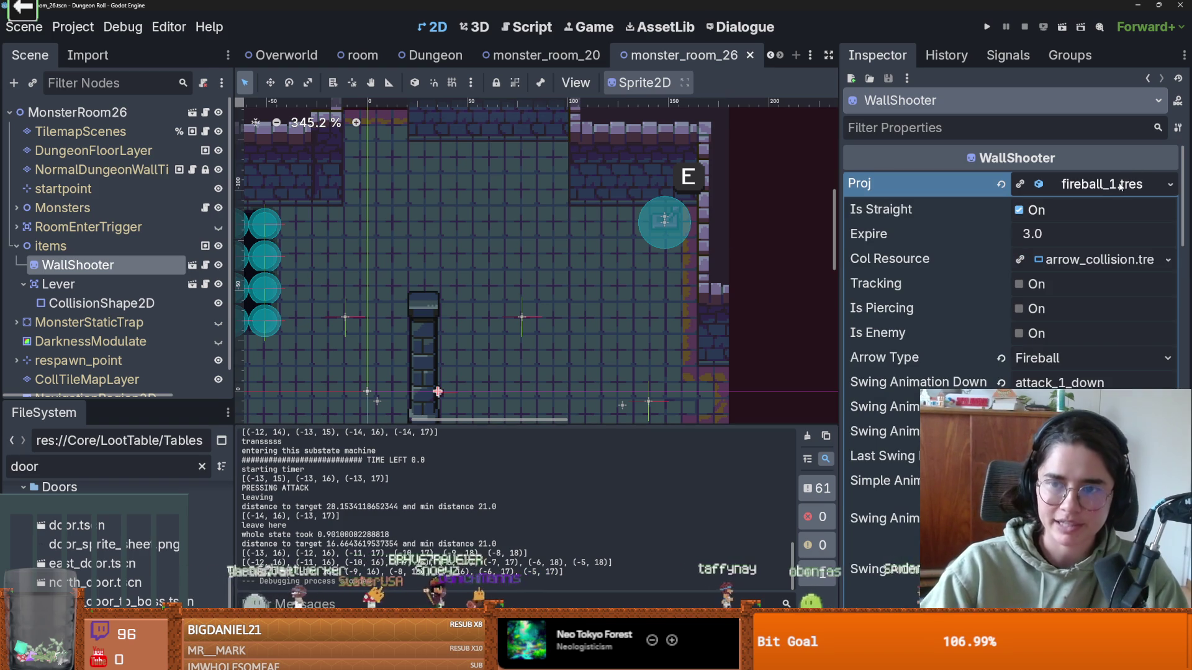
{"action": "left_click", "coordinate": [1169, 185]}
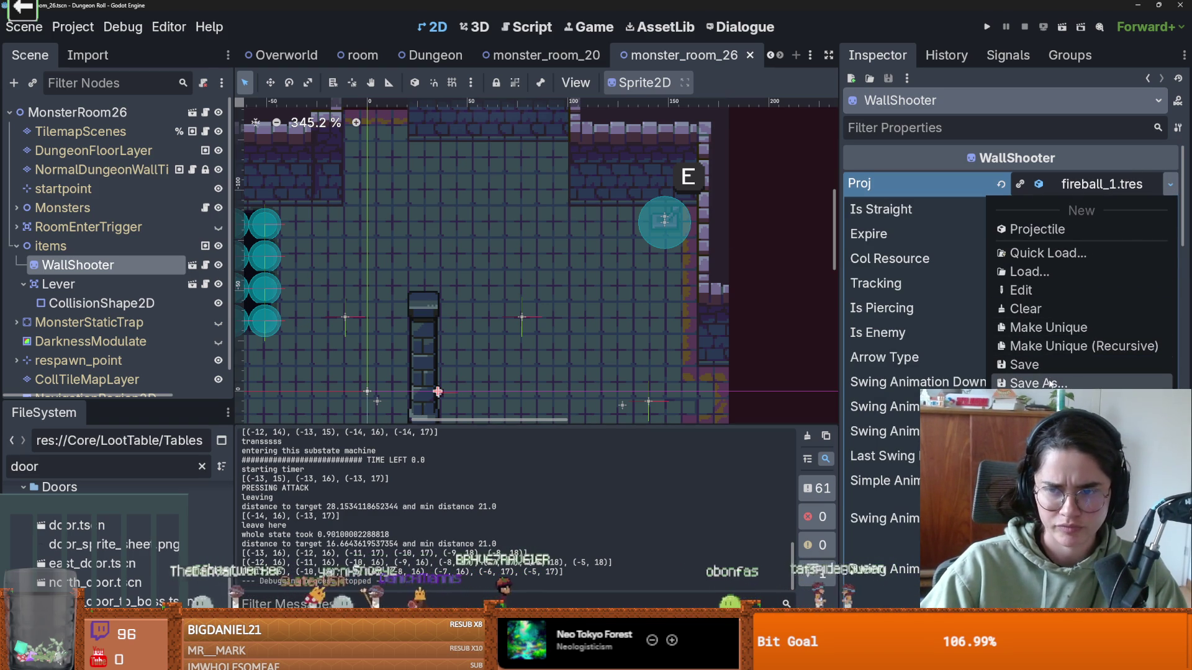
{"action": "left_click", "coordinate": [1053, 328]}
{"action": "scroll", "coordinate": [958, 329], "scroll_direction": "down", "scroll_amount": 2}
{"action": "scroll", "coordinate": [969, 343], "scroll_direction": "down", "scroll_amount": 10}
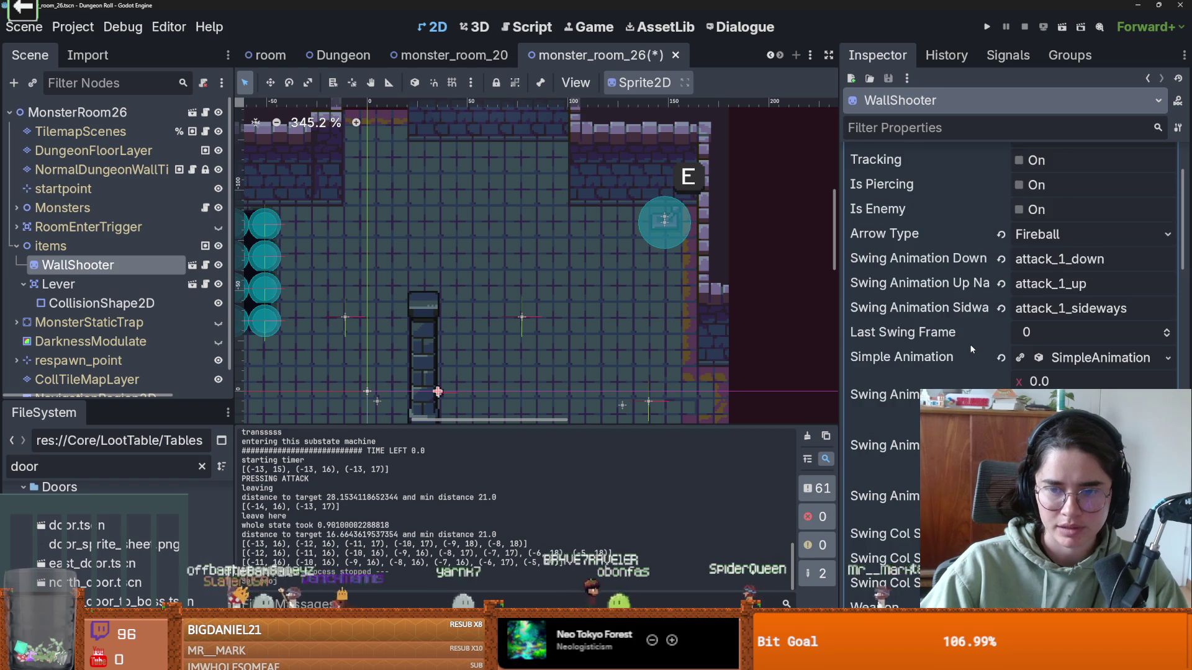
{"action": "scroll", "coordinate": [968, 280], "scroll_direction": "up", "scroll_amount": 4}
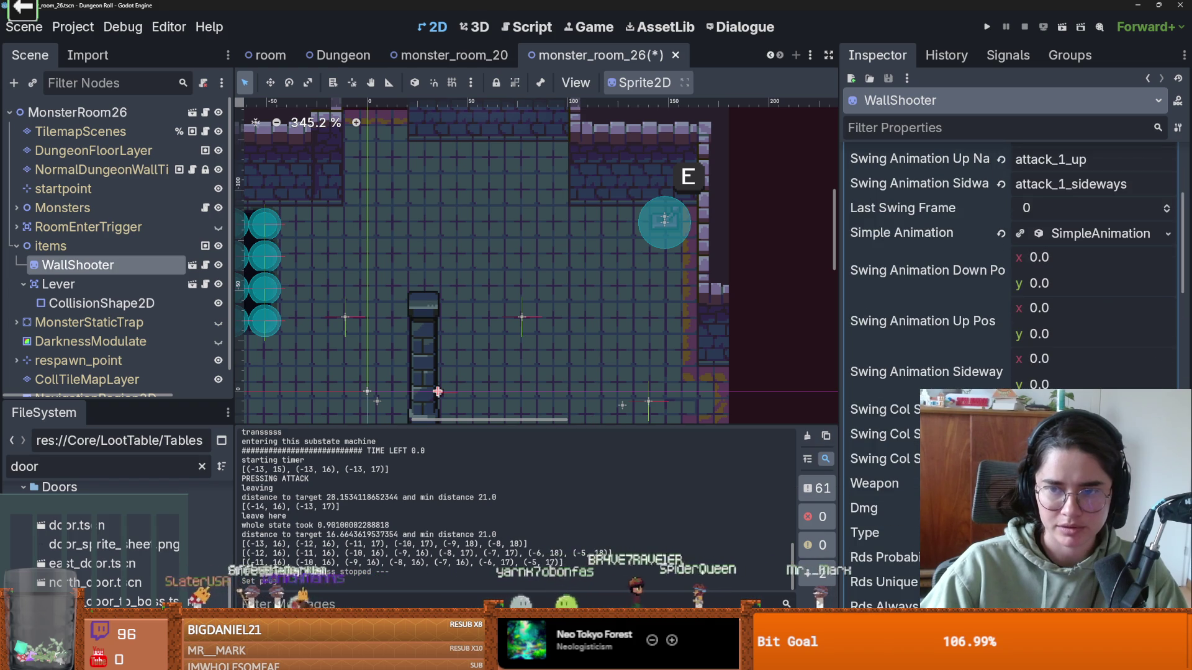
- Make the projectile's Weapon unique, lower its Speed from 200 to 100, and run the game
{"action": "left_click", "coordinate": [874, 484]}
{"action": "scroll", "coordinate": [969, 341], "scroll_direction": "down", "scroll_amount": 6}
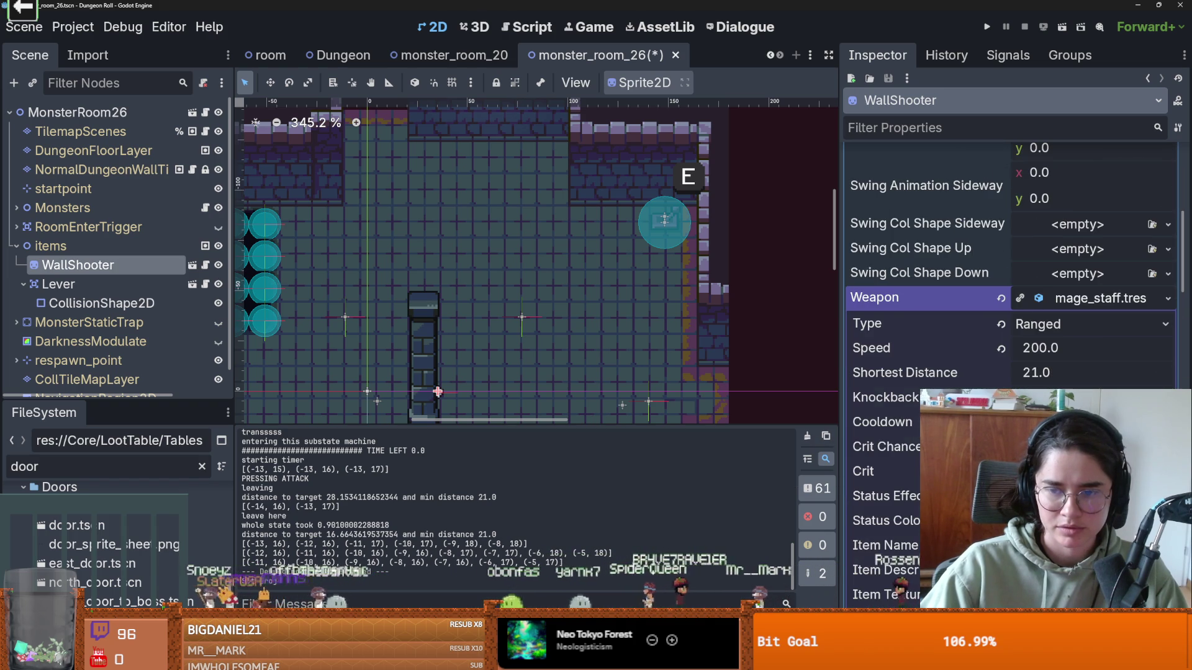
{"action": "scroll", "coordinate": [1012, 279], "scroll_direction": "down", "scroll_amount": 2}
{"action": "scroll", "coordinate": [1012, 279], "scroll_direction": "down", "scroll_amount": 2}
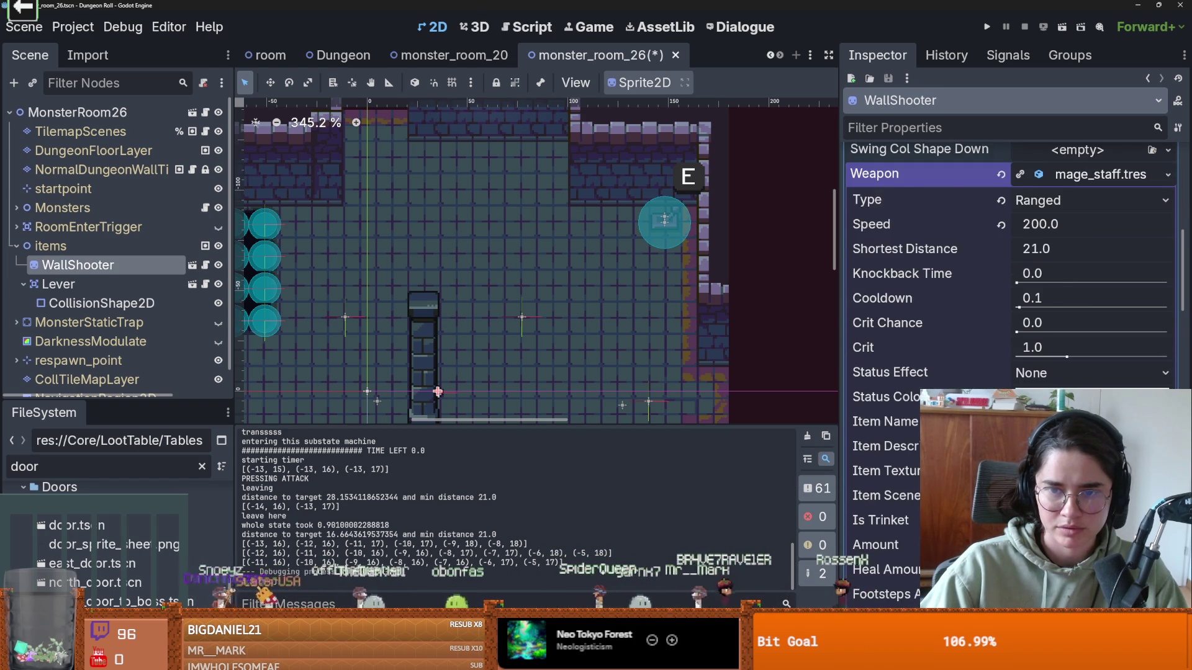
{"action": "scroll", "coordinate": [1012, 279], "scroll_direction": "up", "scroll_amount": 4}
{"action": "left_click", "coordinate": [1167, 301]}
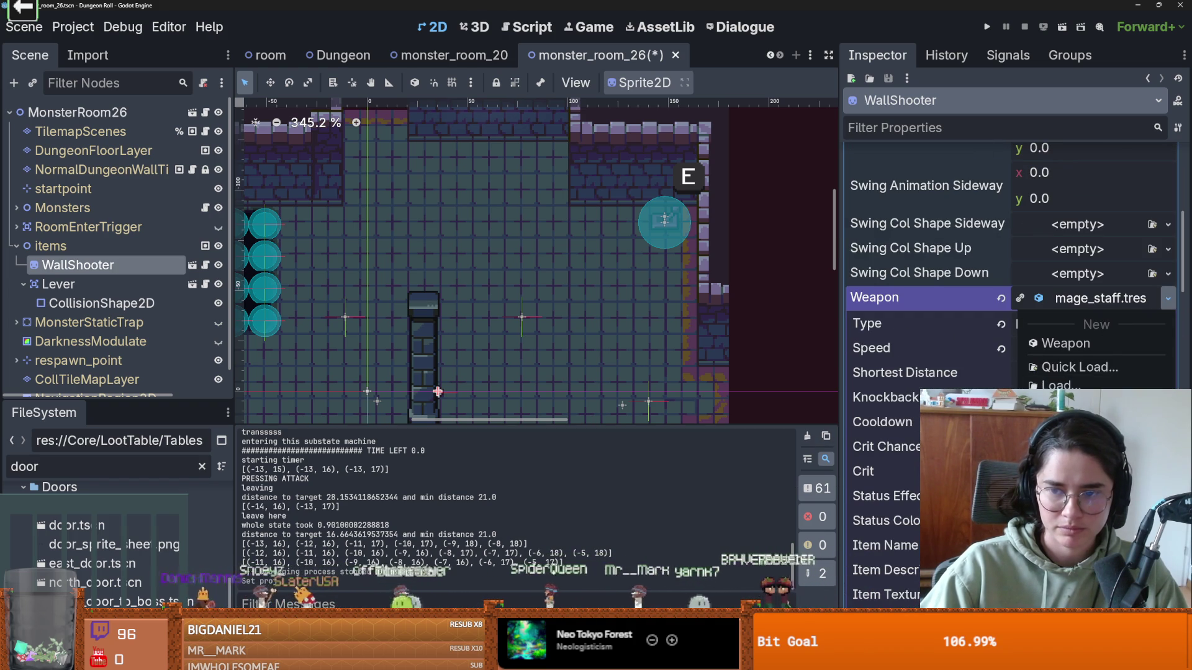
{"action": "left_click", "coordinate": [1065, 344]}
{"action": "left_click", "coordinate": [1047, 350]}
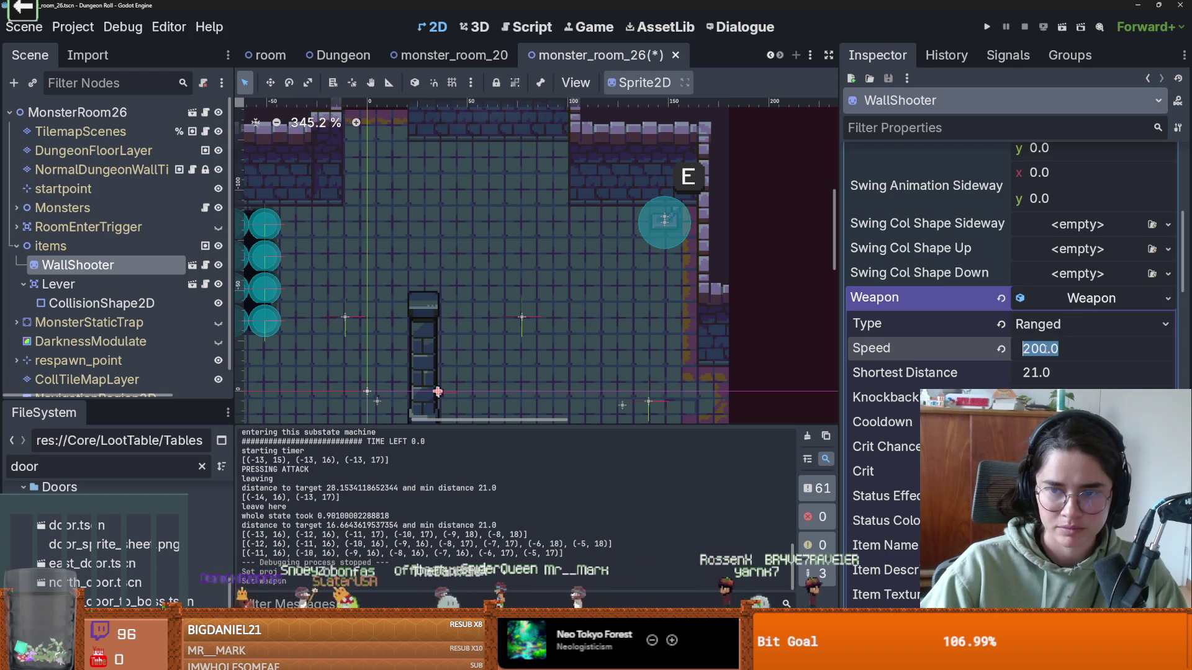
{"action": "type", "text": "0"}
{"action": "key", "text": "Return"}
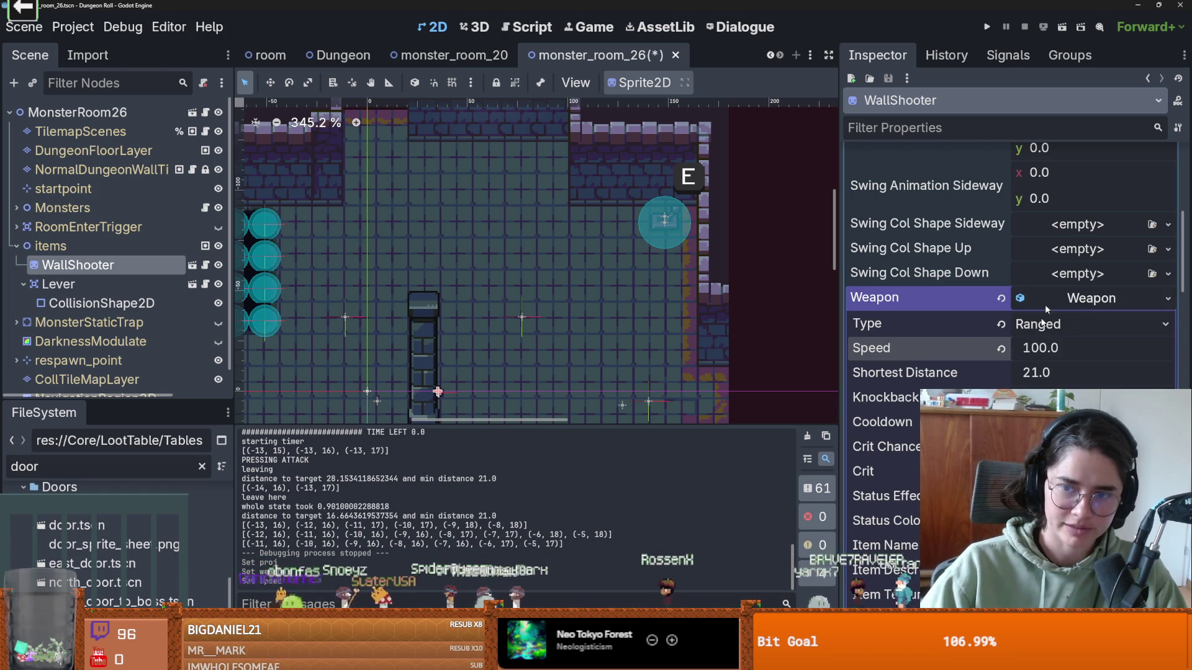
{"action": "left_click", "coordinate": [987, 27]}
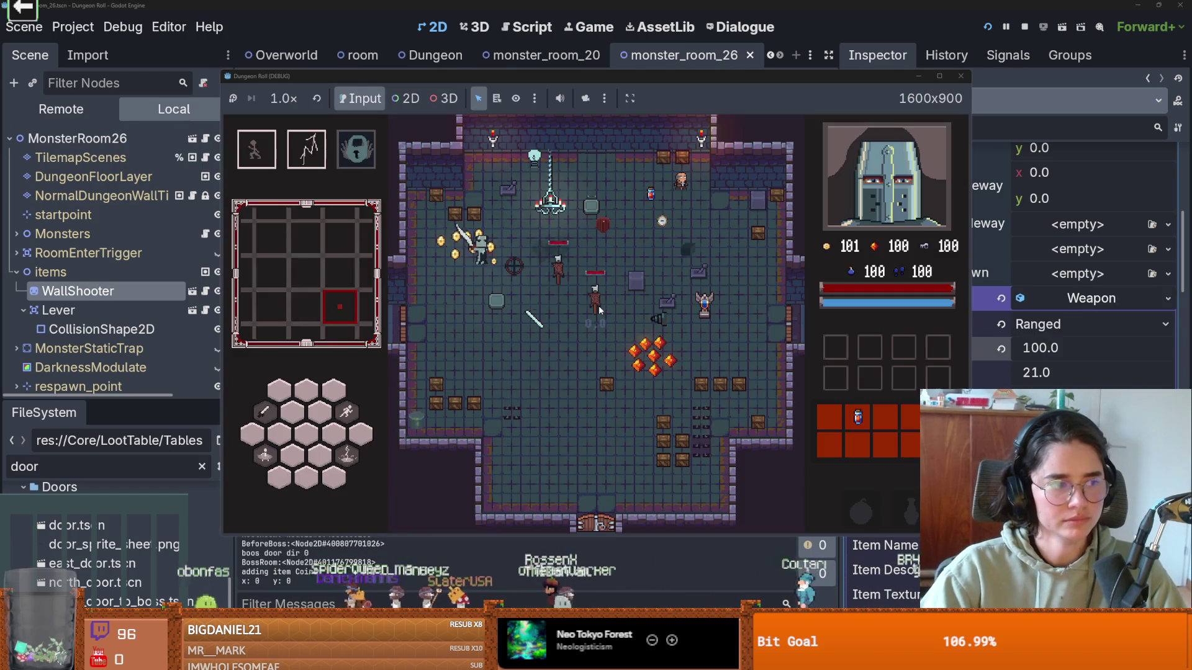
- Enter the default dungeon room and start fighting the approaching skeleton
{"action": "left_click", "coordinate": [552, 313]}
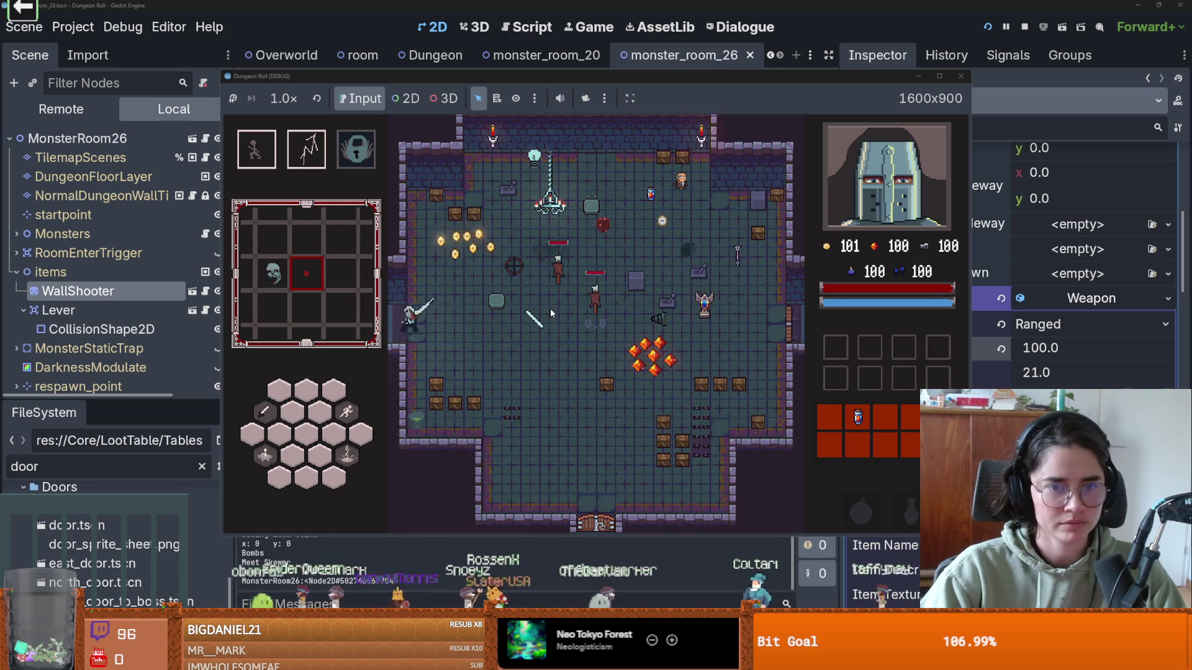
{"action": "key", "text": "a"}
{"action": "key", "text": "s"}
{"action": "key", "text": "w"}
{"action": "key", "text": "space"}
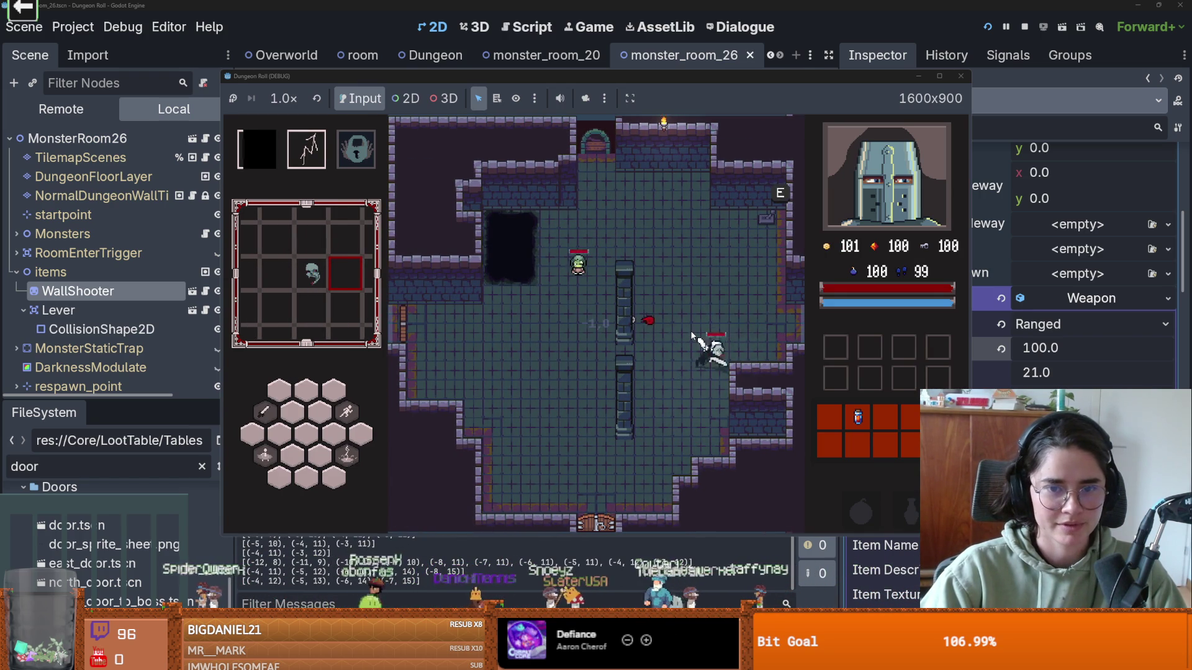
{"action": "key", "text": "space"}
{"action": "key", "text": "s"}
{"action": "key", "text": "a"}
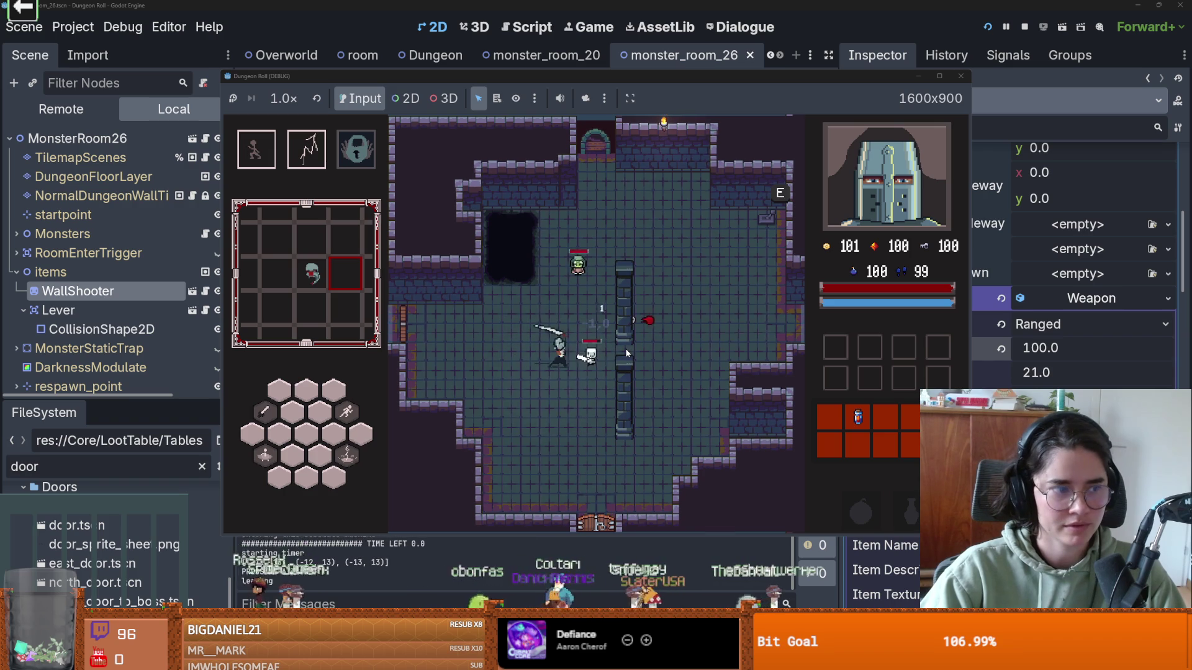
{"action": "key", "text": "space"}
- Keep maneuvering the knight around the skeleton, attacking and retreating
{"action": "key", "text": "a"}
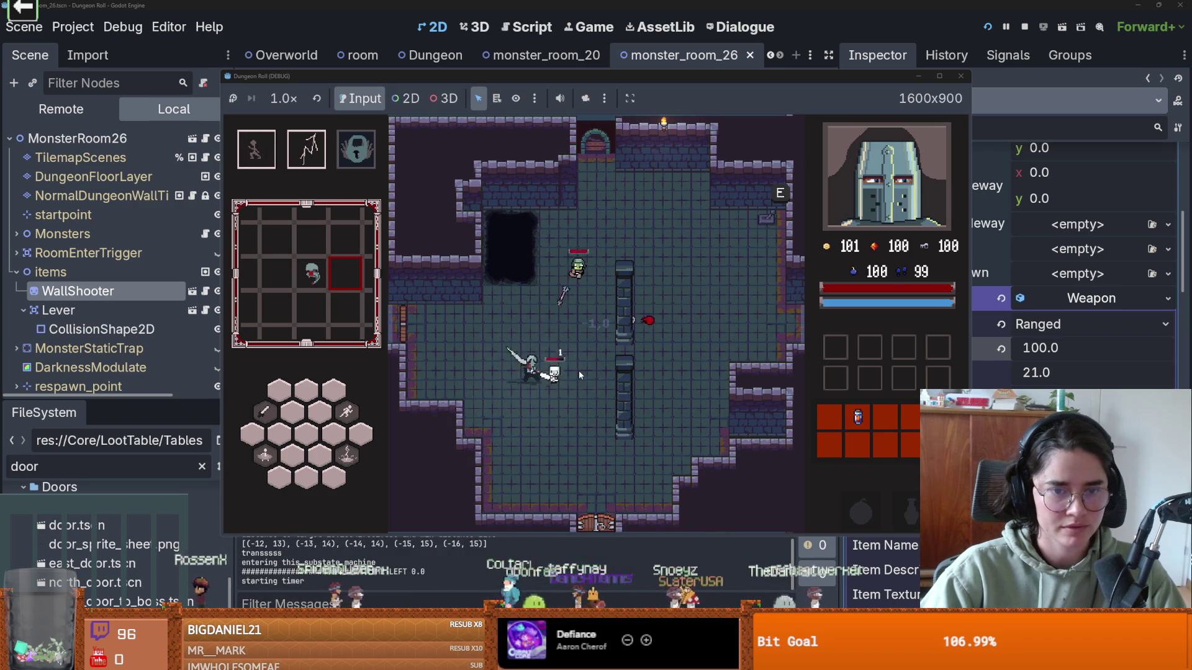
{"action": "key", "text": "space"}
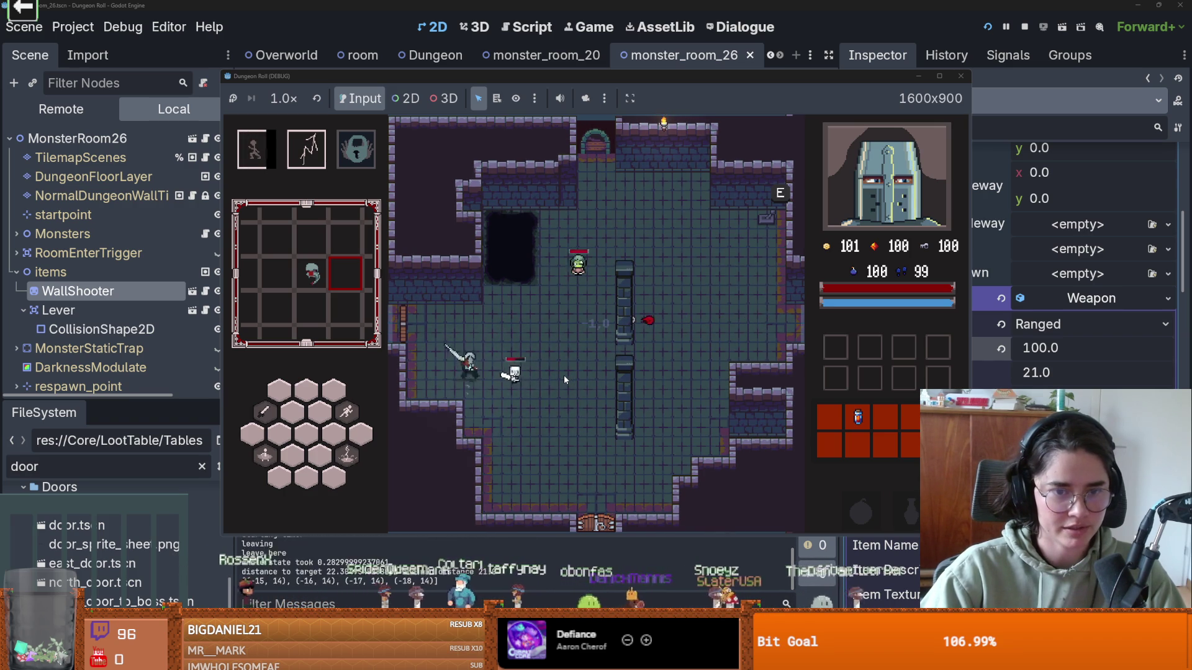
{"action": "key", "text": "d"}
{"action": "key", "text": "w"}
{"action": "key", "text": "space"}
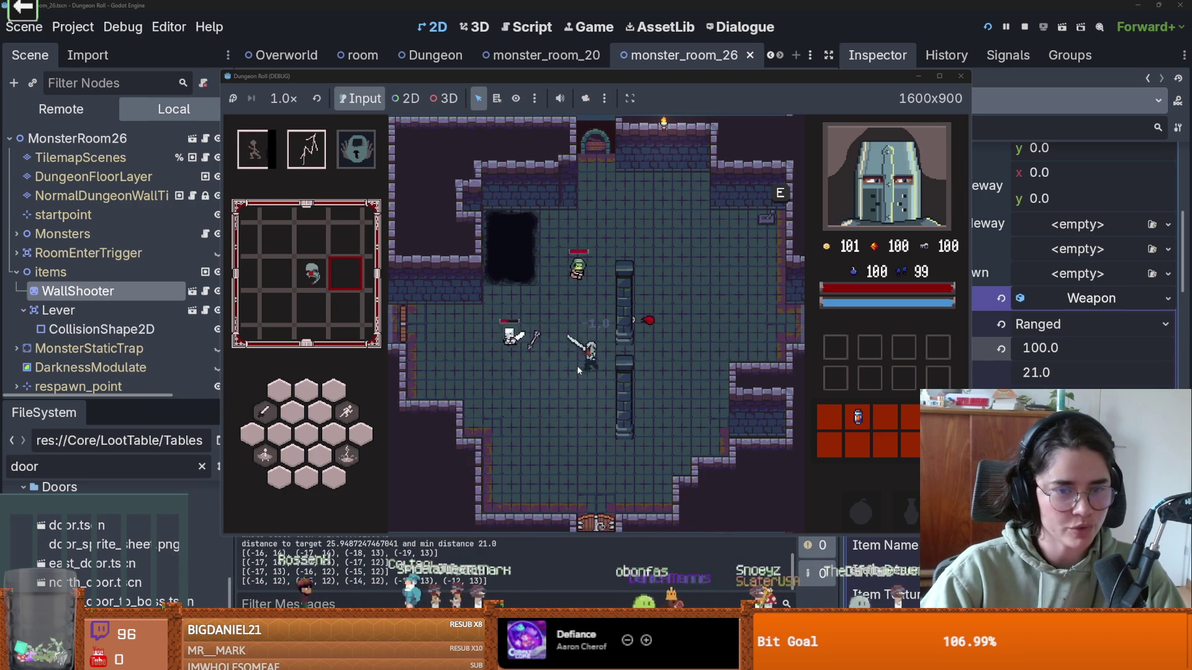
{"action": "key", "text": "s"}
{"action": "key", "text": "a"}
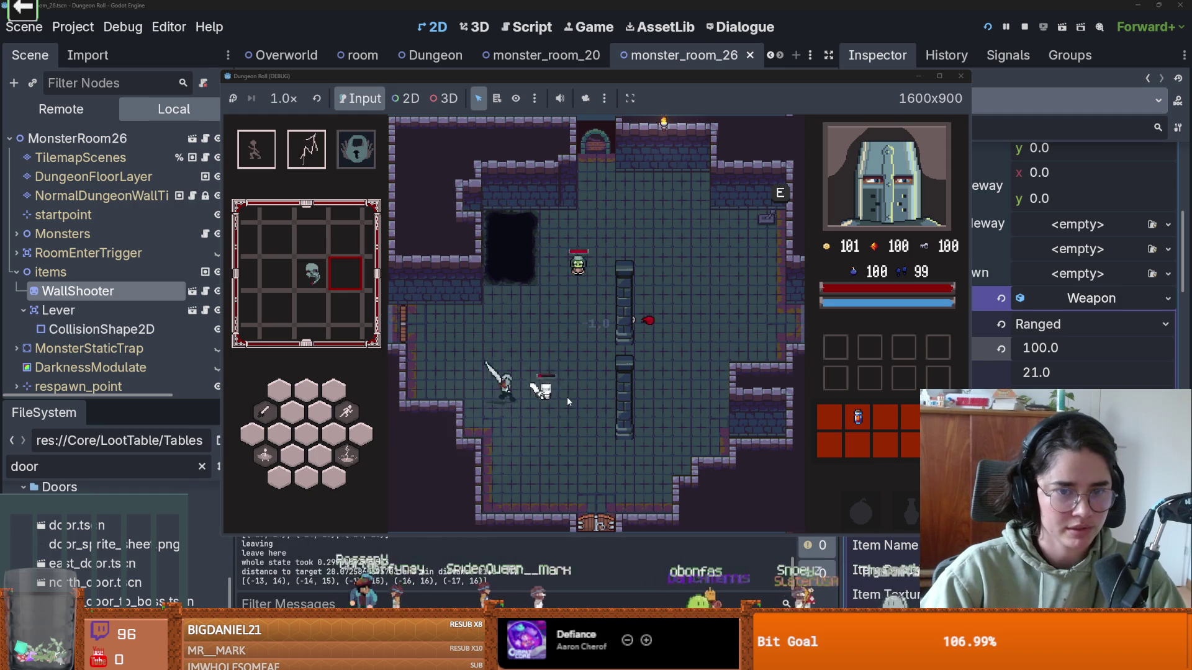
{"action": "key", "text": "d"}
{"action": "key", "text": "w"}
{"action": "key", "text": "w"}
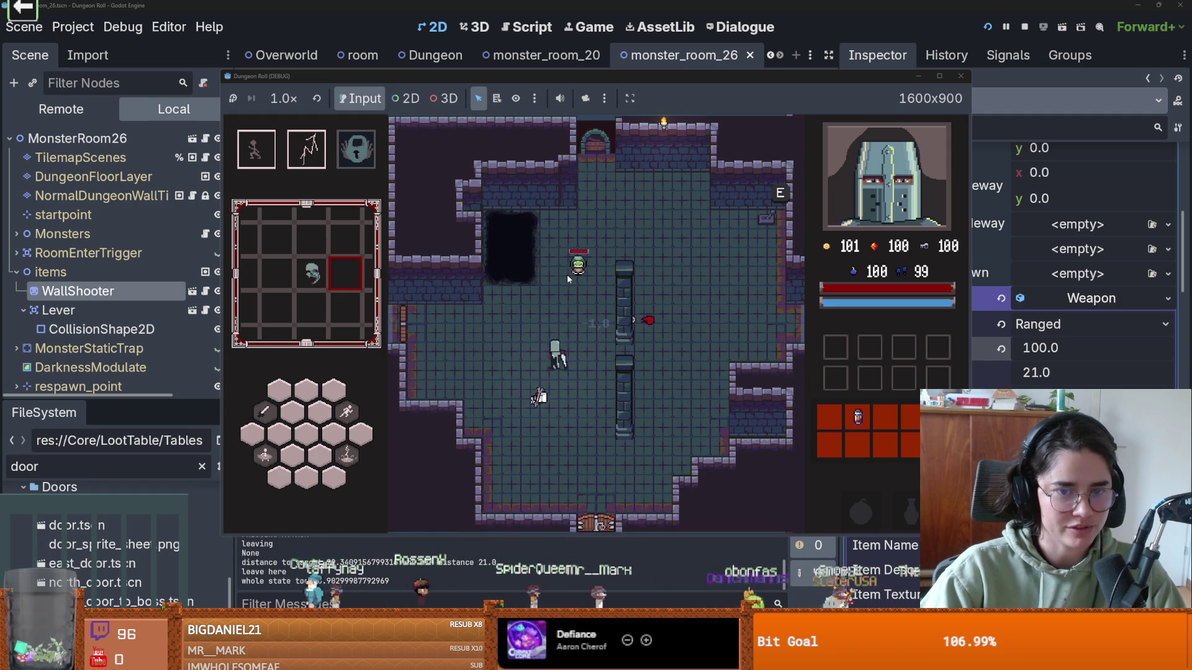
- Slash at the skeleton while dodging the wall shooter's slower fireballs, then stop the playtest
{"action": "left_click", "coordinate": [583, 244]}
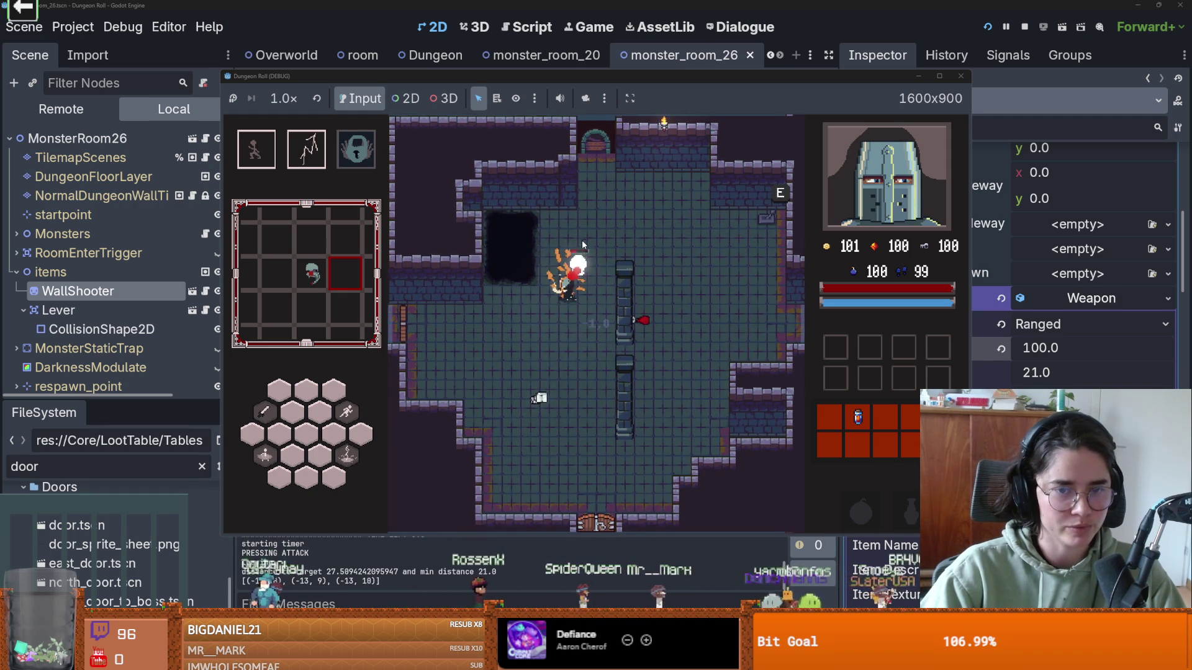
{"action": "key", "text": "s"}
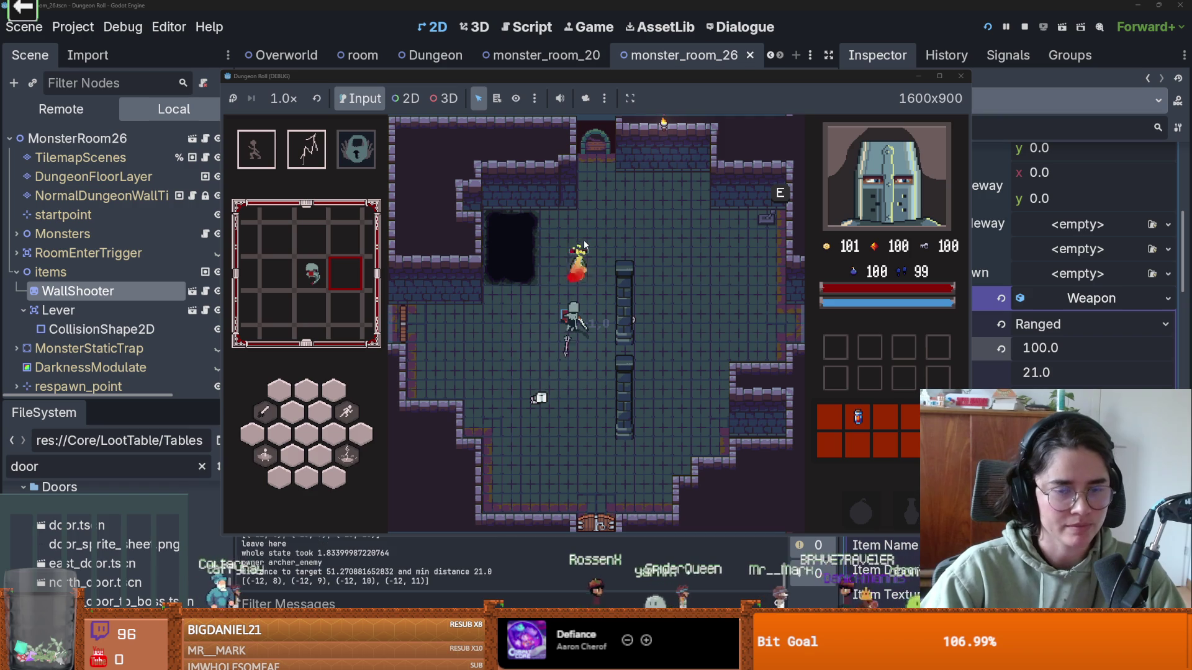
{"action": "key", "text": "w"}
{"action": "left_click", "coordinate": [584, 245]}
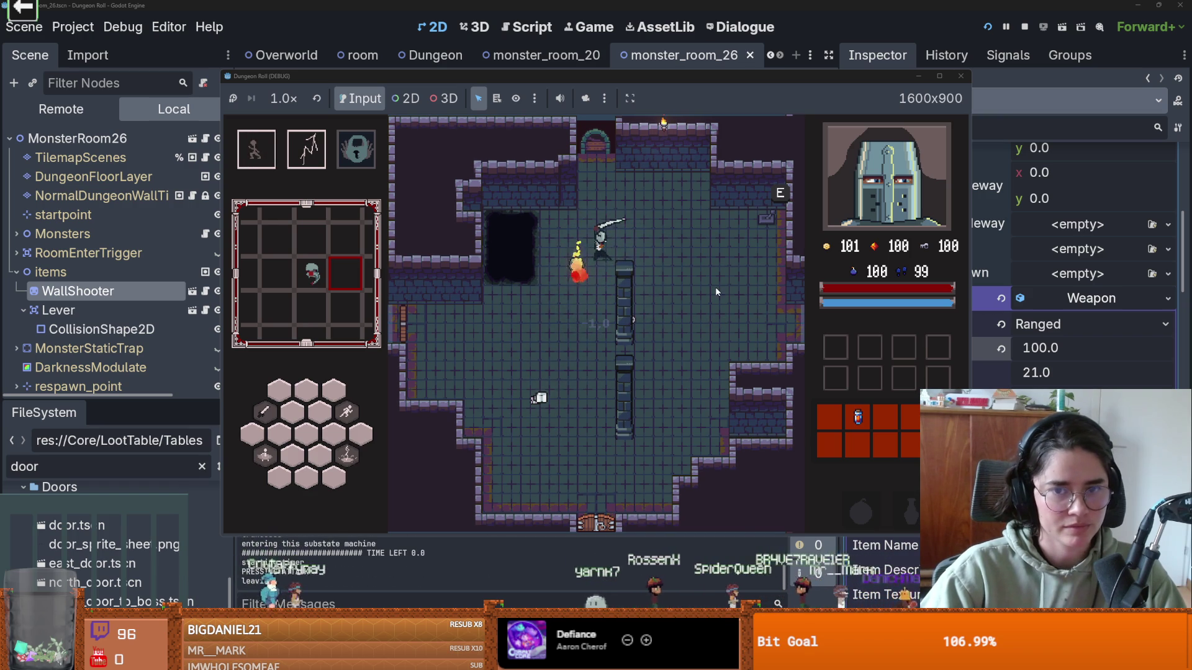
{"action": "key", "text": "d"}
{"action": "left_click", "coordinate": [766, 277]}
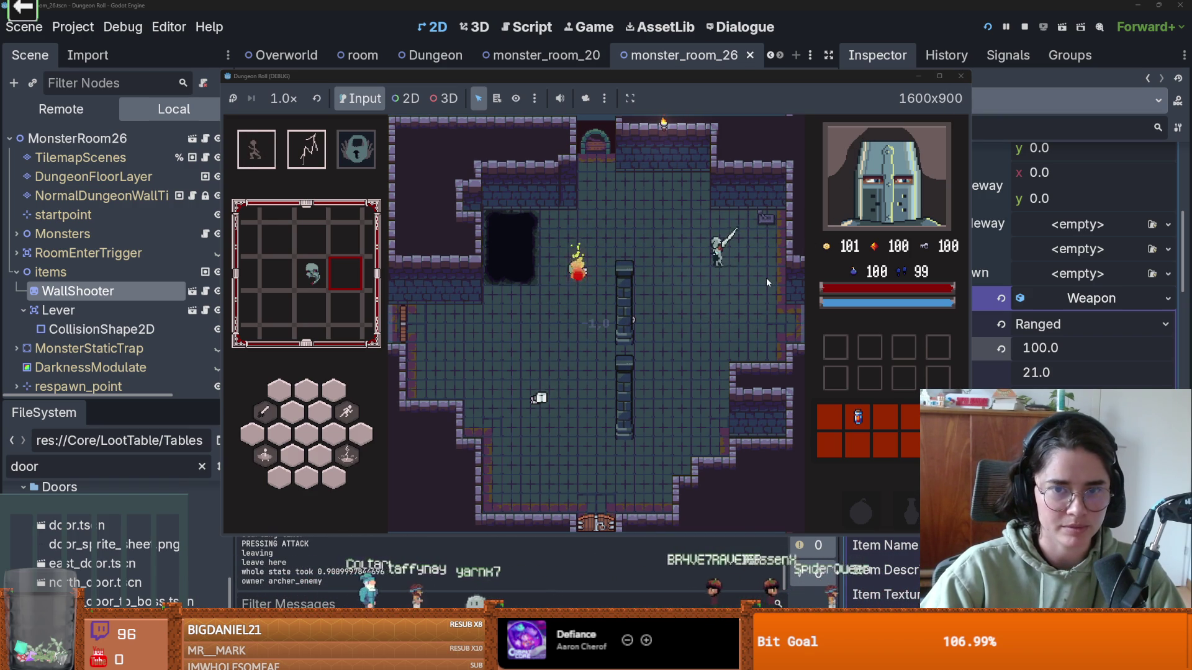
{"action": "key", "text": "s"}
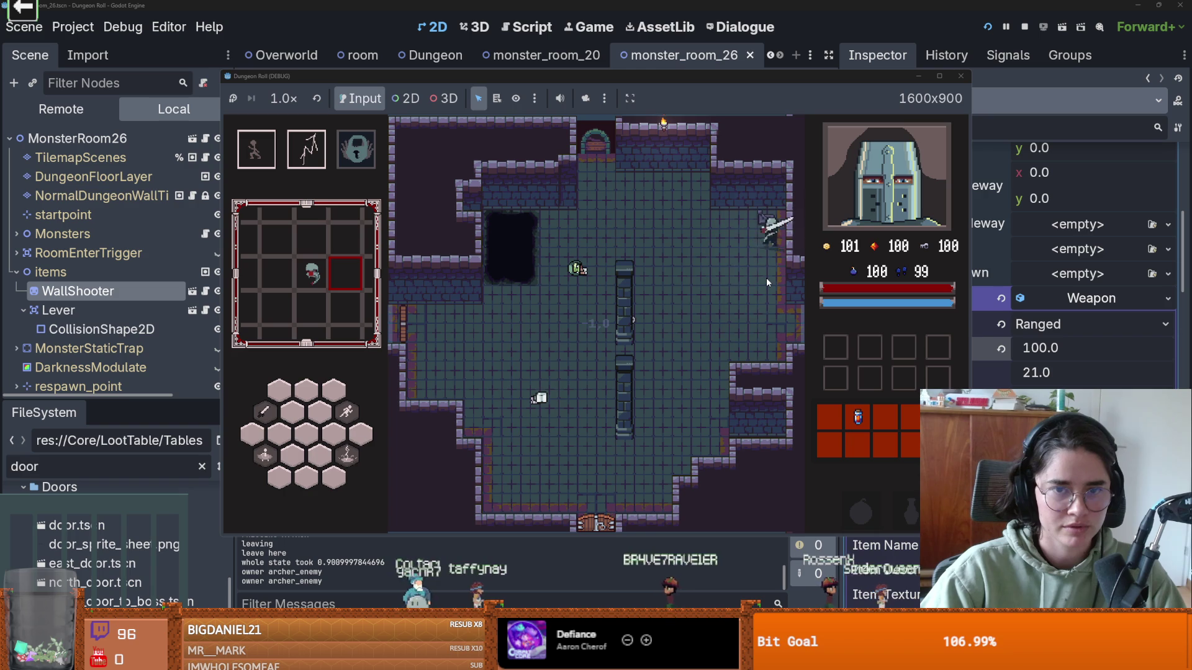
{"action": "key", "text": "a"}
{"action": "key", "text": "a"}
{"action": "key", "text": "space"}
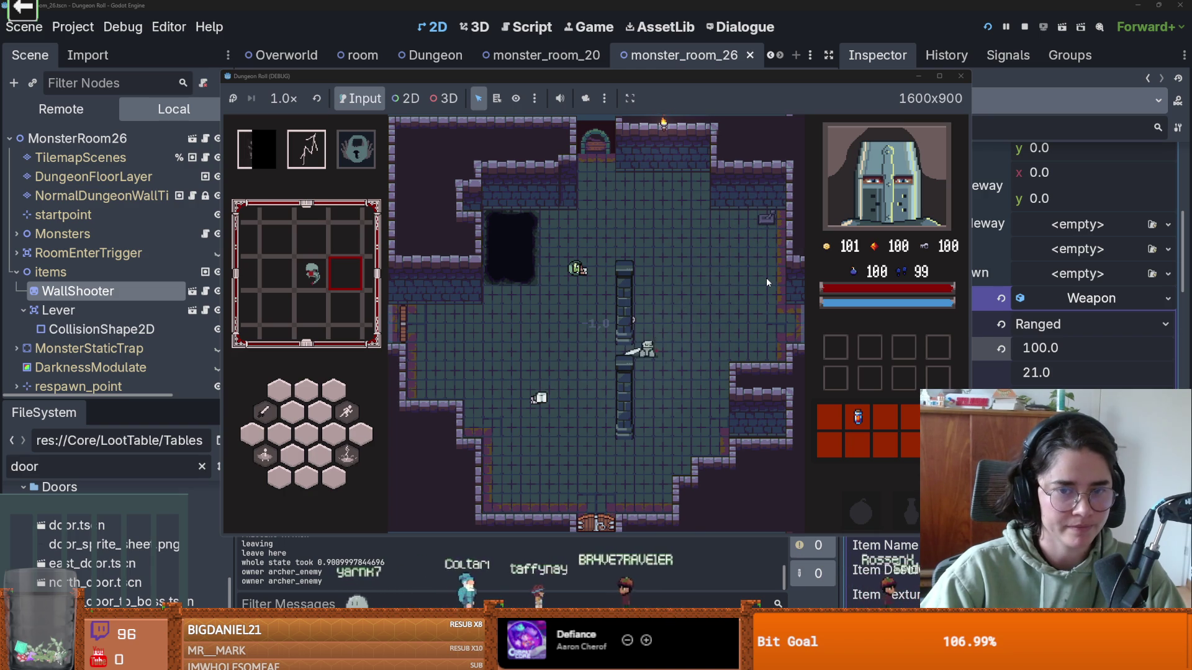
{"action": "key", "text": "s"}
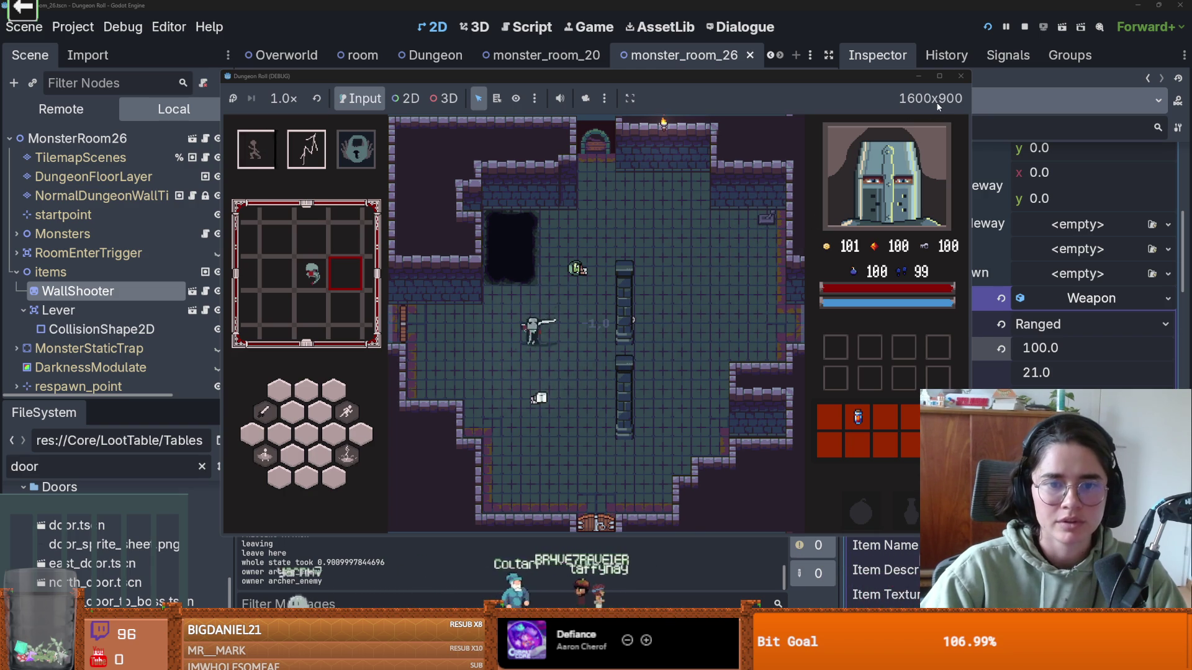
{"action": "key", "text": "d"}
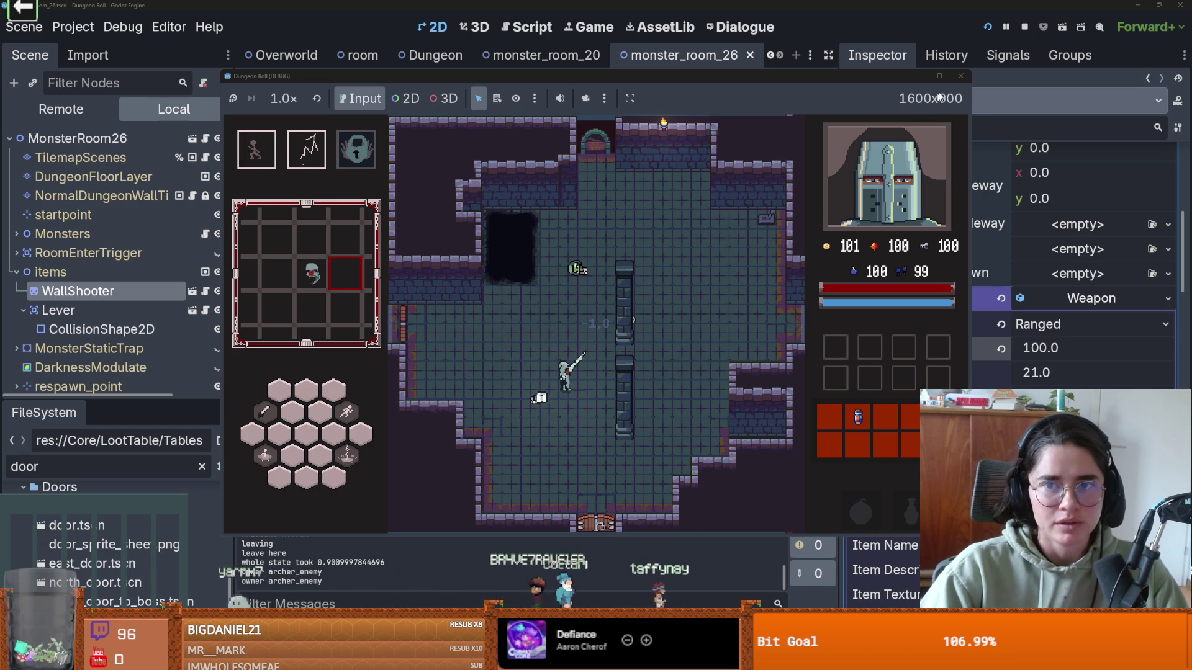
{"action": "left_click", "coordinate": [953, 77]}
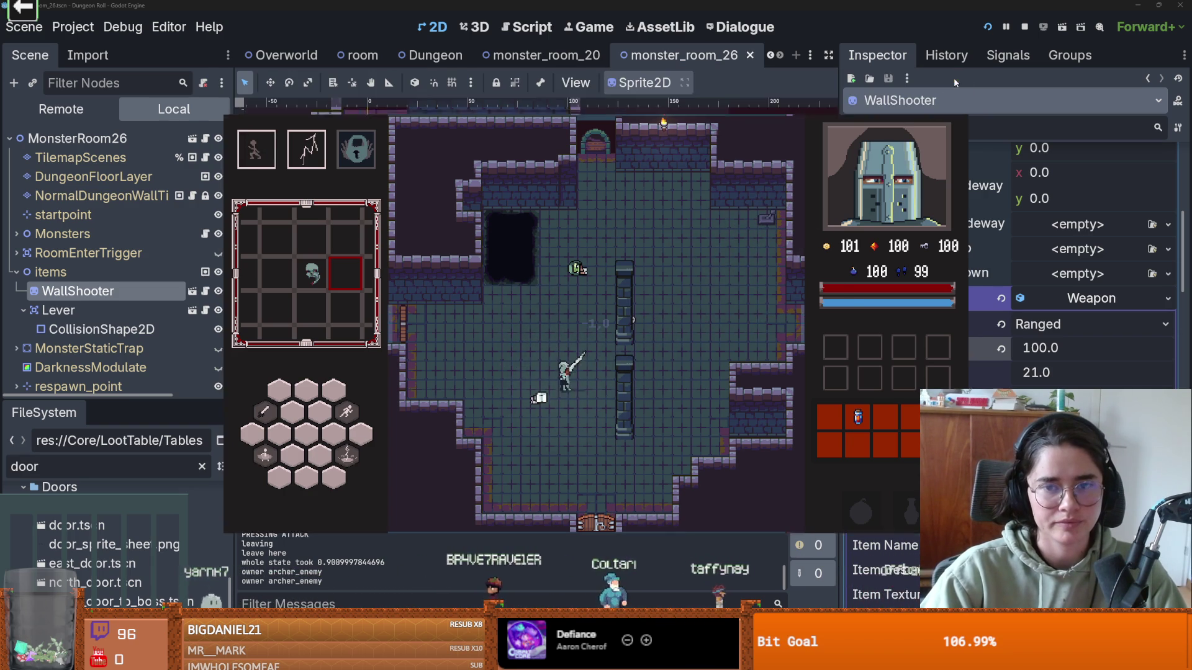
- Save the scene and shift the room view to show the right-side wall bump
{"action": "scroll", "coordinate": [593, 307], "scroll_direction": "up", "scroll_amount": 1}
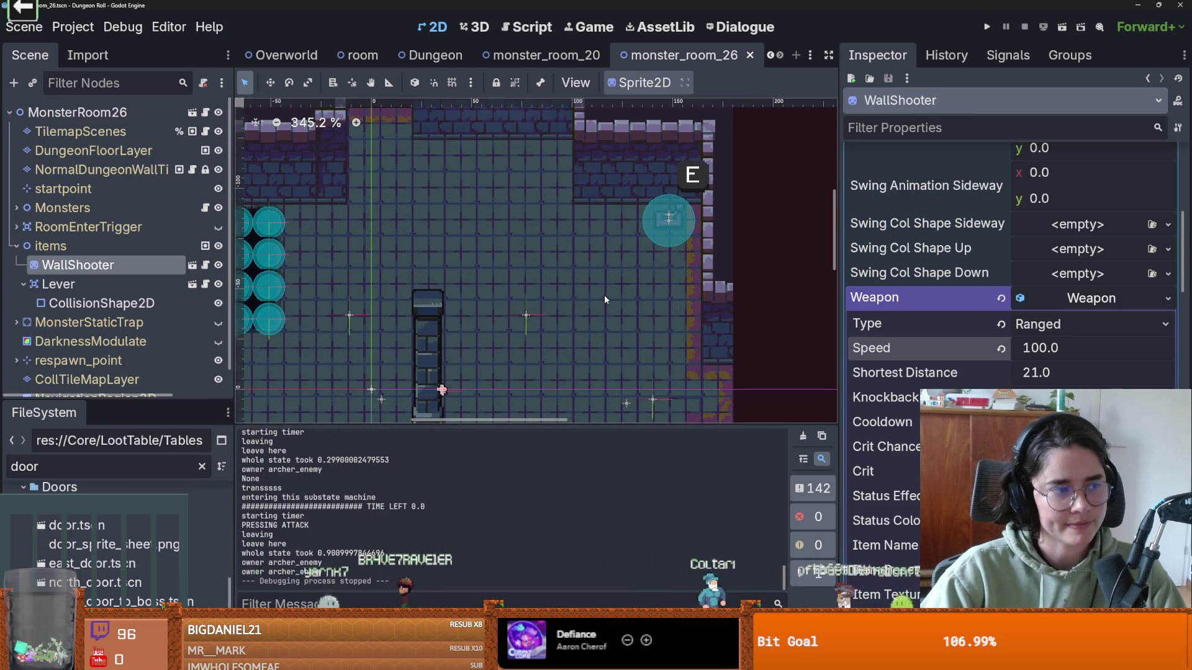
{"action": "scroll", "coordinate": [605, 300], "scroll_direction": "down", "scroll_amount": 3}
{"action": "scroll", "coordinate": [669, 228], "scroll_direction": "down", "scroll_amount": 1}
{"action": "key", "text": "ctrl+s"}
{"action": "scroll", "coordinate": [676, 254], "scroll_direction": "down", "scroll_amount": 4}
{"action": "left_click_drag", "start_coordinate": [676, 254], "coordinate": [681, 233]}
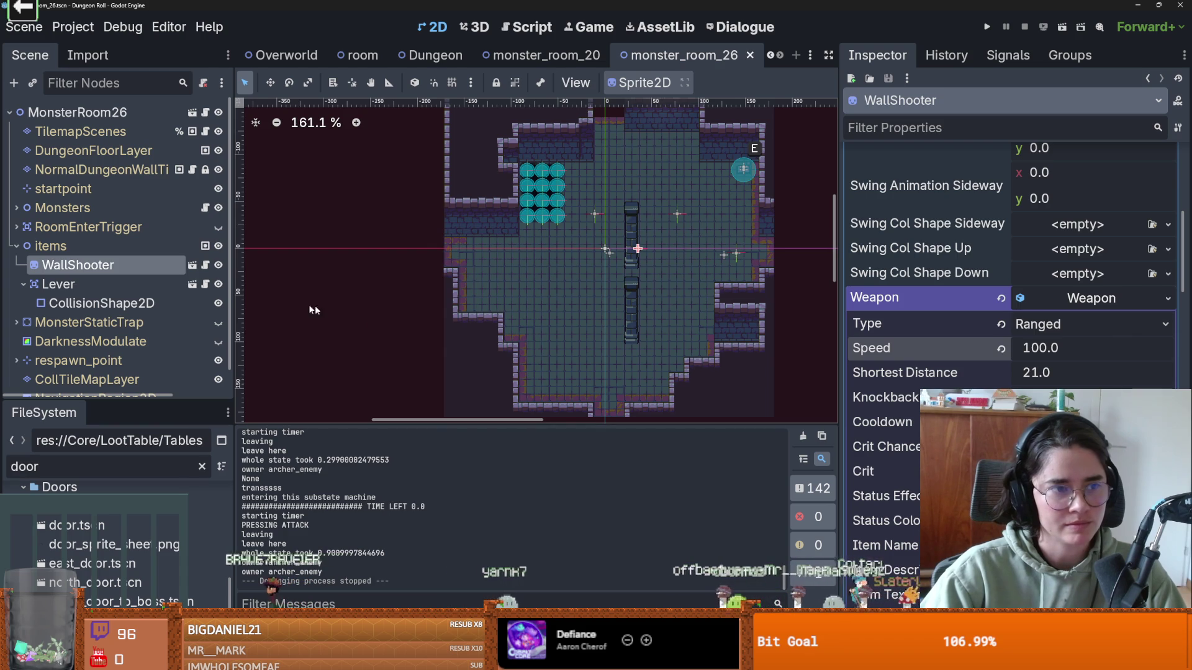
- Repaint the right-side bump's walls on NormalDungeonWallTilemapLayer with new_walls terrain and save
{"action": "left_click", "coordinate": [100, 170]}
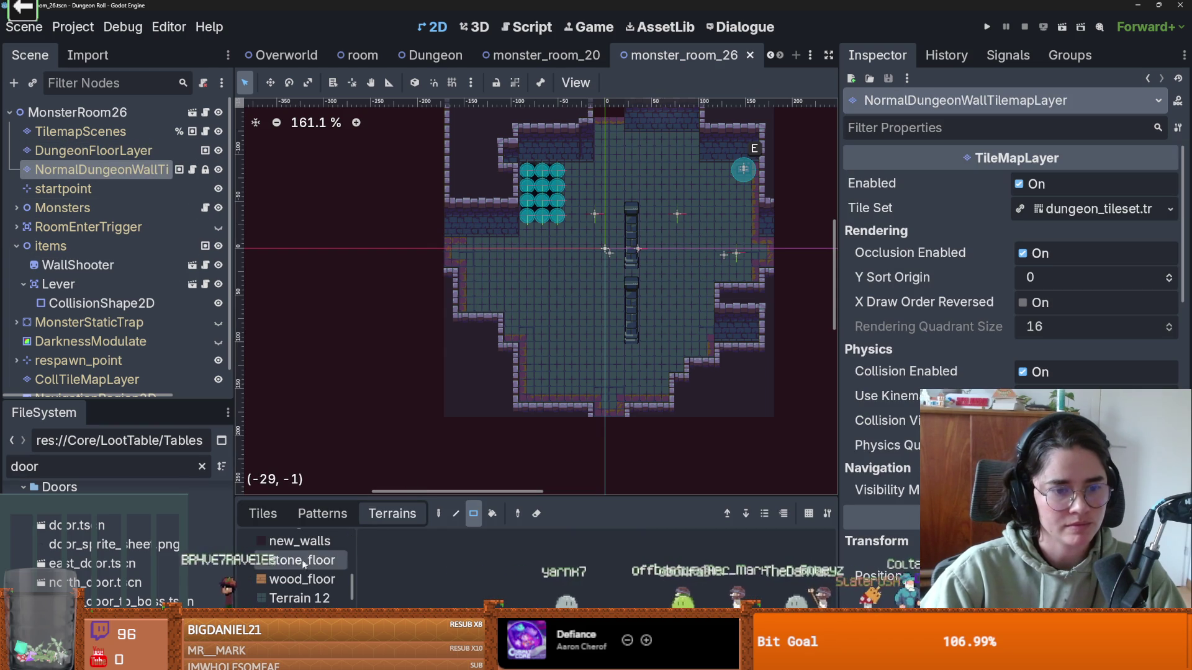
{"action": "left_click", "coordinate": [300, 540]}
{"action": "left_click_drag", "start_coordinate": [767, 316], "coordinate": [732, 360]}
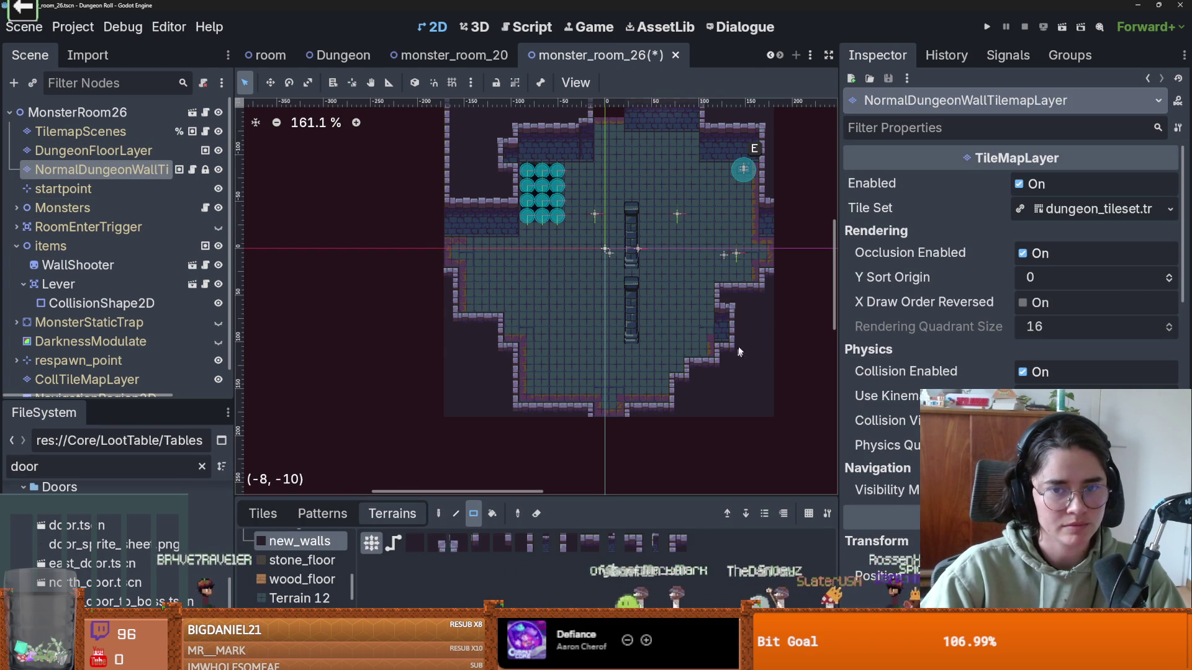
{"action": "left_click_drag", "start_coordinate": [742, 313], "coordinate": [721, 349]}
{"action": "scroll", "coordinate": [721, 349], "scroll_direction": "down", "scroll_amount": 1}
{"action": "key", "text": "ctrl+s"}
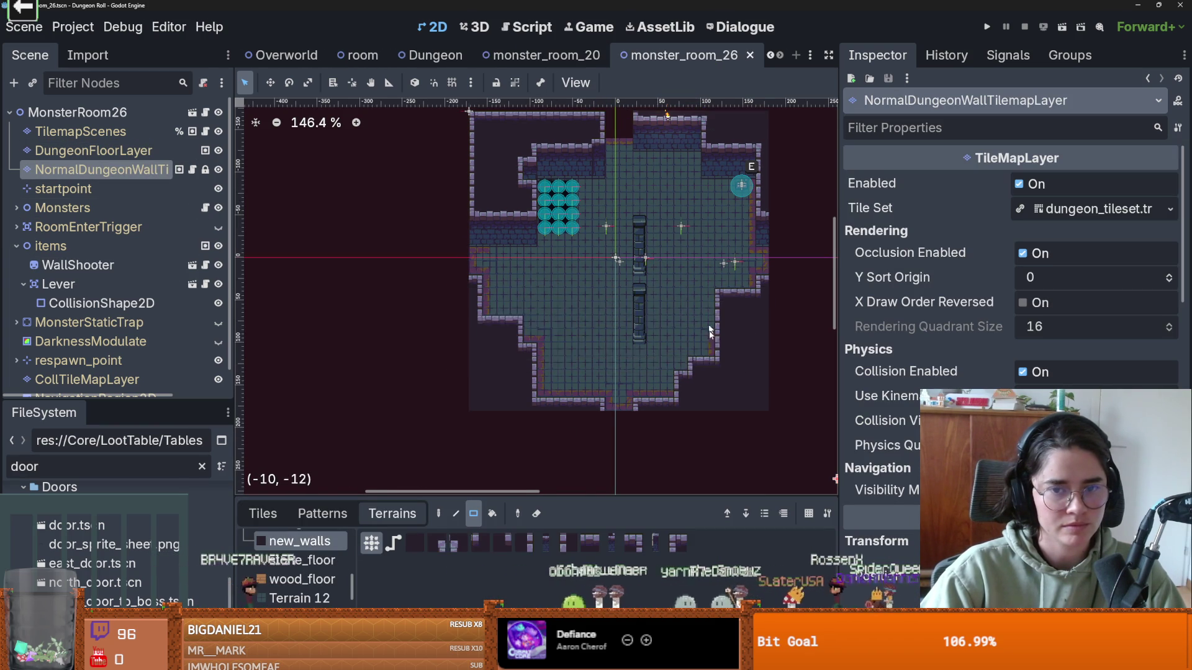
{"action": "scroll", "coordinate": [721, 338], "scroll_direction": "up", "scroll_amount": 2}
- Fill a 1x2 block of new_walls tiles on the right edge and save again
{"action": "left_click_drag", "start_coordinate": [728, 296], "coordinate": [734, 310]}
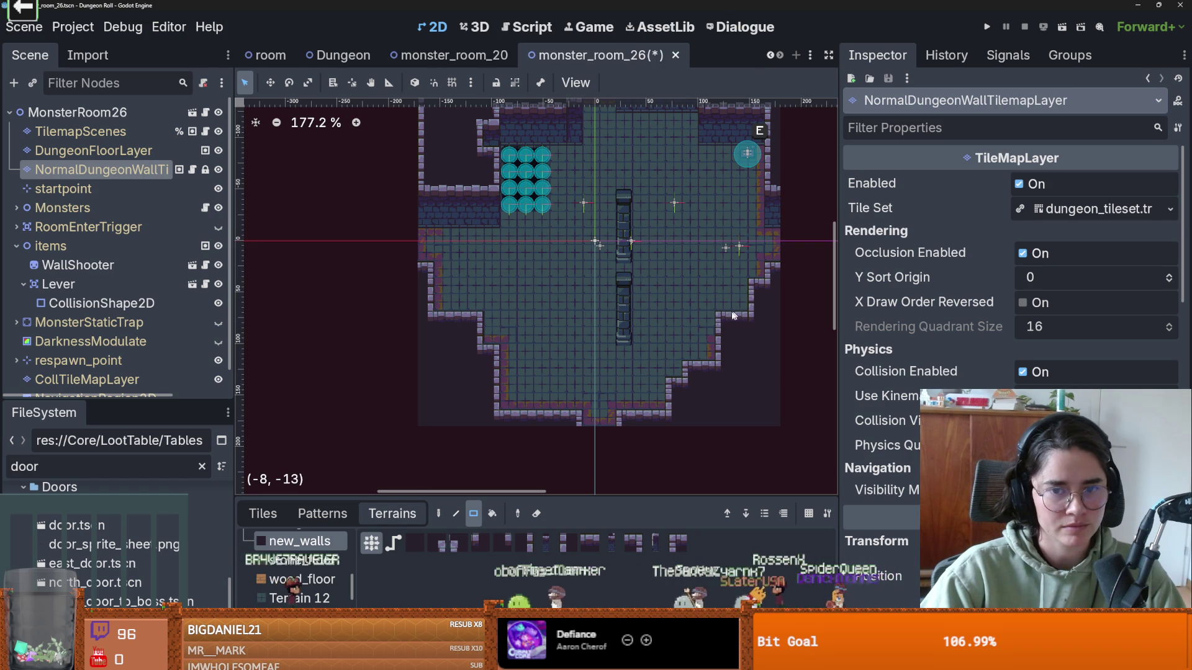
{"action": "scroll", "coordinate": [628, 360], "scroll_direction": "down", "scroll_amount": 3}
{"action": "scroll", "coordinate": [628, 360], "scroll_direction": "up", "scroll_amount": 4}
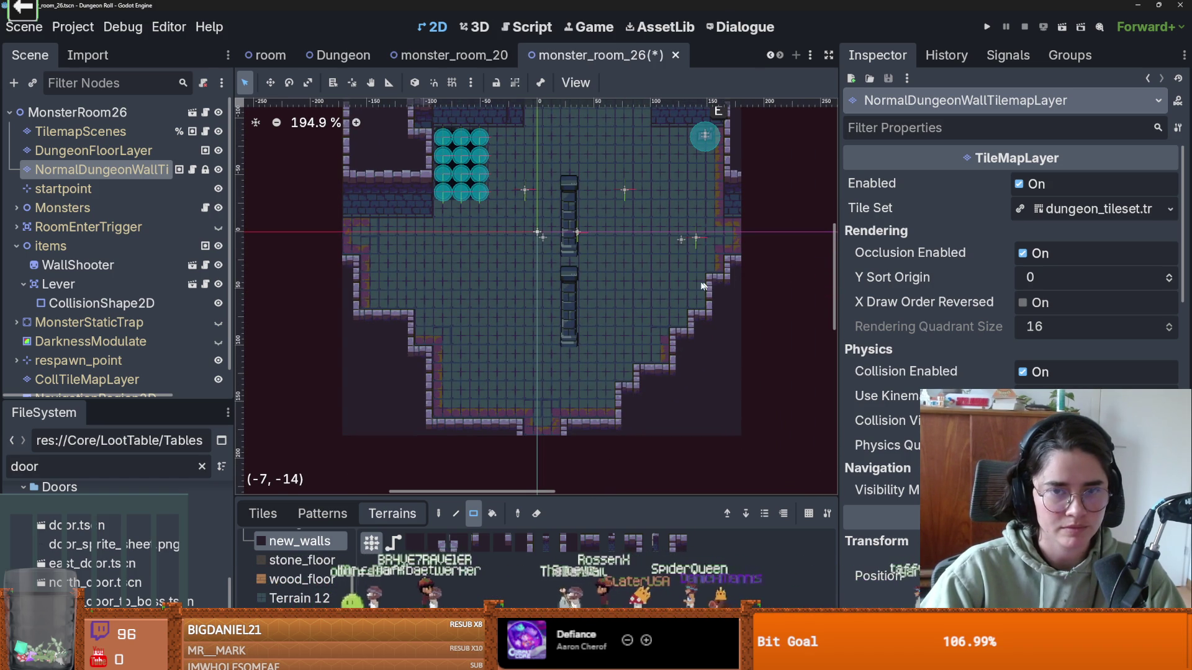
{"action": "scroll", "coordinate": [709, 282], "scroll_direction": "down", "scroll_amount": 1}
{"action": "key", "text": "ctrl+s"}
{"action": "scroll", "coordinate": [617, 306], "scroll_direction": "up", "scroll_amount": 1}
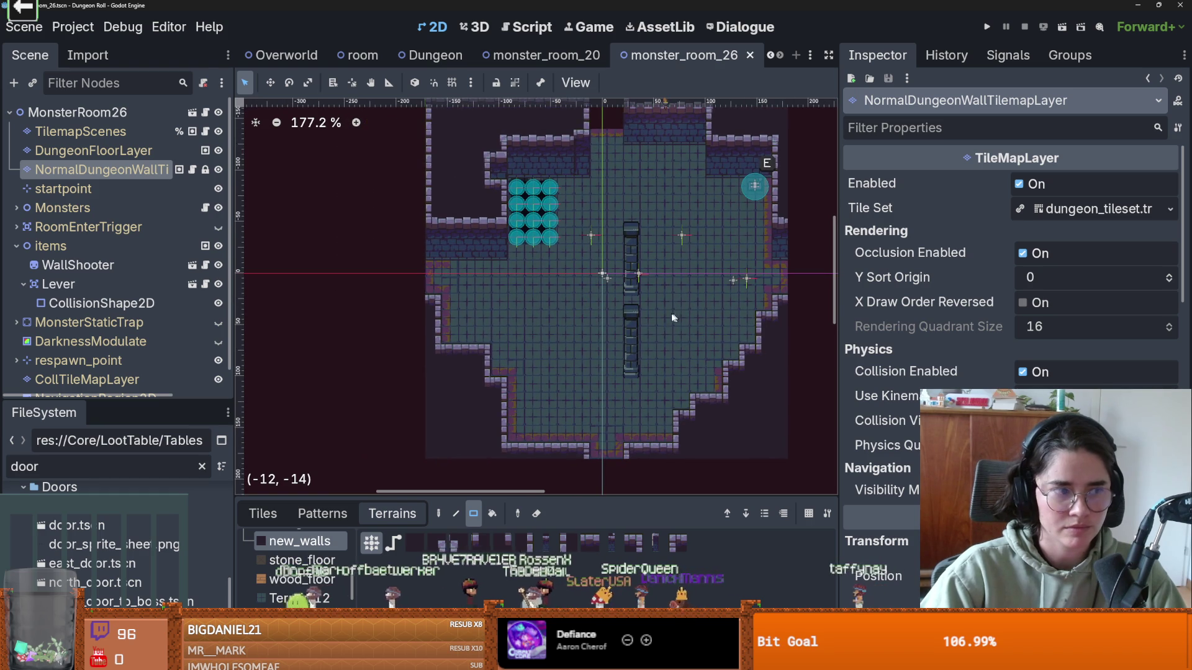
{"action": "scroll", "coordinate": [616, 306], "scroll_direction": "left", "scroll_amount": 1}
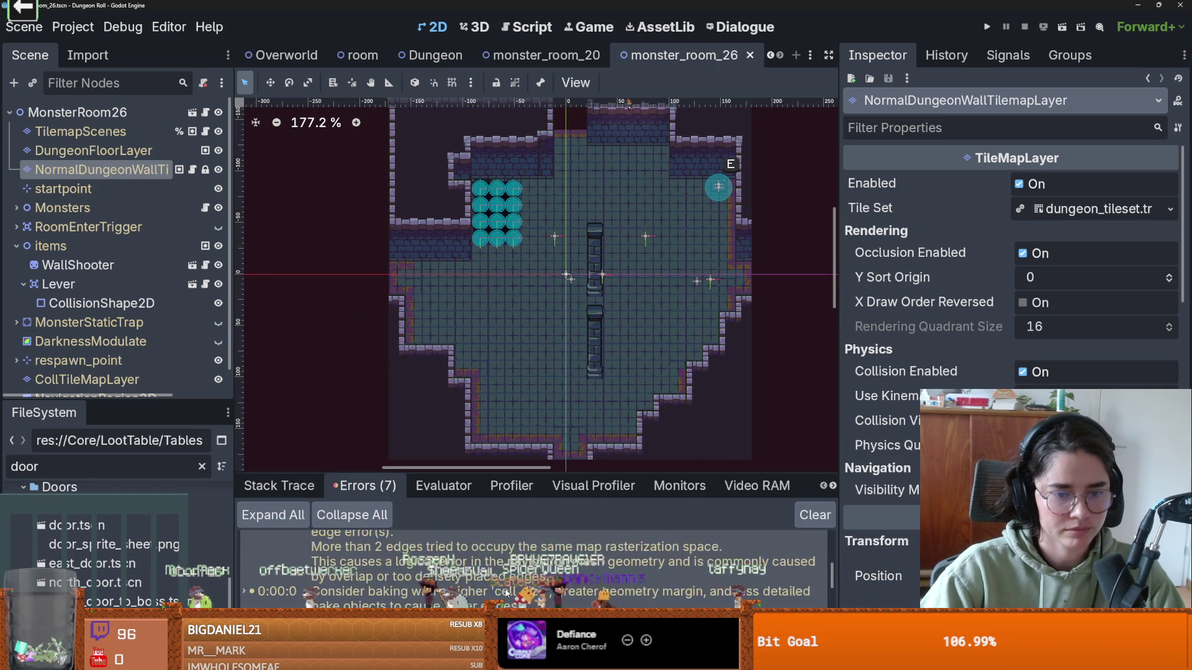
- Open chase_state.gd at line 27 and unindent Console.freeze.connect(on_freeze) out of the attack block
{"action": "double_click", "coordinate": [546, 549]}
{"action": "scroll", "coordinate": [545, 292], "scroll_direction": "up", "scroll_amount": 1}
{"action": "double_click", "coordinate": [642, 309]}
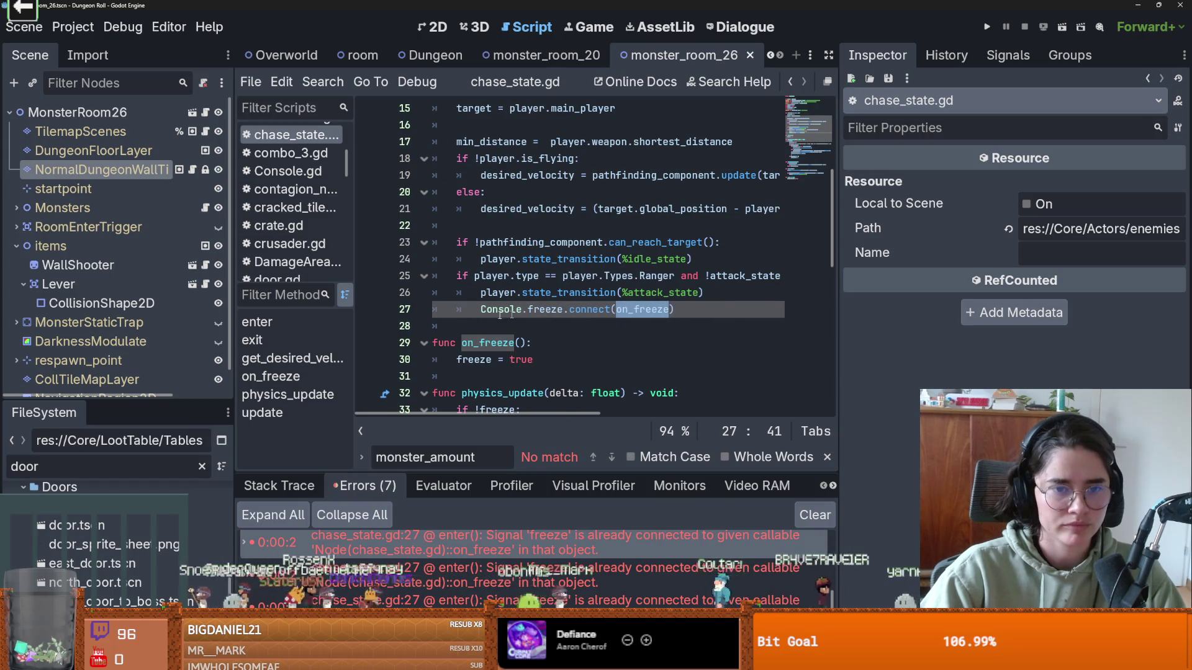
{"action": "left_click", "coordinate": [482, 310]}
{"action": "key", "text": "BackSpace"}
{"action": "left_click_drag", "start_coordinate": [650, 310], "coordinate": [471, 310]}
- Save chase_state.gd and launch the Cannon game from the launcher
{"action": "scroll", "coordinate": [566, 330], "scroll_direction": "up", "scroll_amount": 2}
{"action": "key", "text": "ctrl+s"}
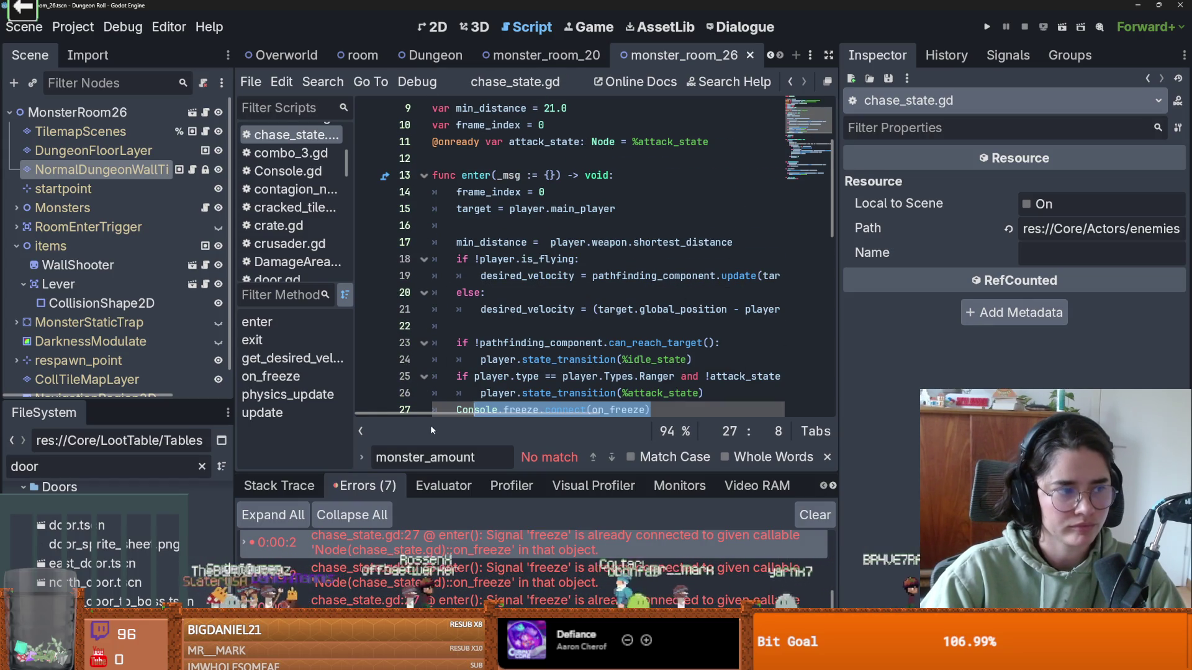
{"action": "scroll", "coordinate": [500, 406], "scroll_direction": "down", "scroll_amount": 1}
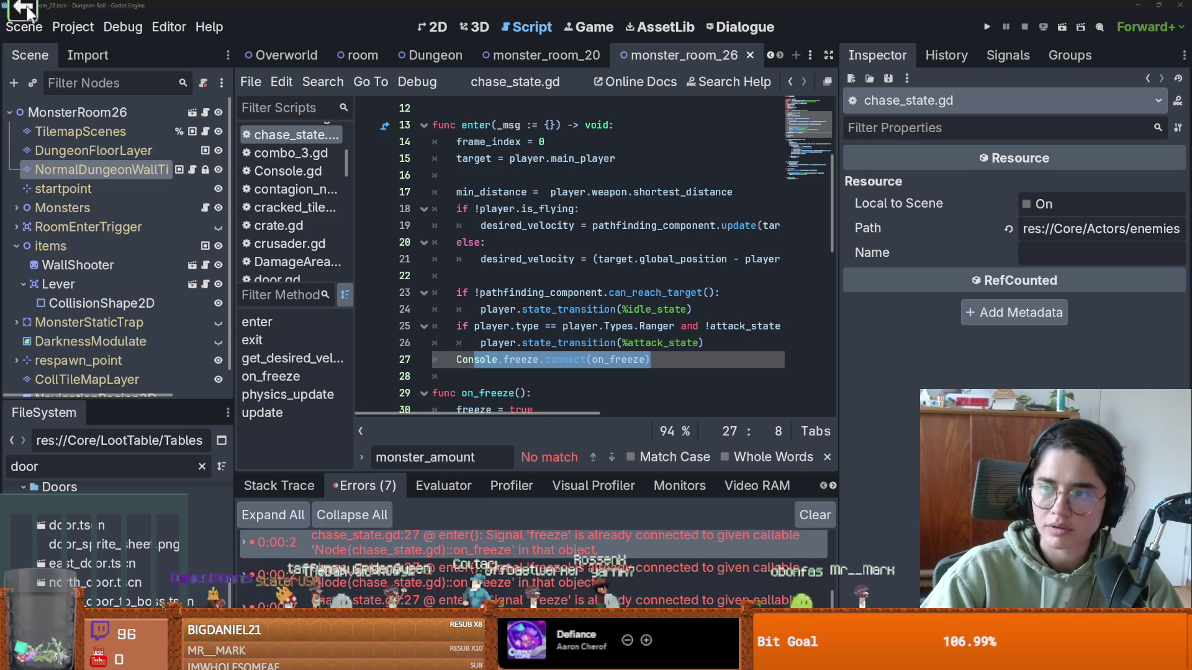
{"action": "key", "text": "F5"}
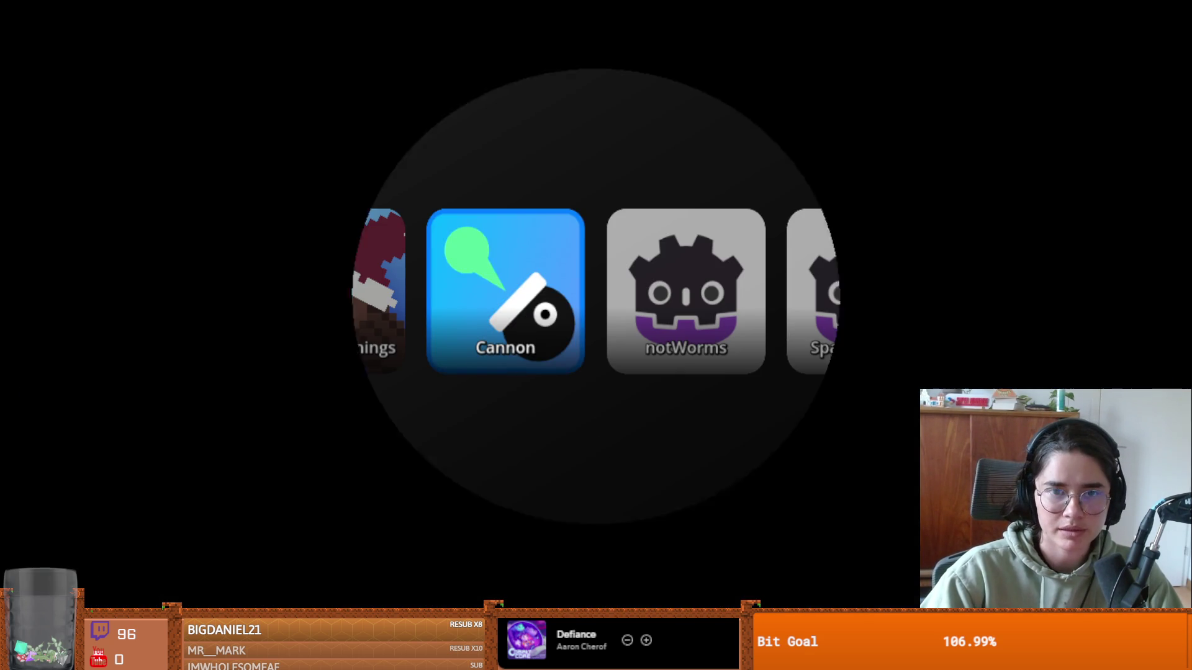
{"action": "key", "text": "Return"}
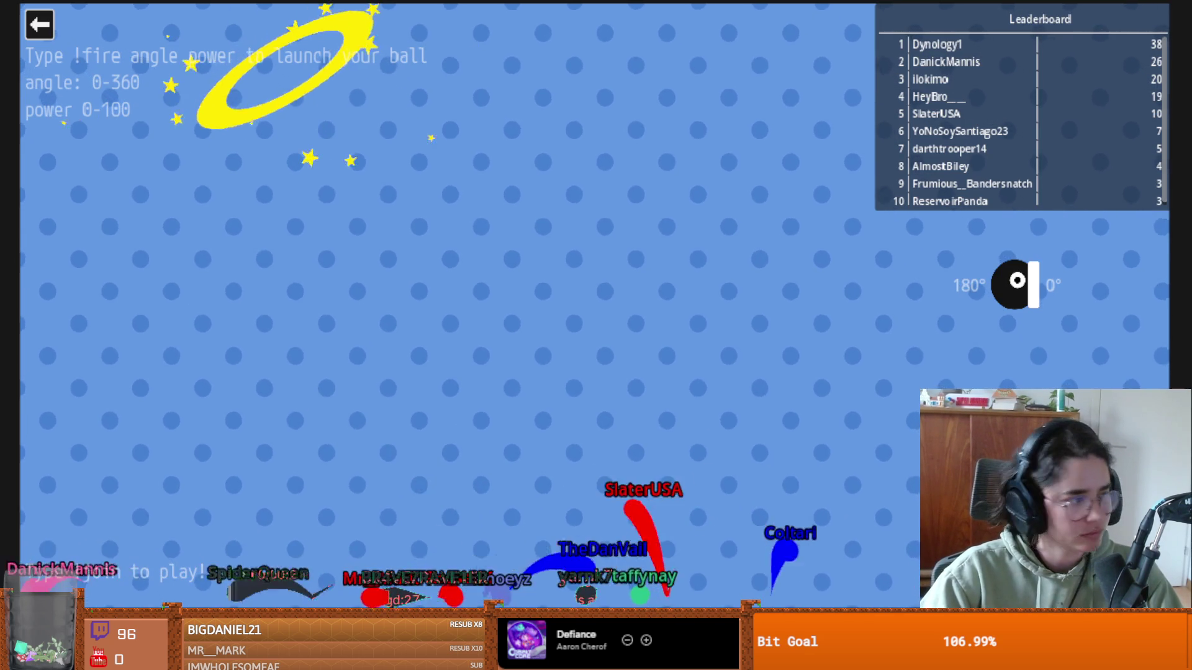
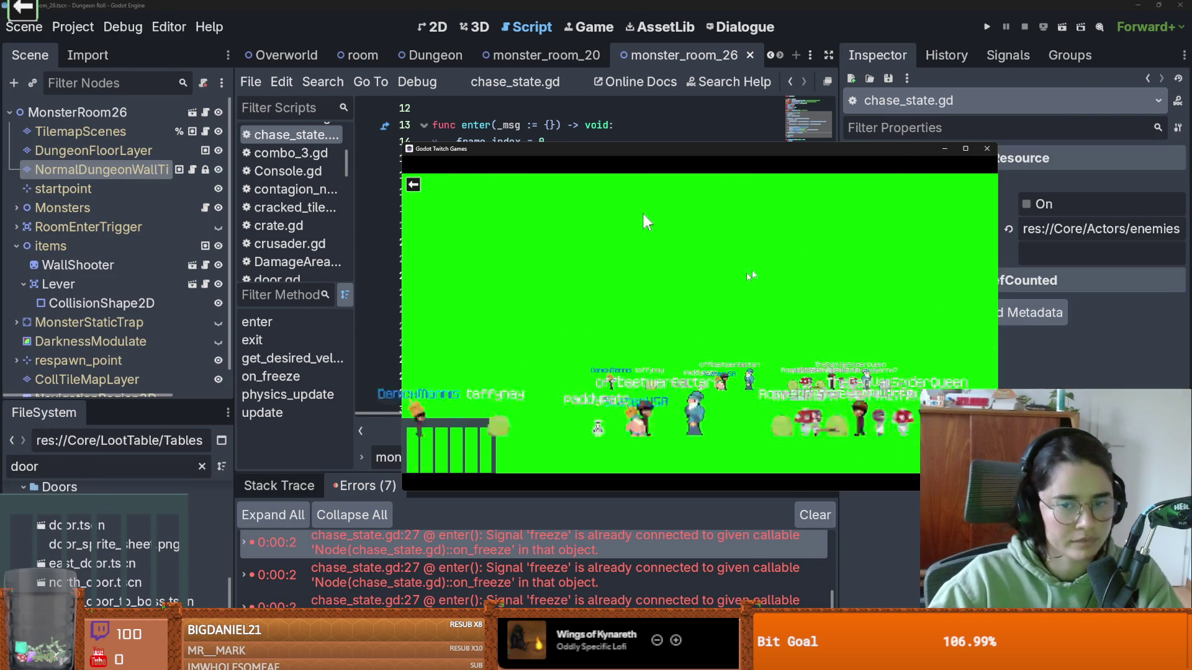
- Widen the script editor, place the caret in chase_state.gd and save the scene
{"action": "left_click_drag", "start_coordinate": [838, 249], "coordinate": [863, 248]}
{"action": "left_click", "coordinate": [601, 258]}
{"action": "key", "text": "ctrl+s"}
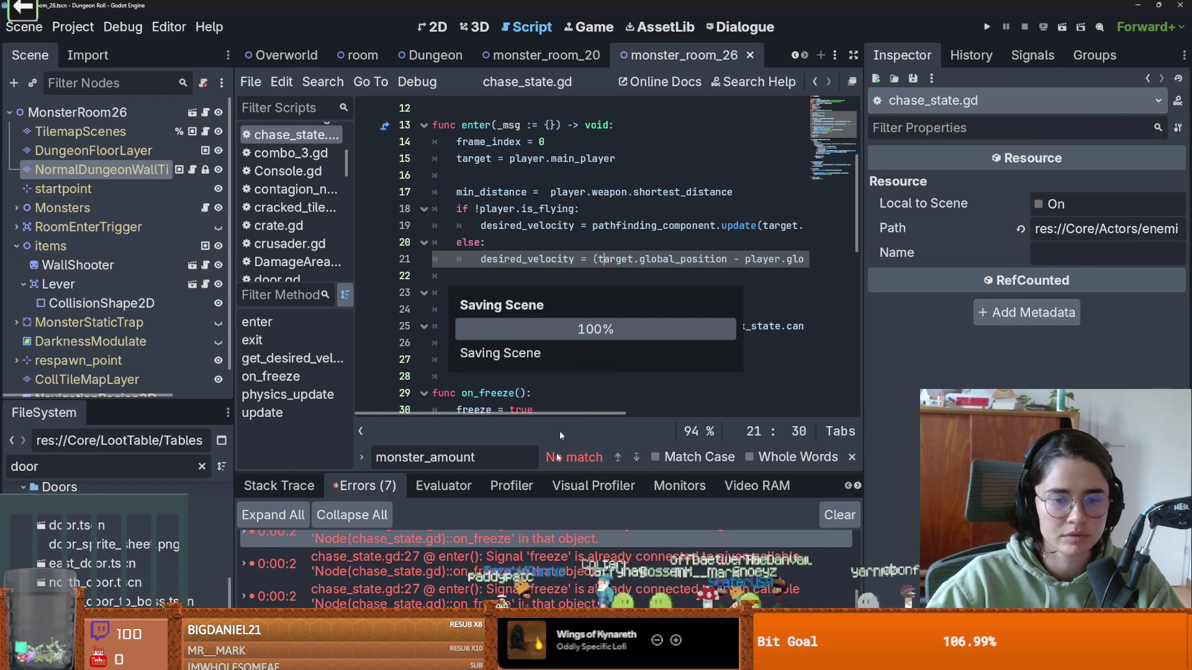
- Clear the 'door' filter so the FileSystem dock lists all project files
{"action": "left_click_drag", "start_coordinate": [130, 406], "coordinate": [130, 352]}
{"action": "left_click", "coordinate": [202, 411]}
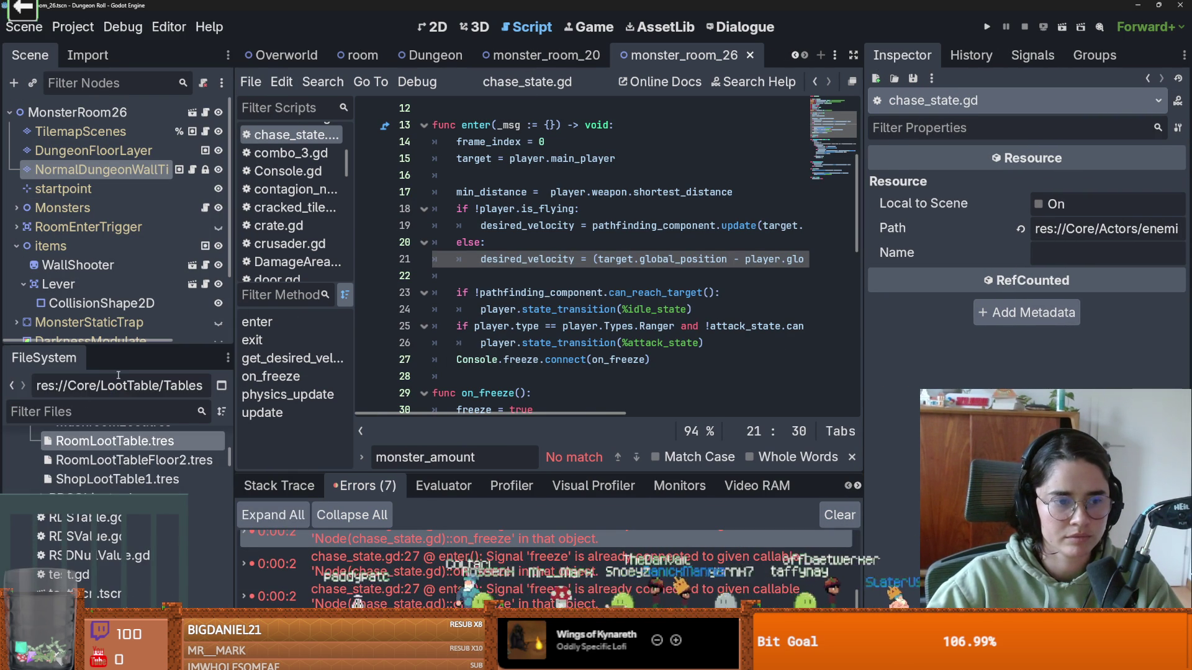
{"action": "mouse_move", "coordinate": [131, 343]}
{"action": "left_mouse_down"}
{"action": "mouse_move", "coordinate": [132, 422]}
{"action": "mouse_move", "coordinate": [132, 342]}
{"action": "left_mouse_up"}
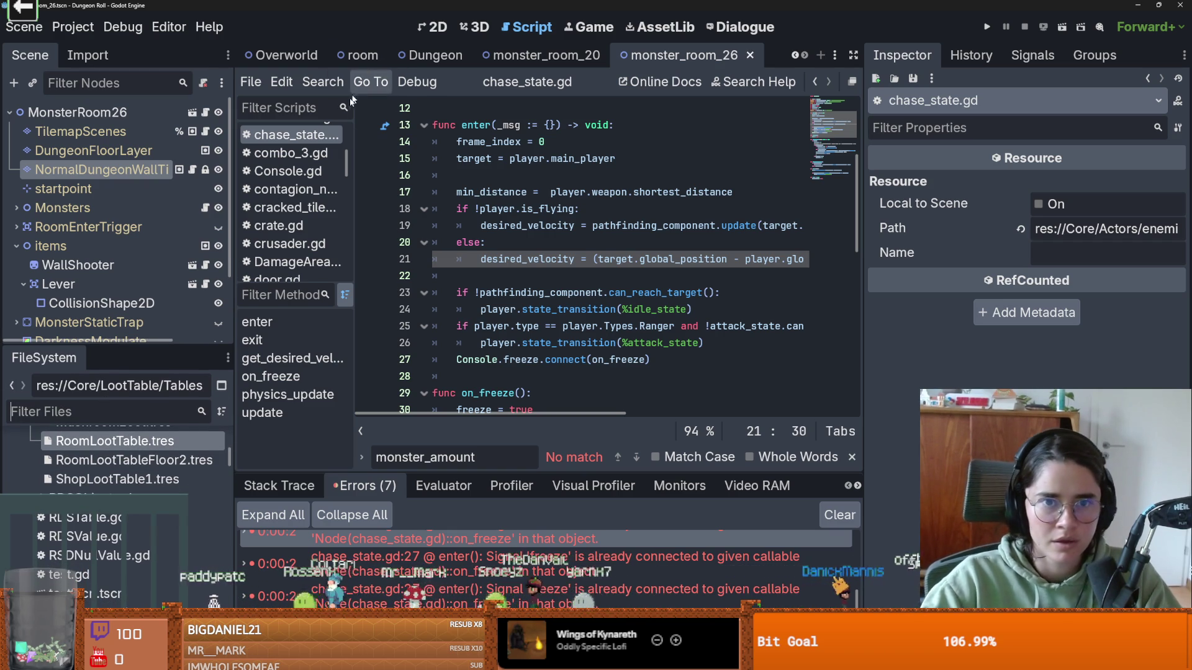
- Switch to the 2D view of monster_room_26, select WallShooter and widen the Inspector
{"action": "mouse_move", "coordinate": [567, 65]}
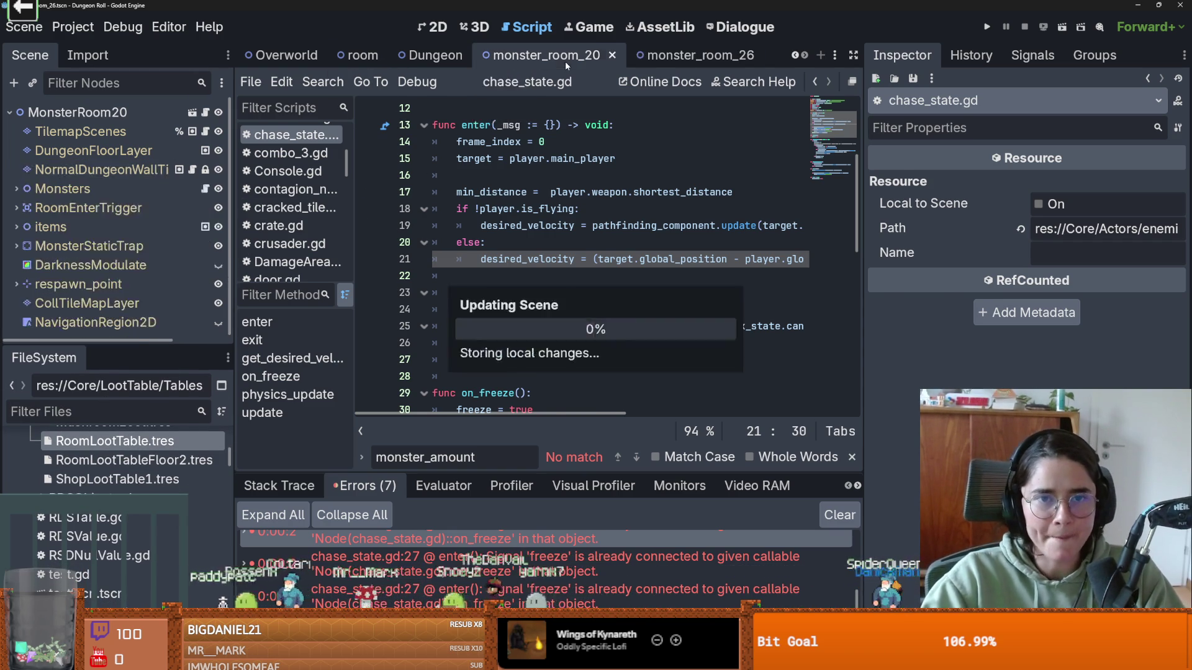
{"action": "left_click", "coordinate": [680, 55]}
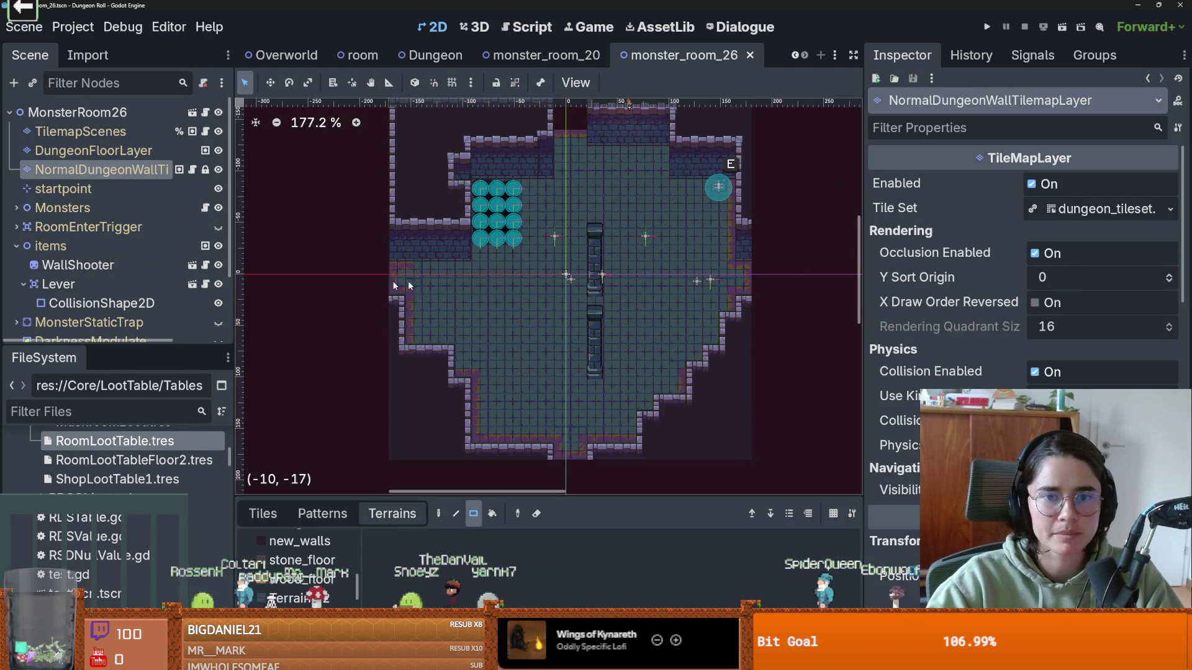
{"action": "scroll", "coordinate": [109, 249], "scroll_direction": "down", "scroll_amount": 3}
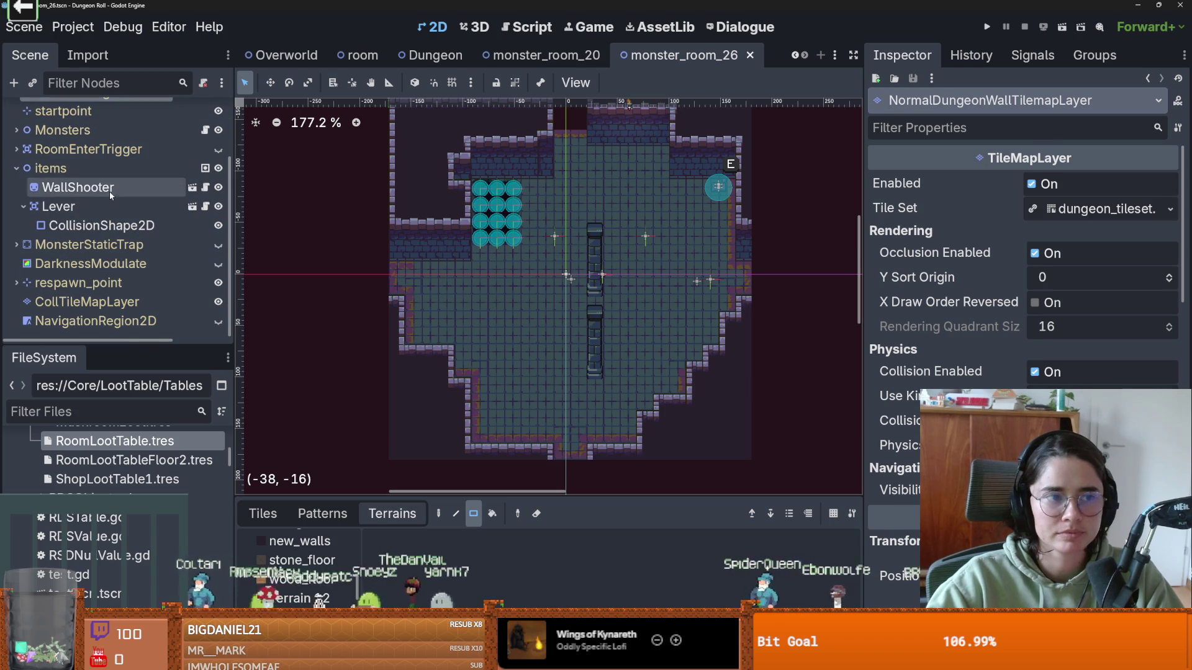
{"action": "left_click", "coordinate": [110, 193]}
{"action": "left_click_drag", "start_coordinate": [863, 263], "coordinate": [627, 273]}
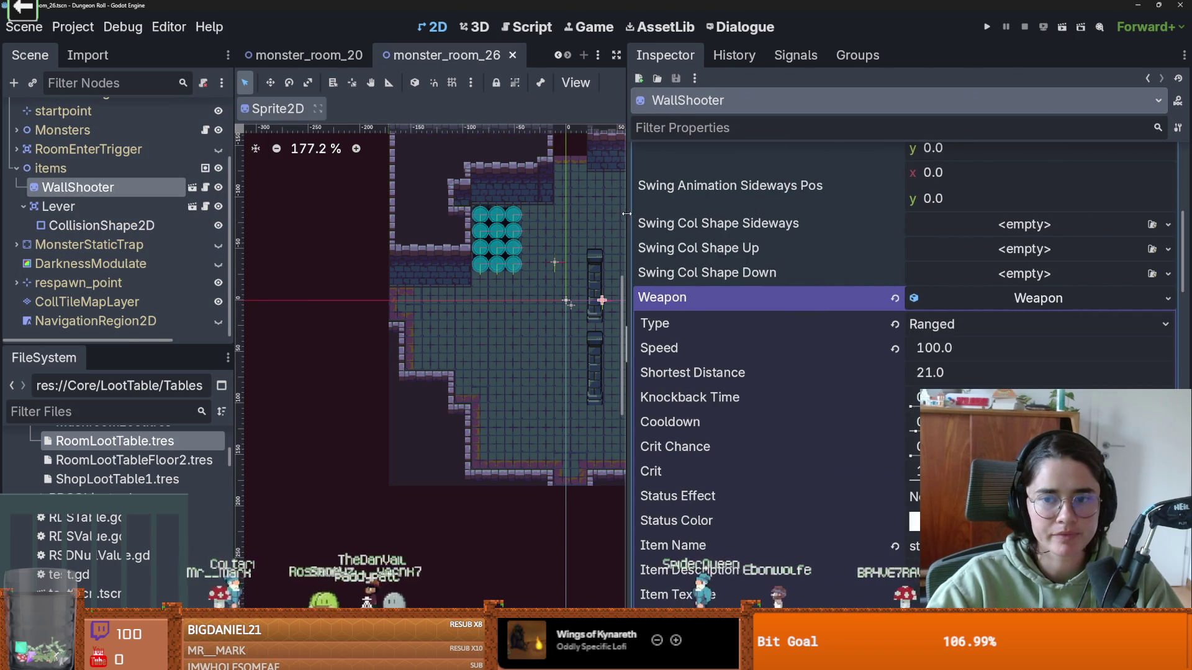
{"action": "scroll", "coordinate": [787, 397], "scroll_direction": "down", "scroll_amount": 5}
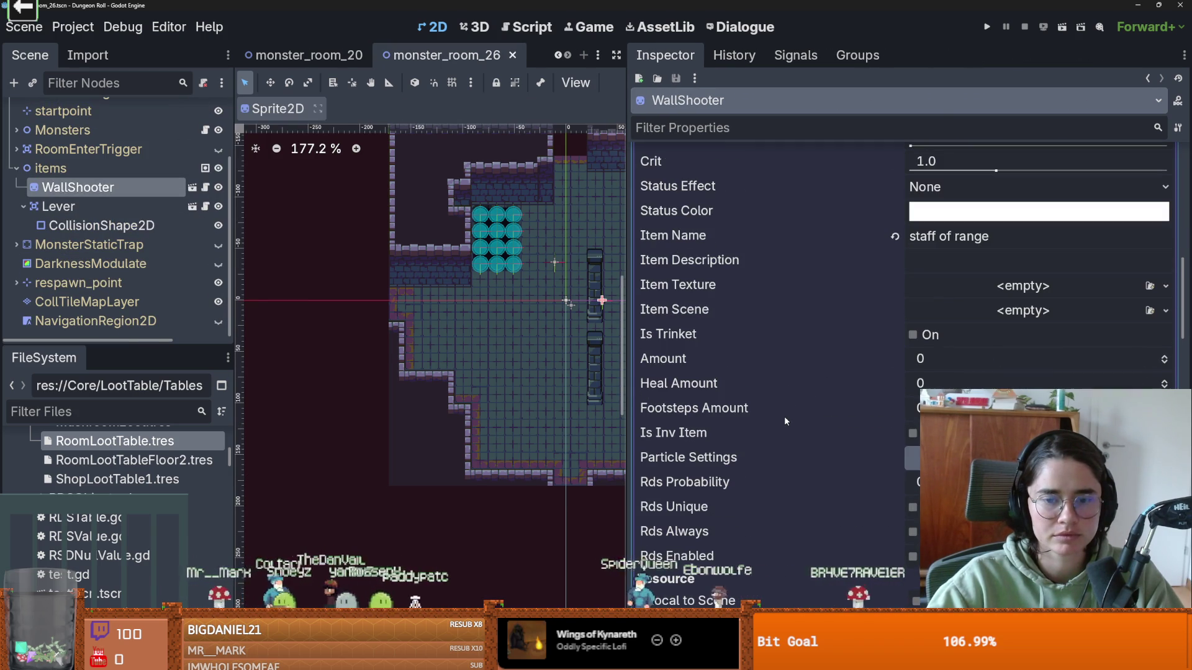
{"action": "scroll", "coordinate": [784, 420], "scroll_direction": "down", "scroll_amount": 2}
{"action": "scroll", "coordinate": [784, 419], "scroll_direction": "up", "scroll_amount": 5}
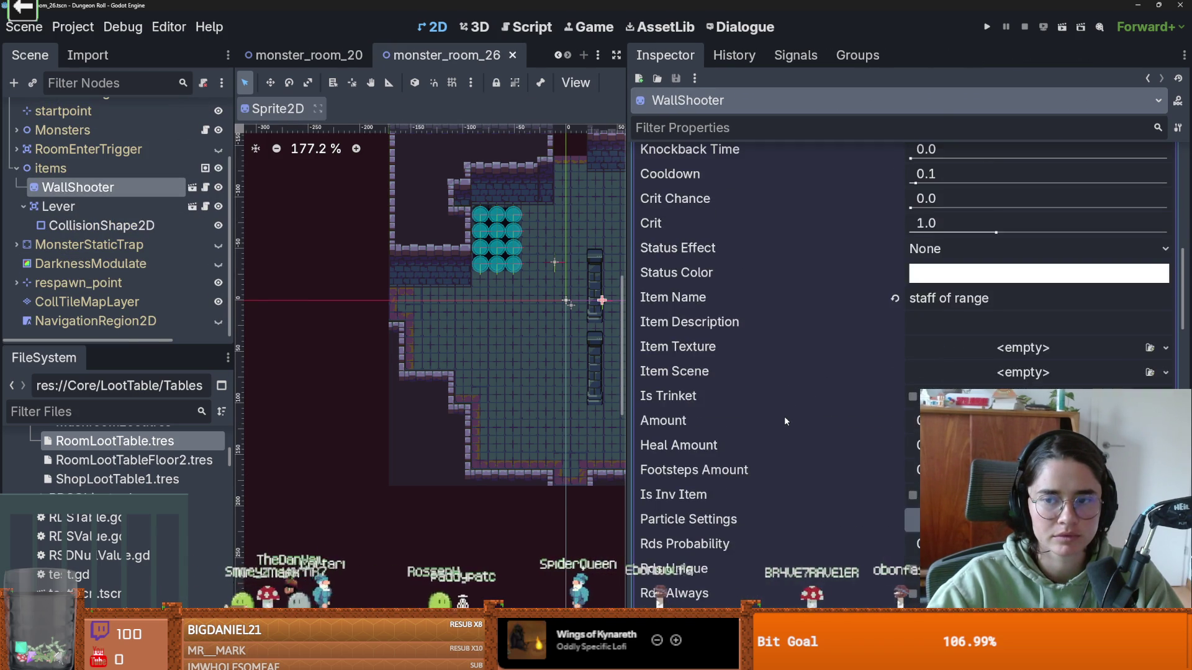
{"action": "scroll", "coordinate": [784, 415], "scroll_direction": "up", "scroll_amount": 3}
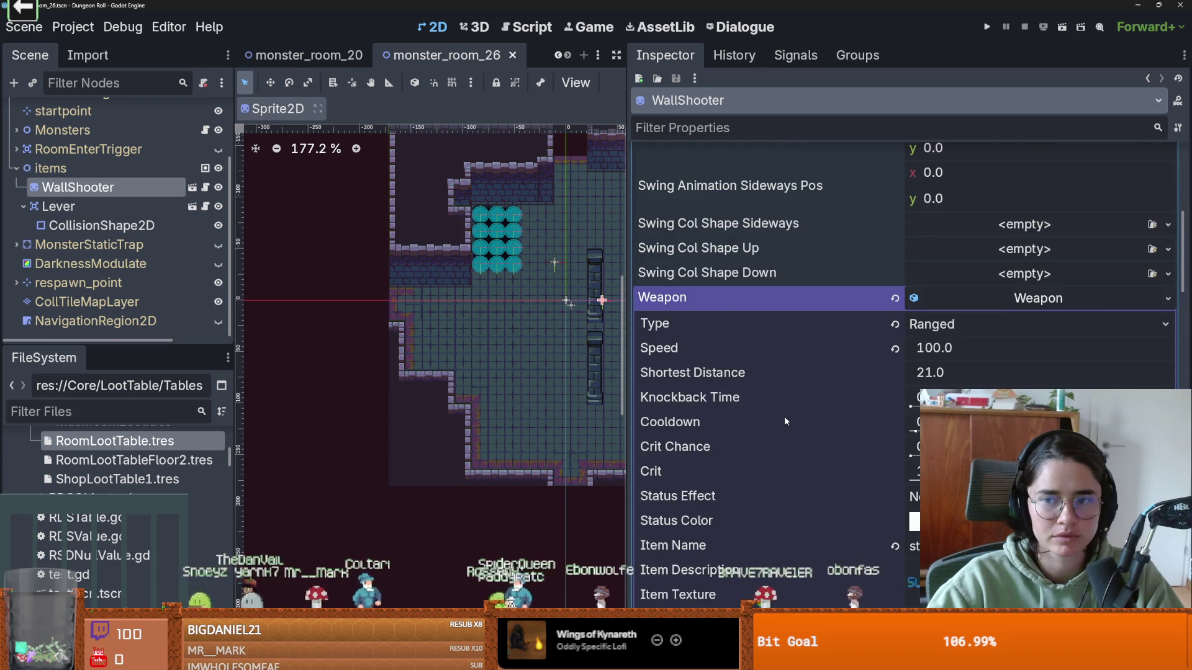
- Inspect WallShooter's Ranged weapon (speed 100, shortest distance 21) and run the game to test
{"action": "left_click", "coordinate": [981, 365]}
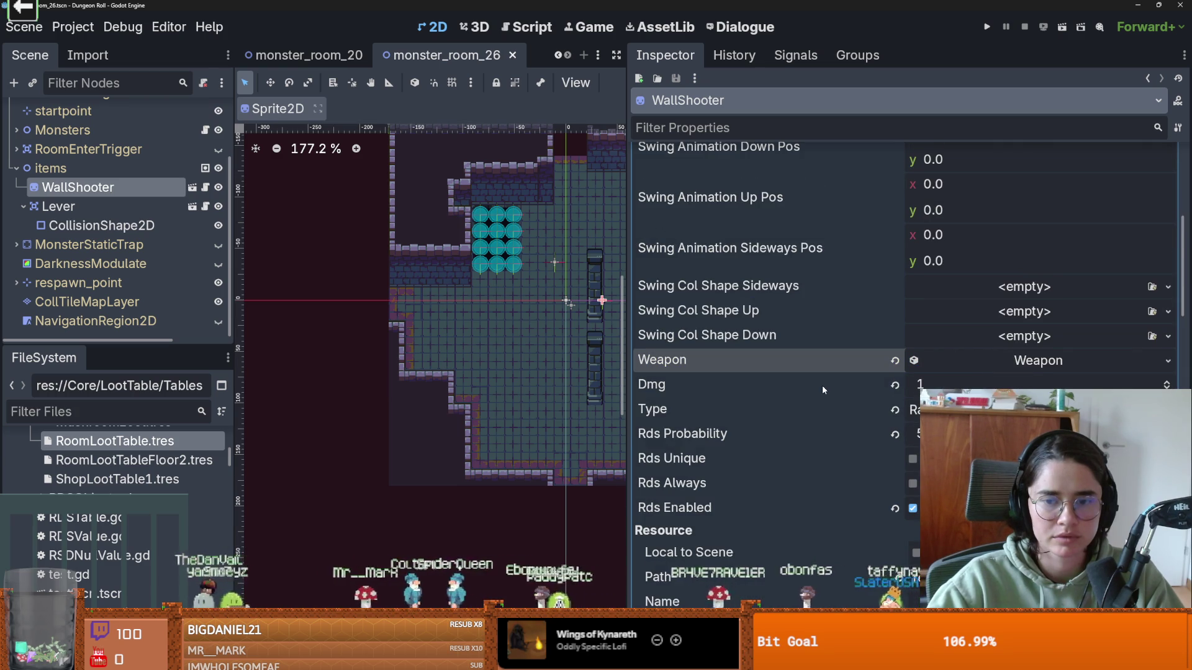
{"action": "scroll", "coordinate": [822, 388], "scroll_direction": "down", "scroll_amount": 1}
{"action": "scroll", "coordinate": [823, 390], "scroll_direction": "up", "scroll_amount": 6}
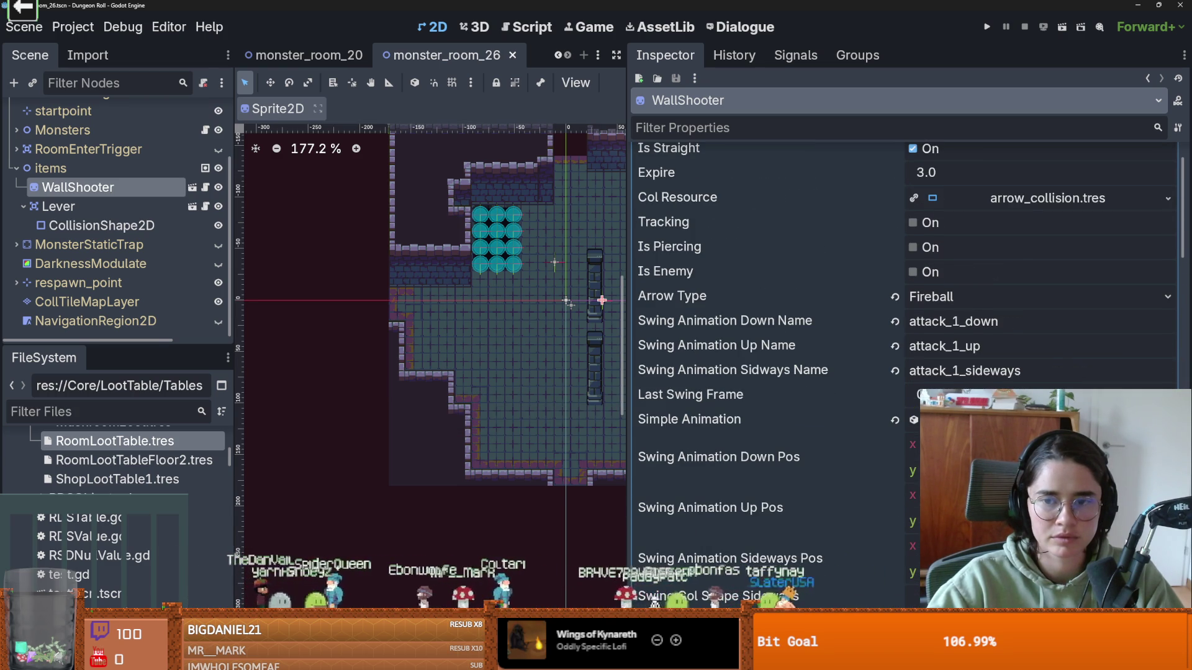
{"action": "scroll", "coordinate": [823, 389], "scroll_direction": "up", "scroll_amount": 2}
{"action": "scroll", "coordinate": [885, 394], "scroll_direction": "down", "scroll_amount": 3}
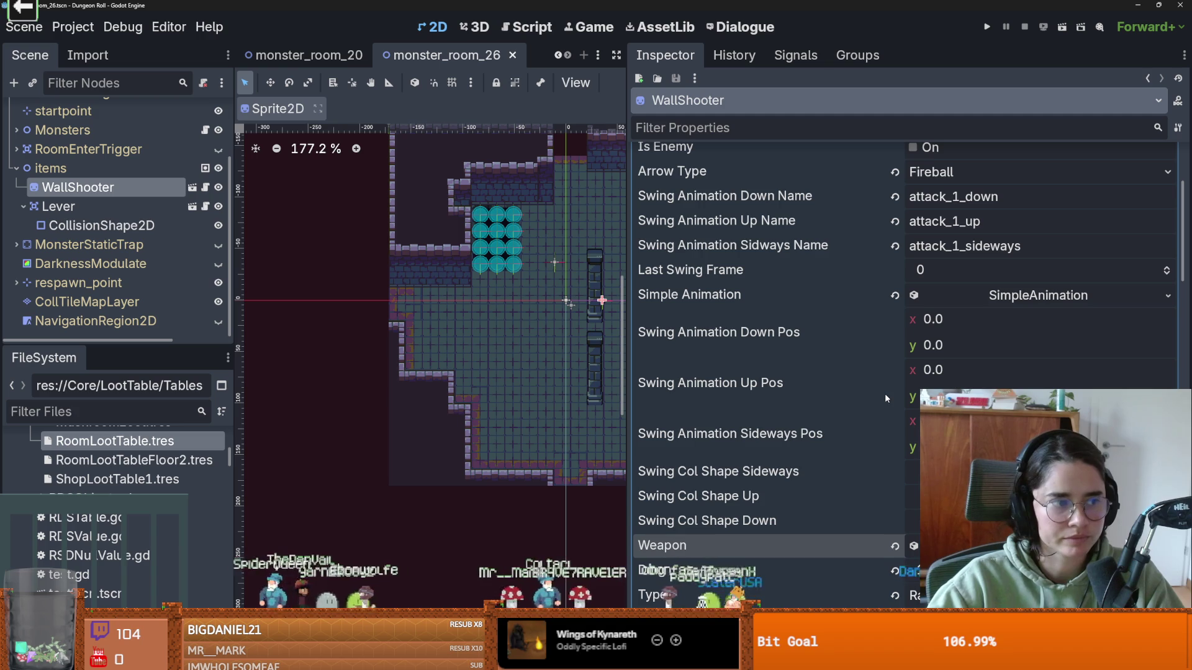
{"action": "scroll", "coordinate": [817, 419], "scroll_direction": "down", "scroll_amount": 4}
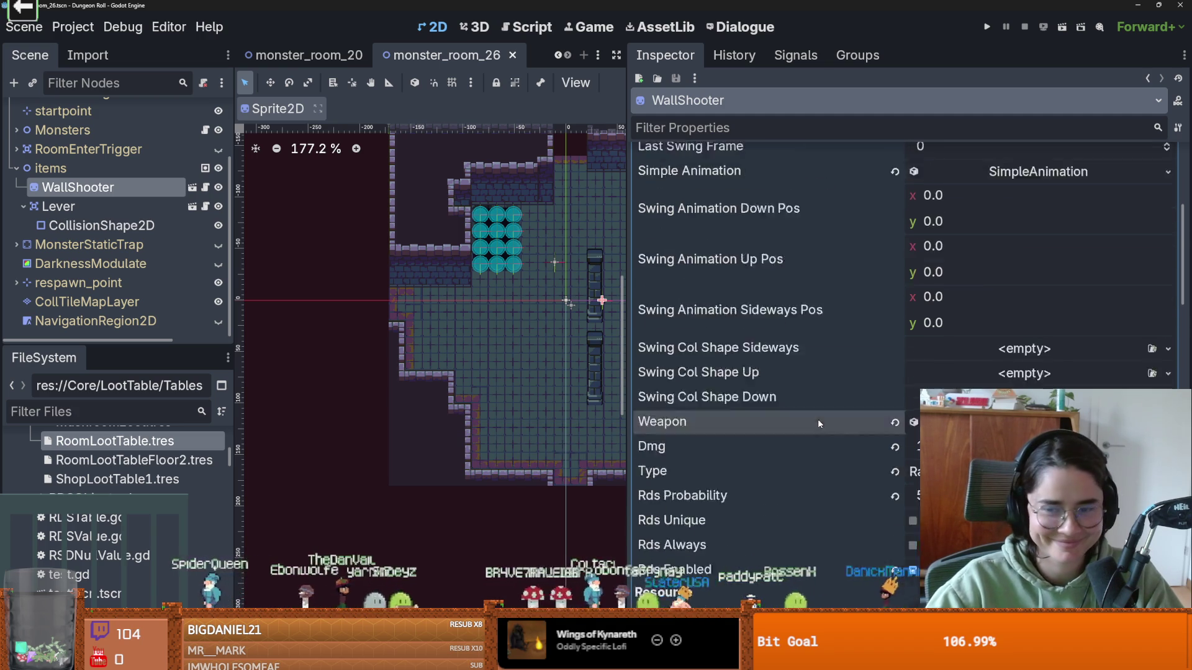
{"action": "left_click", "coordinate": [1011, 304]}
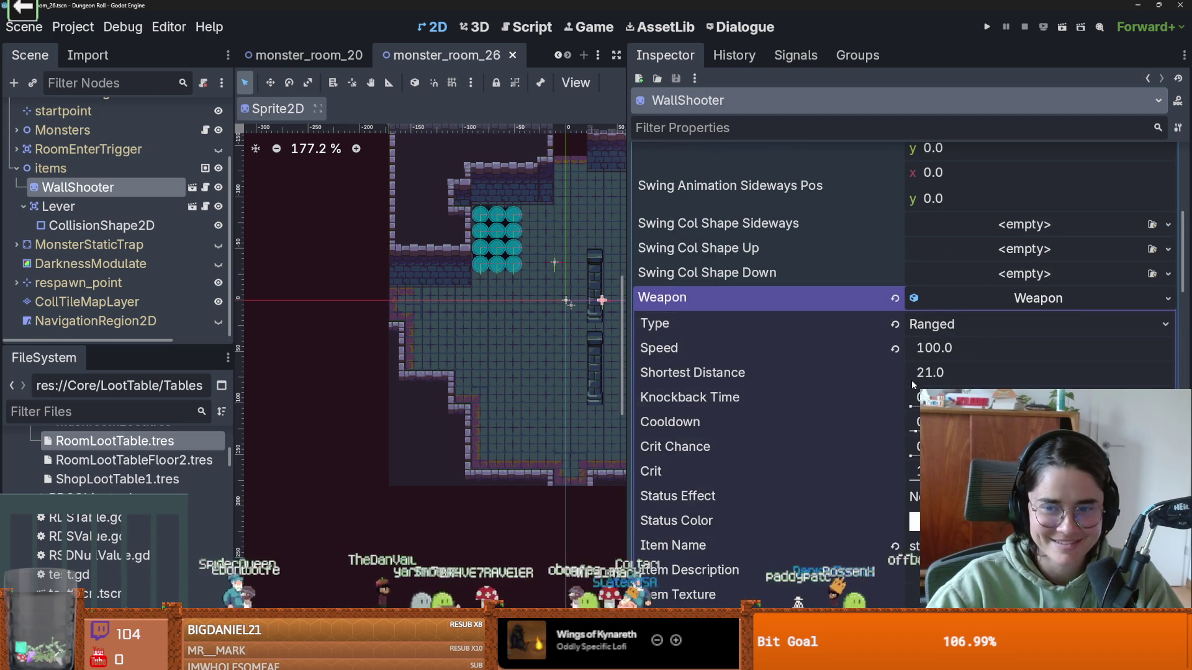
{"action": "scroll", "coordinate": [830, 412], "scroll_direction": "down", "scroll_amount": 1}
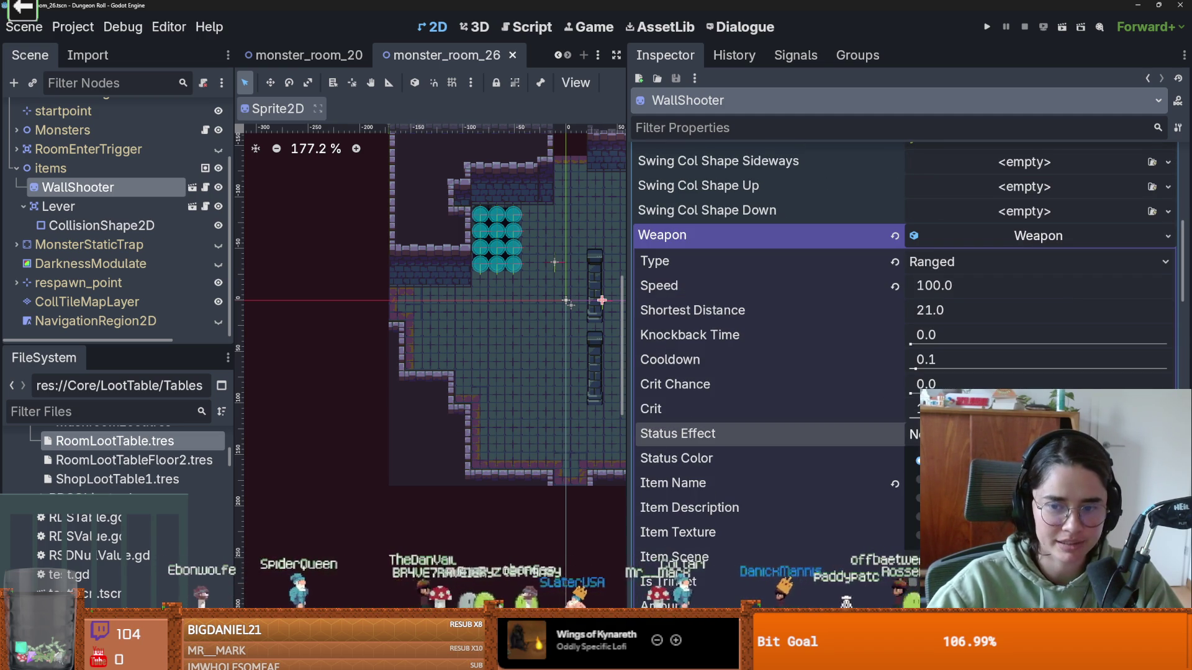
{"action": "key", "text": "F5"}
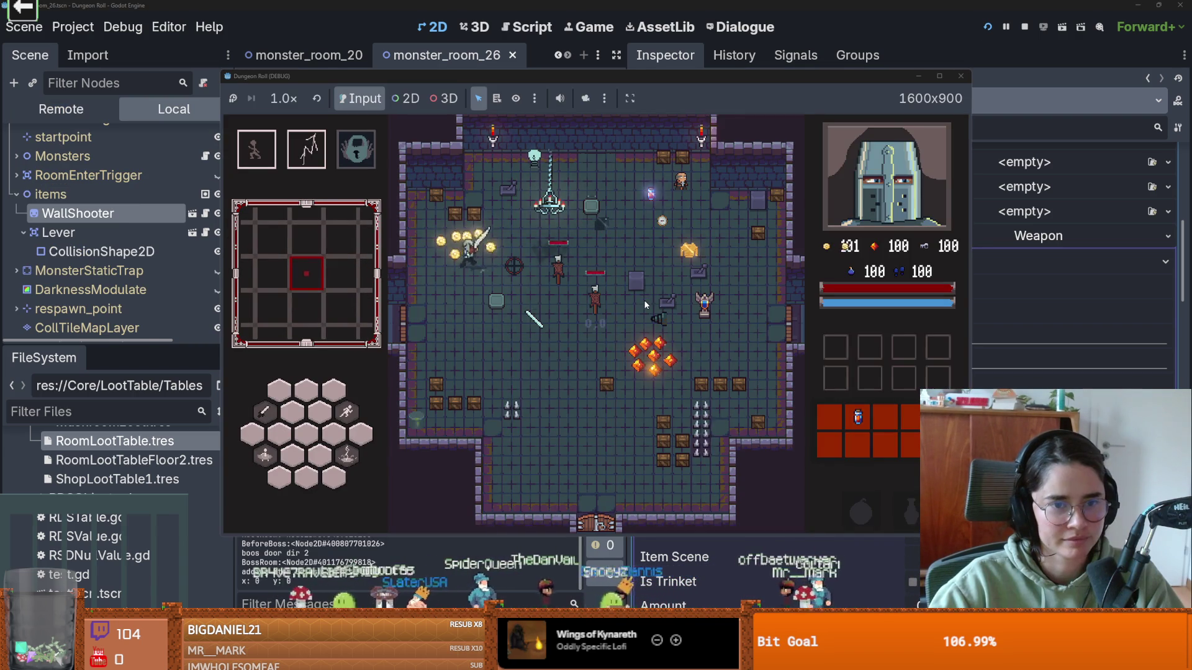
- Start a room and fight the skeleton with dashes and sword swings
{"action": "left_click", "coordinate": [589, 307]}
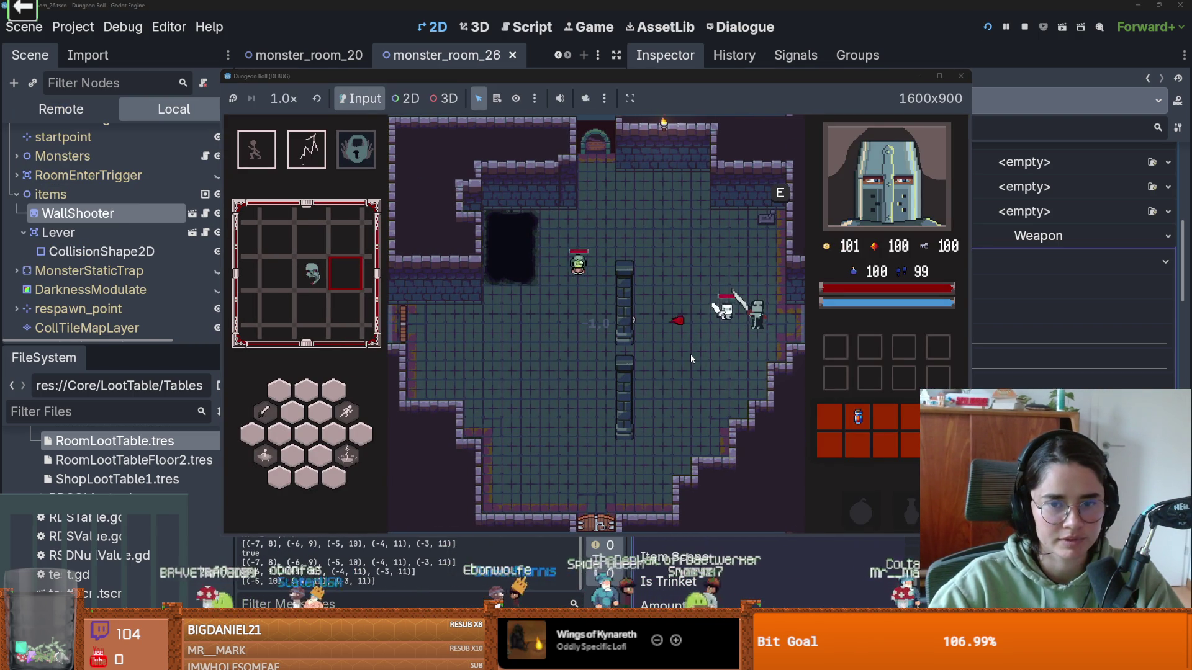
{"action": "key", "text": "space"}
{"action": "key", "text": "a"}
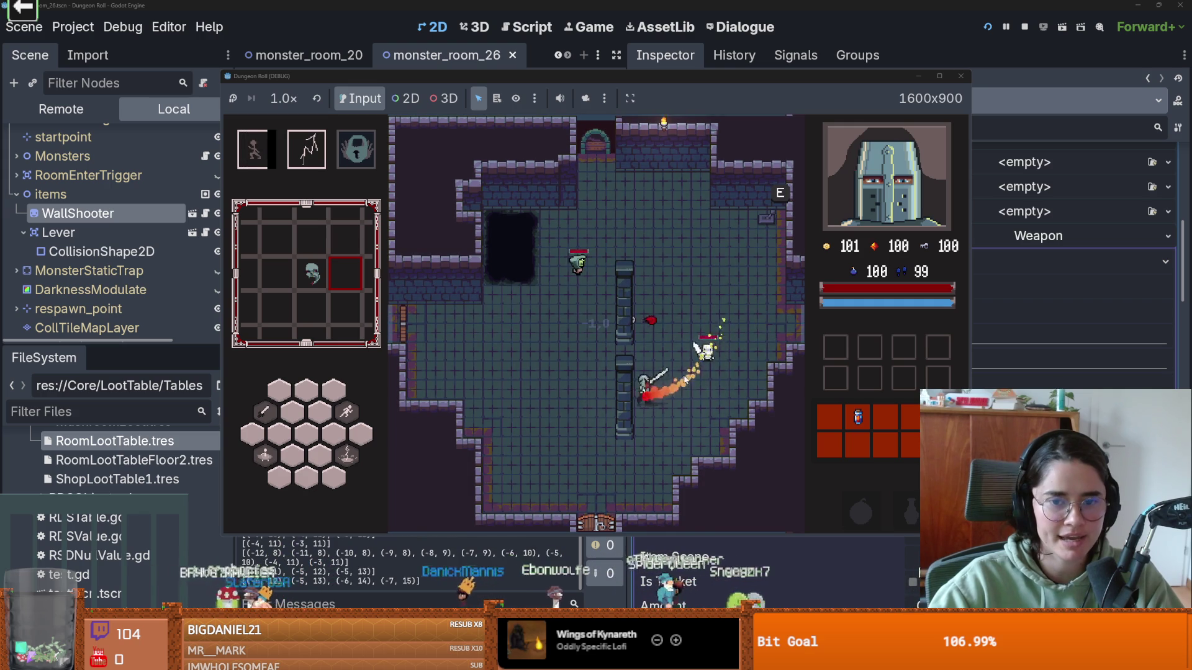
{"action": "key", "text": "s"}
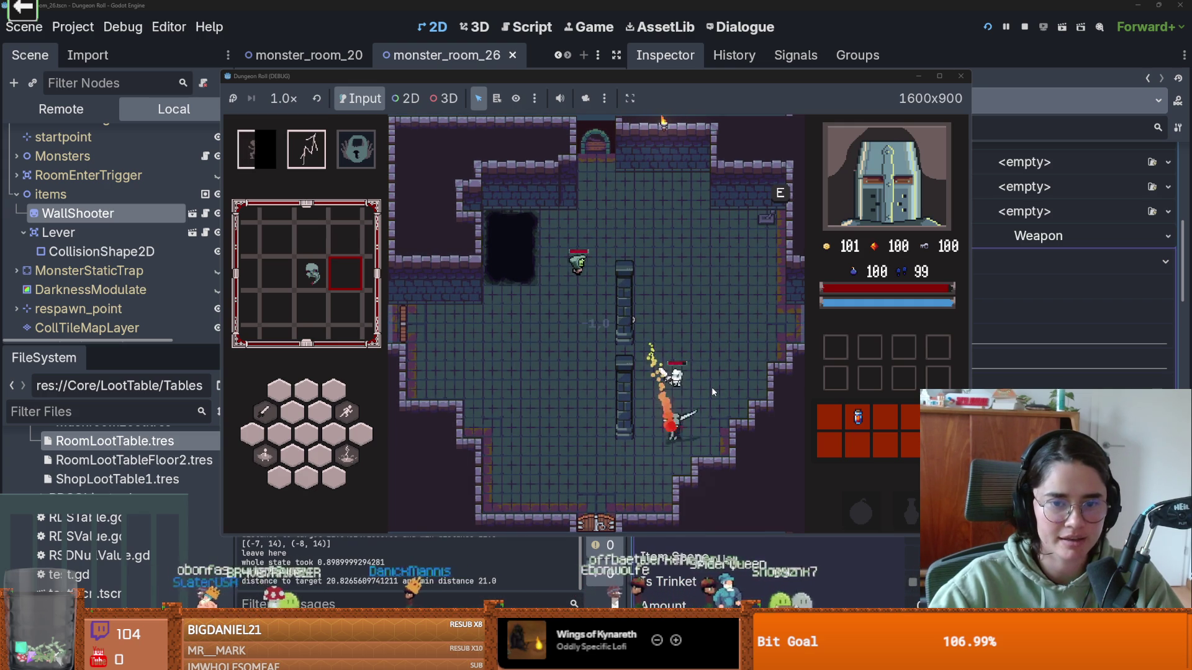
{"action": "key", "text": "a"}
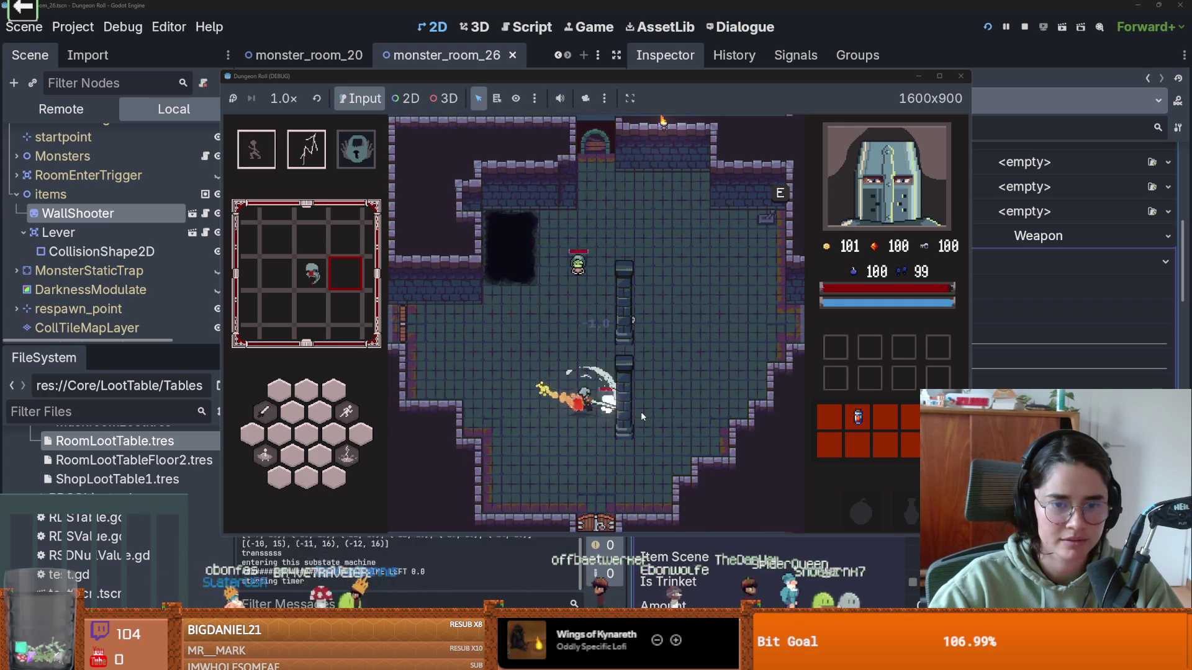
{"action": "left_click", "coordinate": [643, 414]}
{"action": "key", "text": "s"}
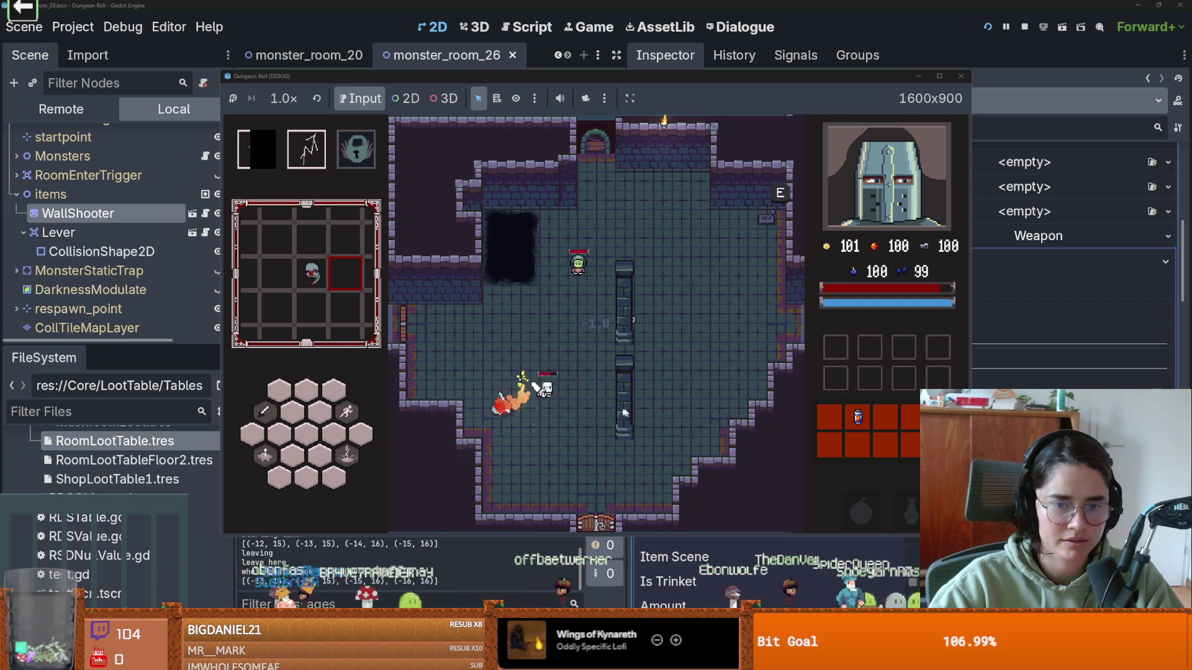
{"action": "key", "text": "d"}
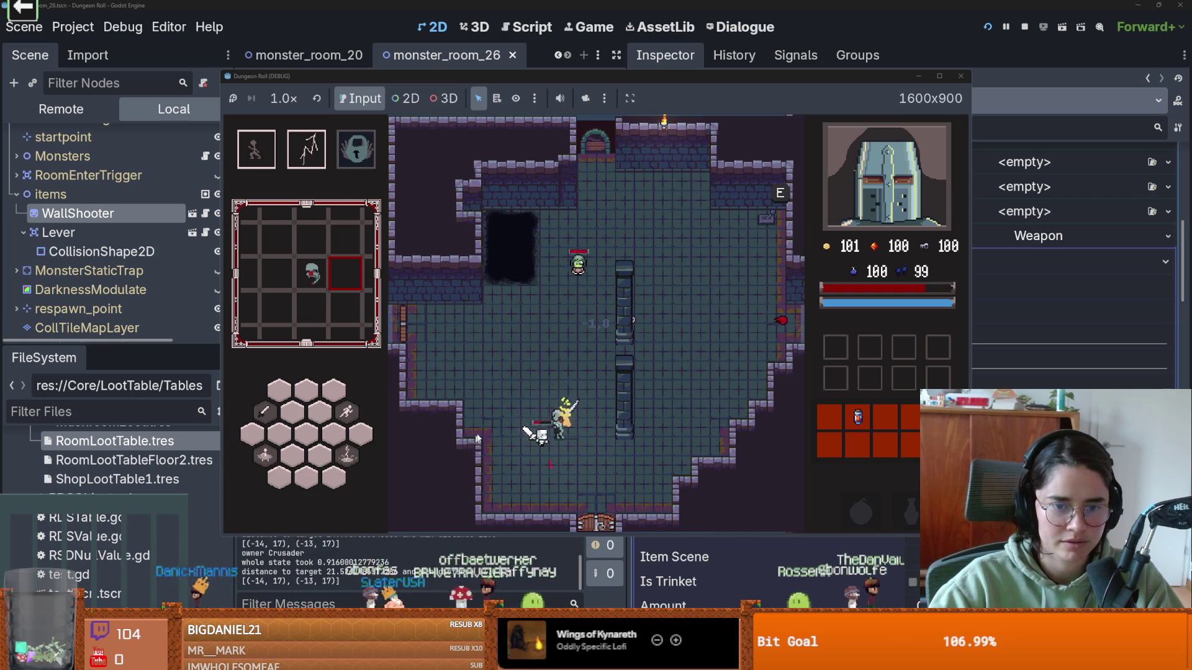
- Dash up to the enemy by the pillar, kill it, then move down-left
{"action": "key", "text": "space"}
{"action": "key", "text": "w"}
{"action": "key", "text": "d"}
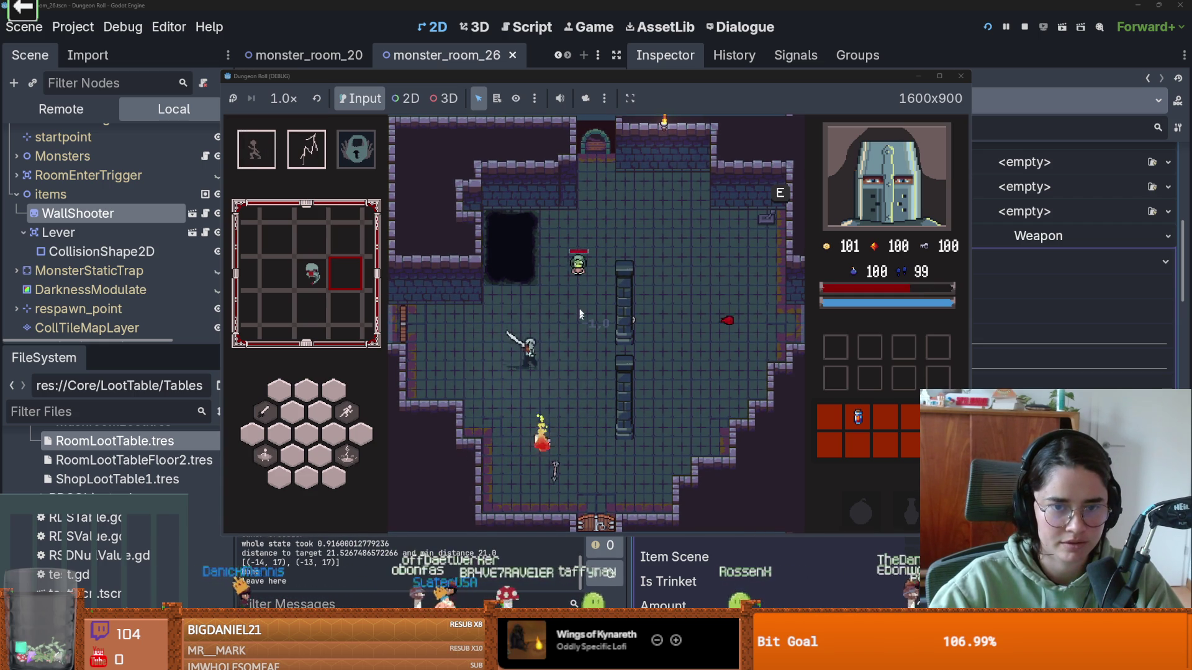
{"action": "key", "text": "w"}
{"action": "key", "text": "d"}
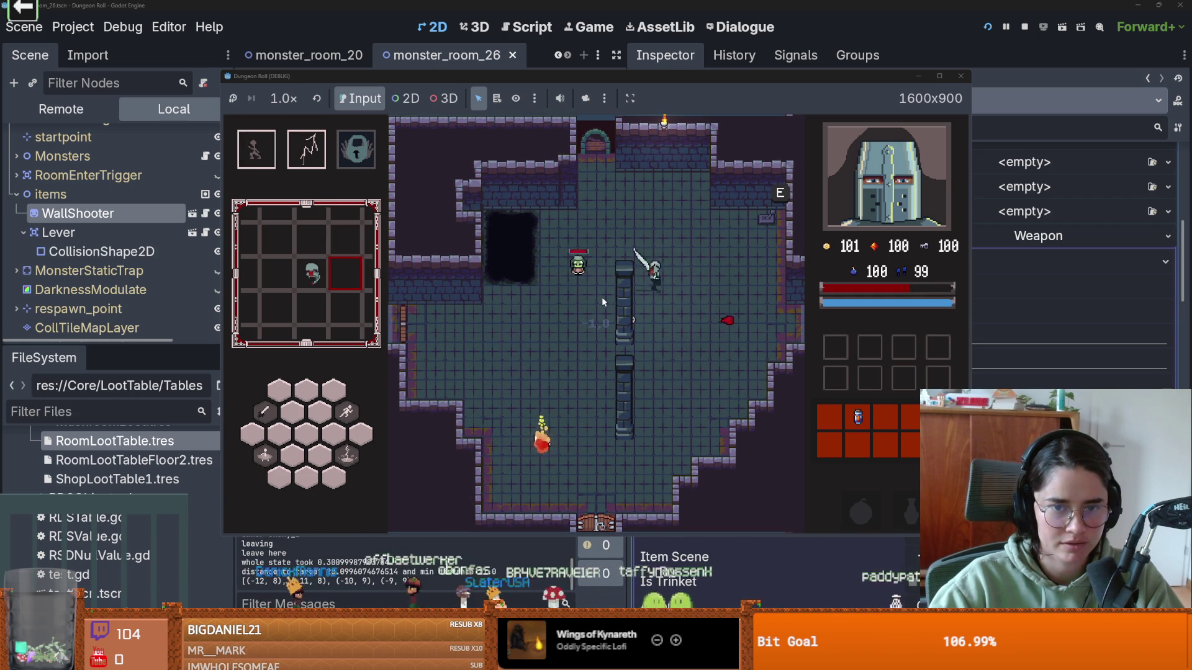
{"action": "key", "text": "a"}
{"action": "key", "text": "s"}
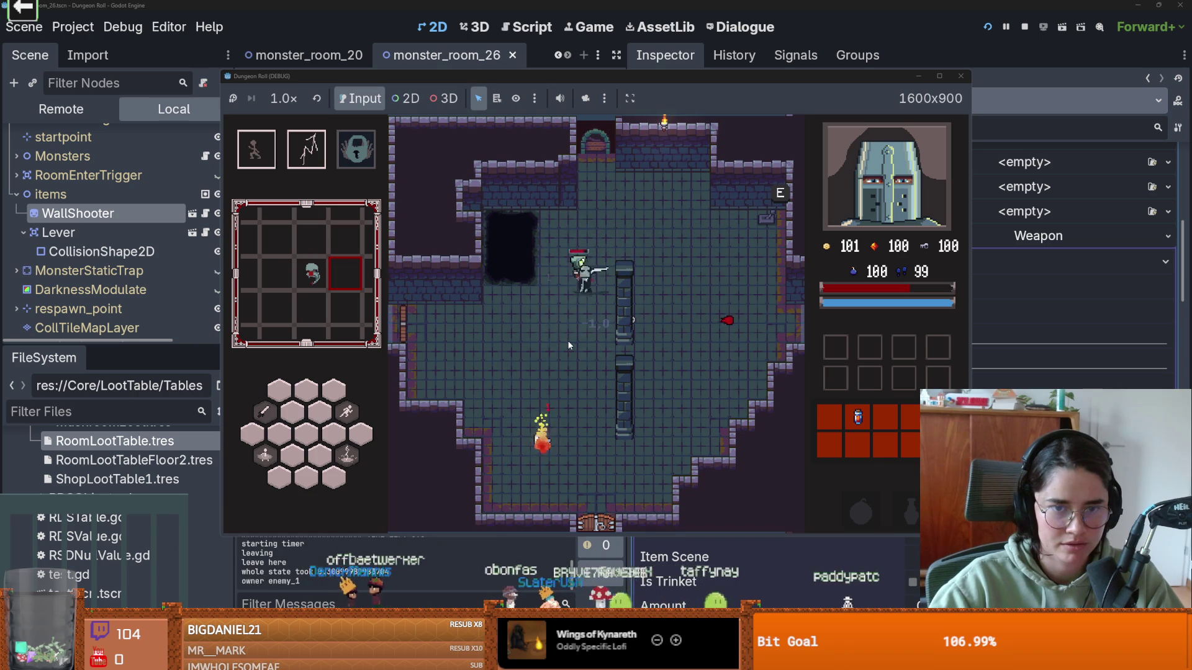
{"action": "key", "text": "a"}
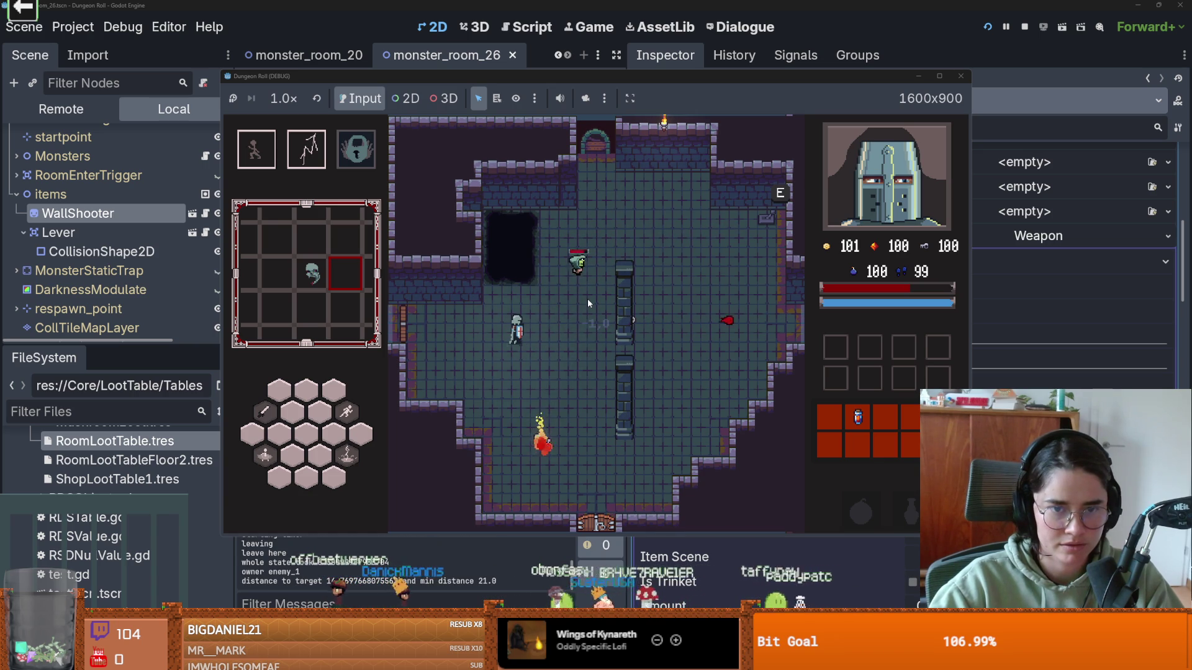
- Attack the goblin with the sword and the fire ability while dashing around it
{"action": "key", "text": "d"}
{"action": "key", "text": "space"}
{"action": "key", "text": "w"}
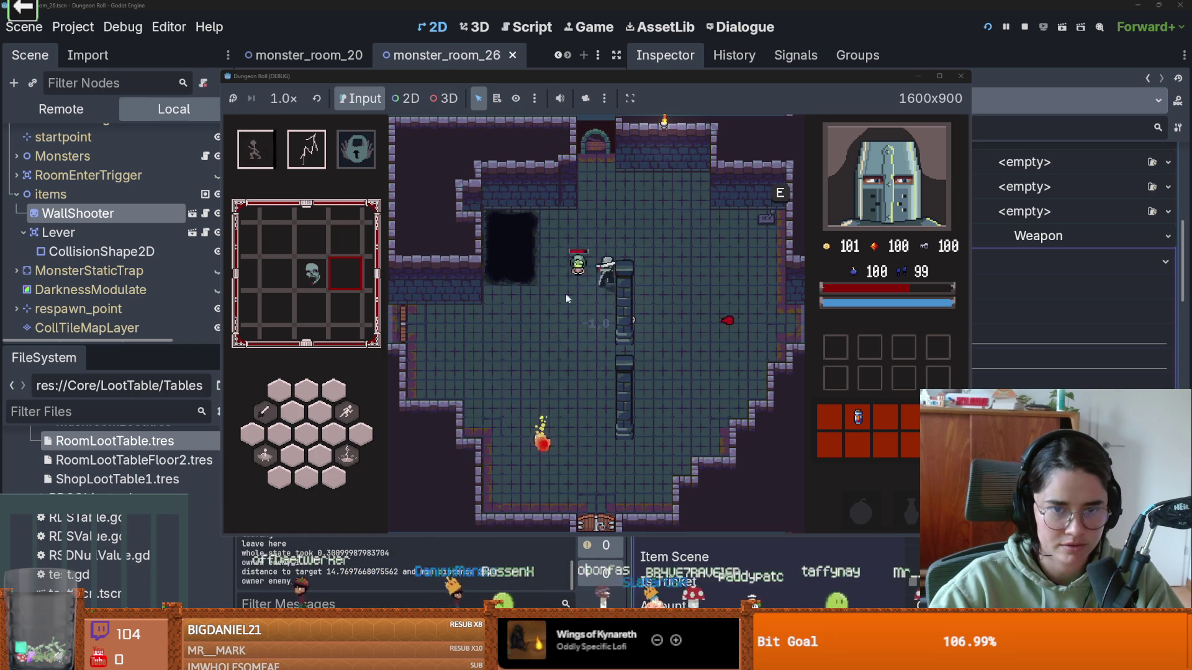
{"action": "key", "text": "s"}
{"action": "key", "text": "w"}
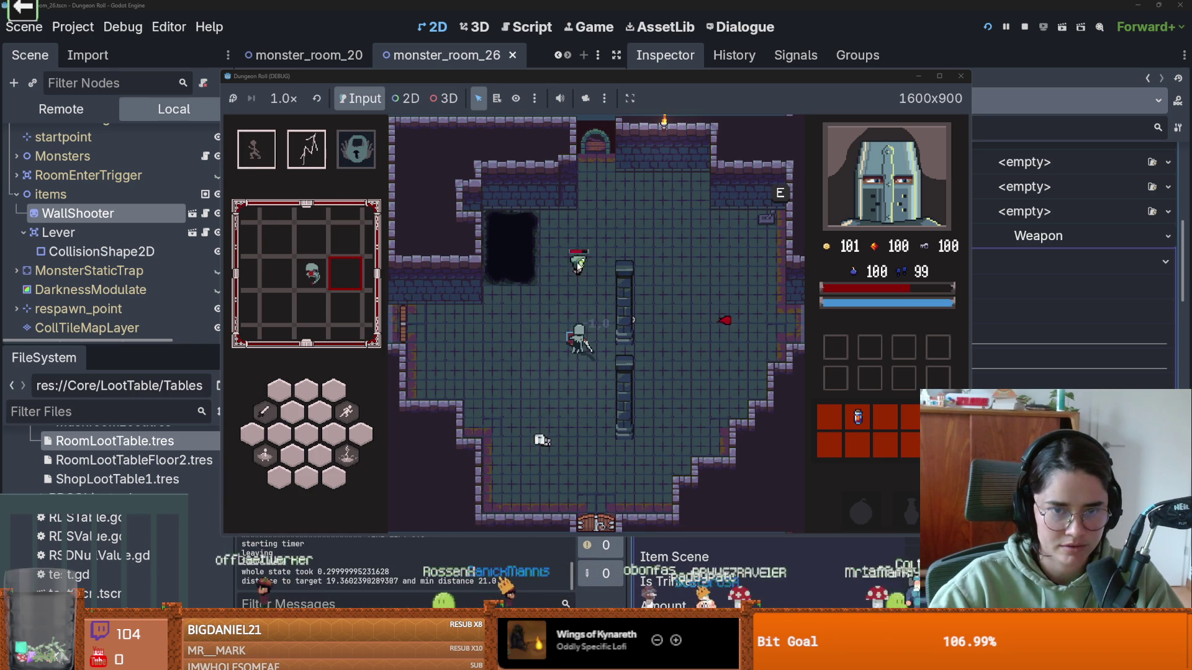
{"action": "key", "text": "w"}
{"action": "left_click", "coordinate": [578, 266]}
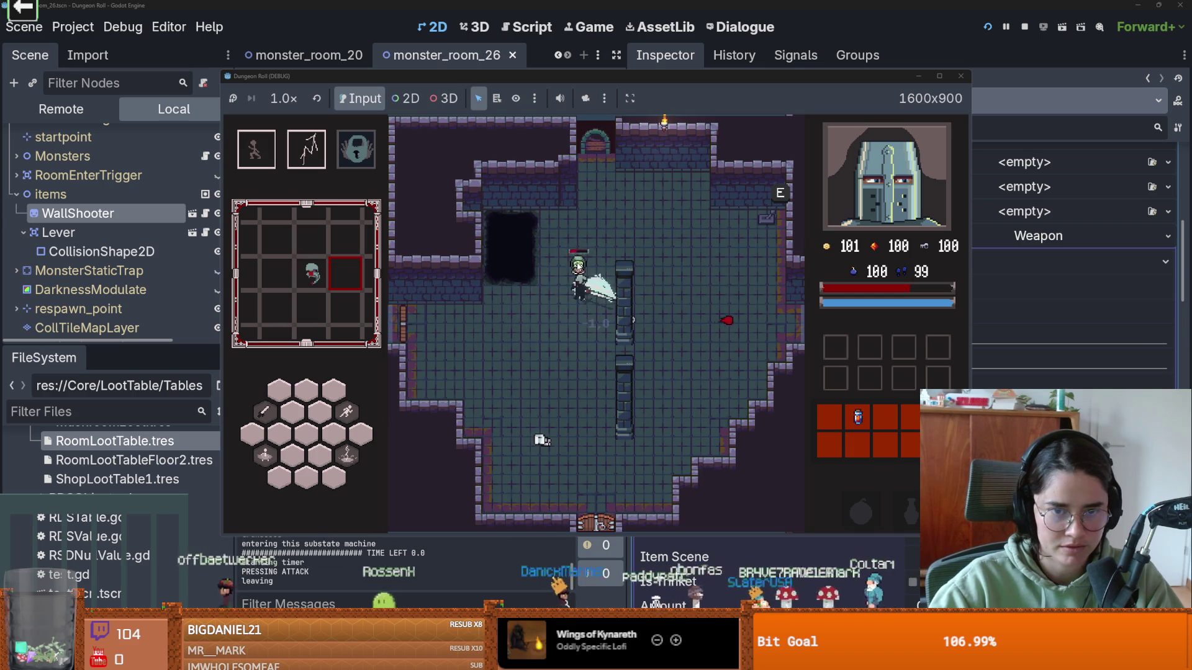
{"action": "key", "text": "s"}
{"action": "key", "text": "space"}
{"action": "key", "text": "d"}
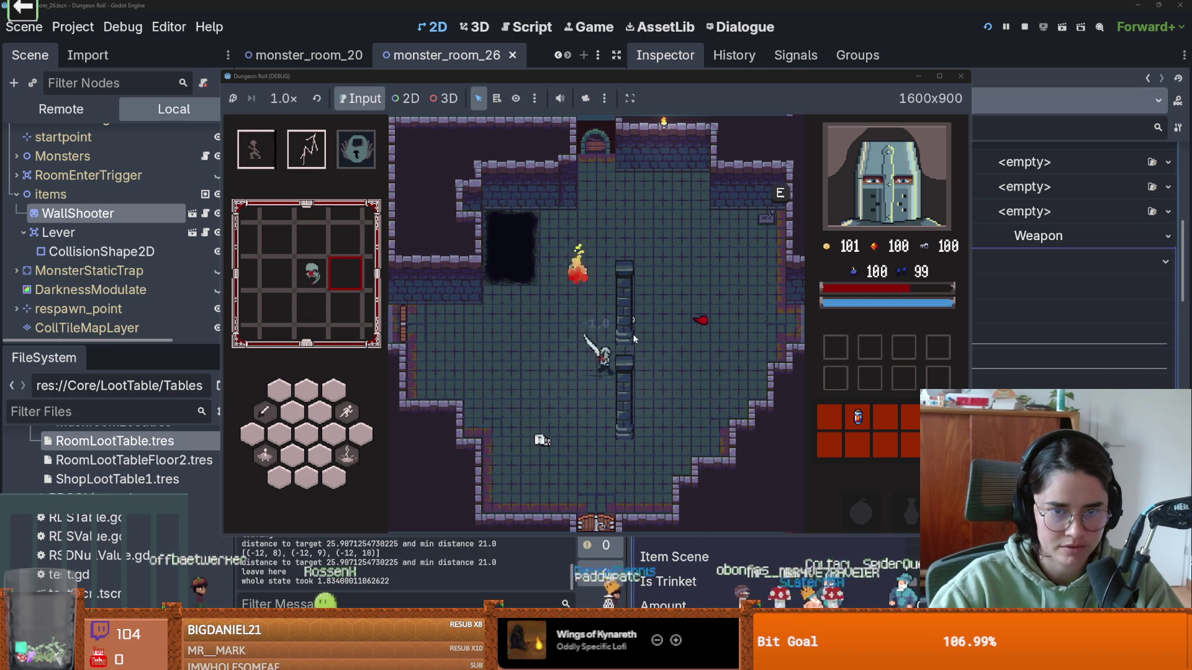
- Move across the room, then return to the editor and stop the running game
{"action": "key", "text": "space"}
{"action": "key", "text": "w"}
{"action": "key", "text": "d"}
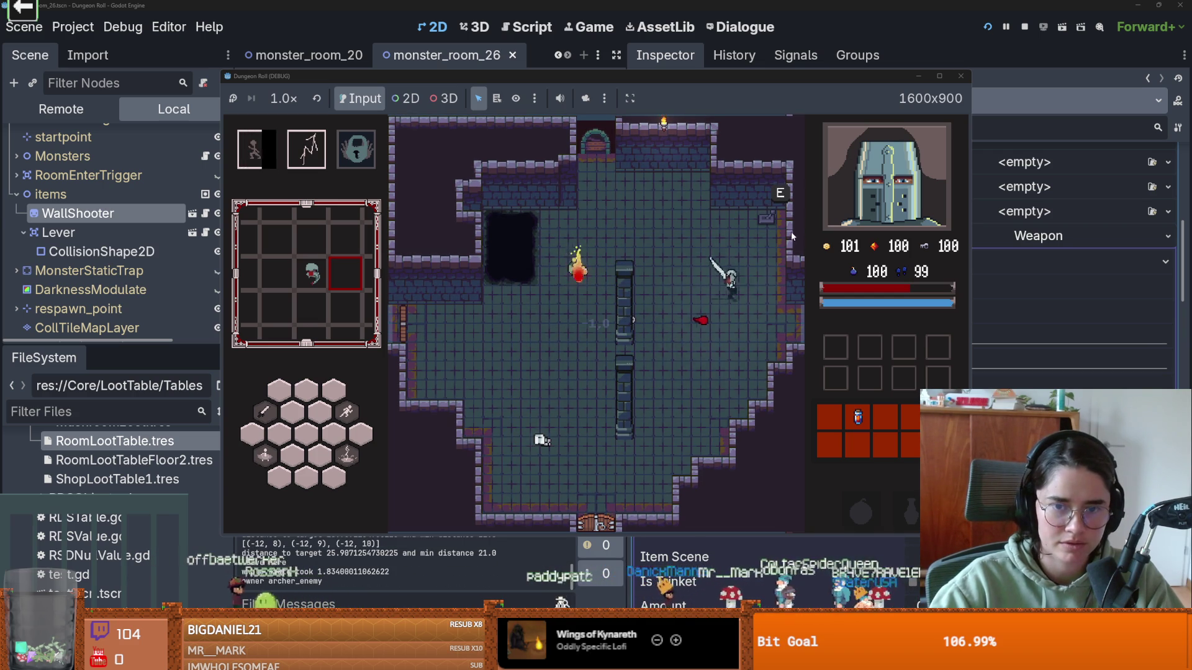
{"action": "key", "text": "a"}
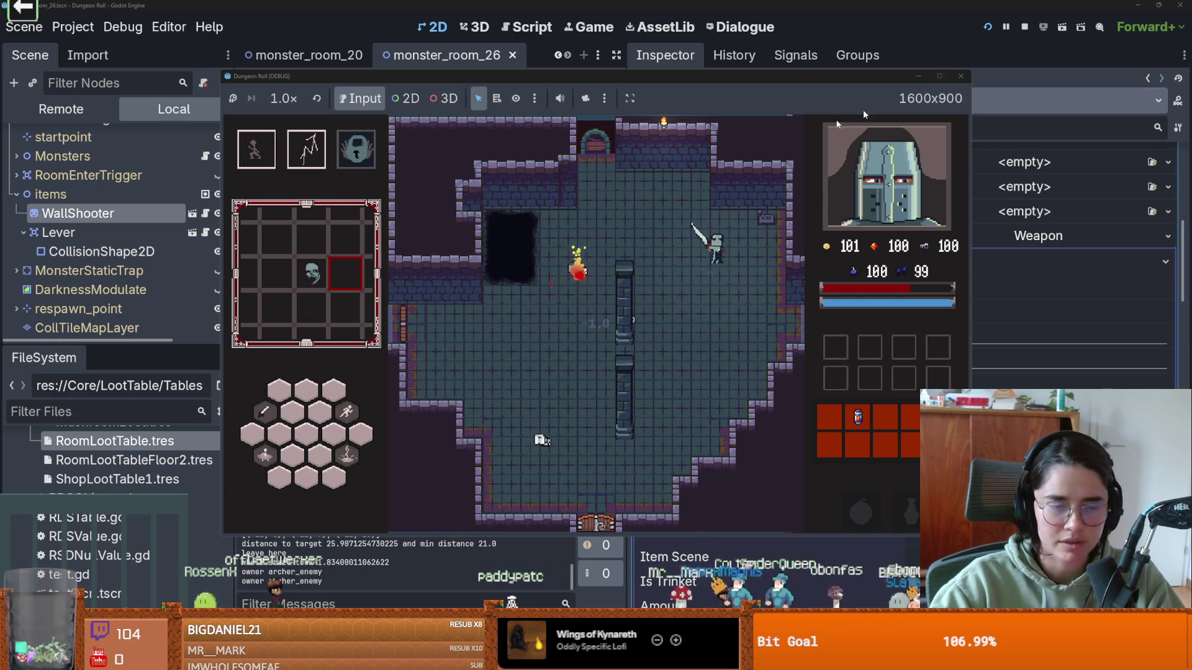
{"action": "left_click", "coordinate": [869, 93]}
{"action": "key", "text": "F8"}
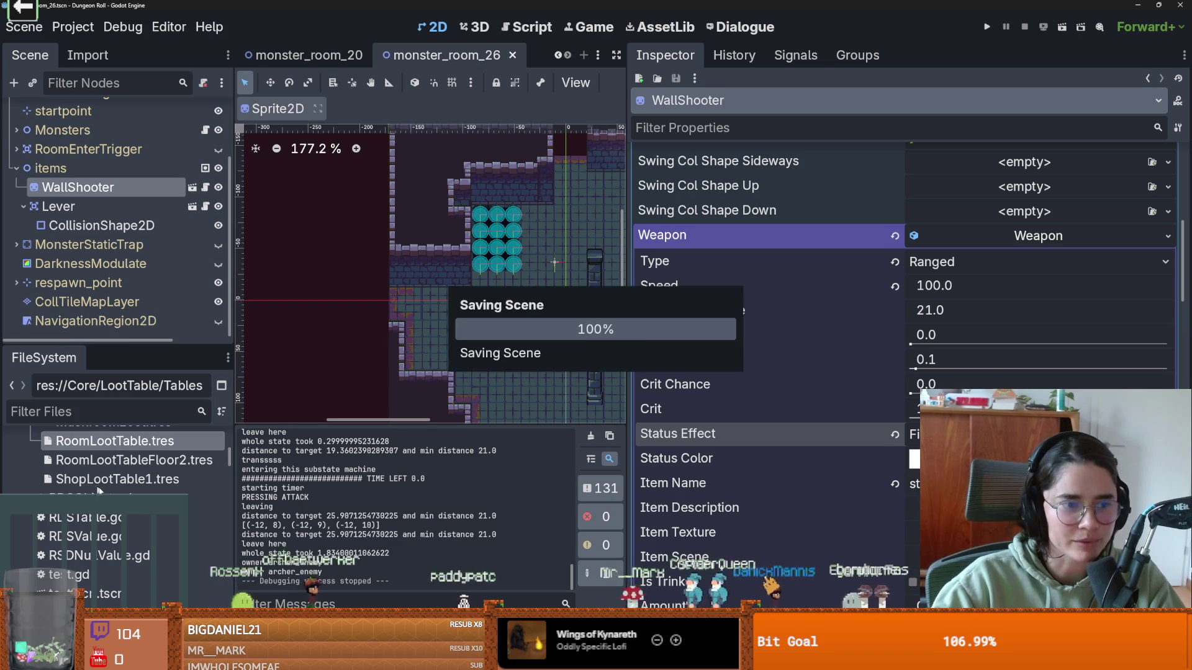
- Expand folder 25, open monster_room_25.tscn and widen the room view
{"action": "scroll", "coordinate": [41, 492], "scroll_direction": "down", "scroll_amount": 5}
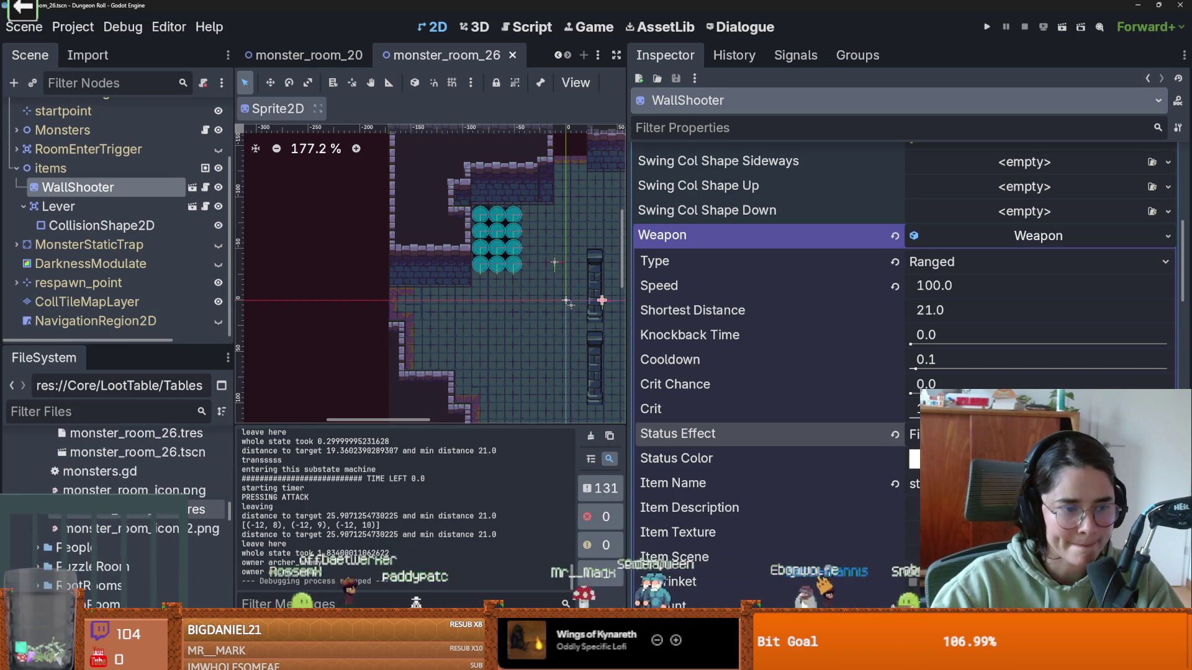
{"action": "left_click", "coordinate": [45, 473]}
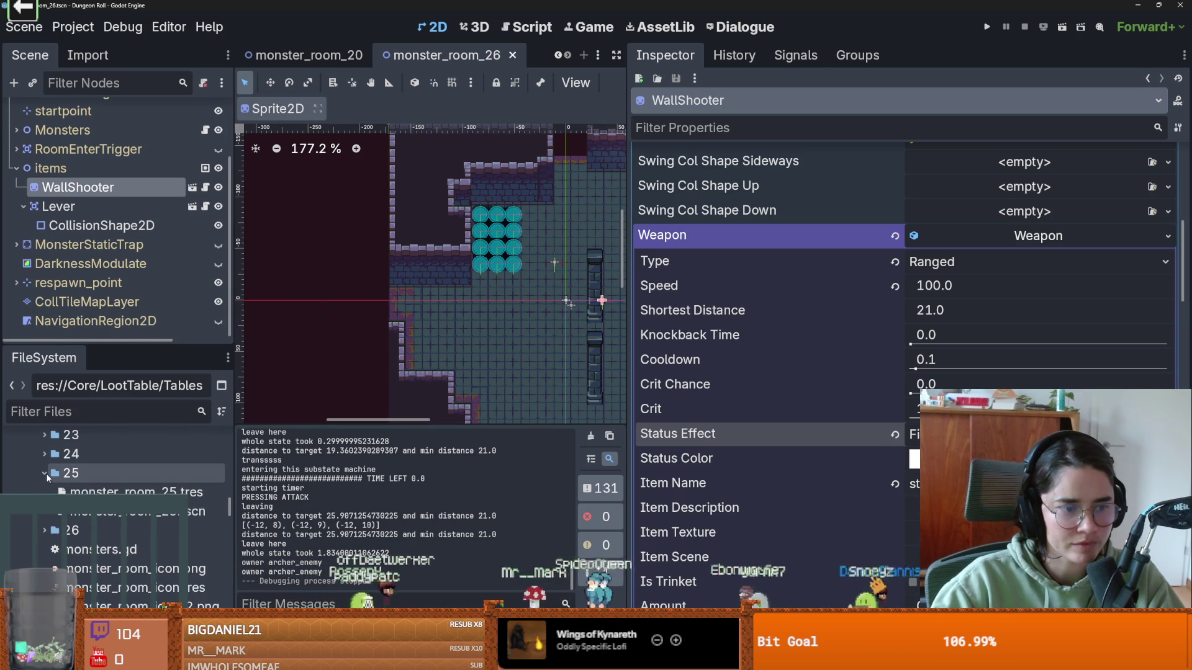
{"action": "double_click", "coordinate": [124, 511]}
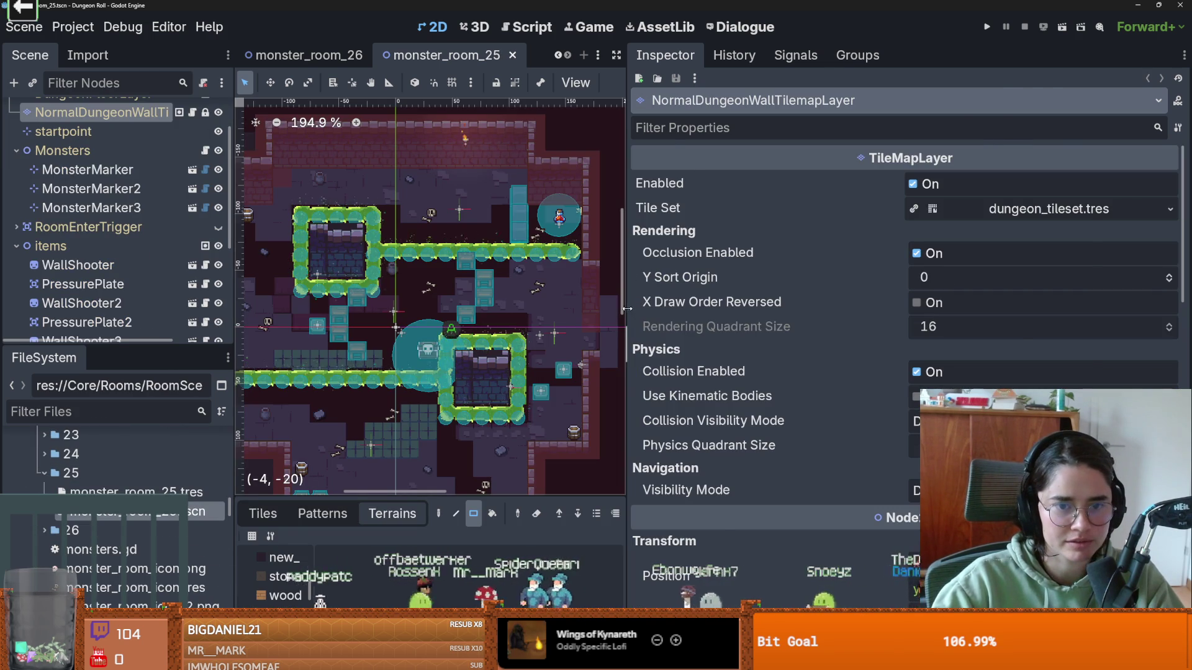
{"action": "left_click_drag", "start_coordinate": [627, 308], "coordinate": [1000, 309]}
{"action": "scroll", "coordinate": [805, 473], "scroll_direction": "down", "scroll_amount": 5}
{"action": "scroll", "coordinate": [826, 478], "scroll_direction": "up", "scroll_amount": 1}
{"action": "scroll", "coordinate": [559, 345], "scroll_direction": "up", "scroll_amount": 2}
{"action": "scroll", "coordinate": [434, 332], "scroll_direction": "down", "scroll_amount": 1}
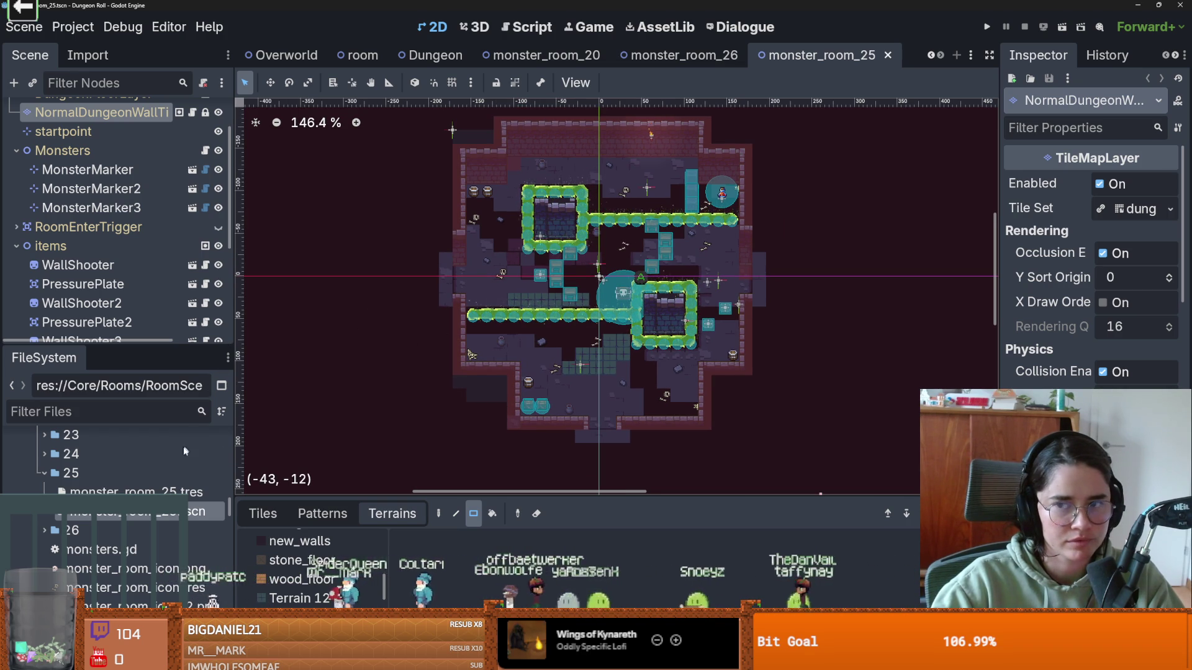
- Delete the monster_room_25.tscn file from the project
{"action": "right_click", "coordinate": [137, 511]}
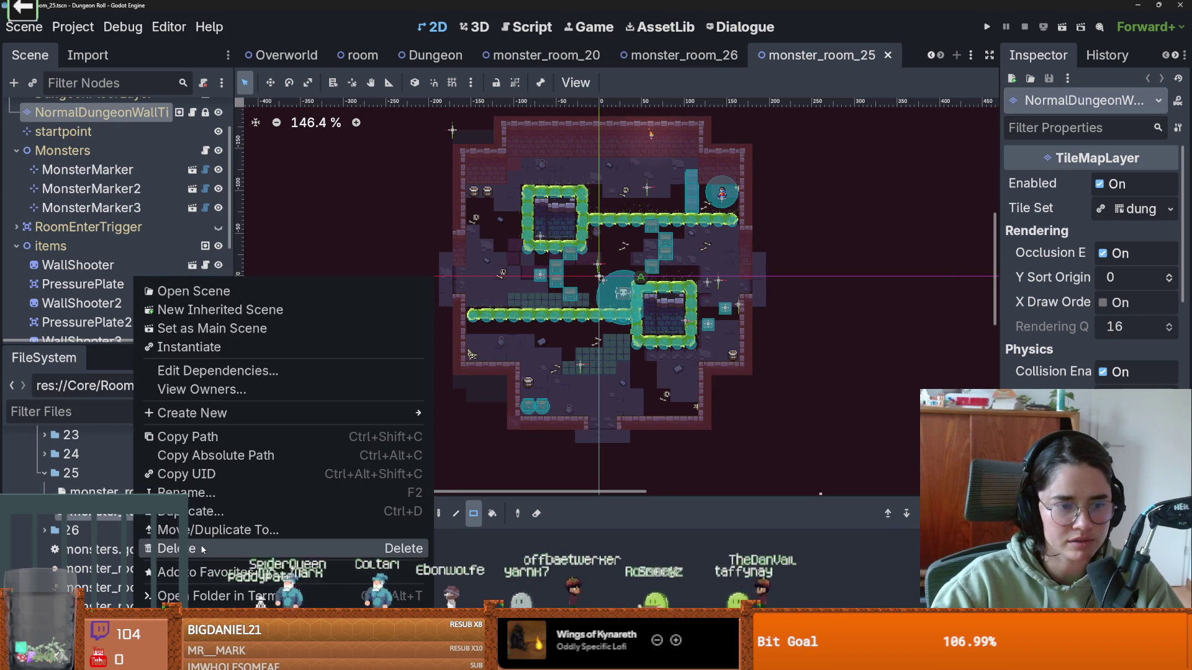
{"action": "left_click", "coordinate": [202, 548]}
{"action": "left_click", "coordinate": [463, 452]}
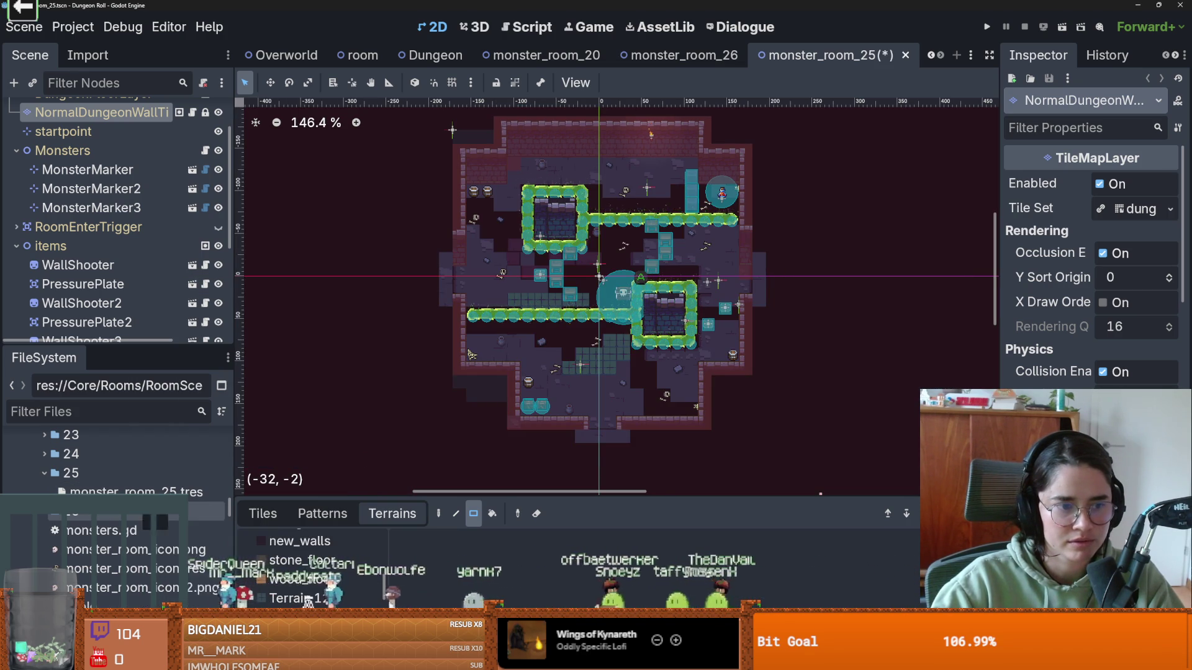
- Close the monster_room_25 scene tab without saving
{"action": "right_click", "coordinate": [861, 56]}
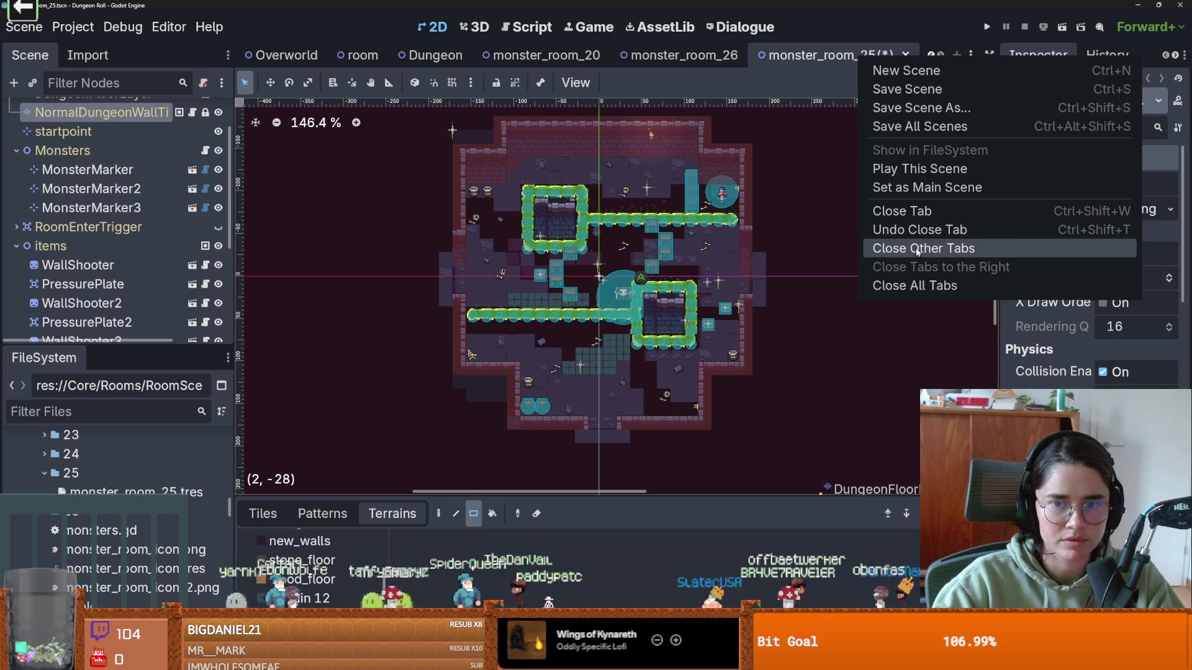
{"action": "left_click", "coordinate": [922, 212]}
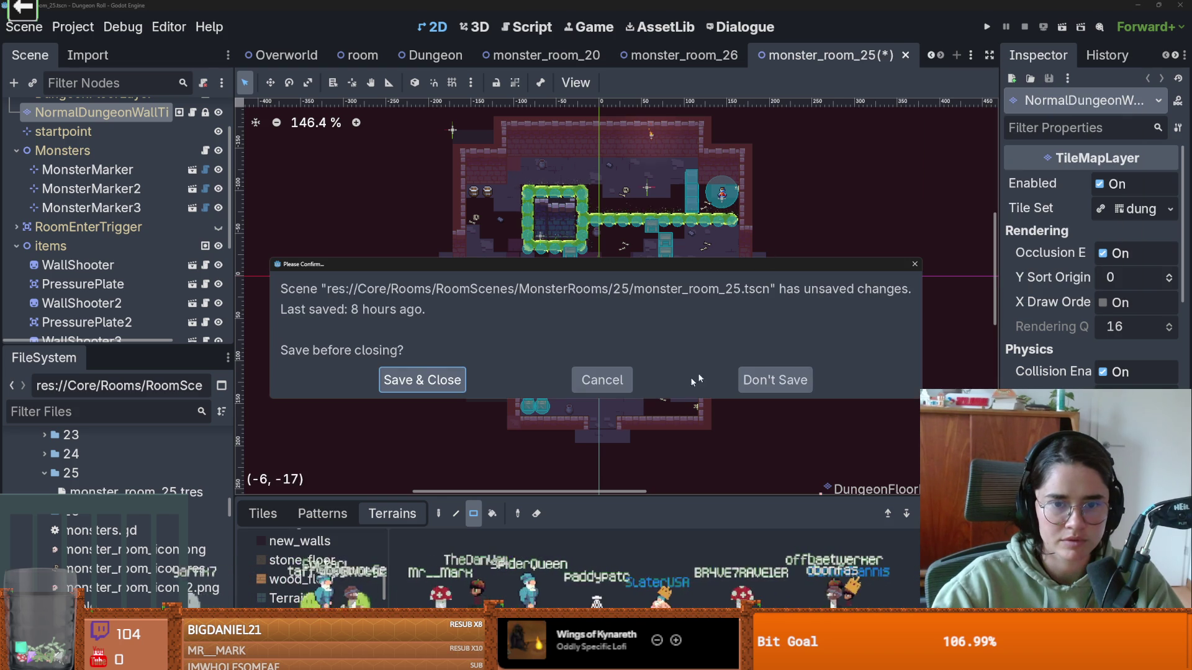
{"action": "left_click", "coordinate": [755, 380]}
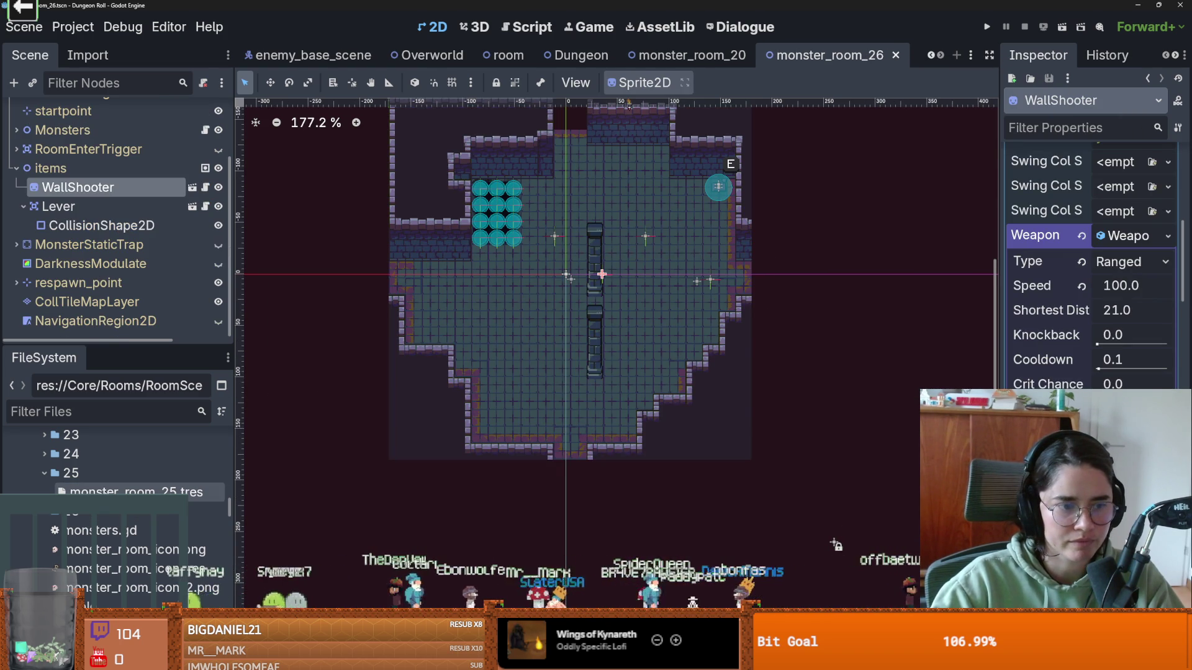
- Collapse folder 25 and scroll the file list to the Rooms folders
{"action": "left_click", "coordinate": [46, 473]}
{"action": "scroll", "coordinate": [50, 481], "scroll_direction": "up", "scroll_amount": 15}
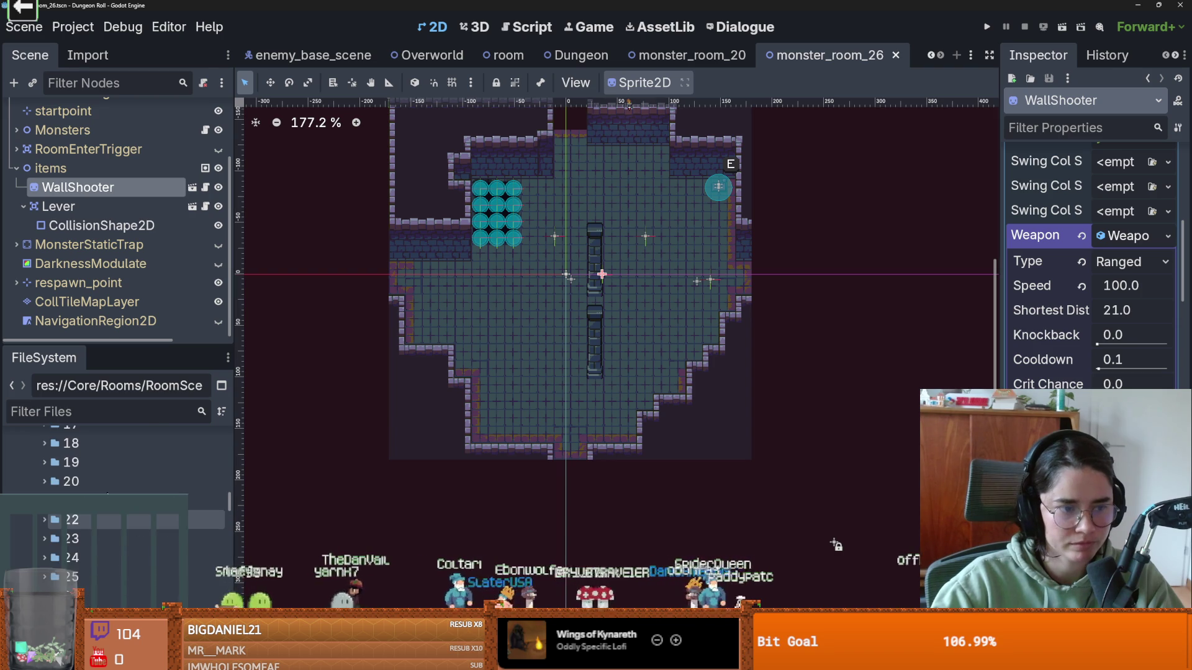
{"action": "scroll", "coordinate": [43, 557], "scroll_direction": "up", "scroll_amount": 2}
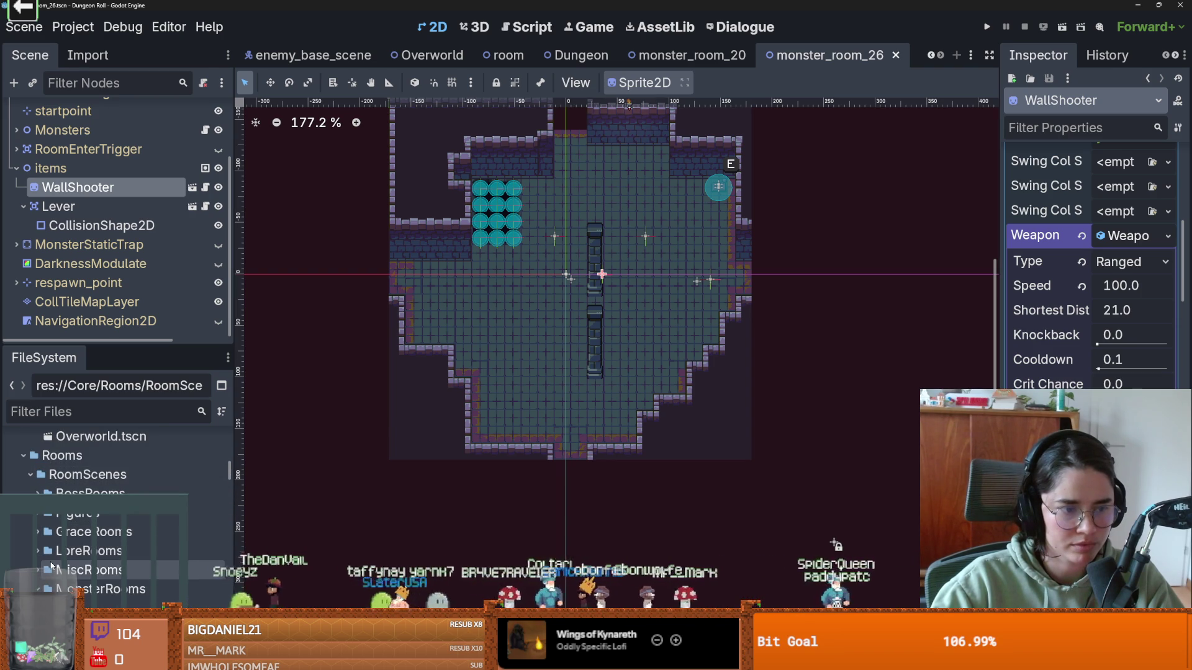
{"action": "scroll", "coordinate": [57, 528], "scroll_direction": "down", "scroll_amount": 5}
{"action": "scroll", "coordinate": [57, 529], "scroll_direction": "down", "scroll_amount": 10}
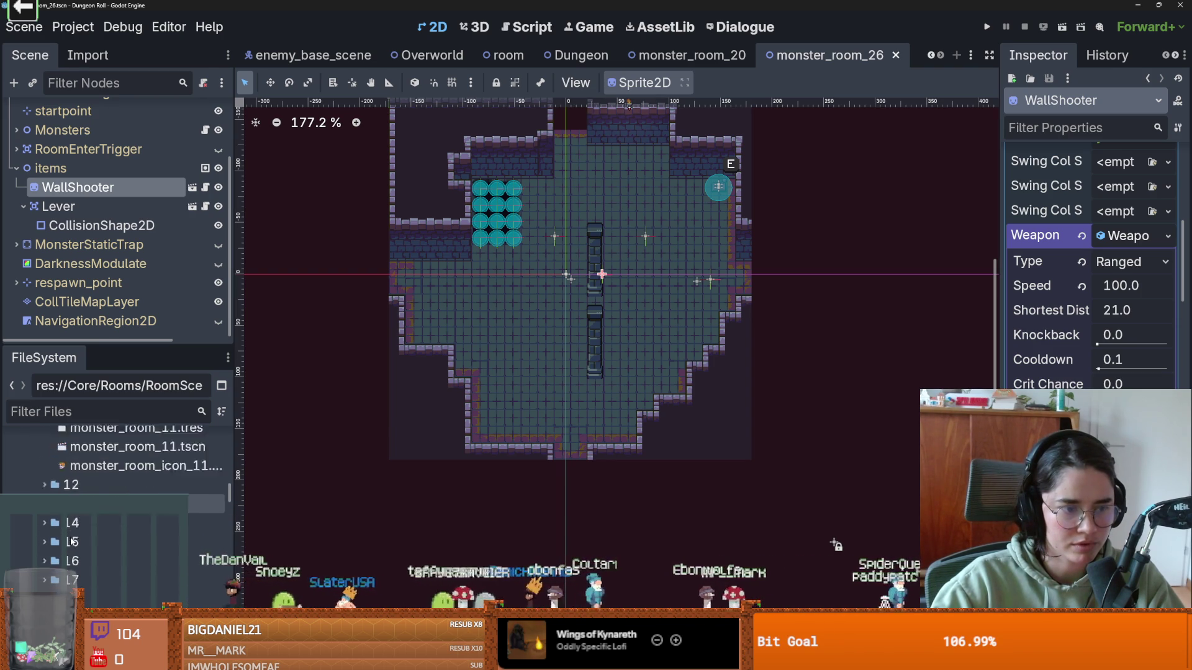
{"action": "scroll", "coordinate": [80, 540], "scroll_direction": "down", "scroll_amount": 8}
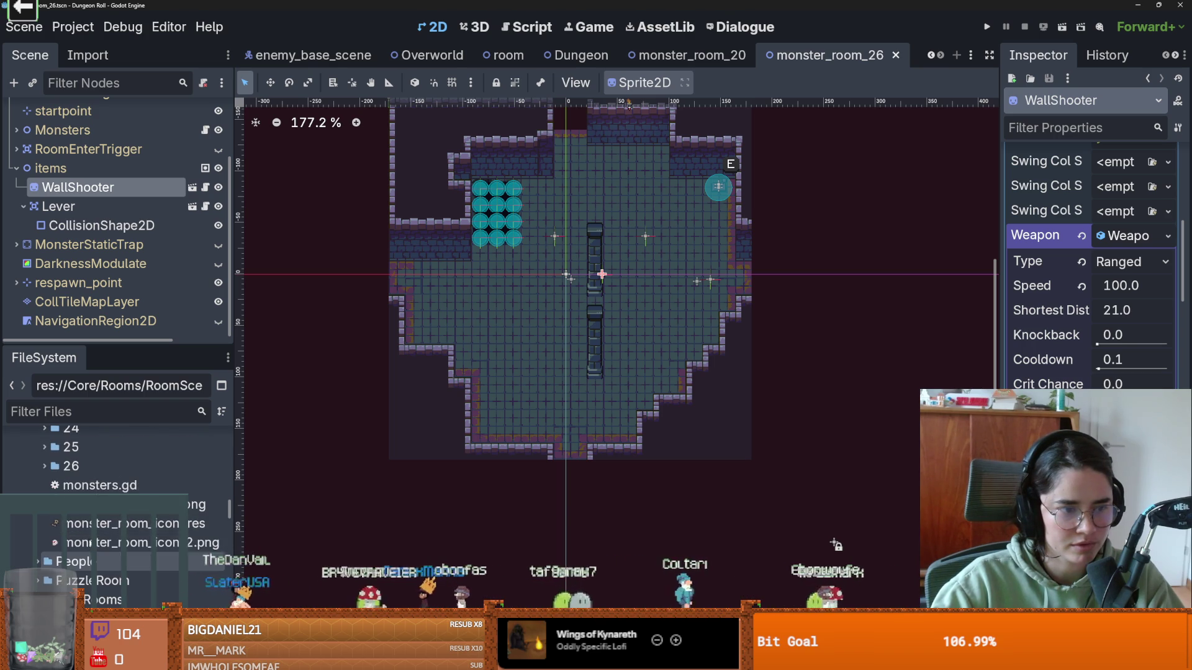
{"action": "left_click_drag", "start_coordinate": [335, 525], "coordinate": [372, 524]}
{"action": "scroll", "coordinate": [113, 559], "scroll_direction": "down", "scroll_amount": 3}
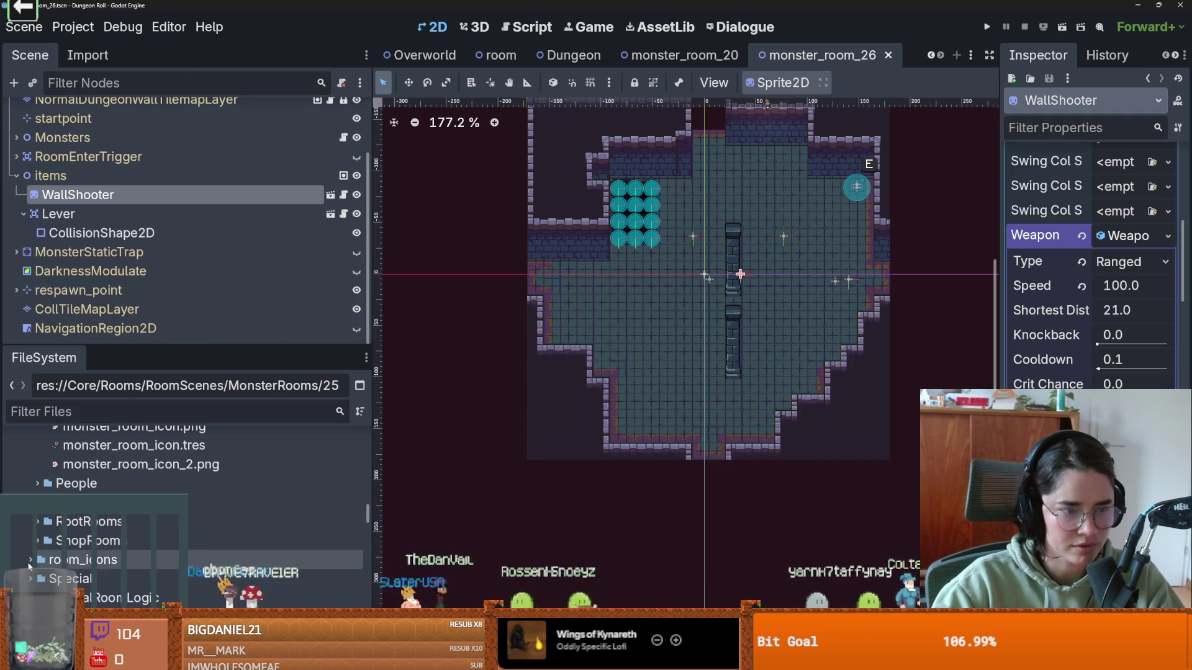
{"action": "scroll", "coordinate": [39, 575], "scroll_direction": "down", "scroll_amount": 1}
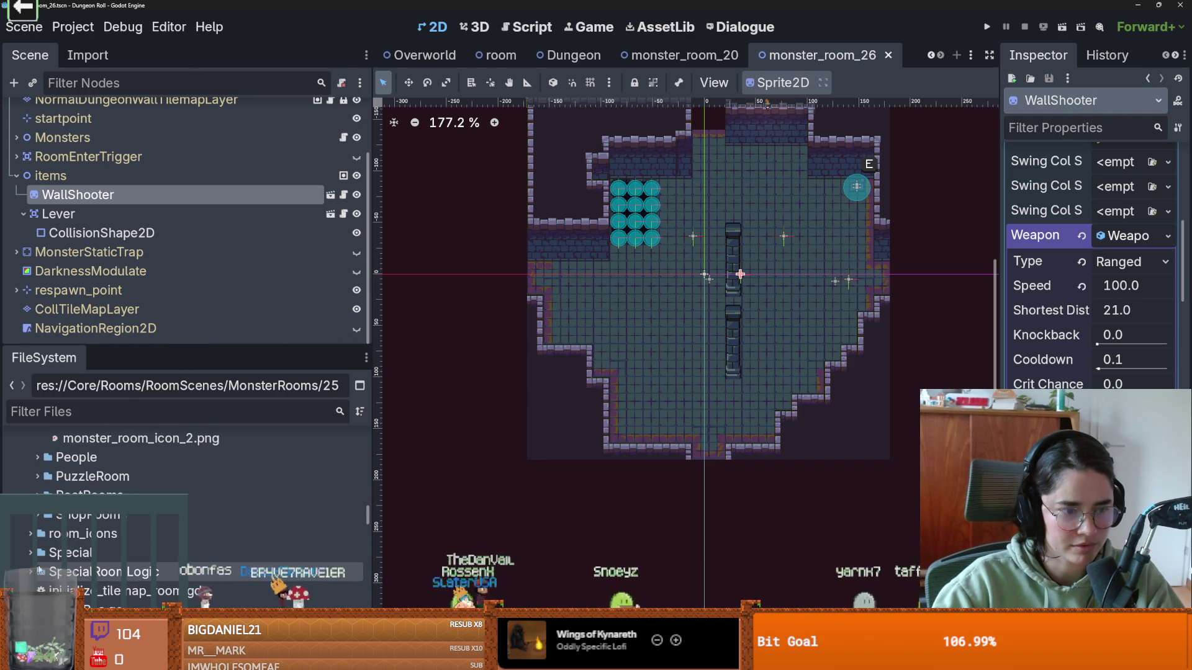
{"action": "scroll", "coordinate": [83, 571], "scroll_direction": "up", "scroll_amount": 15}
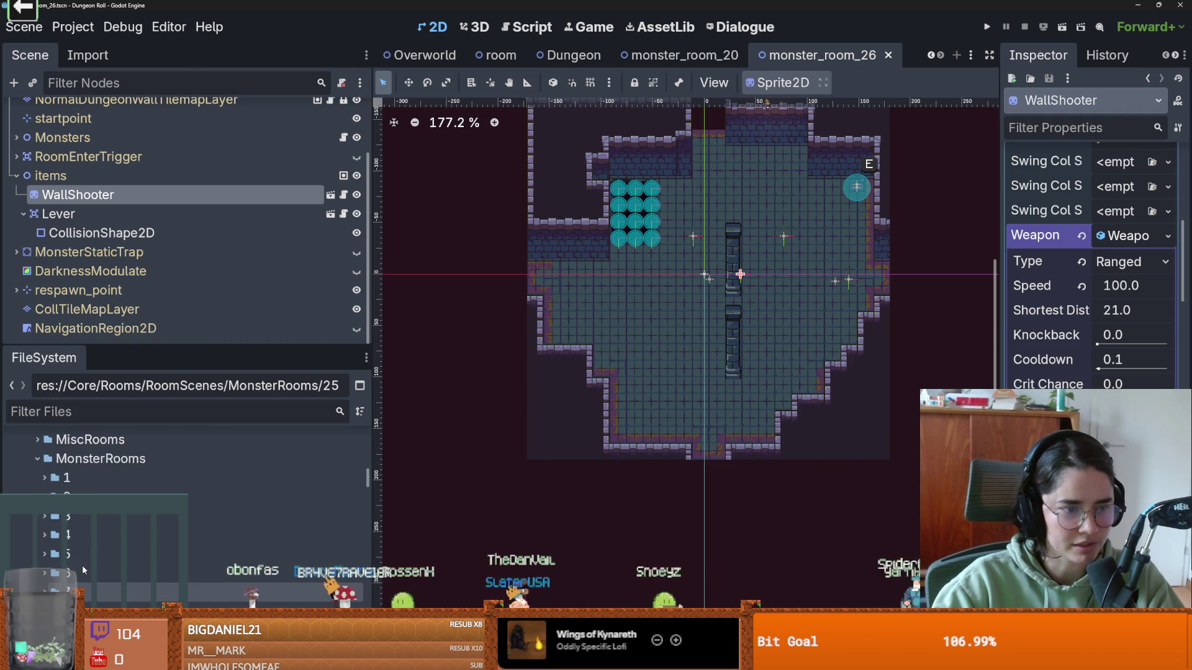
{"action": "scroll", "coordinate": [83, 571], "scroll_direction": "up", "scroll_amount": 4}
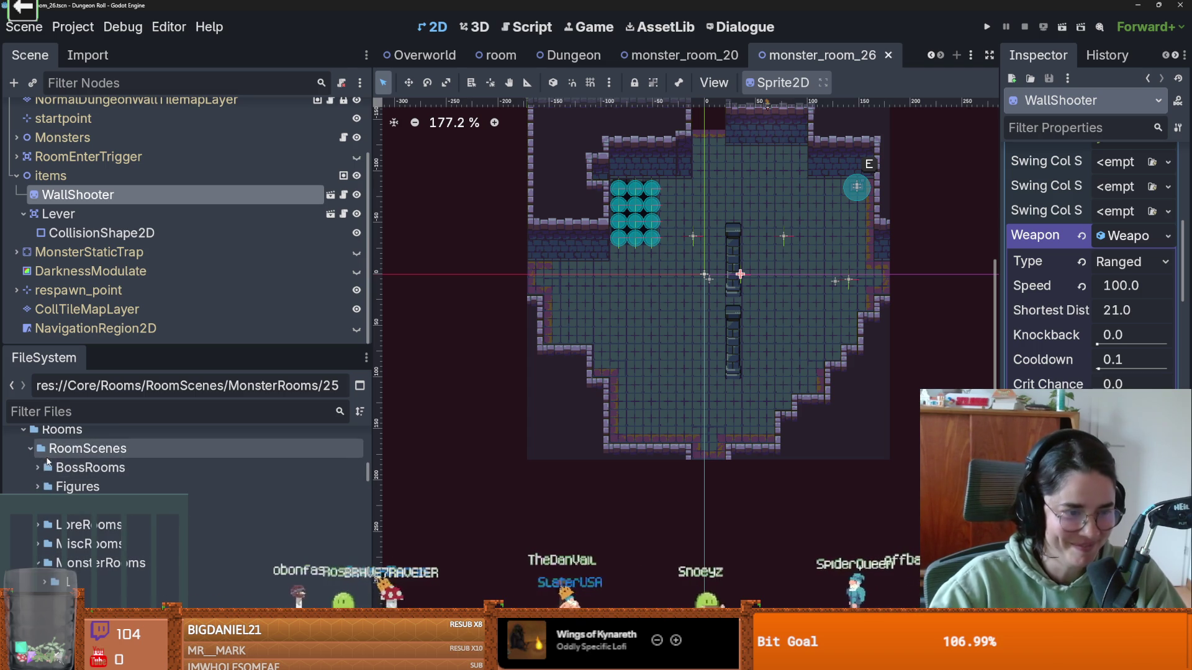
{"action": "scroll", "coordinate": [55, 489], "scroll_direction": "up", "scroll_amount": 2}
- Expand RoomScenes and RootRooms, then bring up actions for a RootRooms scene file
{"action": "left_click", "coordinate": [30, 500]}
{"action": "scroll", "coordinate": [87, 550], "scroll_direction": "down", "scroll_amount": 2}
{"action": "scroll", "coordinate": [86, 549], "scroll_direction": "down", "scroll_amount": 5}
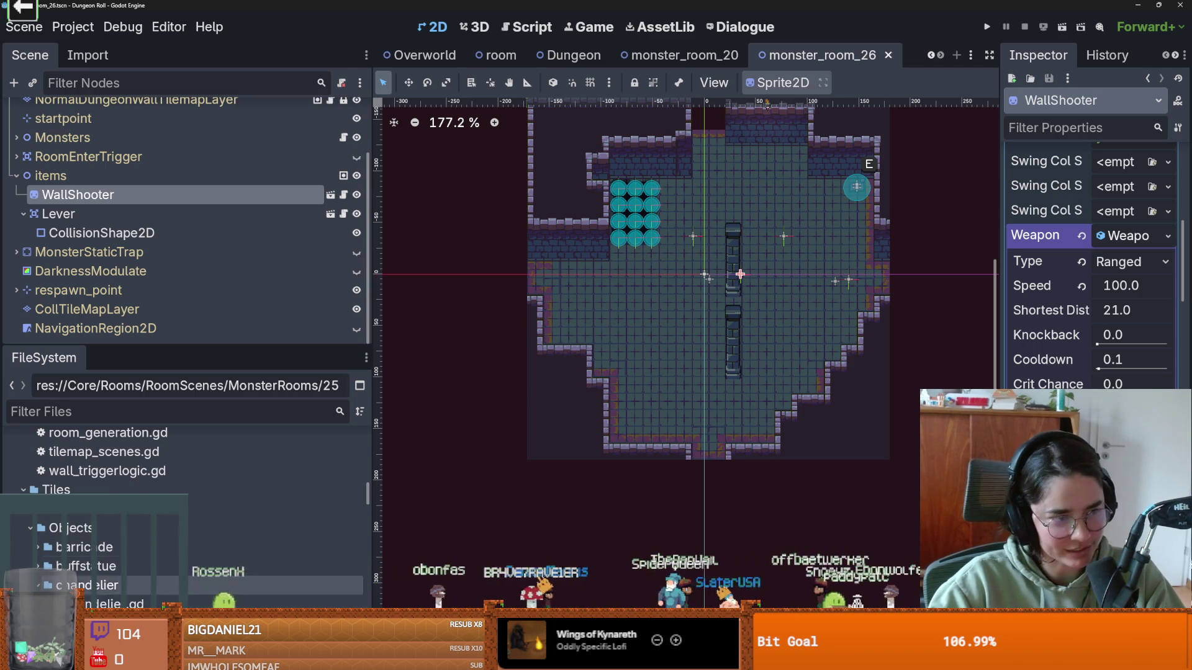
{"action": "scroll", "coordinate": [144, 585], "scroll_direction": "up", "scroll_amount": 6}
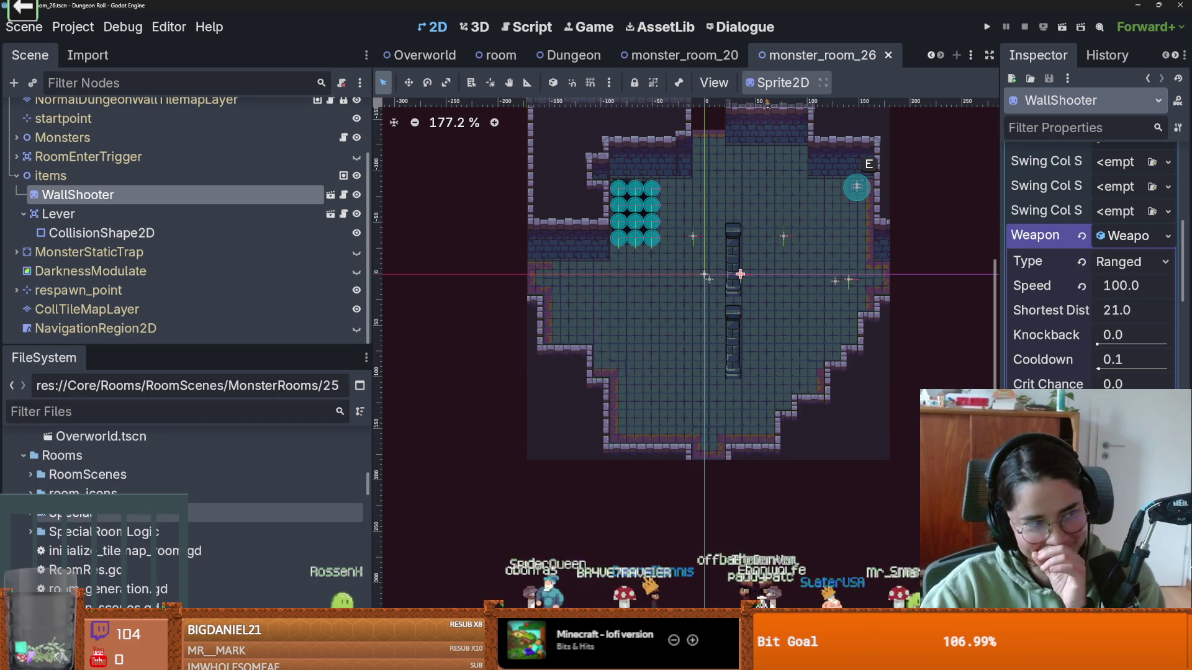
{"action": "double_click", "coordinate": [41, 481]}
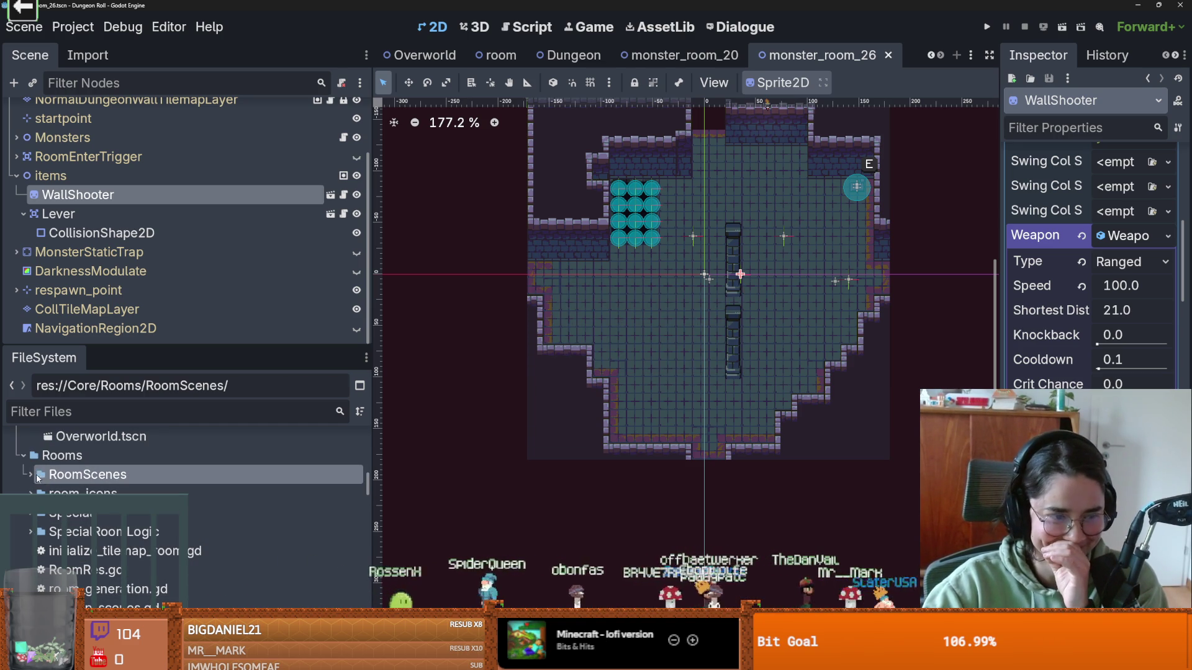
{"action": "scroll", "coordinate": [41, 481], "scroll_direction": "down", "scroll_amount": 2}
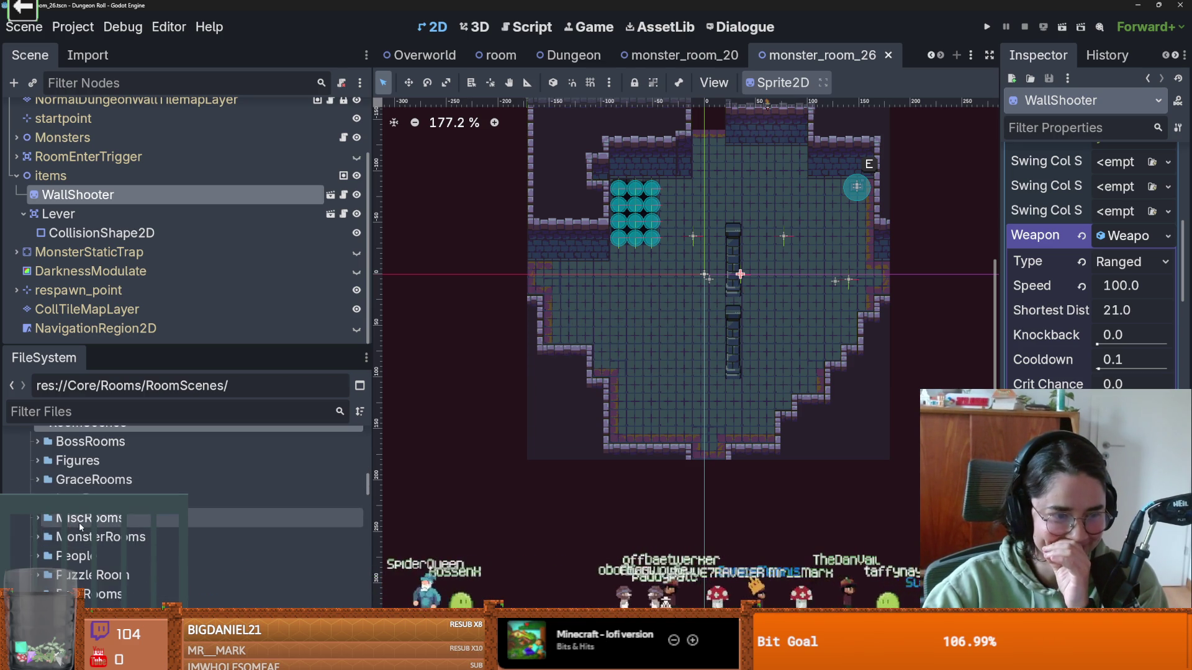
{"action": "double_click", "coordinate": [84, 590]}
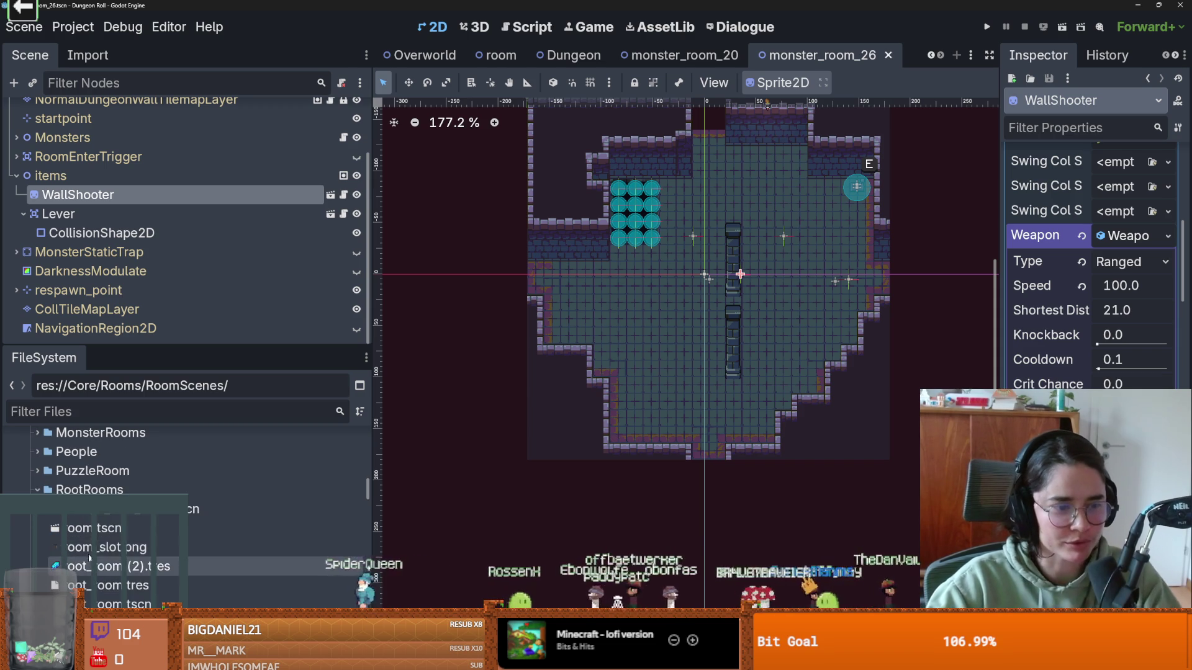
{"action": "right_click", "coordinate": [73, 529]}
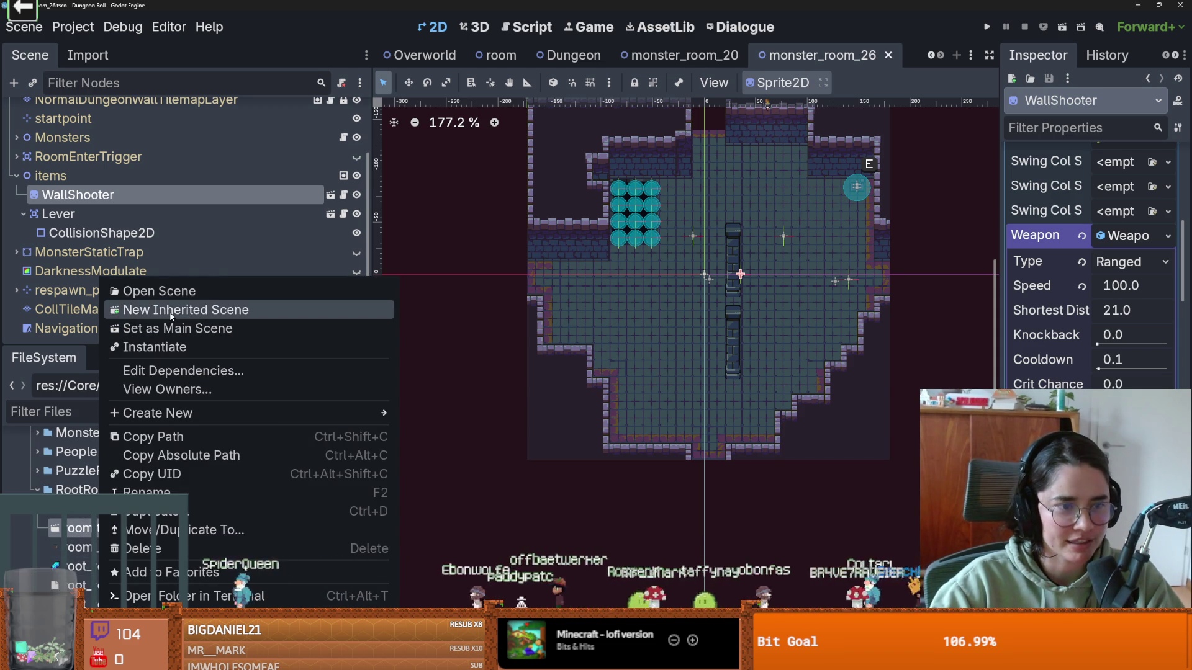
- Create a new scene inheriting from the room scene, then discard it without saving
{"action": "left_click", "coordinate": [149, 310]}
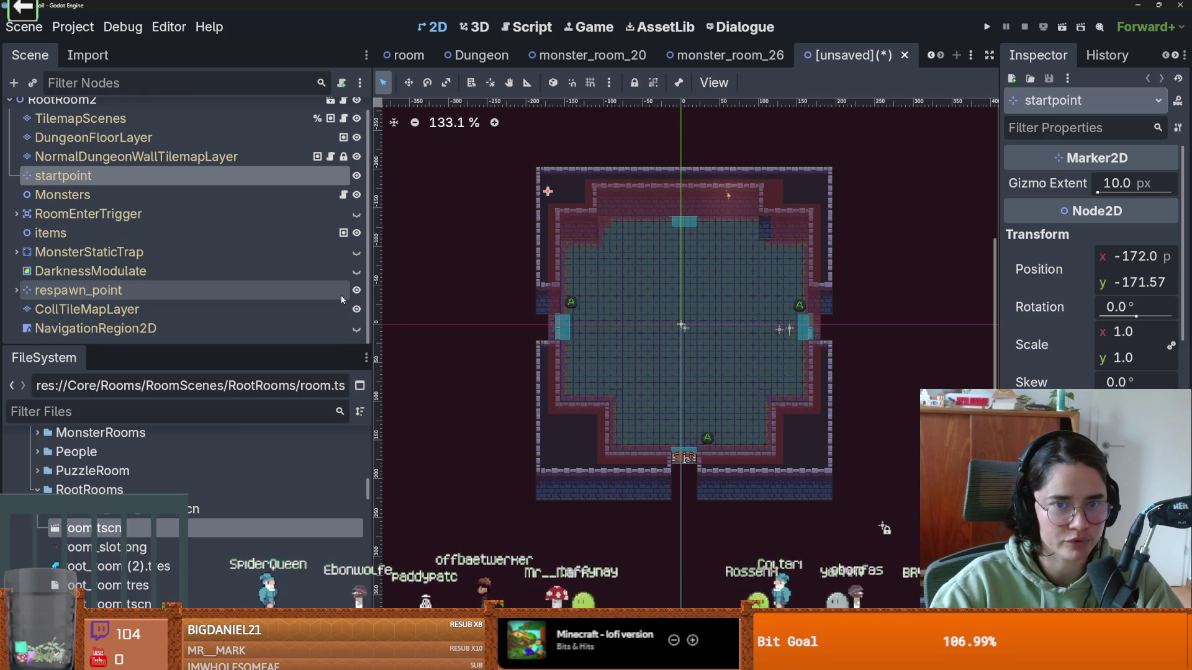
{"action": "left_click", "coordinate": [904, 54]}
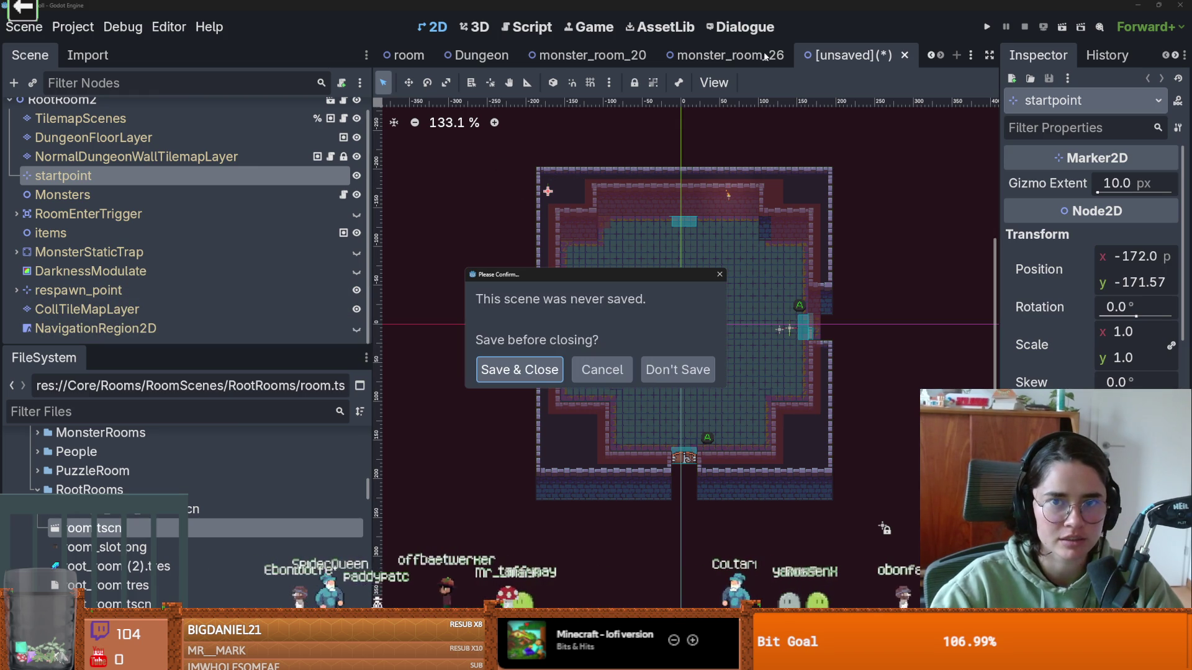
{"action": "left_click", "coordinate": [678, 370]}
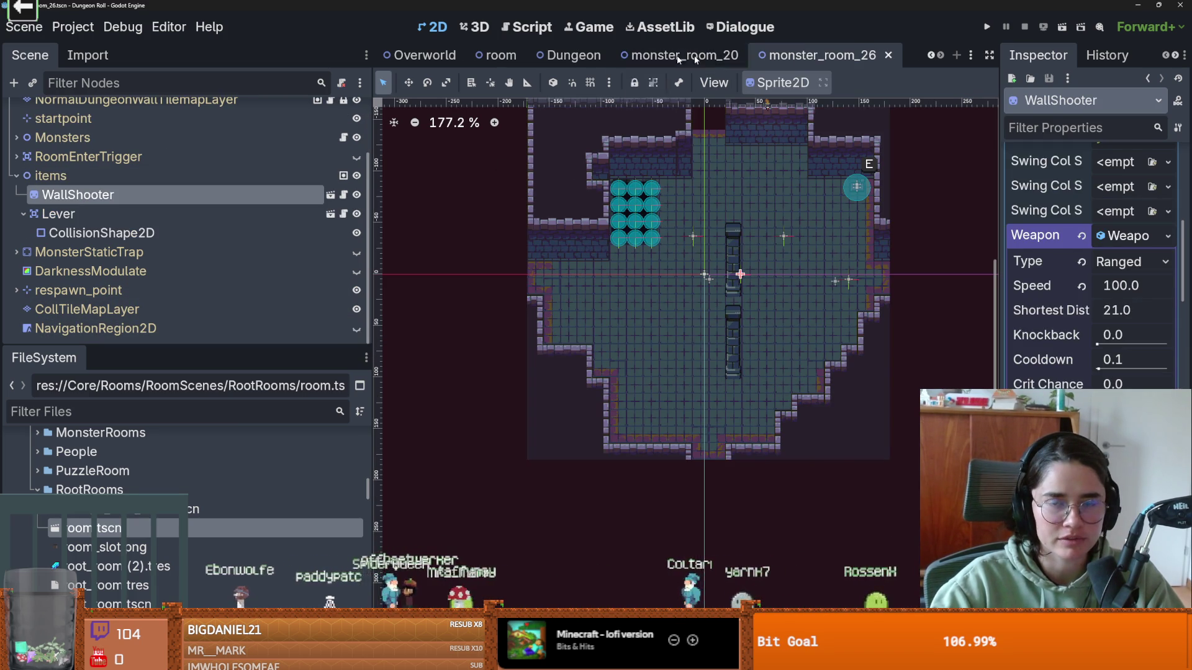
- Enlarge the scene tree panel and switch back to the room scene
{"action": "scroll", "coordinate": [675, 289], "scroll_direction": "down", "scroll_amount": 2}
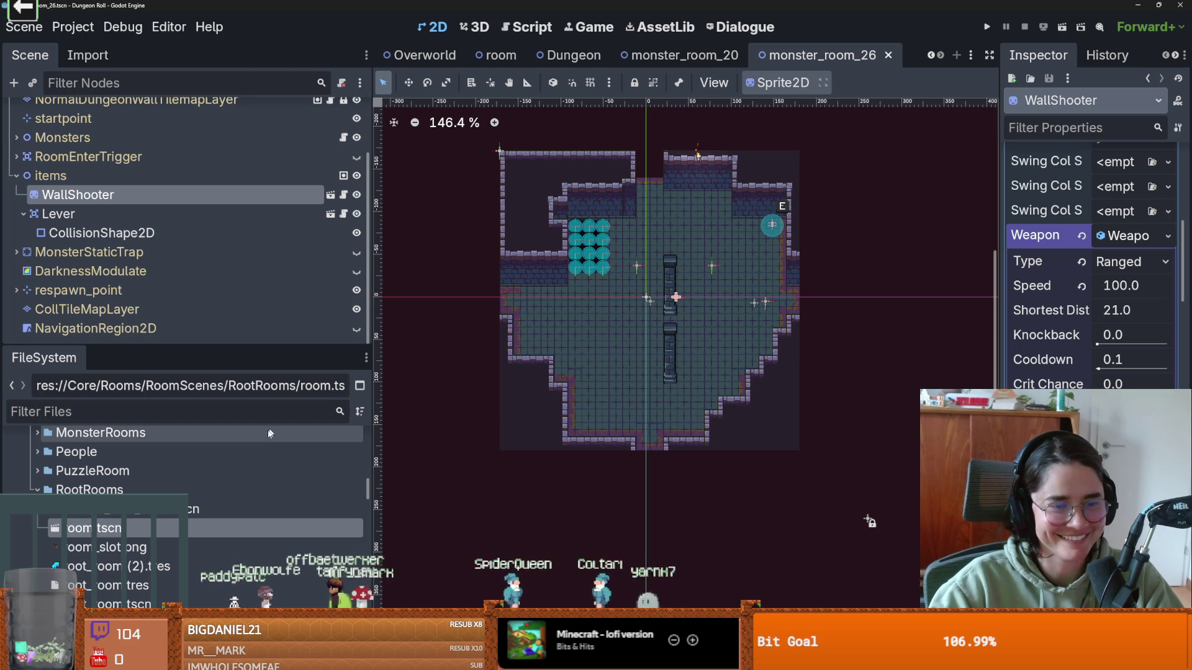
{"action": "left_click_drag", "start_coordinate": [288, 345], "coordinate": [288, 499]}
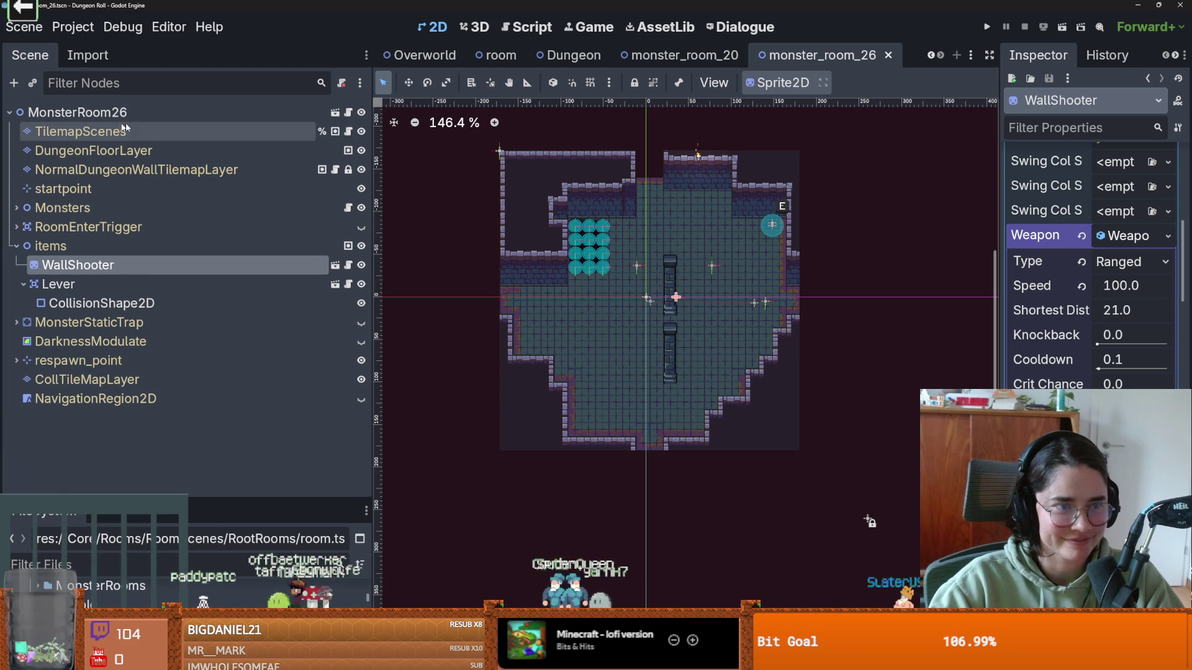
{"action": "left_click", "coordinate": [500, 54]}
- Save the room scene and select NormalDungeonWallTilemapLayer for individual tile editing
{"action": "key", "text": "ctrl+s"}
{"action": "scroll", "coordinate": [838, 534], "scroll_direction": "up", "scroll_amount": 3}
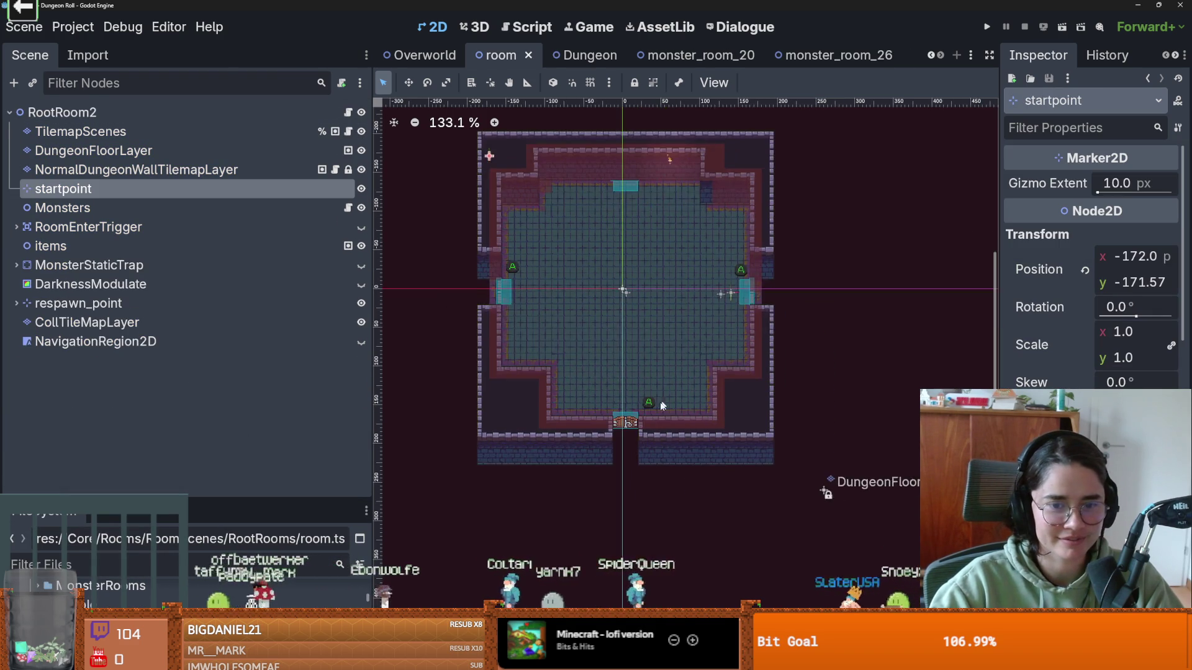
{"action": "left_click", "coordinate": [166, 169]}
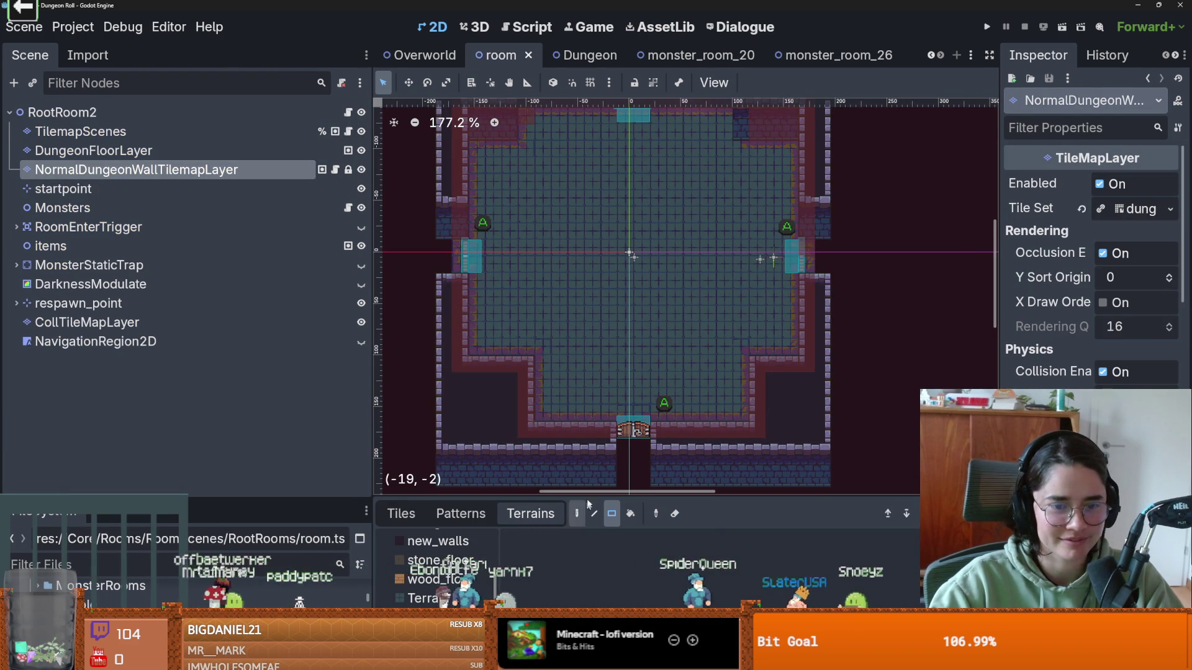
{"action": "scroll", "coordinate": [633, 359], "scroll_direction": "down", "scroll_amount": 2}
{"action": "scroll", "coordinate": [870, 433], "scroll_direction": "down", "scroll_amount": 2}
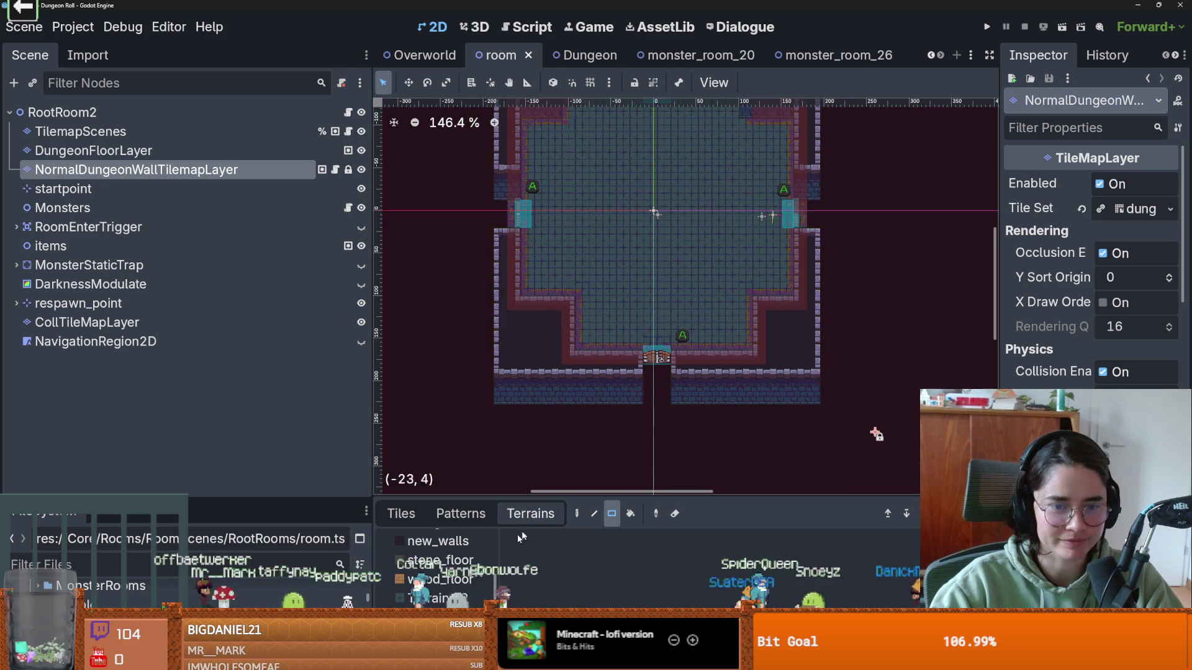
{"action": "left_click", "coordinate": [416, 513]}
- Erase the wall tiles left of the door, the lower right wall row and right column
{"action": "left_click_drag", "start_coordinate": [640, 371], "coordinate": [499, 371]}
{"action": "key", "text": "Delete"}
{"action": "mouse_move", "coordinate": [677, 370]}
{"action": "left_mouse_down"}
{"action": "mouse_move", "coordinate": [828, 389]}
{"action": "mouse_move", "coordinate": [780, 323]}
{"action": "mouse_move", "coordinate": [808, 278]}
{"action": "mouse_move", "coordinate": [836, 75]}
{"action": "mouse_move", "coordinate": [763, 438]}
{"action": "mouse_move", "coordinate": [772, 446]}
{"action": "left_mouse_up"}
{"action": "key", "text": "Delete"}
{"action": "key", "text": "Delete"}
{"action": "scroll", "coordinate": [835, 317], "scroll_direction": "up", "scroll_amount": 2}
{"action": "scroll", "coordinate": [823, 255], "scroll_direction": "down", "scroll_amount": 1}
{"action": "scroll", "coordinate": [823, 255], "scroll_direction": "down", "scroll_amount": 1}
- Erase the top wall row and the left wall column, then save
{"action": "key", "text": "Delete"}
{"action": "scroll", "coordinate": [856, 351], "scroll_direction": "up", "scroll_amount": 2}
{"action": "left_click_drag", "start_coordinate": [522, 166], "coordinate": [896, 224]}
{"action": "key", "text": "Delete"}
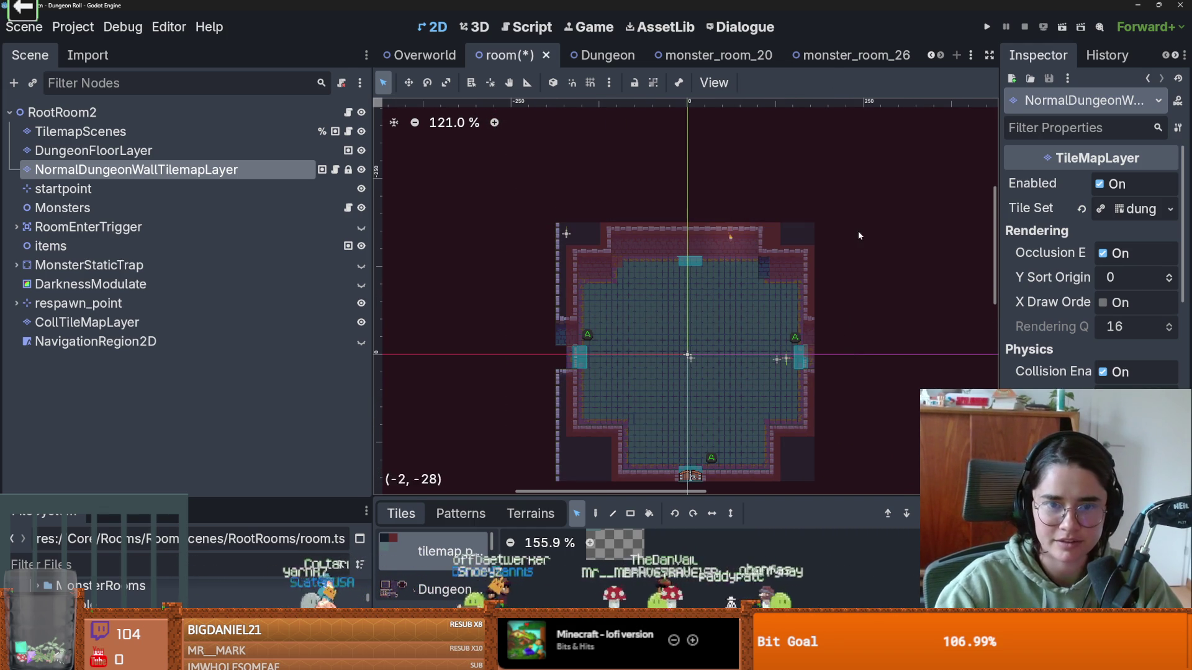
{"action": "scroll", "coordinate": [912, 294], "scroll_direction": "down", "scroll_amount": 2}
{"action": "left_click_drag", "start_coordinate": [488, 140], "coordinate": [563, 442]}
{"action": "key", "text": "Delete"}
{"action": "scroll", "coordinate": [601, 415], "scroll_direction": "up", "scroll_amount": 2}
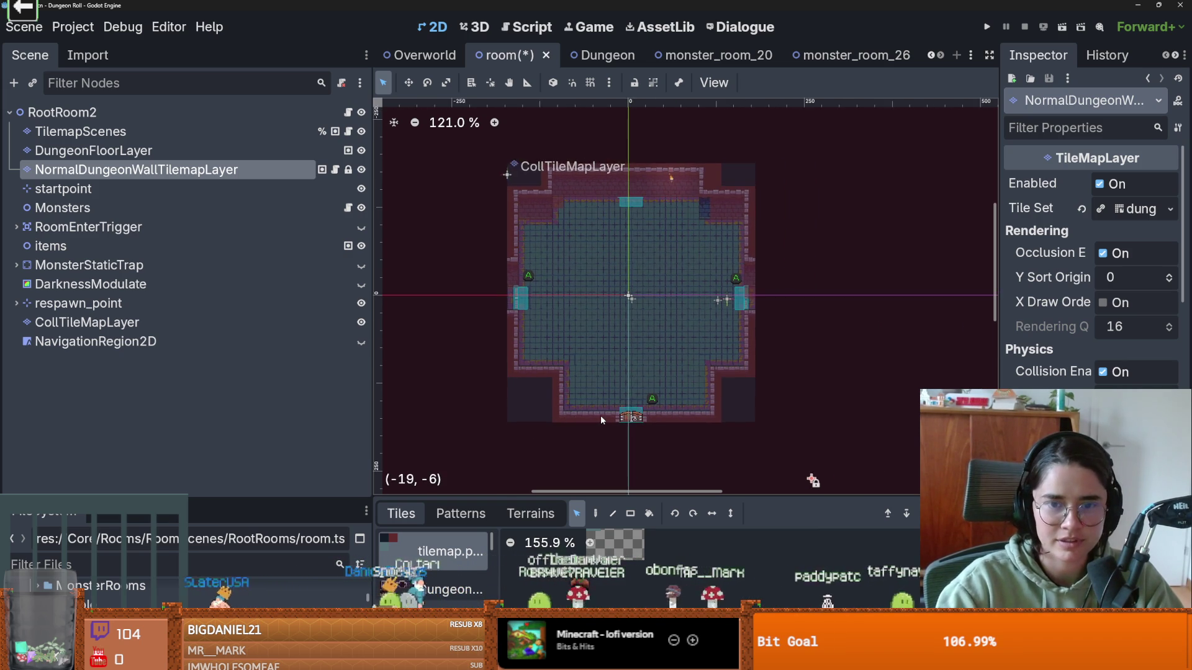
{"action": "key", "text": "ctrl+s"}
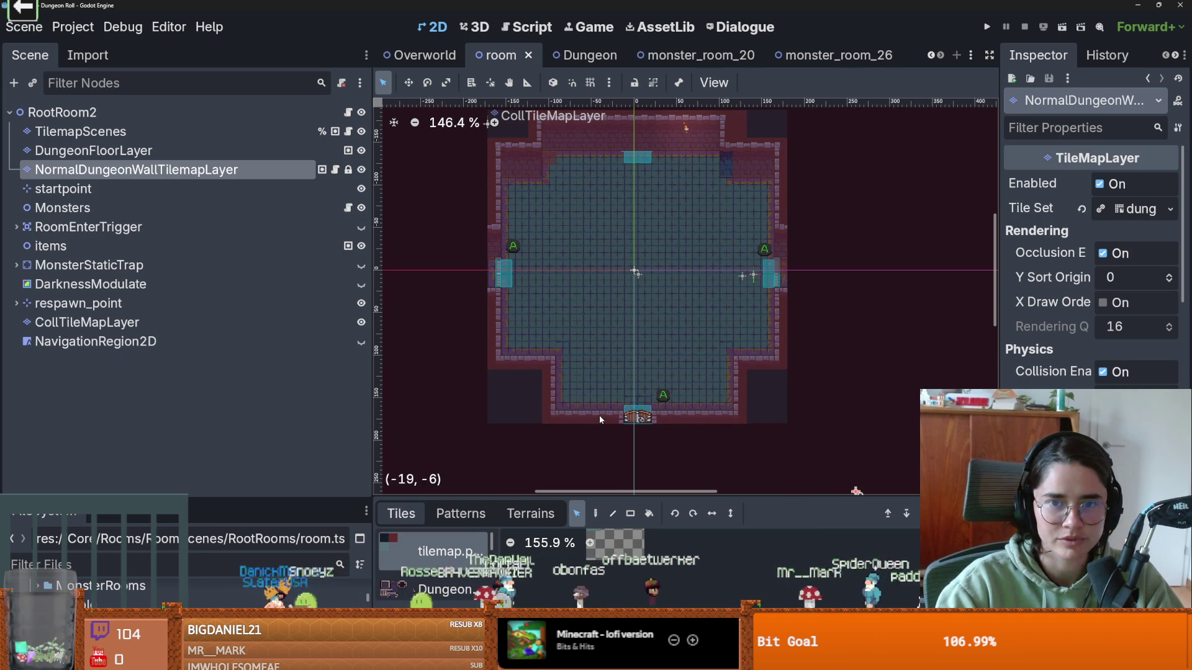
{"action": "scroll", "coordinate": [598, 415], "scroll_direction": "up", "scroll_amount": 2}
- Erase the wall tile blocks in the lower-left, lower-right, upper-left and upper-right corners
{"action": "left_click_drag", "start_coordinate": [557, 354], "coordinate": [509, 395]}
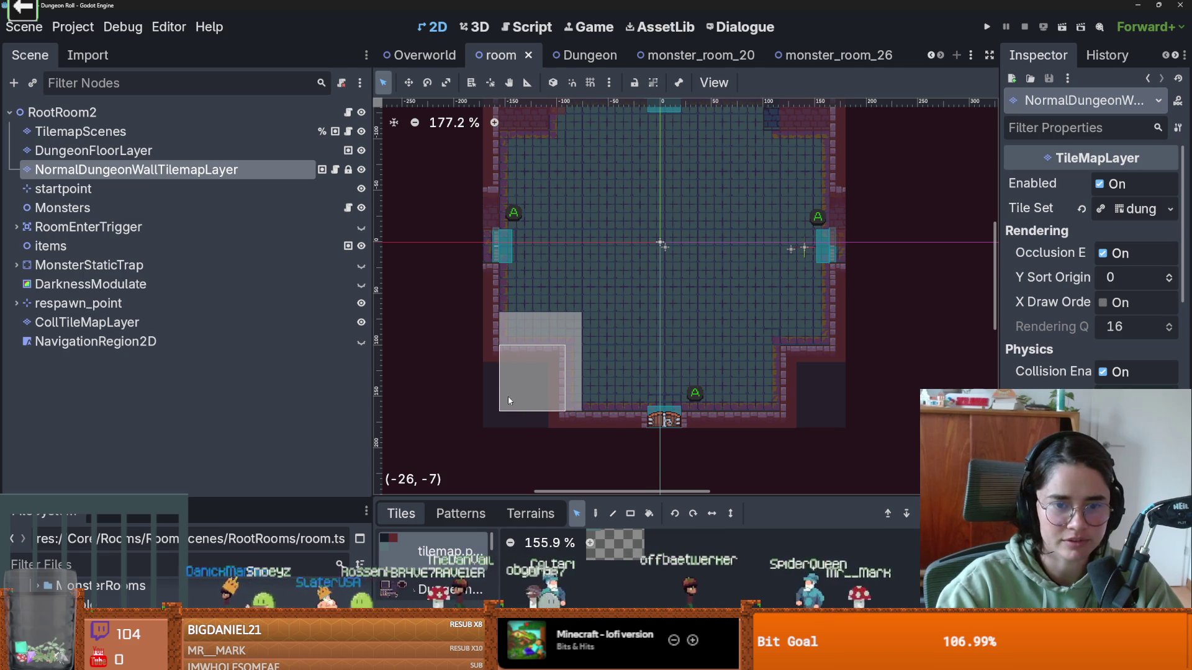
{"action": "key", "text": "Delete"}
{"action": "left_click_drag", "start_coordinate": [779, 343], "coordinate": [822, 406]}
{"action": "scroll", "coordinate": [596, 264], "scroll_direction": "up", "scroll_amount": 5}
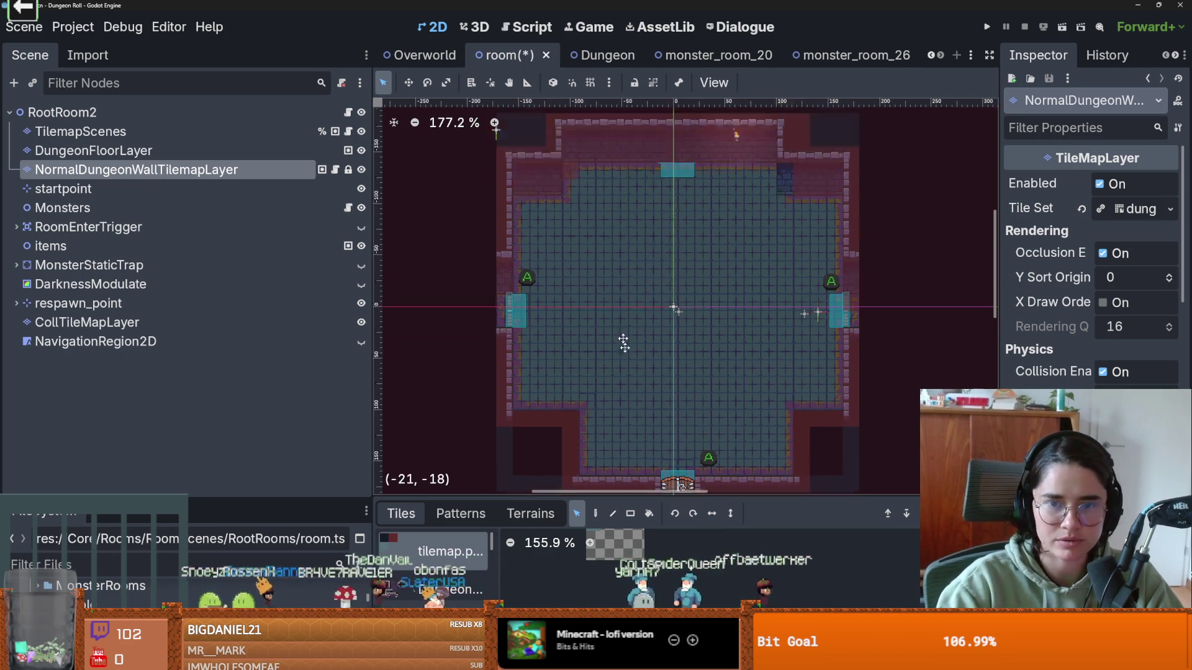
{"action": "left_click_drag", "start_coordinate": [589, 282], "coordinate": [548, 227]}
{"action": "key", "text": "Delete"}
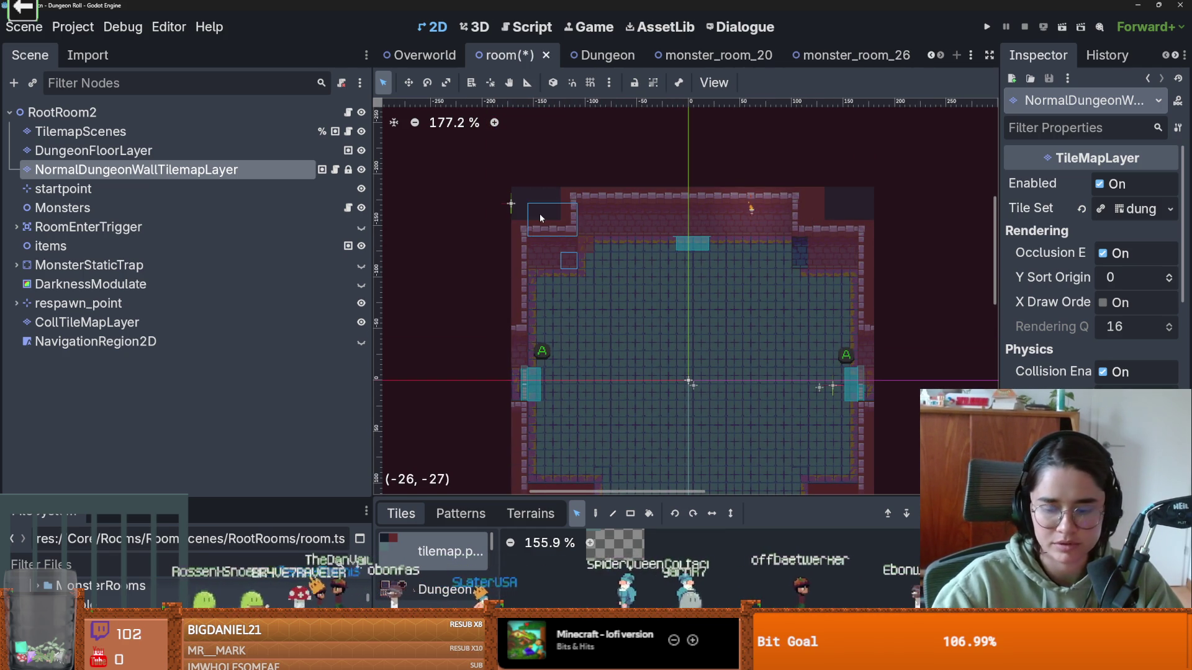
{"action": "key", "text": "Delete"}
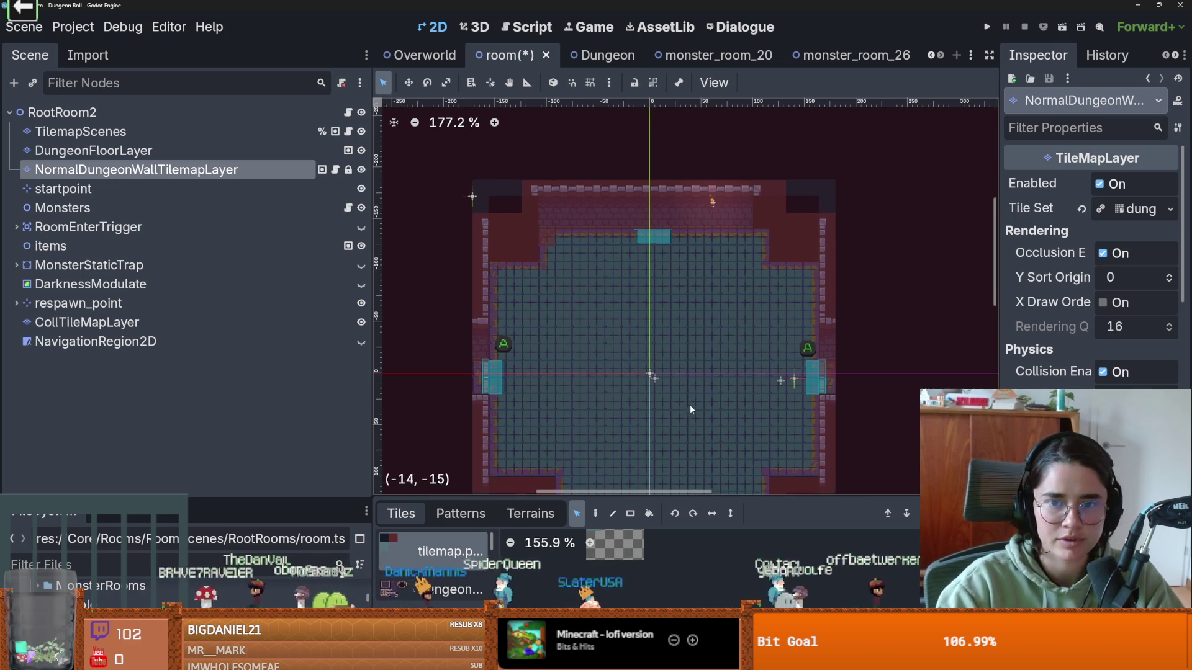
{"action": "scroll", "coordinate": [457, 275], "scroll_direction": "down", "scroll_amount": 1}
- On NormalDungeonWallTilemapLayer, paint new_walls terrain strips to the right of and below the room's lower-right corner
{"action": "left_click", "coordinate": [93, 150]}
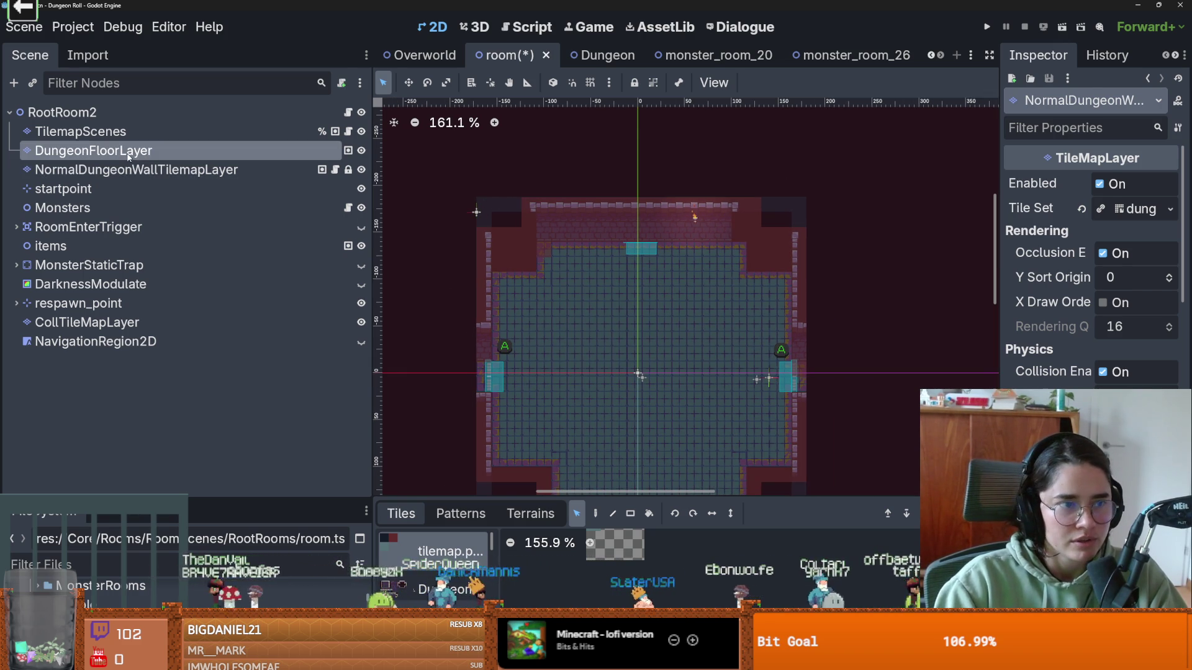
{"action": "left_click", "coordinate": [530, 513]}
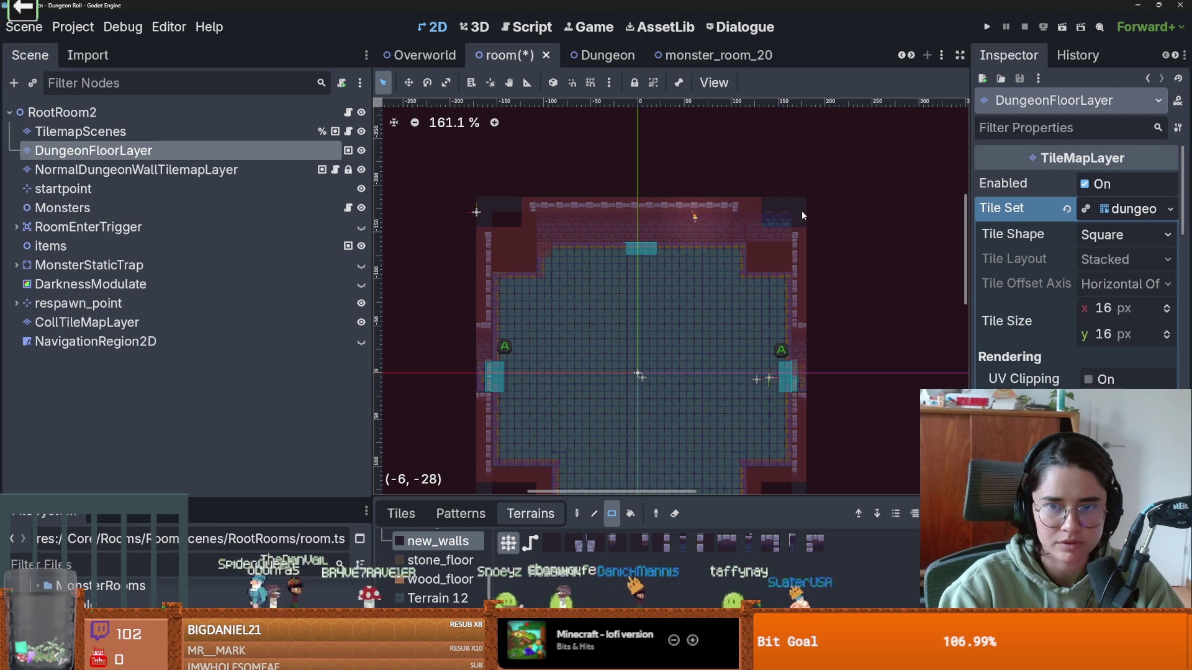
{"action": "scroll", "coordinate": [801, 249], "scroll_direction": "up", "scroll_amount": 5}
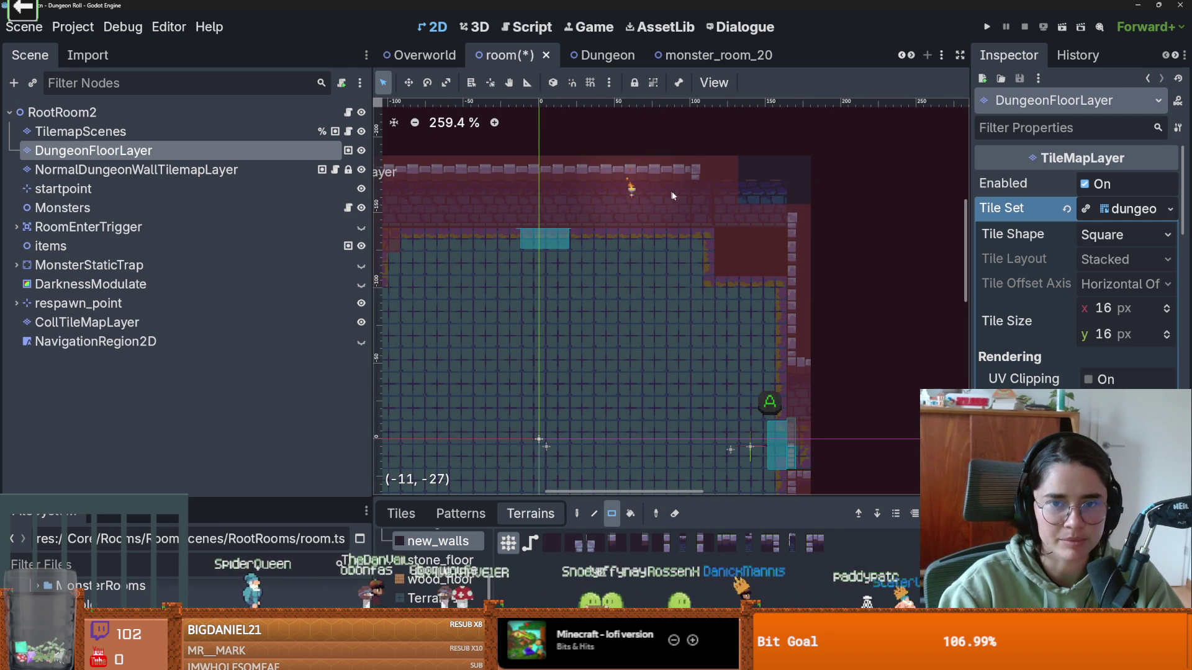
{"action": "key", "text": "f"}
{"action": "left_click", "coordinate": [313, 170]}
{"action": "key", "text": "f"}
{"action": "scroll", "coordinate": [717, 375], "scroll_direction": "down", "scroll_amount": 4}
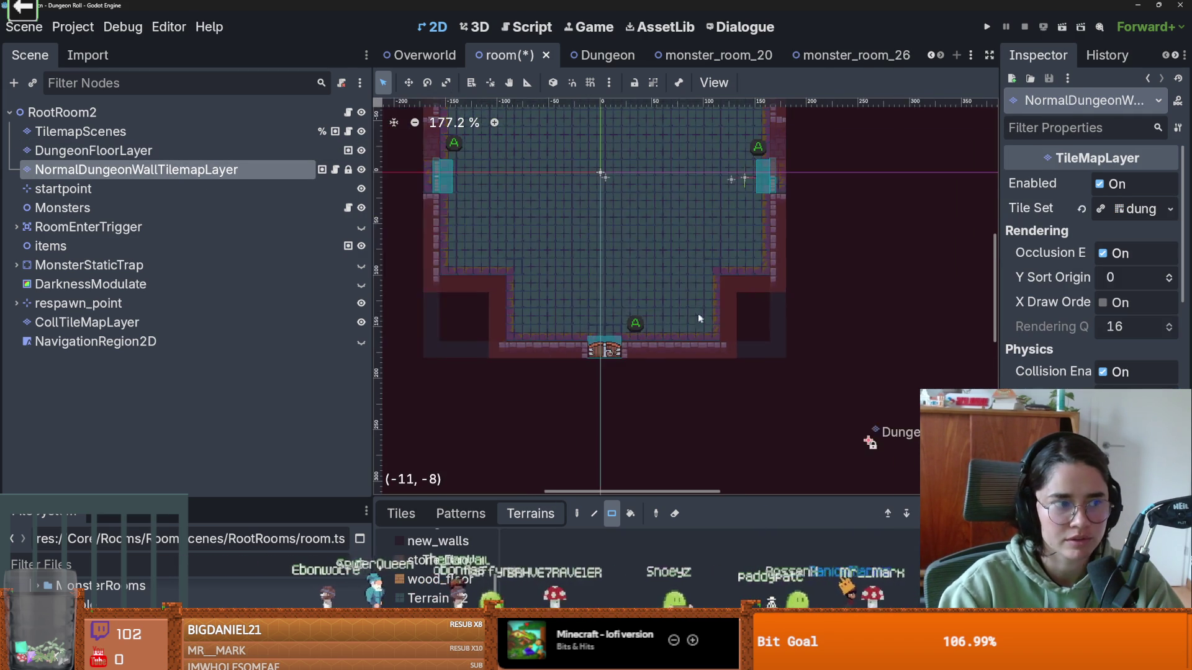
{"action": "scroll", "coordinate": [717, 375], "scroll_direction": "up", "scroll_amount": 1}
{"action": "left_click", "coordinate": [439, 542]}
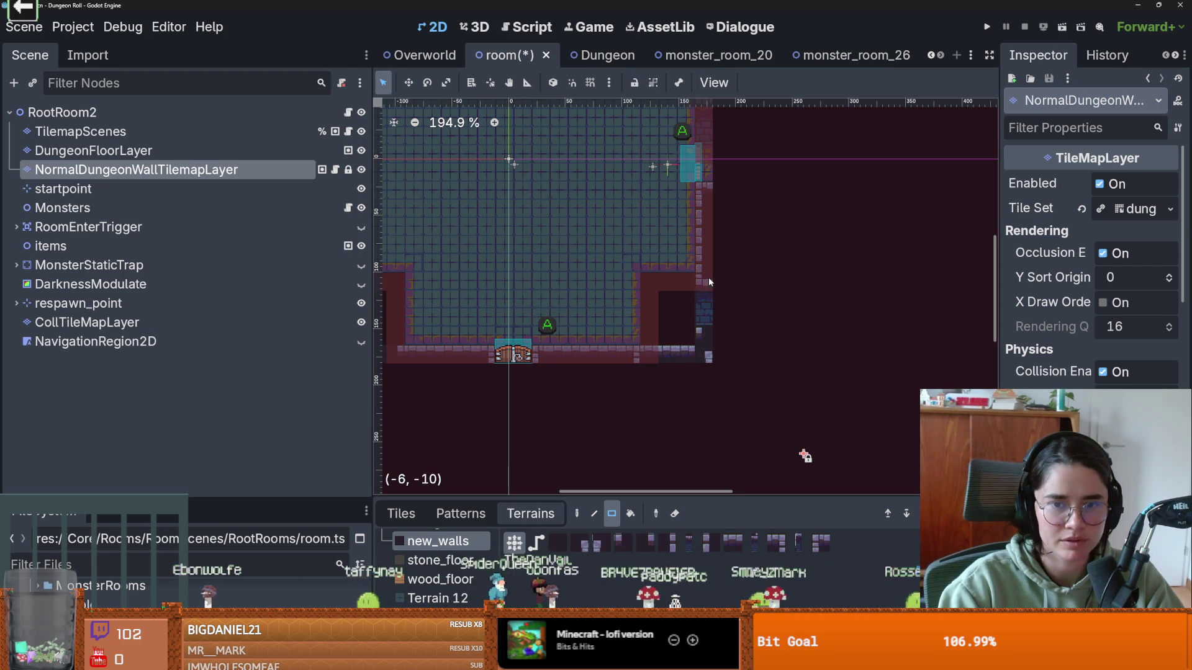
{"action": "left_click_drag", "start_coordinate": [713, 291], "coordinate": [706, 264]}
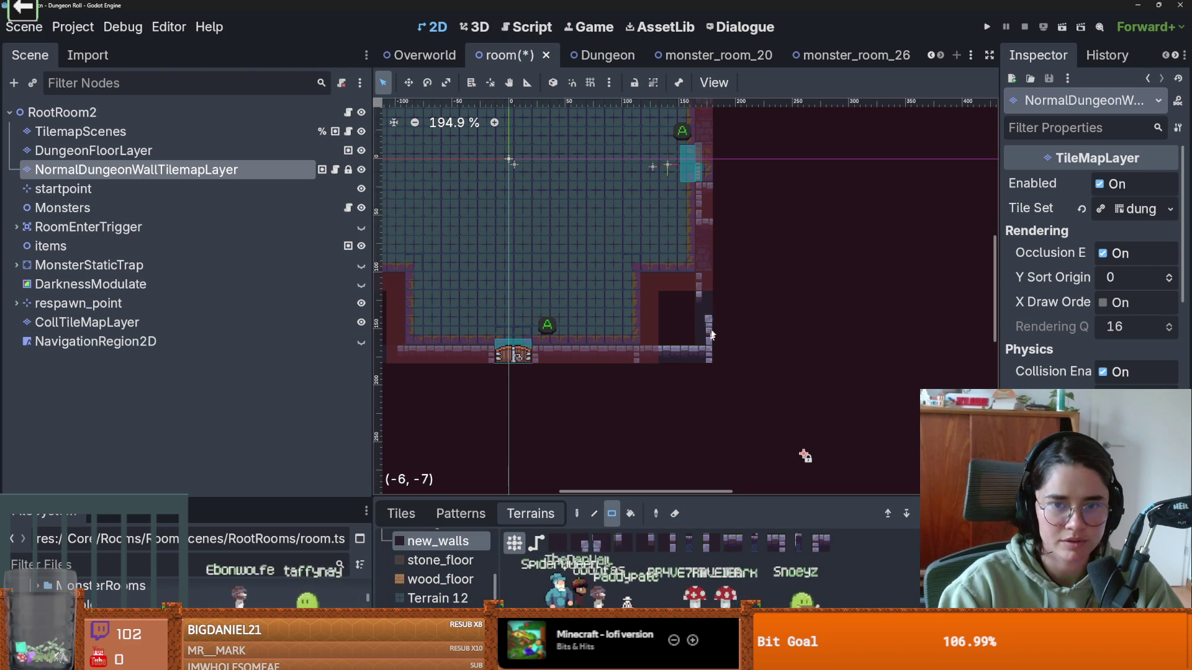
{"action": "left_click_drag", "start_coordinate": [708, 187], "coordinate": [708, 359]}
{"action": "left_click_drag", "start_coordinate": [705, 190], "coordinate": [741, 395]}
{"action": "mouse_move", "coordinate": [627, 359]}
{"action": "left_mouse_down"}
{"action": "mouse_move", "coordinate": [742, 391]}
{"action": "mouse_move", "coordinate": [742, 425]}
{"action": "left_mouse_up"}
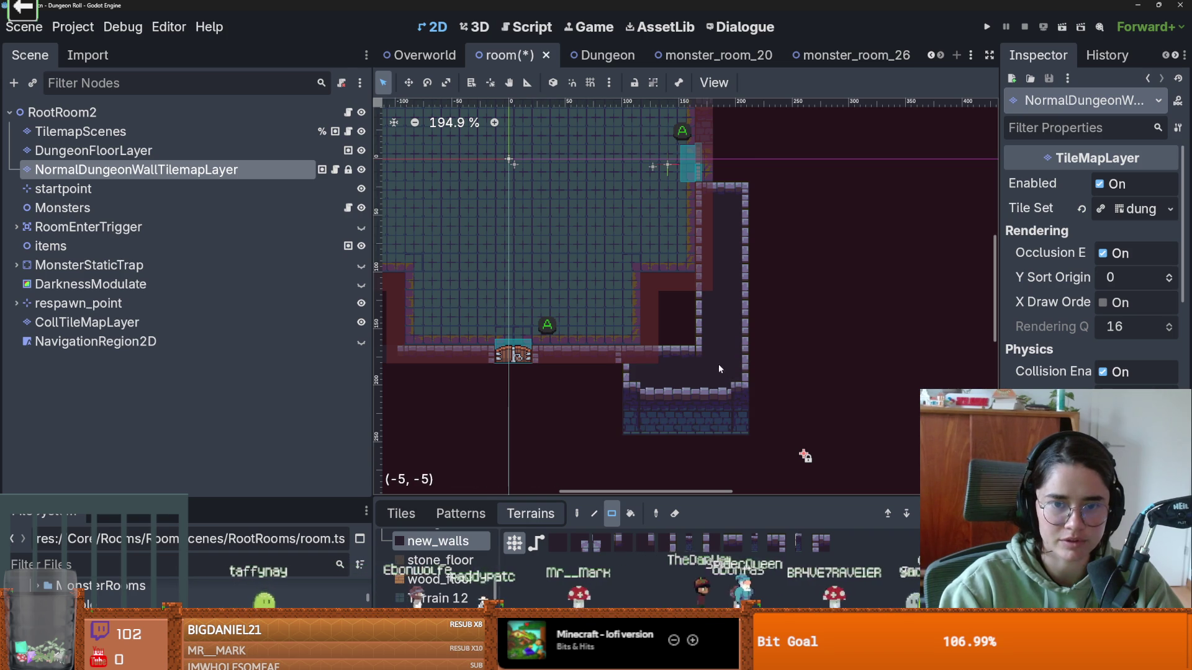
- Erase the added wall tiles below and to the right of the room
{"action": "left_click", "coordinate": [401, 513]}
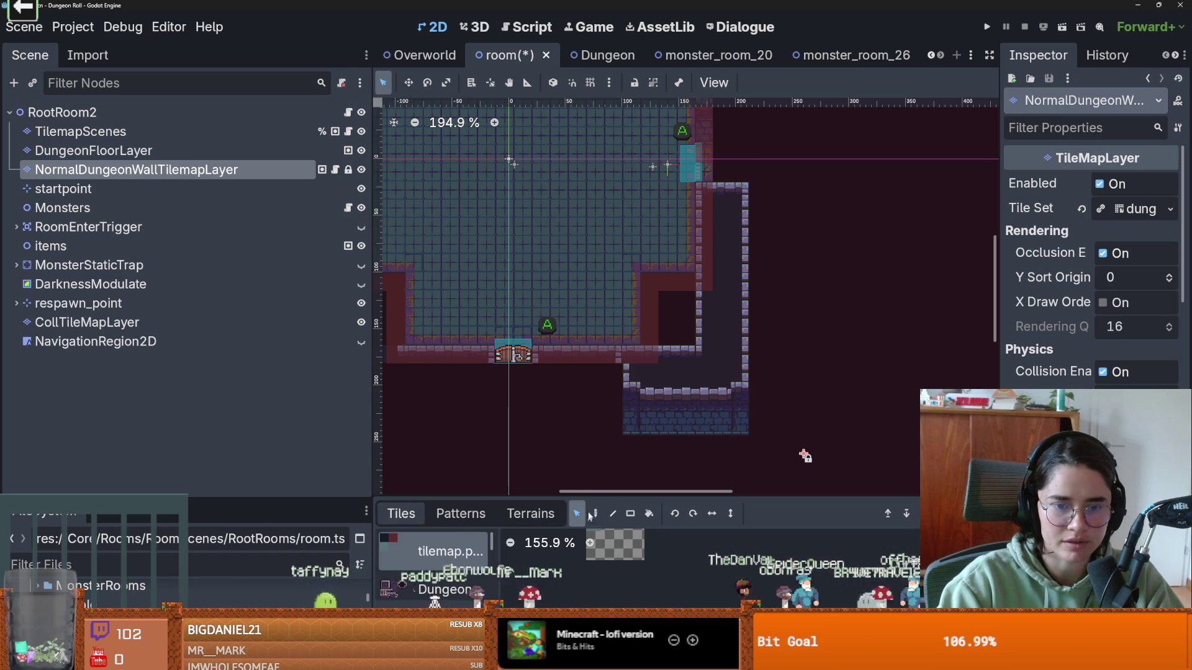
{"action": "left_click_drag", "start_coordinate": [614, 366], "coordinate": [792, 412]}
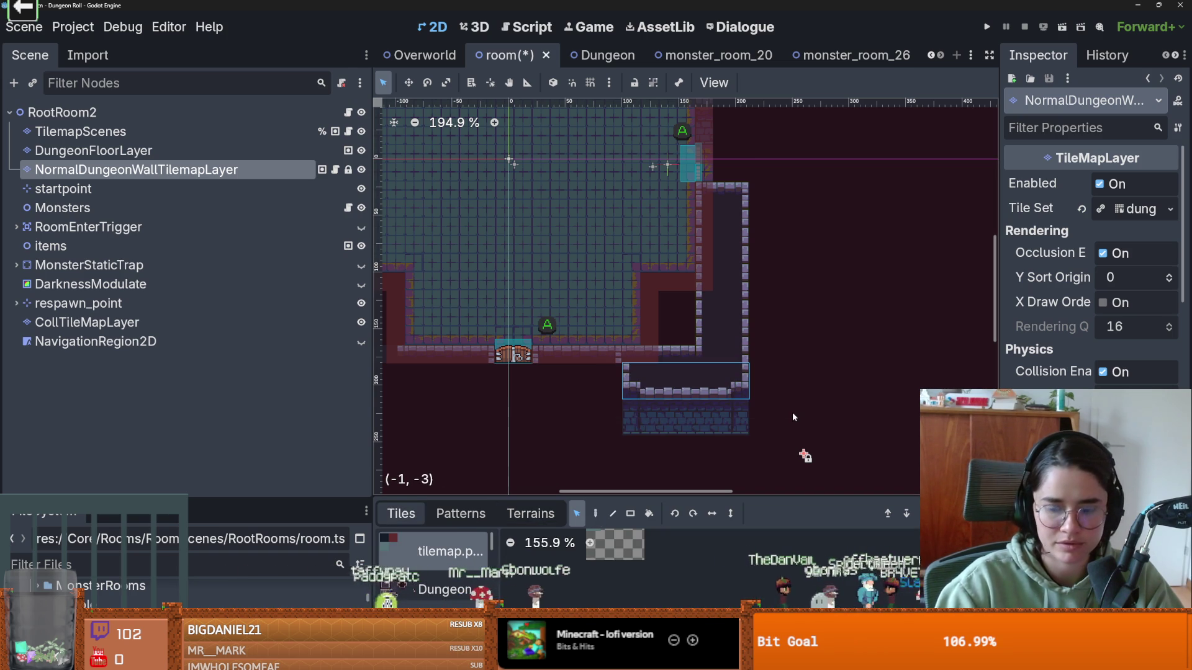
{"action": "key", "text": "Delete"}
{"action": "left_click_drag", "start_coordinate": [781, 166], "coordinate": [717, 397]}
{"action": "key", "text": "Delete"}
{"action": "left_click", "coordinate": [531, 513]}
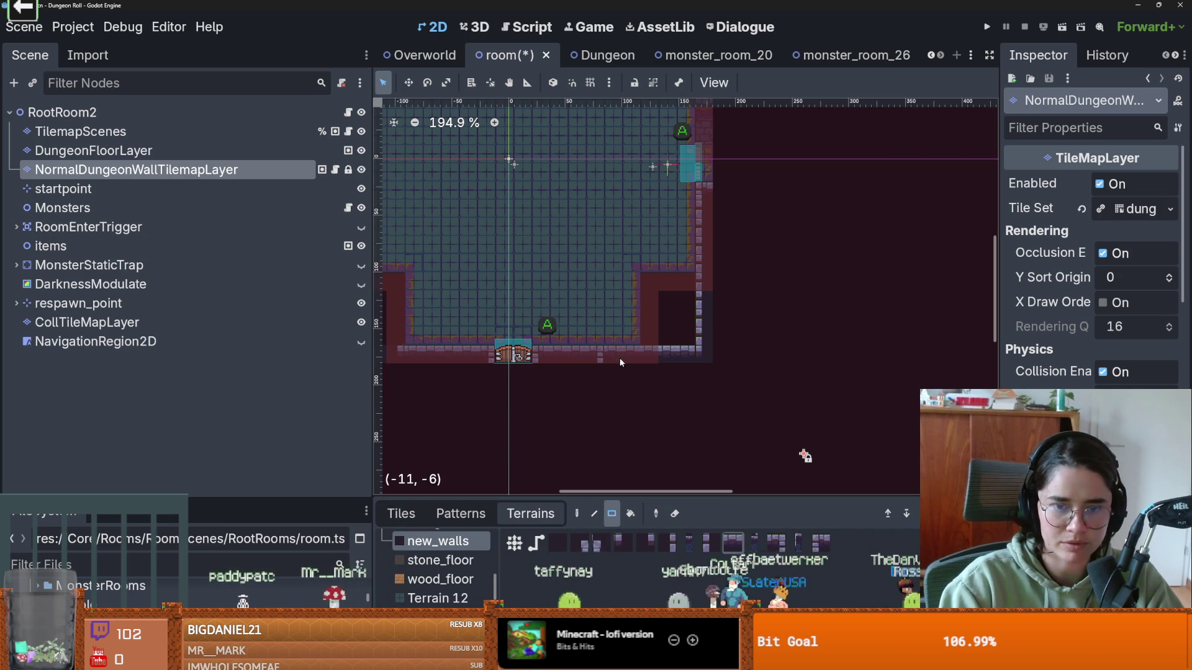
{"action": "left_click", "coordinate": [401, 513]}
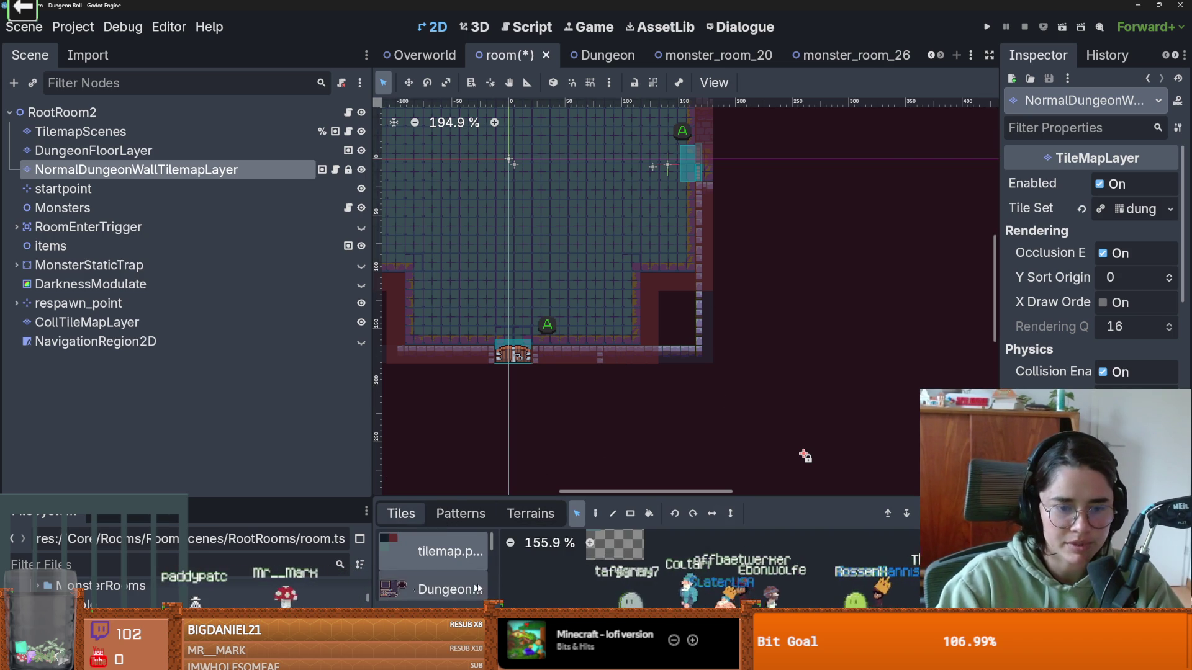
- Paint new_walls along the top edge and the top-right wall column, undoing a stray strip
{"action": "scroll", "coordinate": [714, 290], "scroll_direction": "down", "scroll_amount": 2}
{"action": "scroll", "coordinate": [714, 290], "scroll_direction": "down", "scroll_amount": 1}
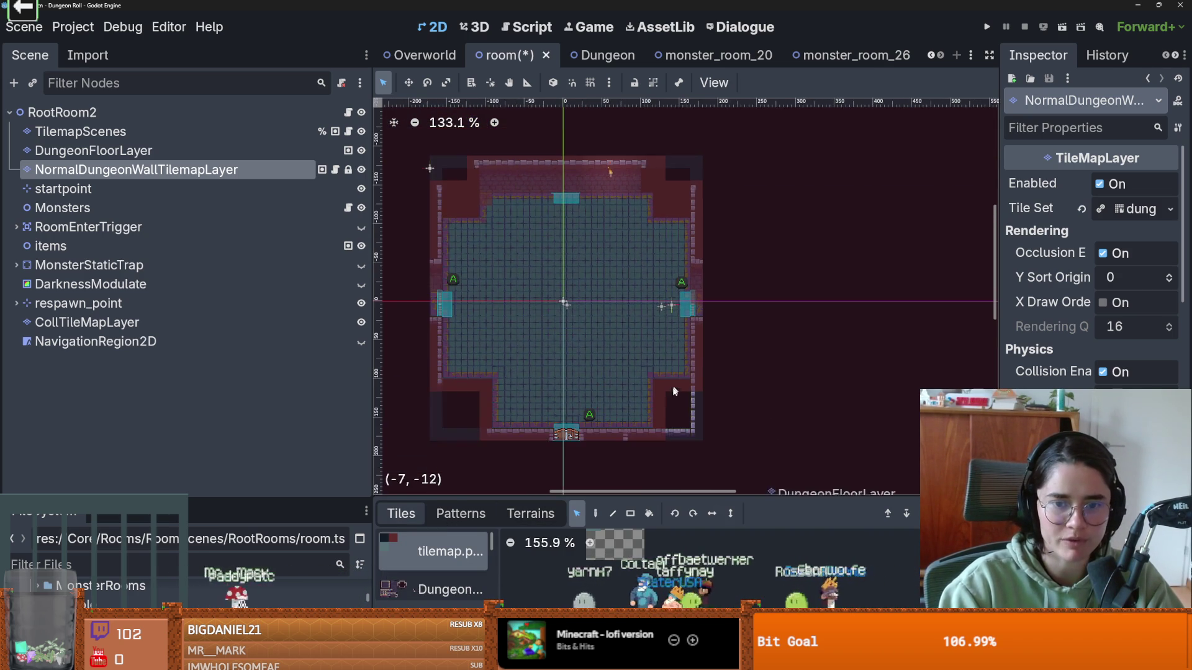
{"action": "scroll", "coordinate": [707, 310], "scroll_direction": "up", "scroll_amount": 4}
{"action": "scroll", "coordinate": [748, 282], "scroll_direction": "down", "scroll_amount": 4}
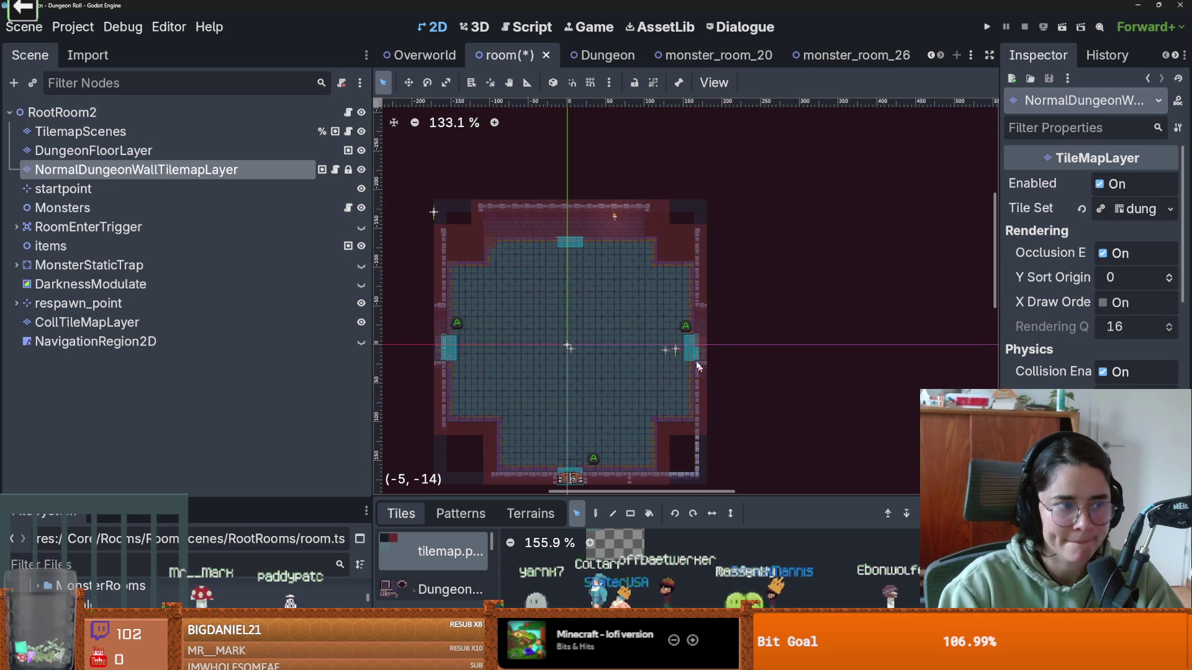
{"action": "scroll", "coordinate": [714, 323], "scroll_direction": "up", "scroll_amount": 4}
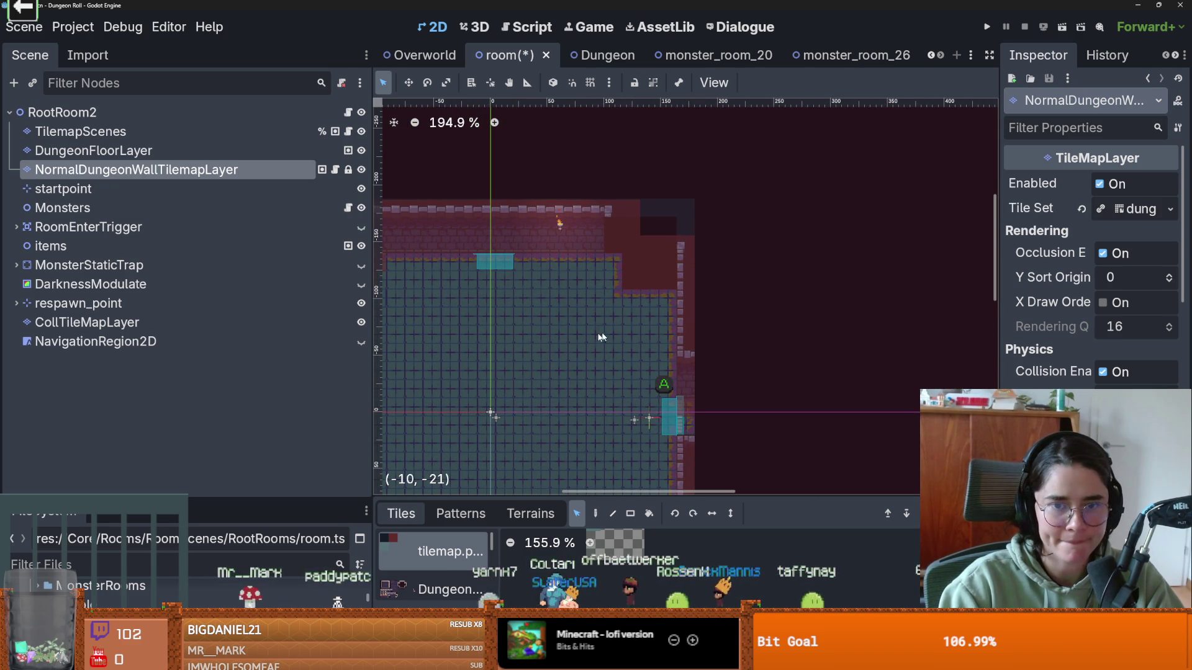
{"action": "left_click", "coordinate": [531, 514]}
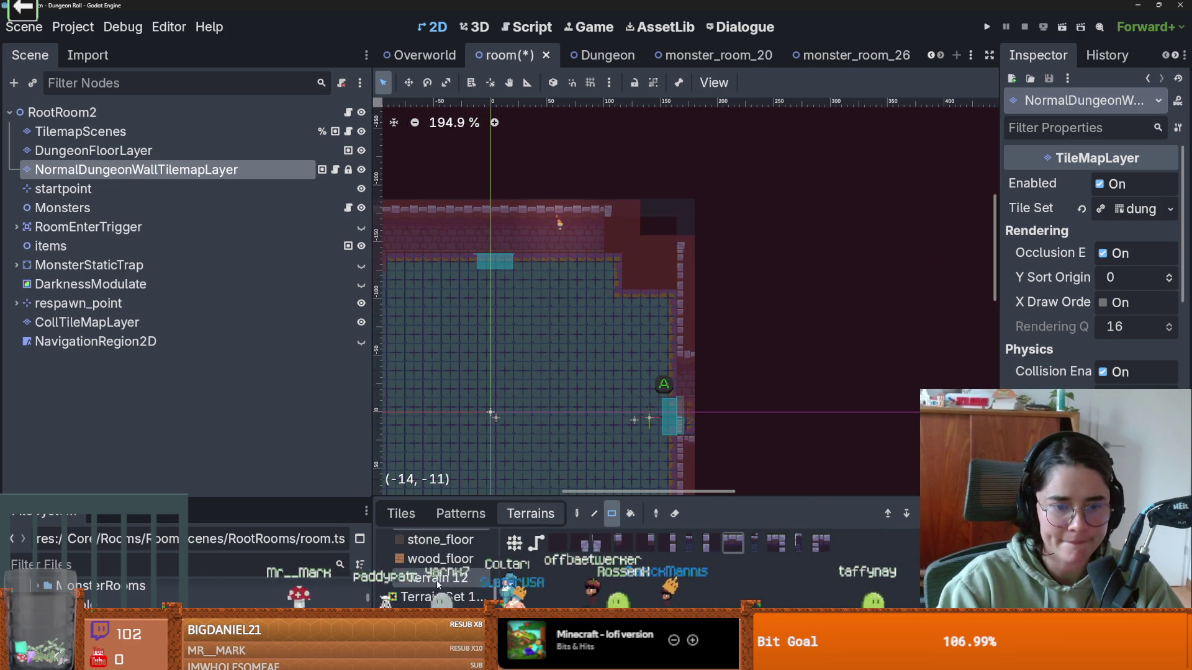
{"action": "mouse_move", "coordinate": [574, 206]}
{"action": "left_mouse_down"}
{"action": "mouse_move", "coordinate": [671, 225]}
{"action": "mouse_move", "coordinate": [686, 271]}
{"action": "left_mouse_up"}
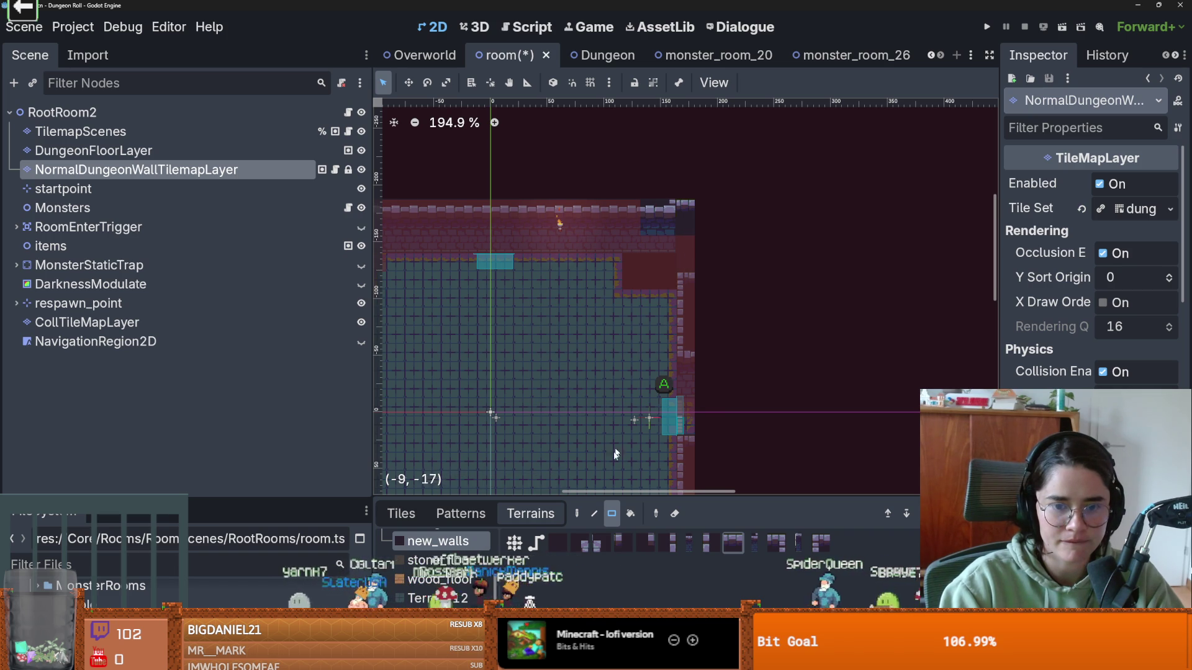
{"action": "left_click", "coordinate": [577, 514]}
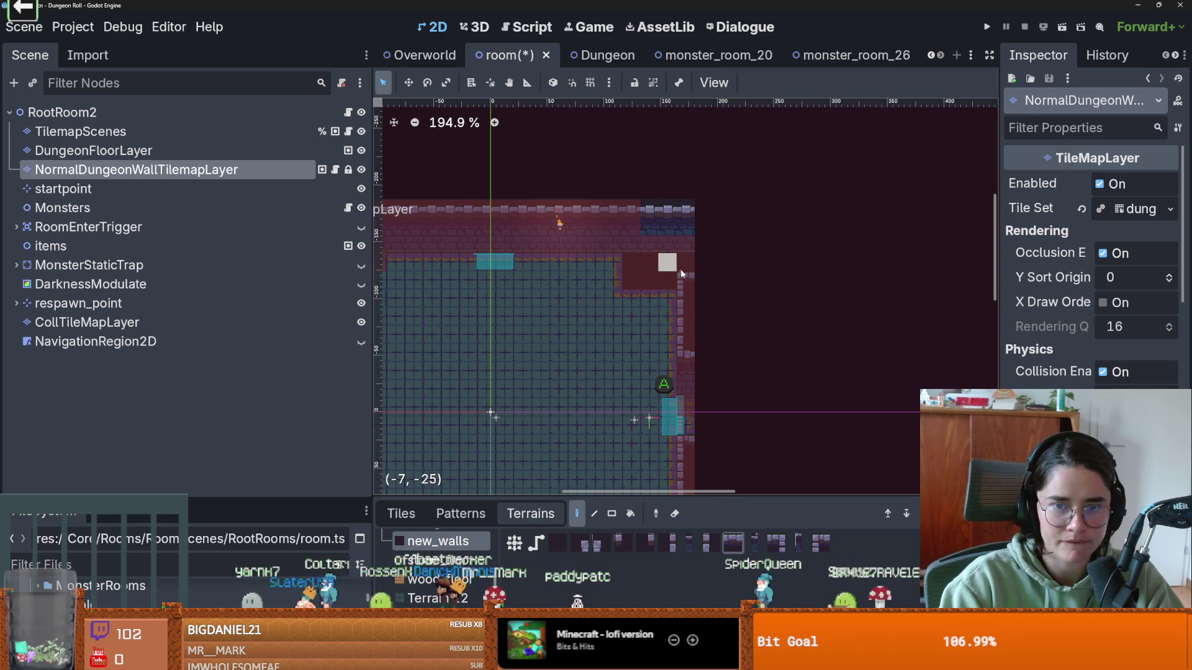
{"action": "left_click", "coordinate": [689, 224]}
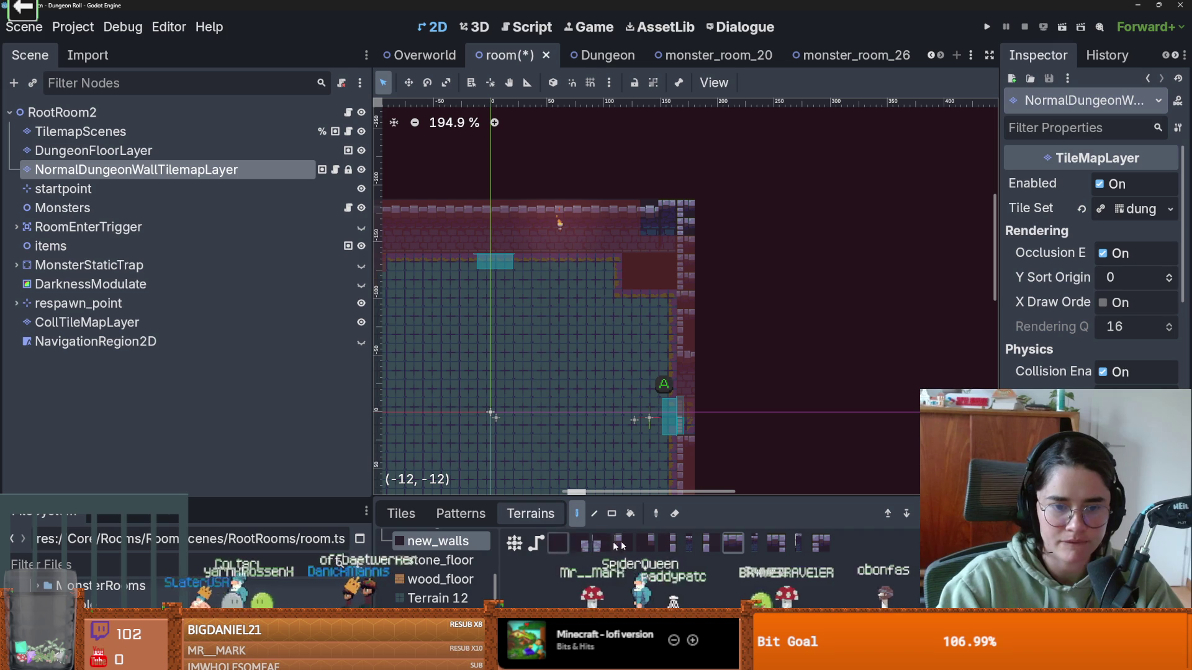
{"action": "left_click", "coordinate": [517, 544]}
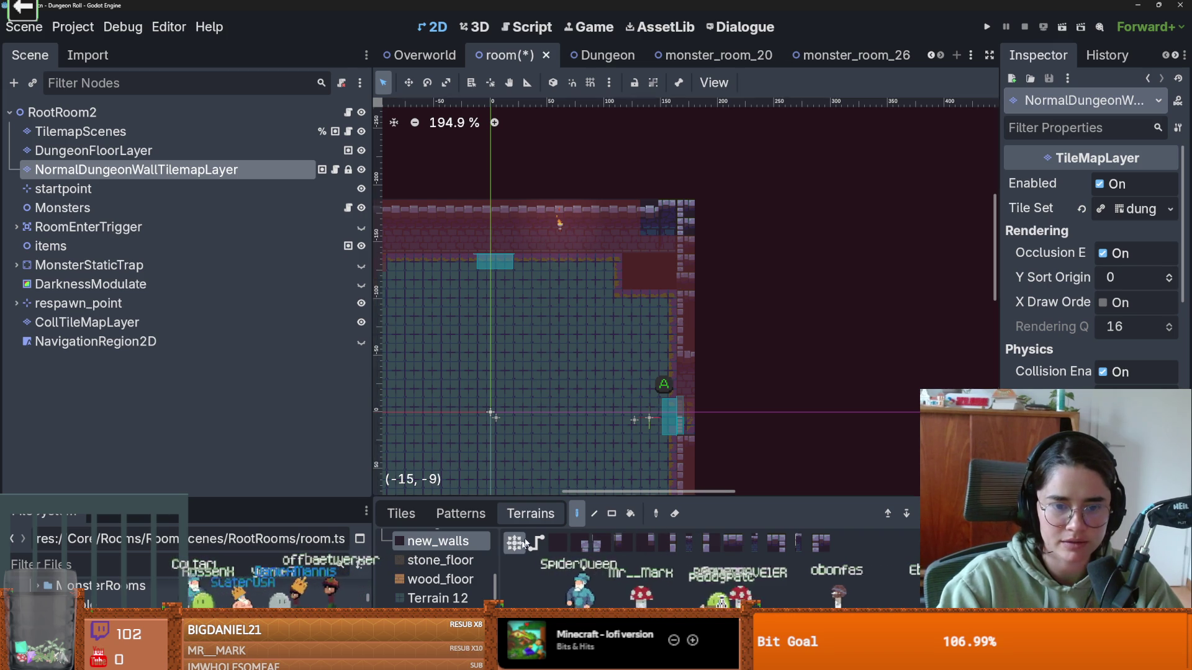
{"action": "left_click_drag", "start_coordinate": [696, 320], "coordinate": [698, 251]}
{"action": "key", "text": "ctrl+z"}
- Paint the top-right corner walls with the path and rectangle tools, undoing an extra section
{"action": "left_click", "coordinate": [537, 543]}
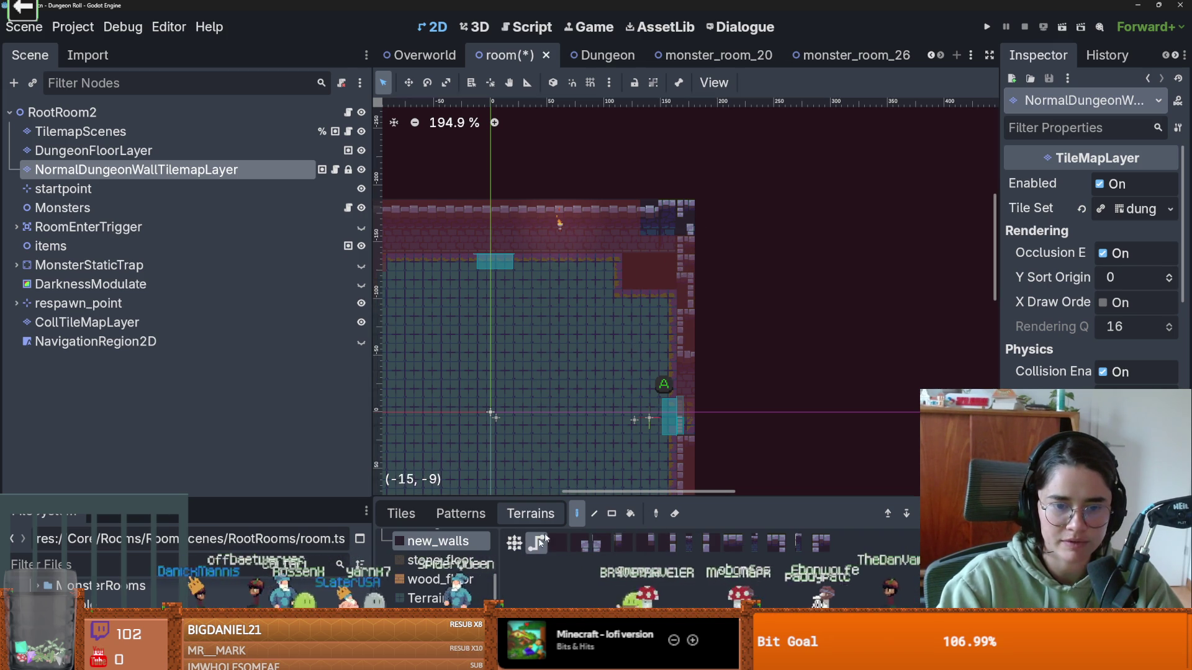
{"action": "left_click_drag", "start_coordinate": [703, 271], "coordinate": [703, 201]}
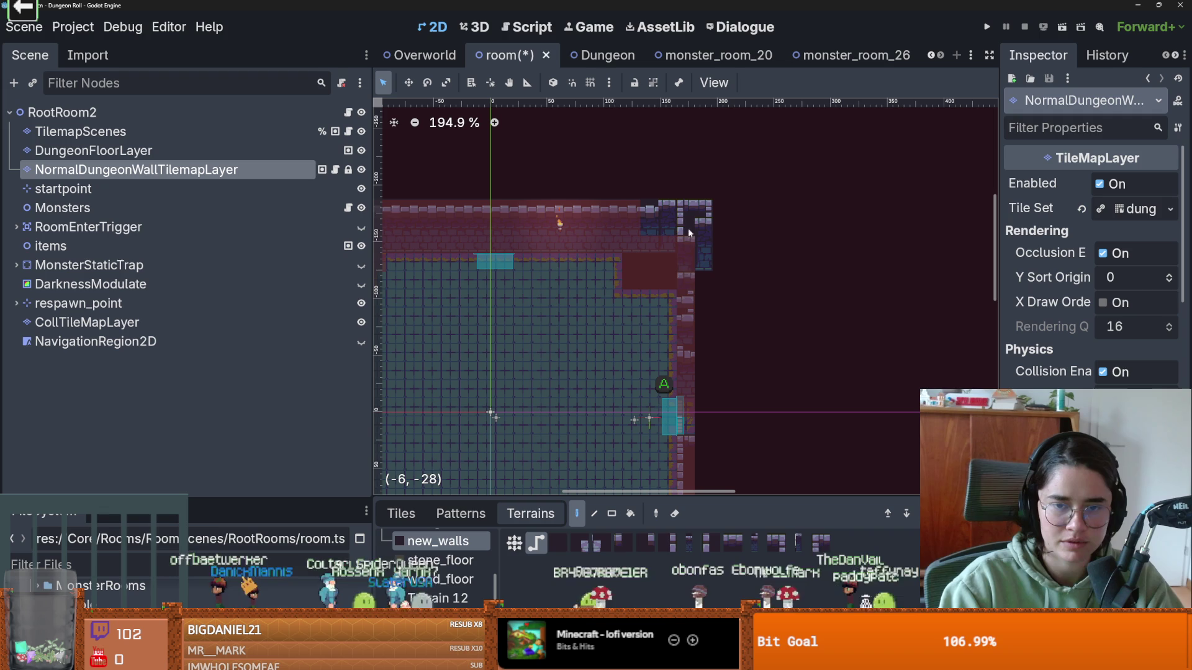
{"action": "scroll", "coordinate": [687, 314], "scroll_direction": "up", "scroll_amount": 1}
{"action": "scroll", "coordinate": [686, 320], "scroll_direction": "up", "scroll_amount": 1}
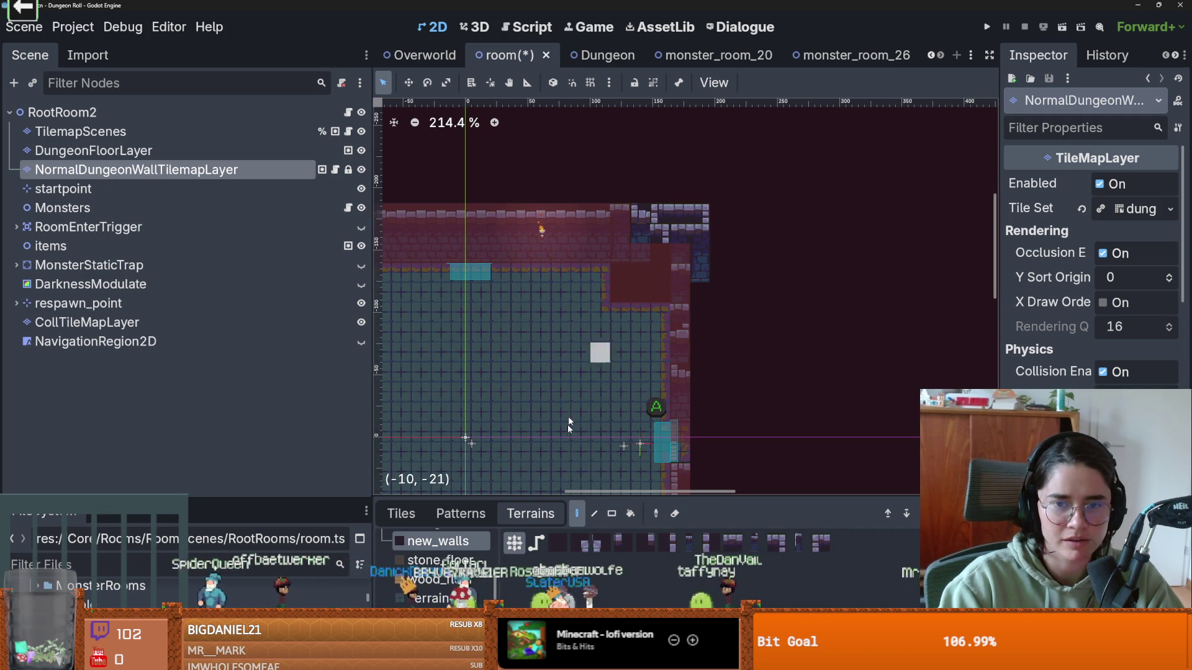
{"action": "left_click", "coordinate": [611, 513]}
{"action": "mouse_move", "coordinate": [679, 213]}
{"action": "left_mouse_down"}
{"action": "mouse_move", "coordinate": [727, 365]}
{"action": "mouse_move", "coordinate": [719, 390]}
{"action": "mouse_move", "coordinate": [686, 220]}
{"action": "left_mouse_up"}
{"action": "scroll", "coordinate": [686, 220], "scroll_direction": "up", "scroll_amount": 1}
{"action": "mouse_move", "coordinate": [599, 234]}
{"action": "left_mouse_down"}
{"action": "mouse_move", "coordinate": [722, 243]}
{"action": "mouse_move", "coordinate": [743, 259]}
{"action": "left_mouse_up"}
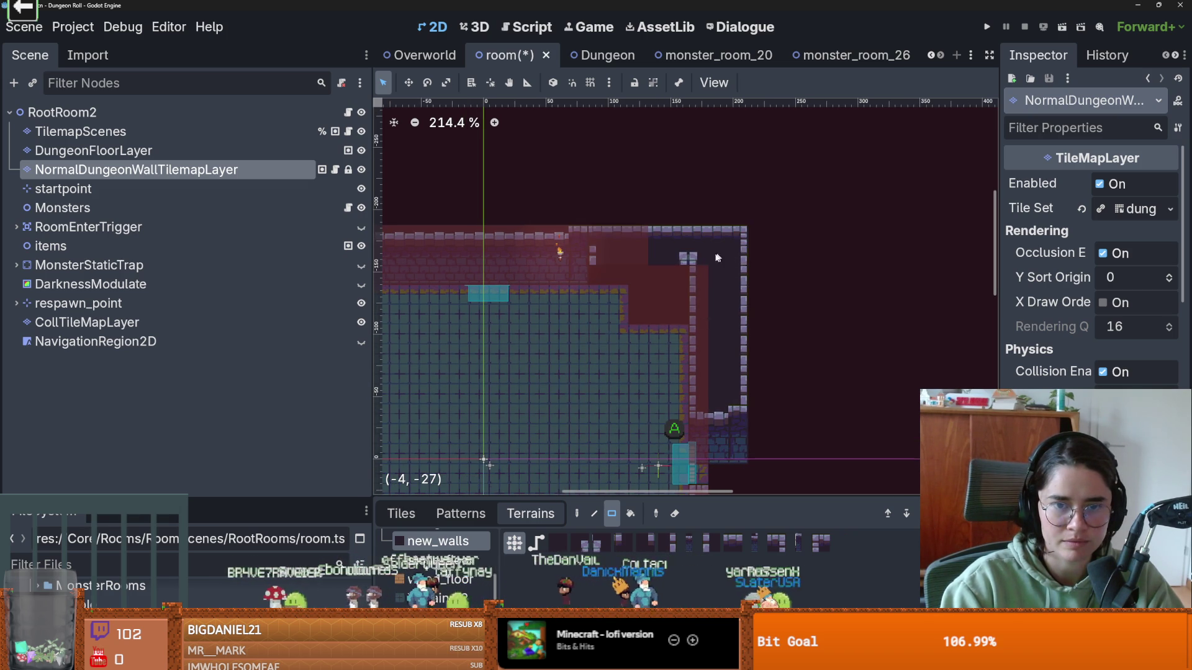
{"action": "scroll", "coordinate": [708, 273], "scroll_direction": "up", "scroll_amount": 1}
{"action": "mouse_move", "coordinate": [596, 196]}
{"action": "left_mouse_down"}
{"action": "mouse_move", "coordinate": [608, 220]}
{"action": "mouse_move", "coordinate": [749, 263]}
{"action": "left_mouse_up"}
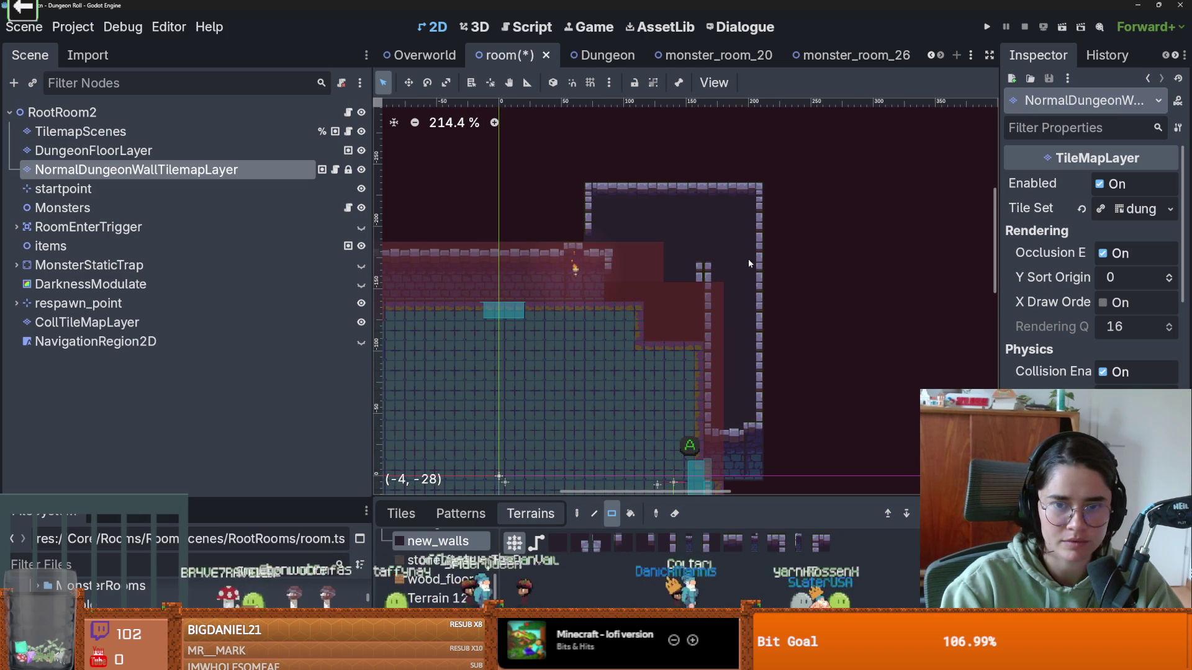
{"action": "scroll", "coordinate": [710, 283], "scroll_direction": "down", "scroll_amount": 1}
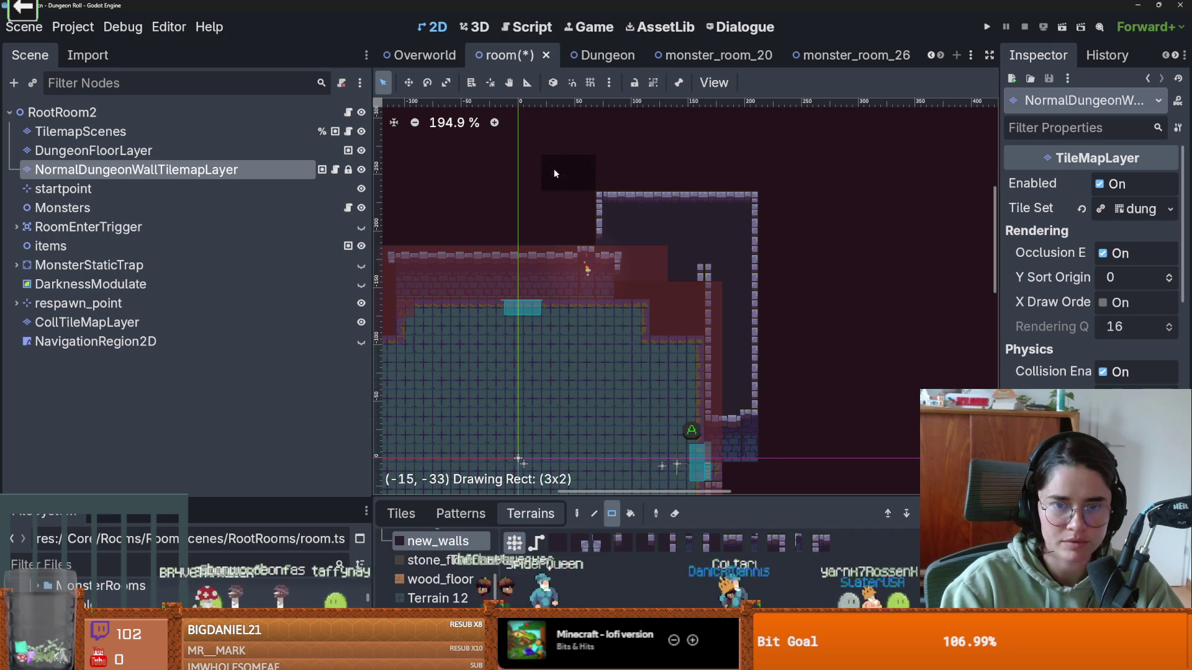
{"action": "key", "text": "ctrl+z"}
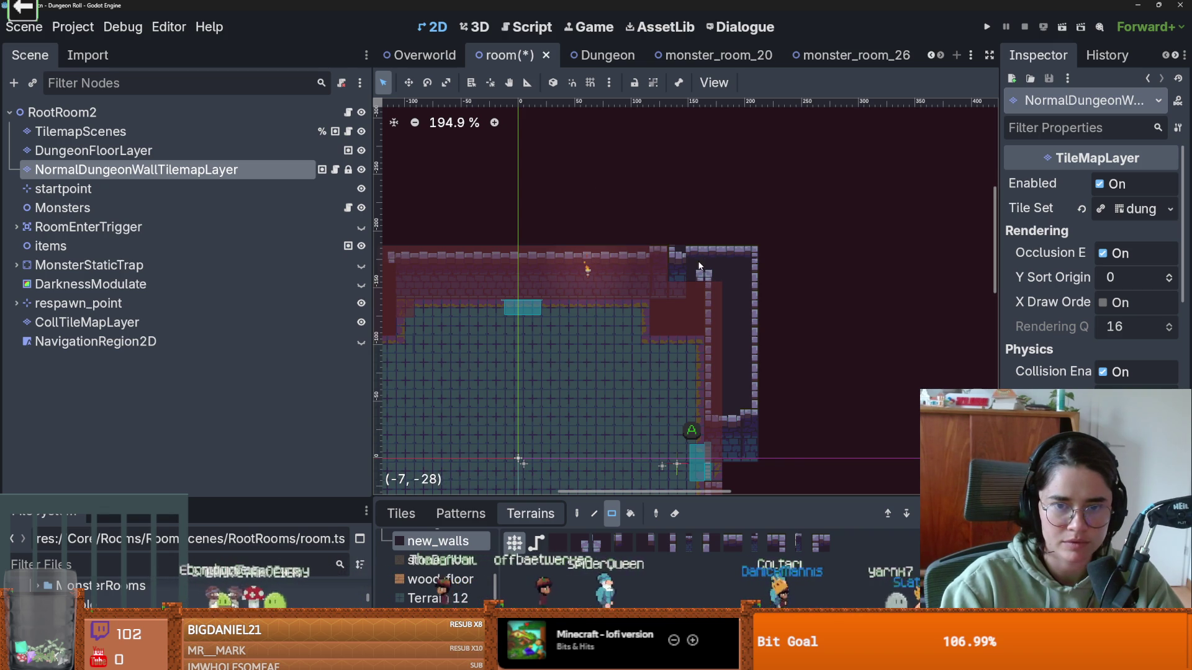
- Rebuild the upper wall section with new_walls rectangles, trimming its top rows and extending it right
{"action": "scroll", "coordinate": [705, 284], "scroll_direction": "up", "scroll_amount": 2}
{"action": "left_click_drag", "start_coordinate": [577, 218], "coordinate": [739, 256]}
{"action": "key", "text": "ctrl+z"}
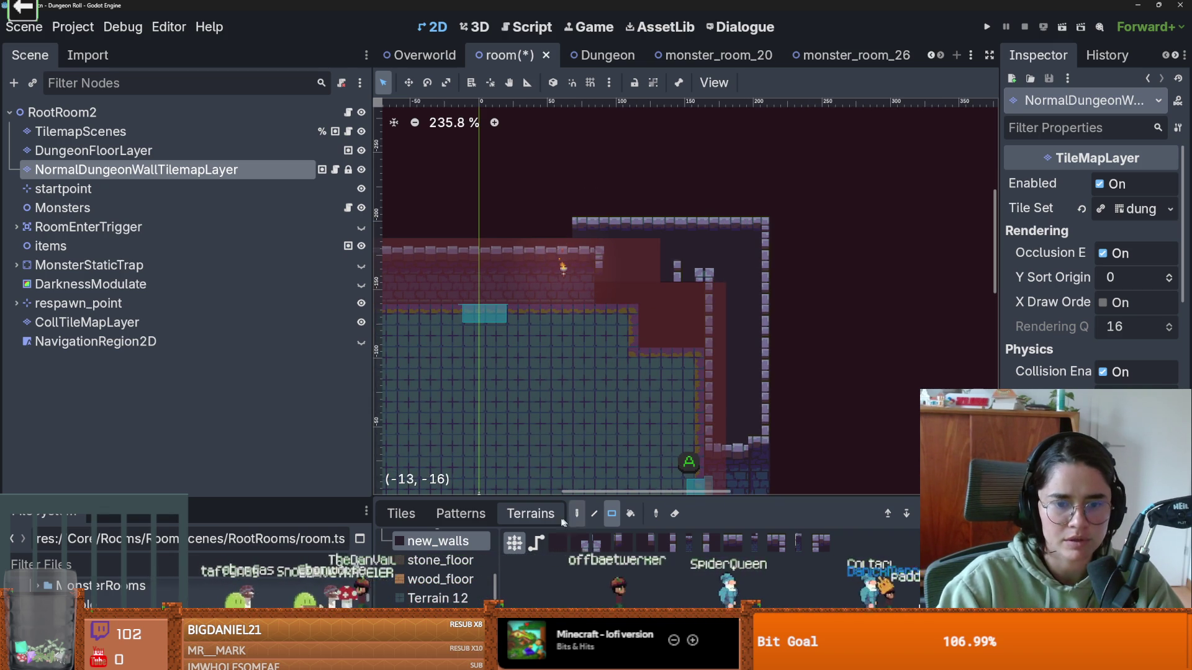
{"action": "left_click", "coordinate": [433, 561]}
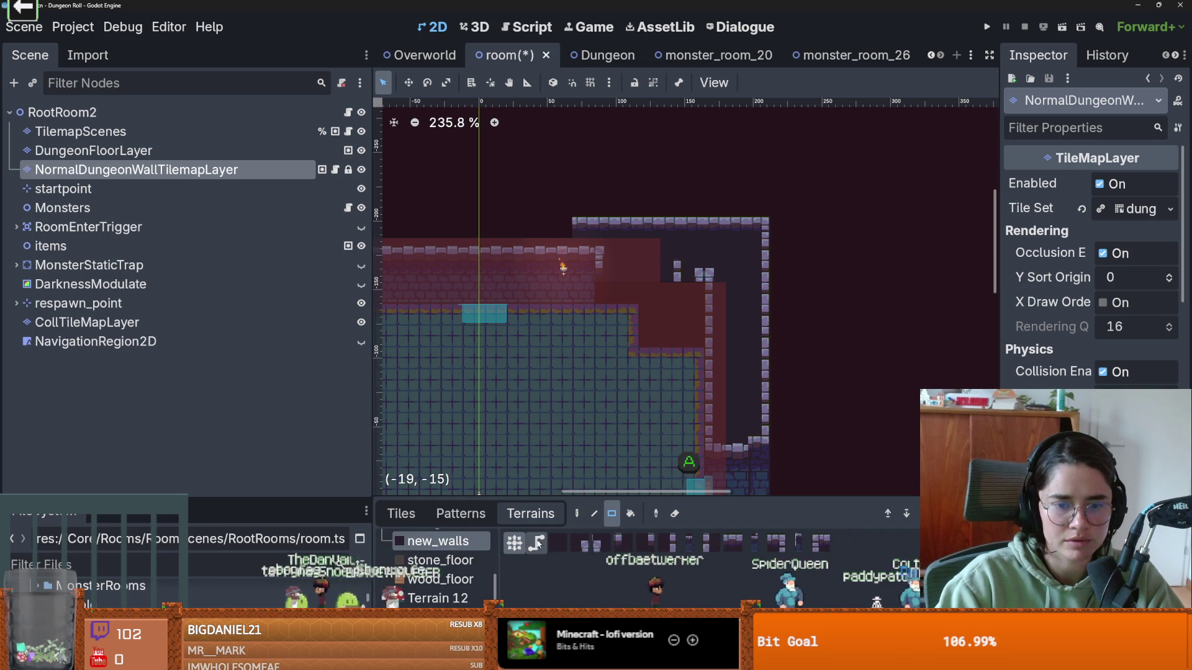
{"action": "left_click_drag", "start_coordinate": [574, 154], "coordinate": [781, 257]}
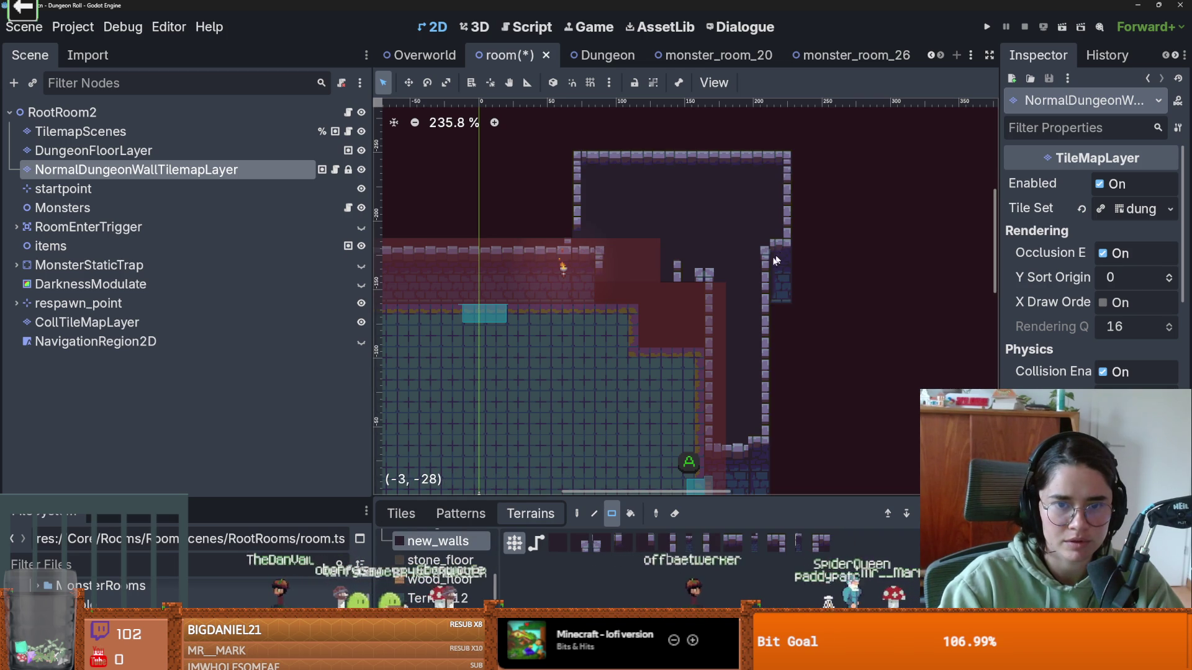
{"action": "left_click_drag", "start_coordinate": [786, 196], "coordinate": [535, 211]}
{"action": "left_click_drag", "start_coordinate": [602, 262], "coordinate": [695, 279]}
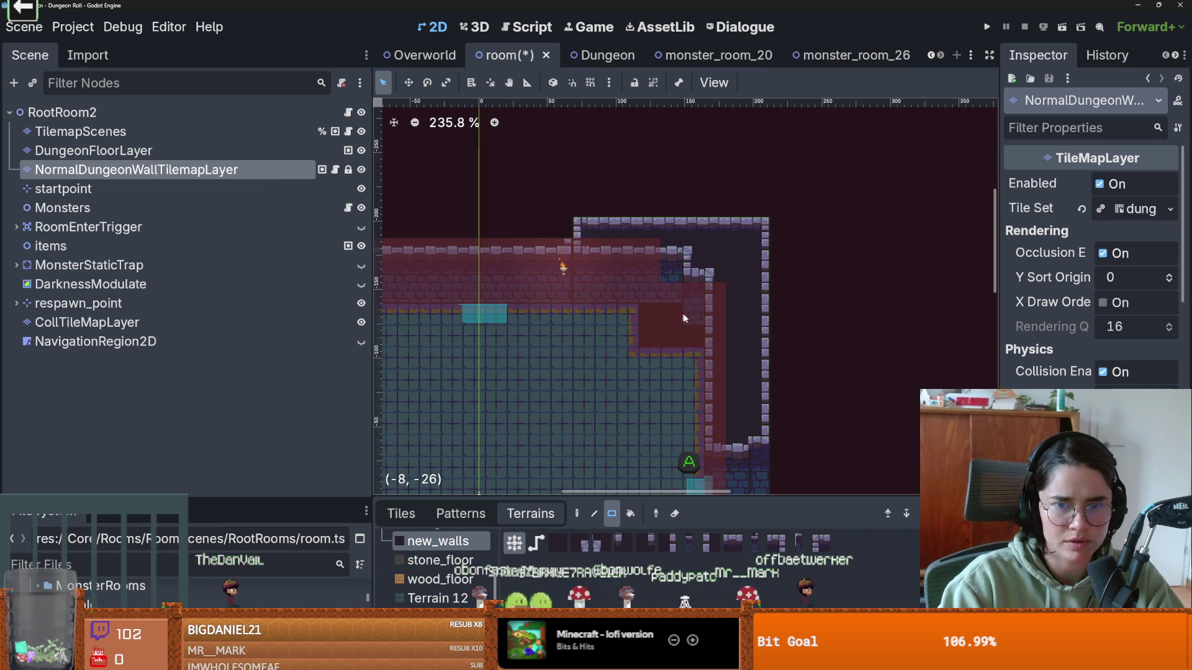
{"action": "scroll", "coordinate": [701, 300], "scroll_direction": "down", "scroll_amount": 2}
{"action": "scroll", "coordinate": [641, 292], "scroll_direction": "up", "scroll_amount": 1}
- Repaint the walls near the top-right corner and delete the leftover selected tiles
{"action": "left_click_drag", "start_coordinate": [551, 206], "coordinate": [766, 247]}
{"action": "key", "text": "Escape"}
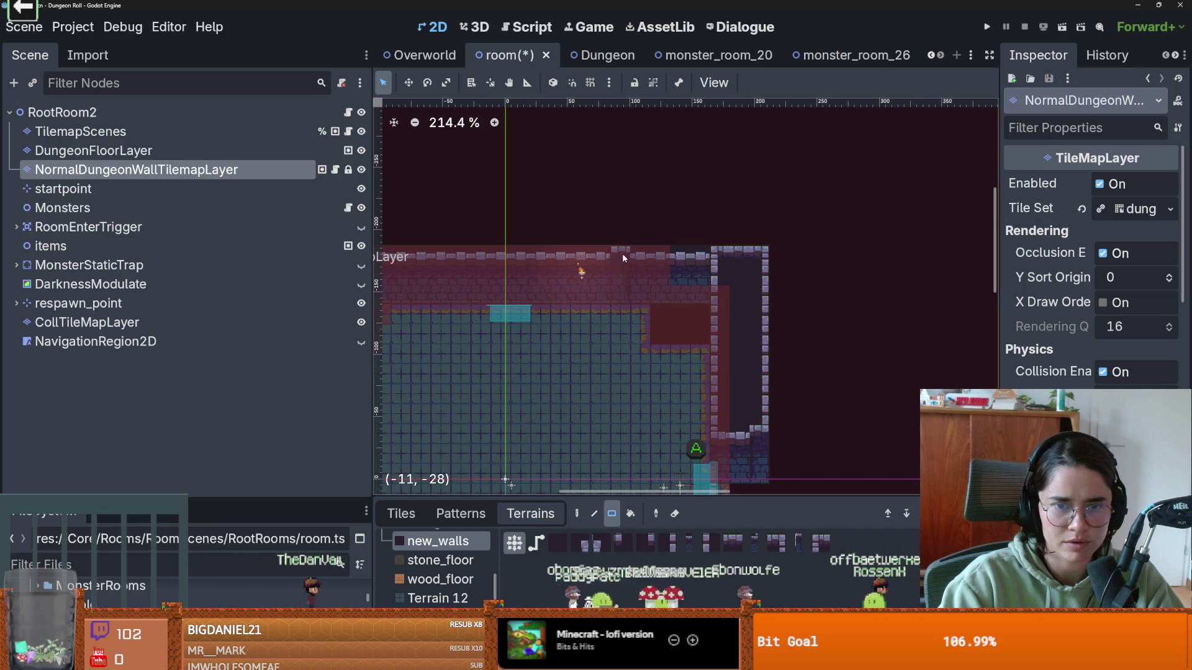
{"action": "scroll", "coordinate": [653, 267], "scroll_direction": "down", "scroll_amount": 2}
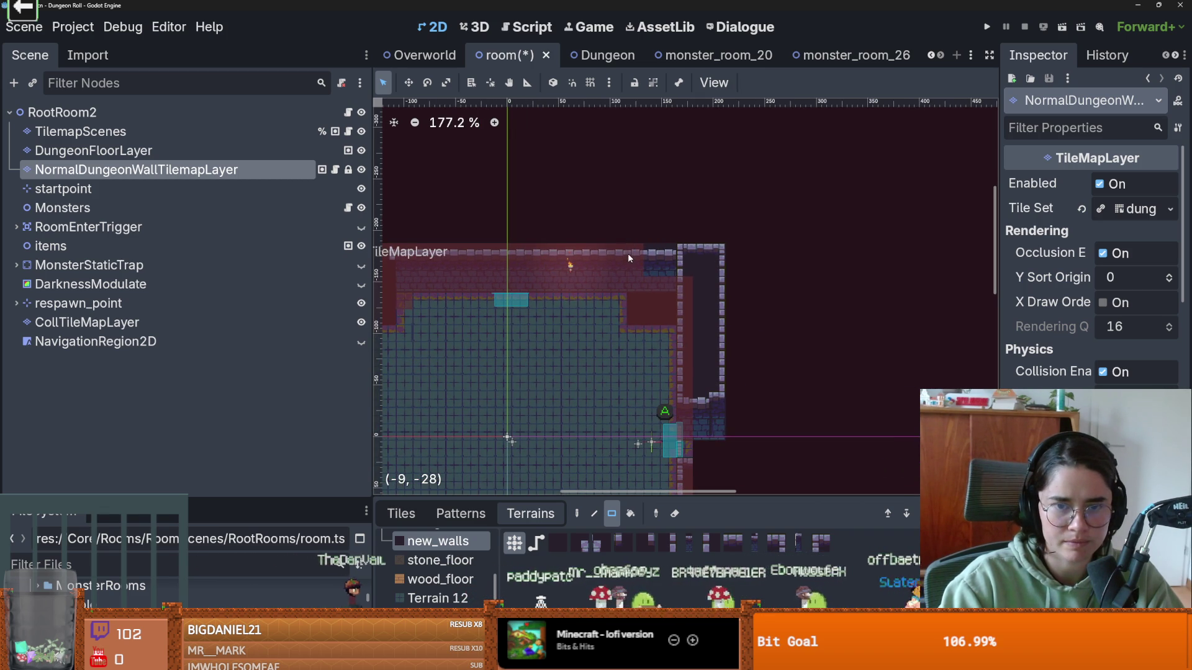
{"action": "scroll", "coordinate": [729, 297], "scroll_direction": "down", "scroll_amount": 1}
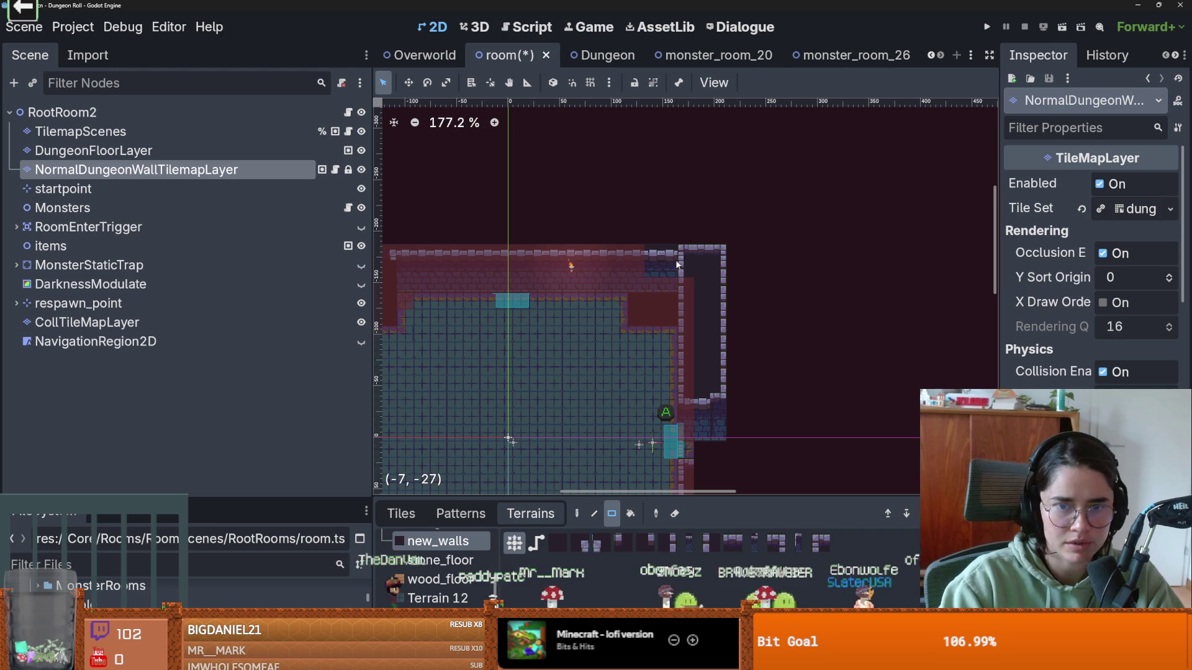
{"action": "mouse_move", "coordinate": [679, 257]}
{"action": "left_mouse_down"}
{"action": "mouse_move", "coordinate": [676, 248]}
{"action": "mouse_move", "coordinate": [729, 241]}
{"action": "mouse_move", "coordinate": [758, 391]}
{"action": "mouse_move", "coordinate": [707, 472]}
{"action": "left_mouse_up"}
{"action": "left_click", "coordinate": [409, 516]}
{"action": "key", "text": "Delete"}
{"action": "key", "text": "Delete"}
- Paint new_walls at the top-left wall corner, then undo the first attempt
{"action": "scroll", "coordinate": [739, 223], "scroll_direction": "down", "scroll_amount": 3}
{"action": "scroll", "coordinate": [687, 244], "scroll_direction": "up", "scroll_amount": 3}
{"action": "scroll", "coordinate": [549, 286], "scroll_direction": "up", "scroll_amount": 2}
{"action": "left_click", "coordinate": [530, 514]}
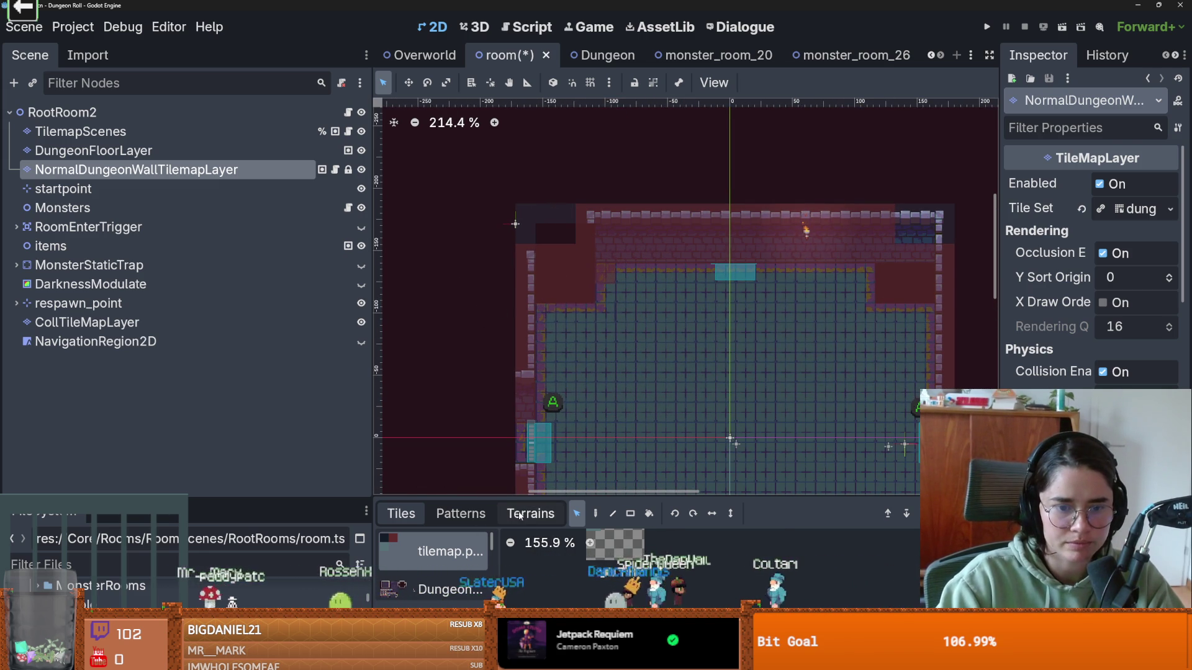
{"action": "left_click", "coordinate": [526, 213]}
{"action": "mouse_move", "coordinate": [527, 234]}
{"action": "left_mouse_down"}
{"action": "mouse_move", "coordinate": [529, 261]}
{"action": "mouse_move", "coordinate": [532, 236]}
{"action": "left_mouse_up"}
{"action": "left_click", "coordinate": [555, 215]}
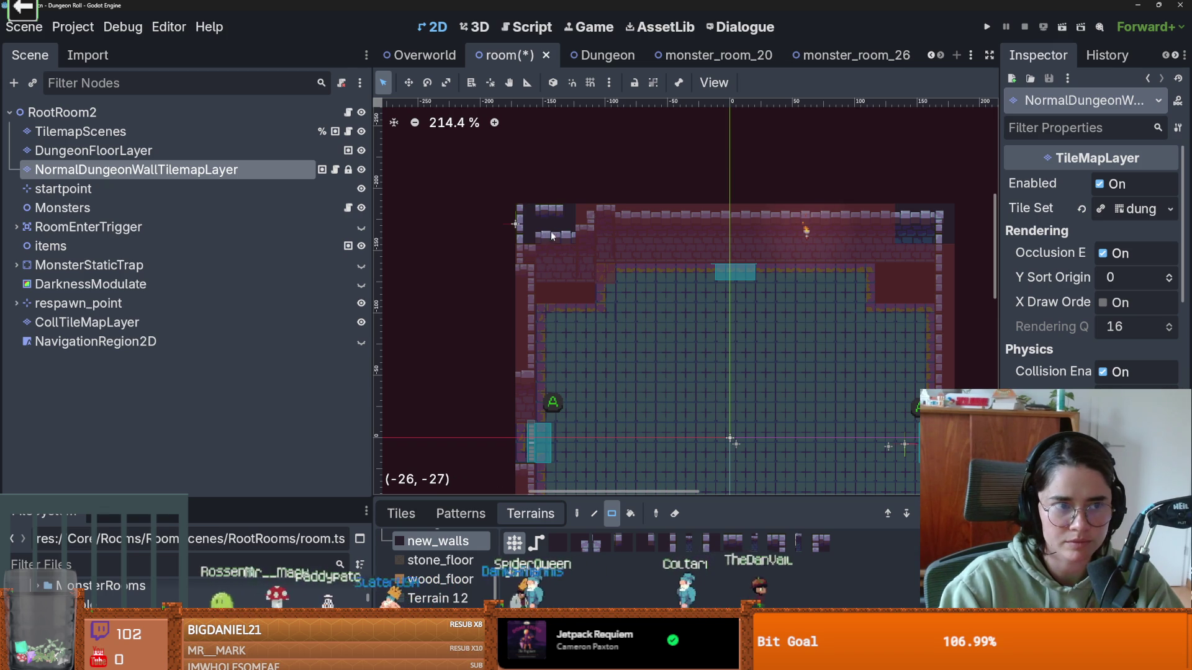
{"action": "key", "text": "ctrl+z"}
{"action": "key", "text": "ctrl+z"}
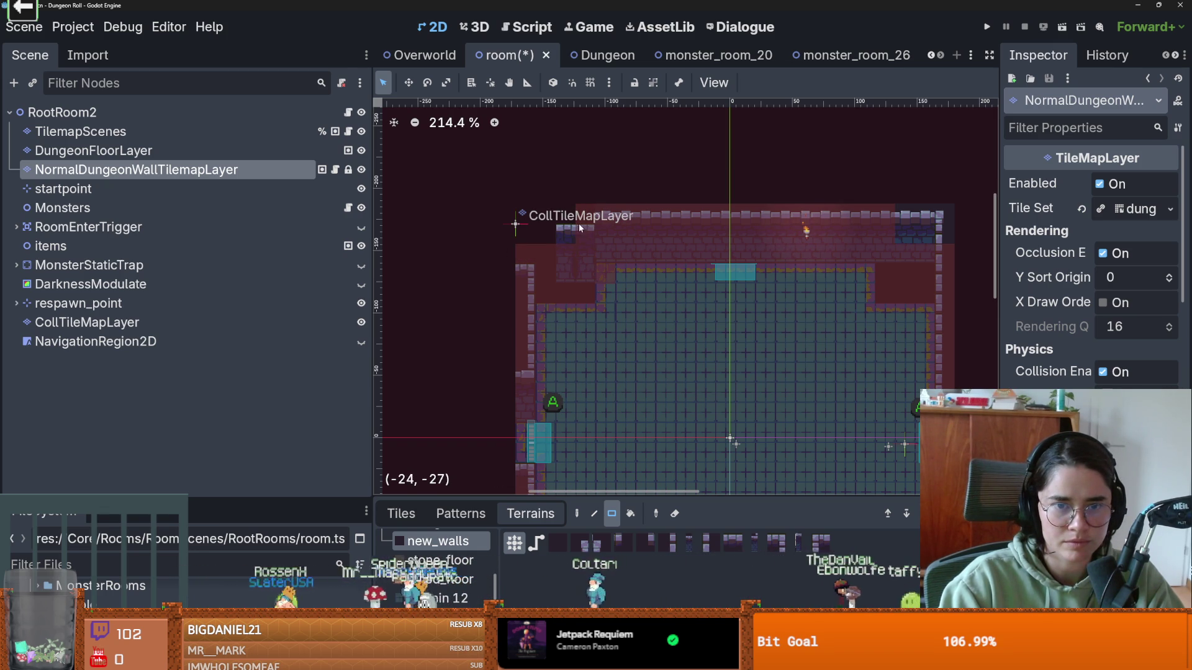
{"action": "key", "text": "ctrl+z"}
- Repaint the top-left corner wall tiles and extend the top wall leftwards
{"action": "left_click_drag", "start_coordinate": [595, 230], "coordinate": [594, 230]}
{"action": "left_click", "coordinate": [609, 219]}
{"action": "left_click", "coordinate": [593, 233]}
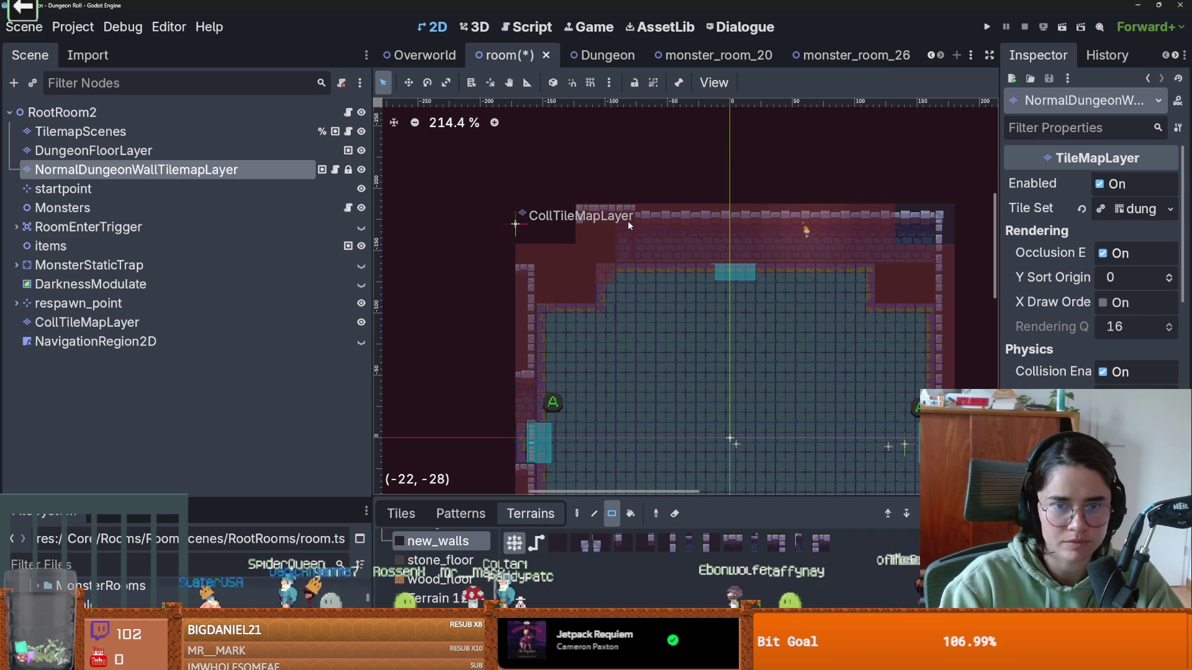
{"action": "left_click", "coordinate": [629, 222]}
{"action": "left_click_drag", "start_coordinate": [612, 227], "coordinate": [580, 221]}
{"action": "left_click", "coordinate": [571, 219]}
{"action": "left_click", "coordinate": [599, 226]}
{"action": "left_click", "coordinate": [587, 219]}
{"action": "left_click", "coordinate": [570, 218]}
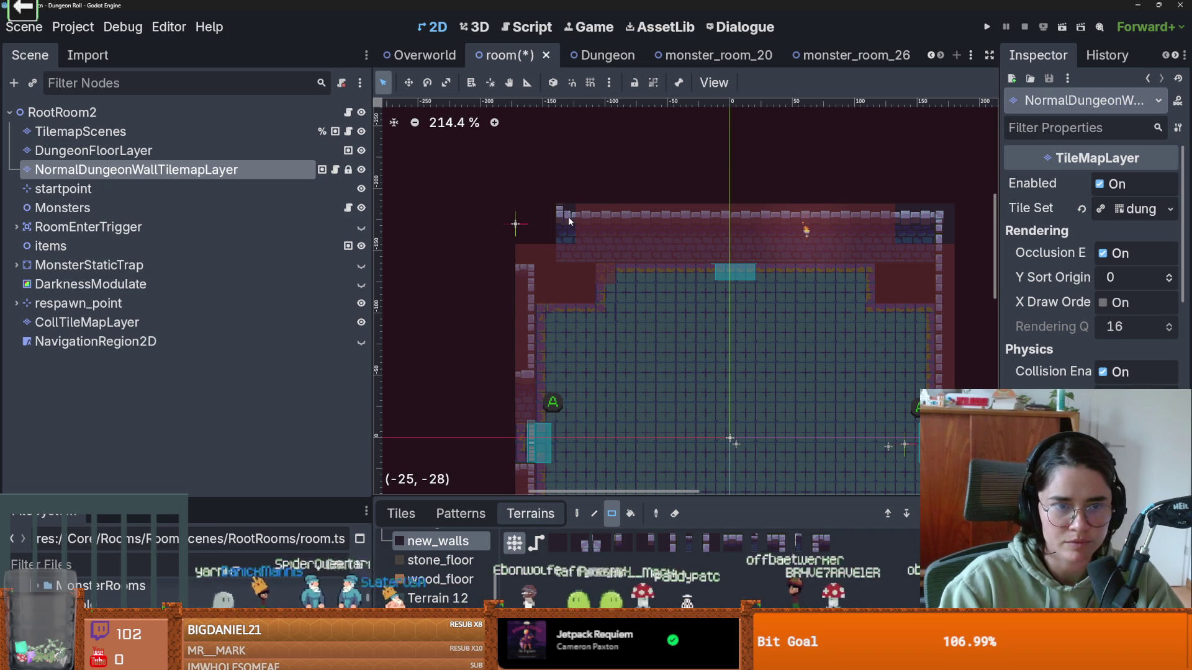
{"action": "left_click", "coordinate": [524, 215]}
- Paint the full left wall column with new_walls terrain
{"action": "left_click_drag", "start_coordinate": [525, 233], "coordinate": [522, 275]}
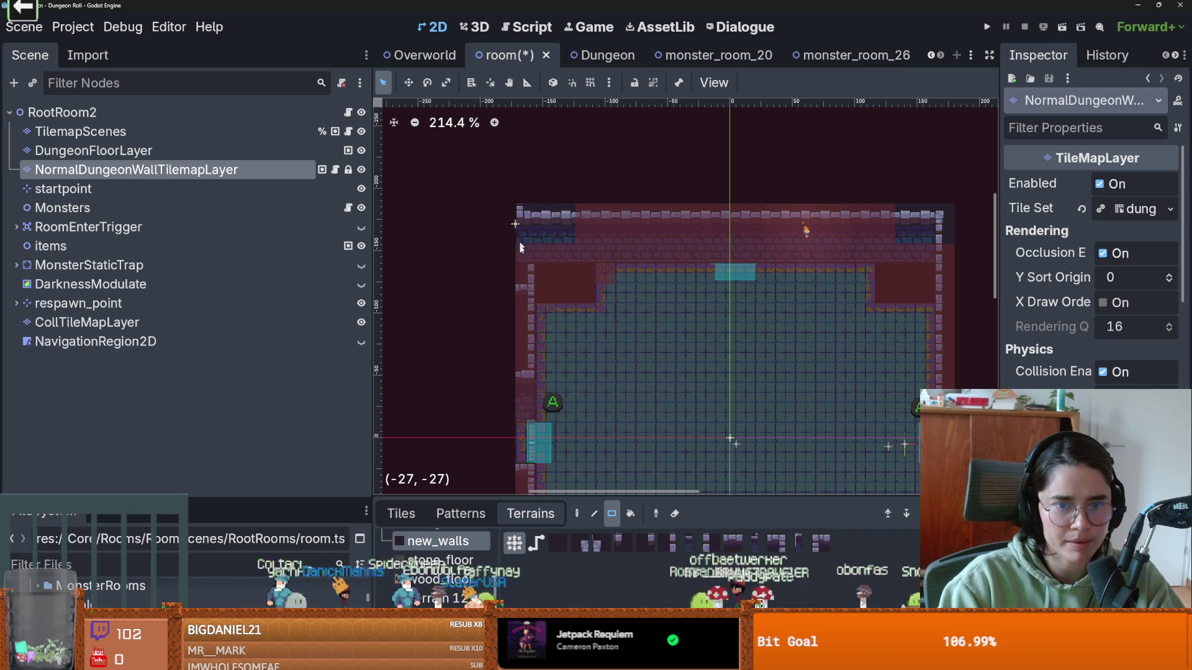
{"action": "left_click_drag", "start_coordinate": [523, 226], "coordinate": [525, 285]}
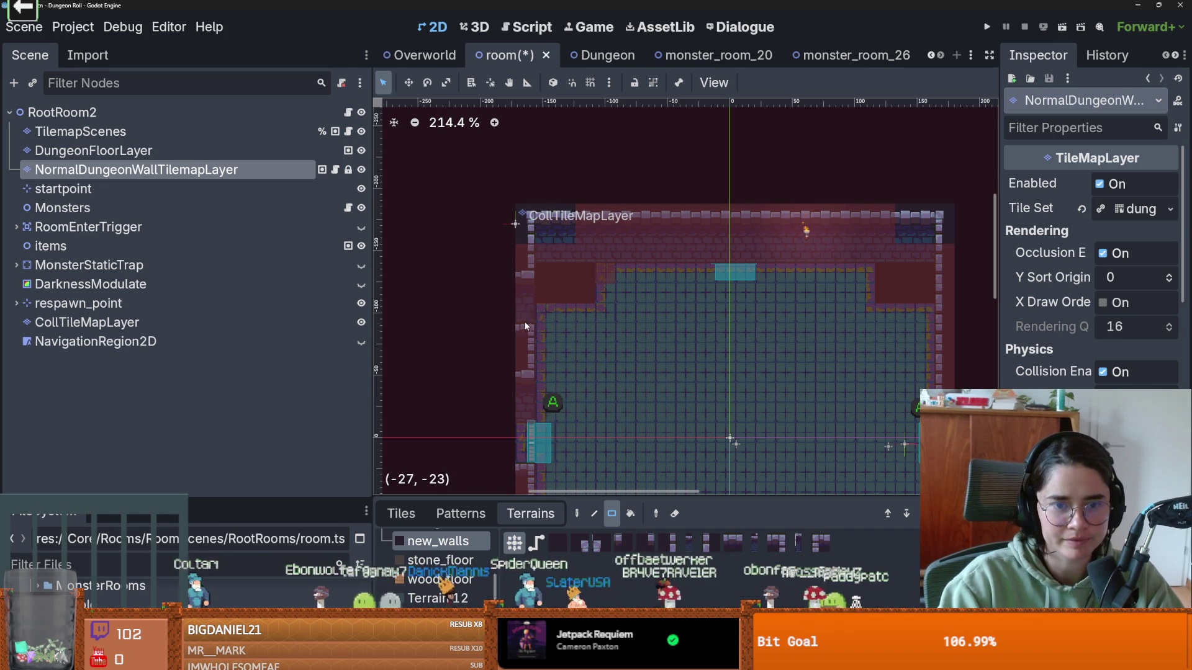
{"action": "mouse_move", "coordinate": [529, 313]}
{"action": "left_mouse_down"}
{"action": "mouse_move", "coordinate": [526, 224]}
{"action": "mouse_move", "coordinate": [531, 303]}
{"action": "left_mouse_up"}
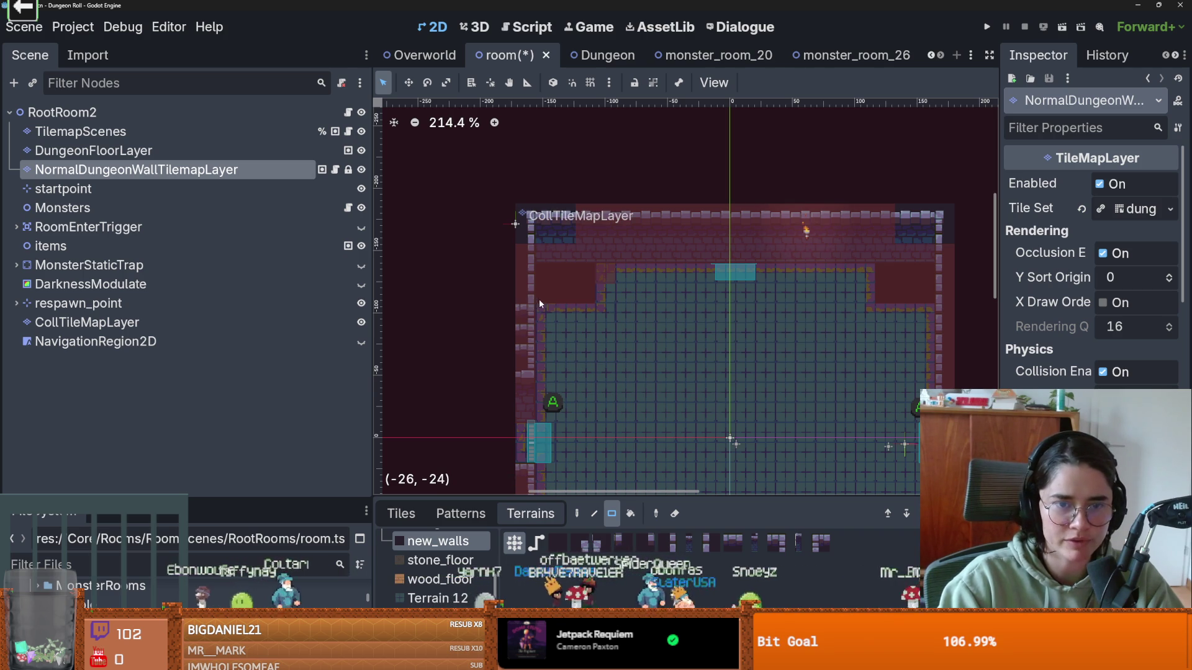
{"action": "scroll", "coordinate": [559, 343], "scroll_direction": "down", "scroll_amount": 2}
{"action": "left_click", "coordinate": [667, 542]}
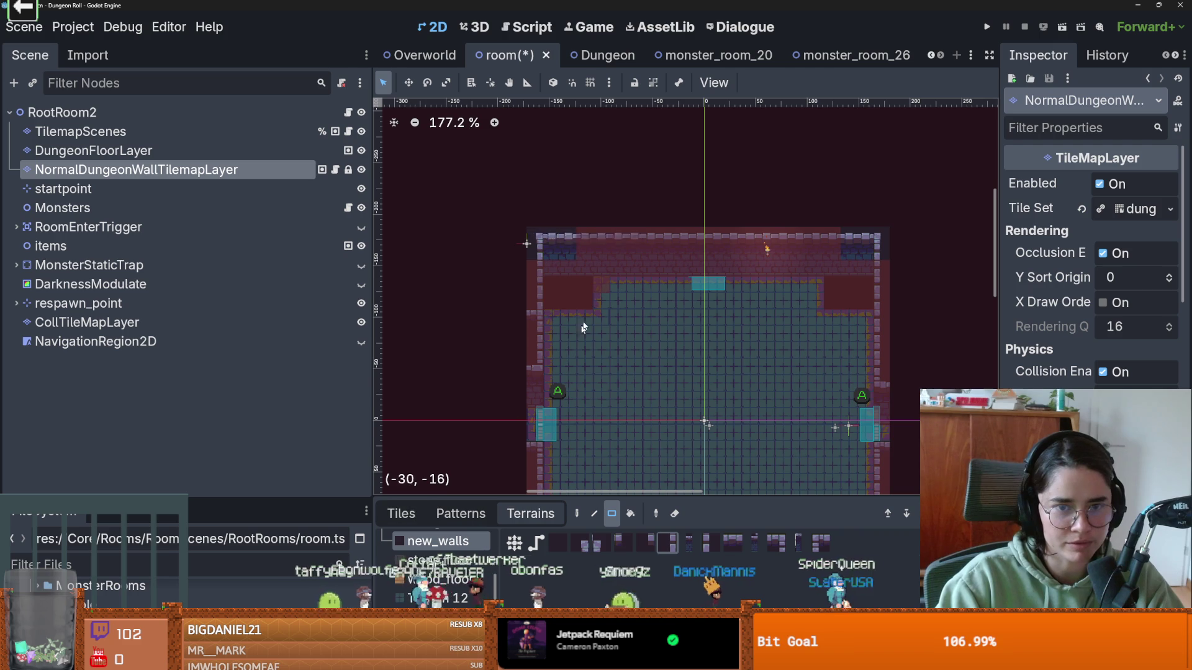
- Select the dungeon_ tileset atlas as the tile source, switch to the Paint tool, and save the scene
{"action": "scroll", "coordinate": [567, 267], "scroll_direction": "up", "scroll_amount": 4}
{"action": "scroll", "coordinate": [625, 308], "scroll_direction": "down", "scroll_amount": 2}
{"action": "scroll", "coordinate": [624, 308], "scroll_direction": "down", "scroll_amount": 1}
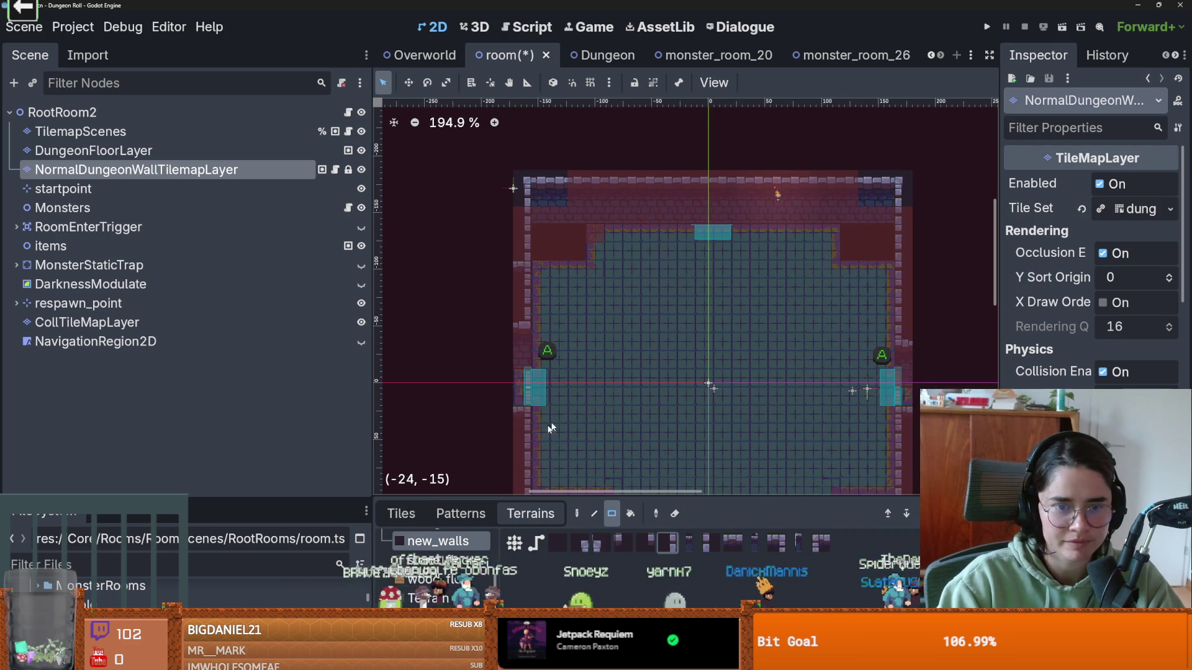
{"action": "left_click", "coordinate": [401, 514]}
{"action": "scroll", "coordinate": [434, 565], "scroll_direction": "up", "scroll_amount": 5}
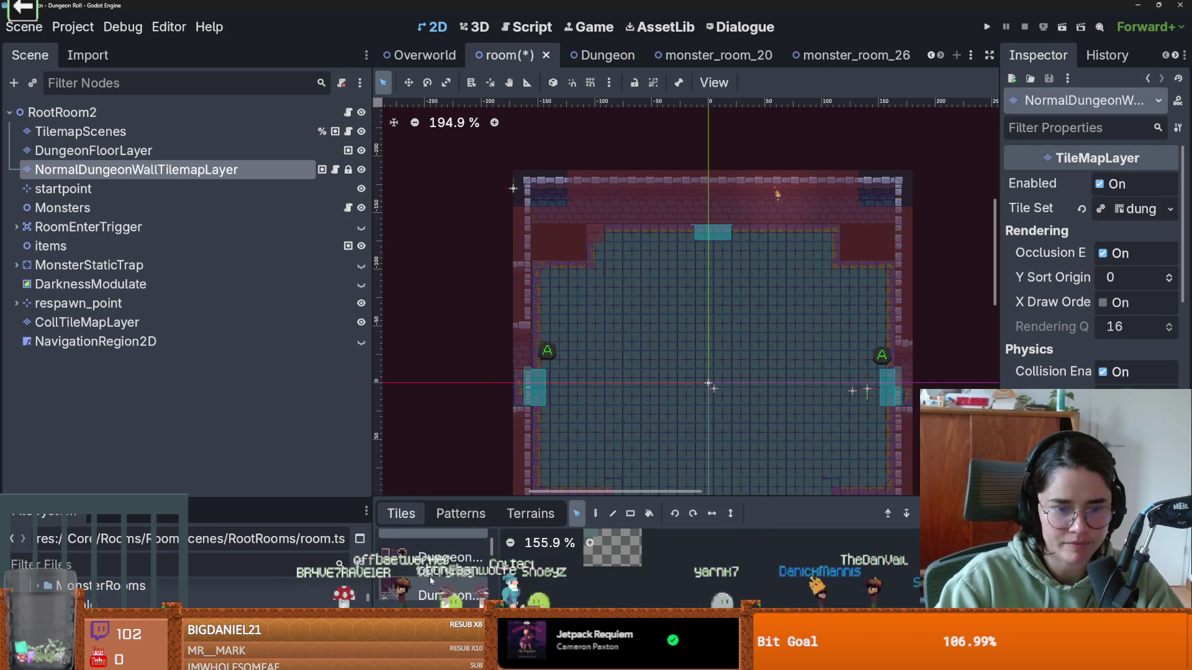
{"action": "scroll", "coordinate": [431, 581], "scroll_direction": "down", "scroll_amount": 1}
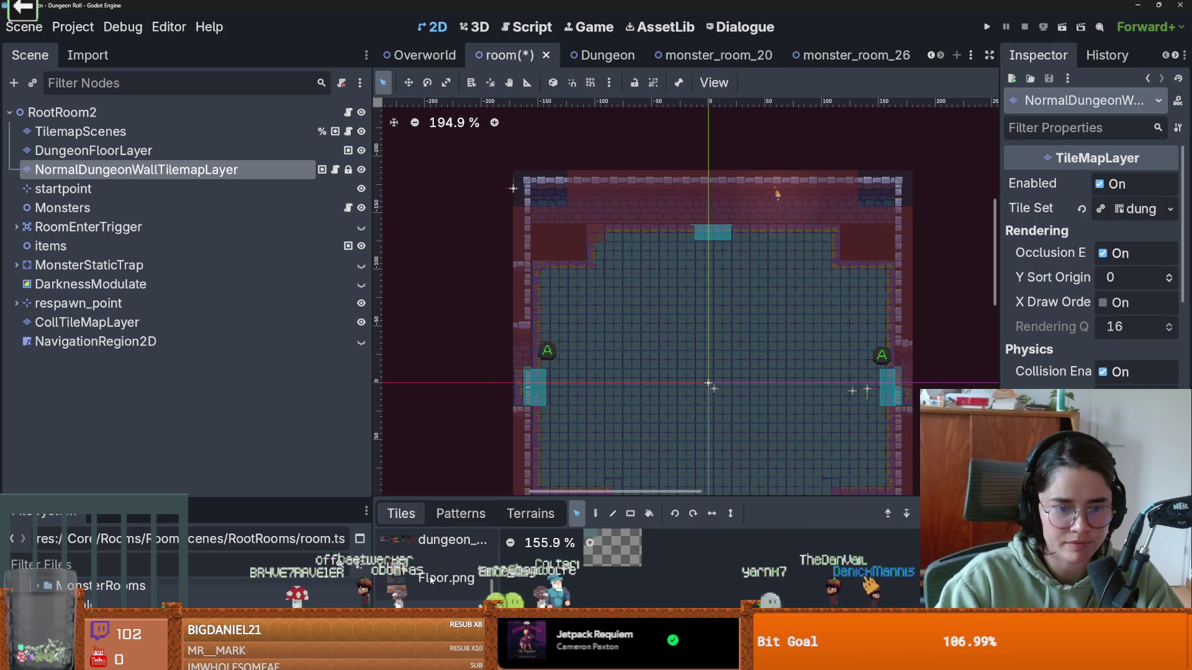
{"action": "left_click", "coordinate": [441, 540]}
{"action": "scroll", "coordinate": [625, 574], "scroll_direction": "up", "scroll_amount": 3}
{"action": "scroll", "coordinate": [620, 571], "scroll_direction": "down", "scroll_amount": 2}
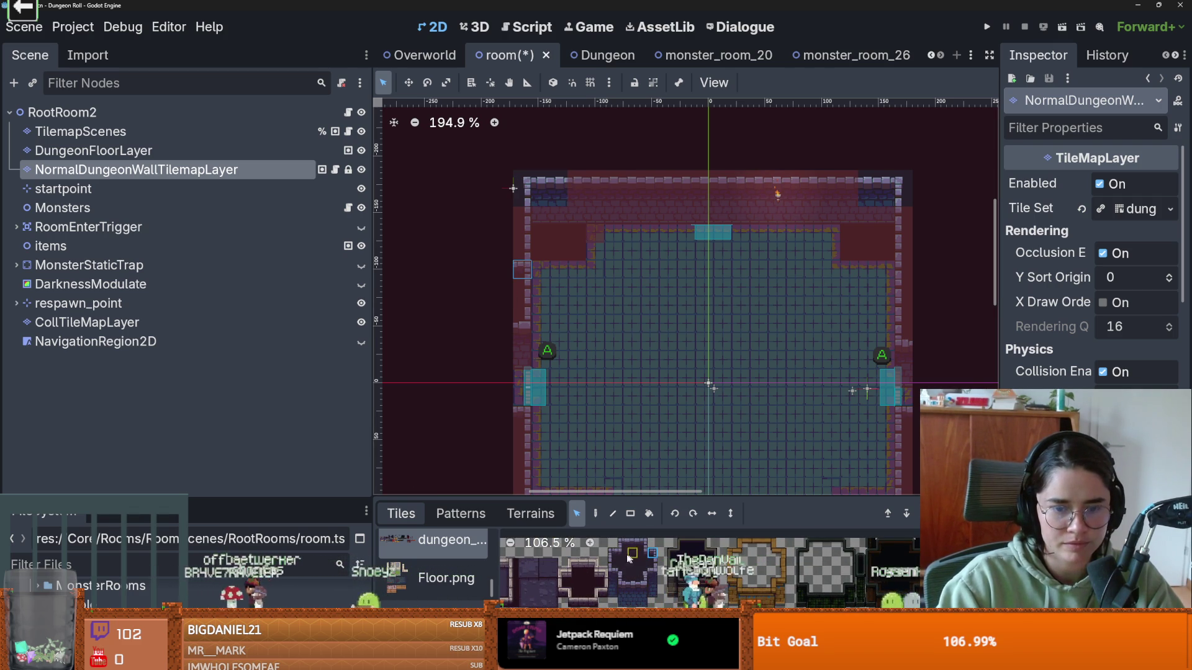
{"action": "key", "text": "d"}
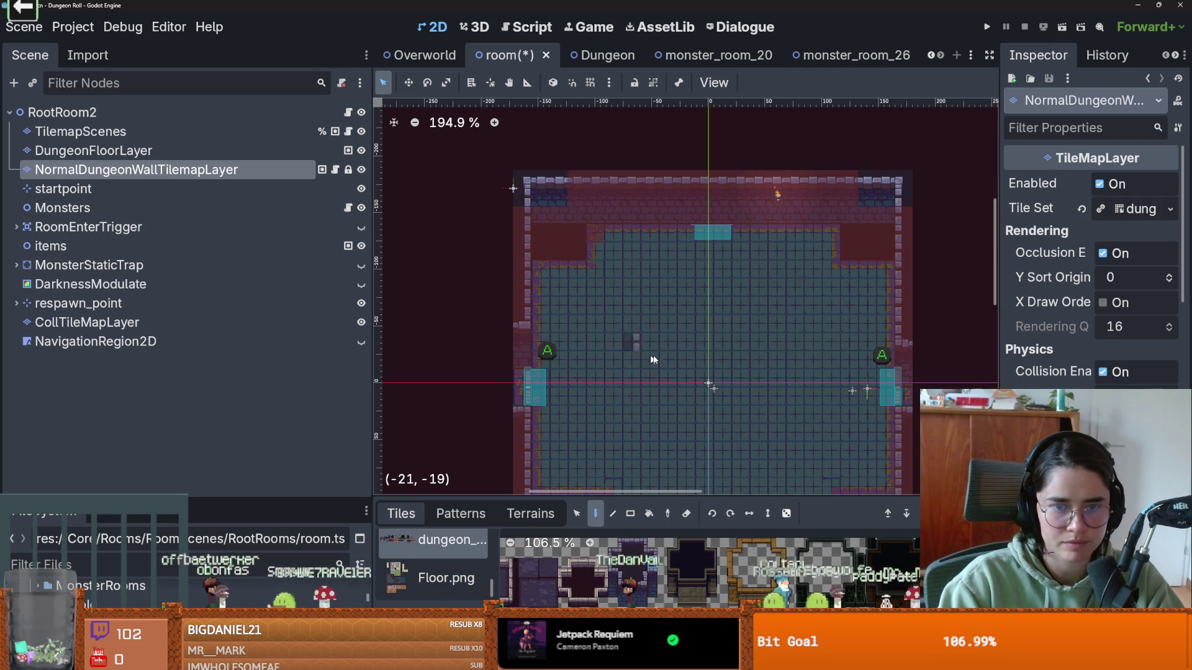
{"action": "scroll", "coordinate": [620, 347], "scroll_direction": "down", "scroll_amount": 3}
{"action": "key", "text": "ctrl+s"}
{"action": "scroll", "coordinate": [624, 292], "scroll_direction": "up", "scroll_amount": 1}
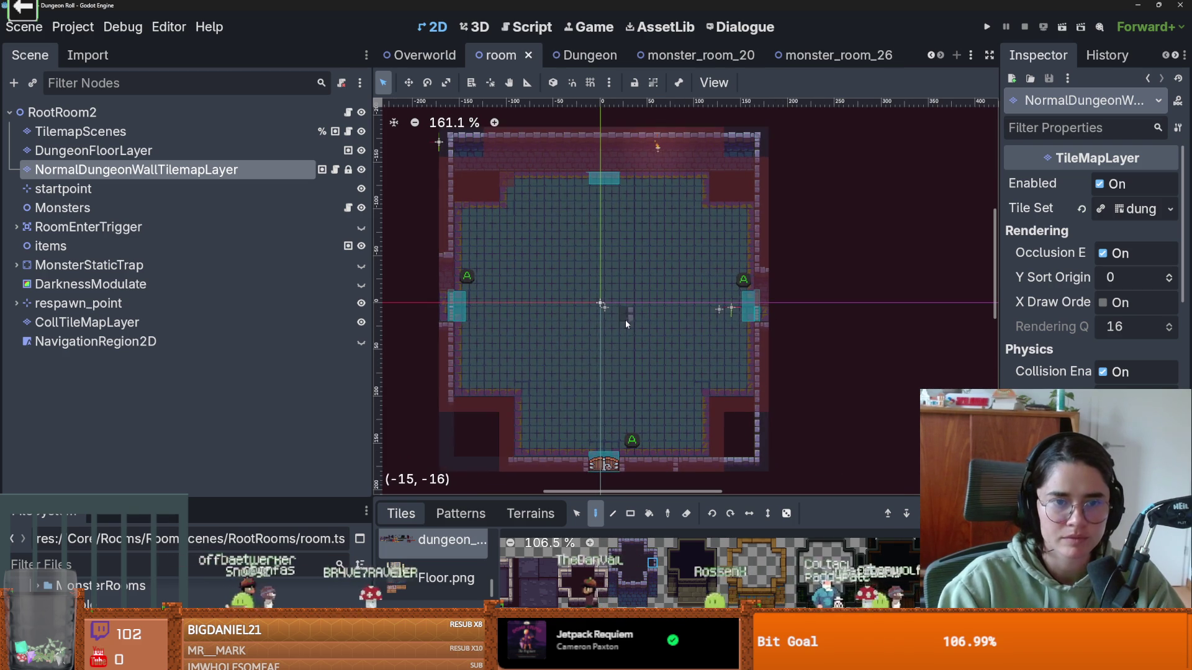
- Paint CollTileMapLayer collision tiles along the bottom edge and into the top corner blocks
{"action": "left_click", "coordinate": [106, 324]}
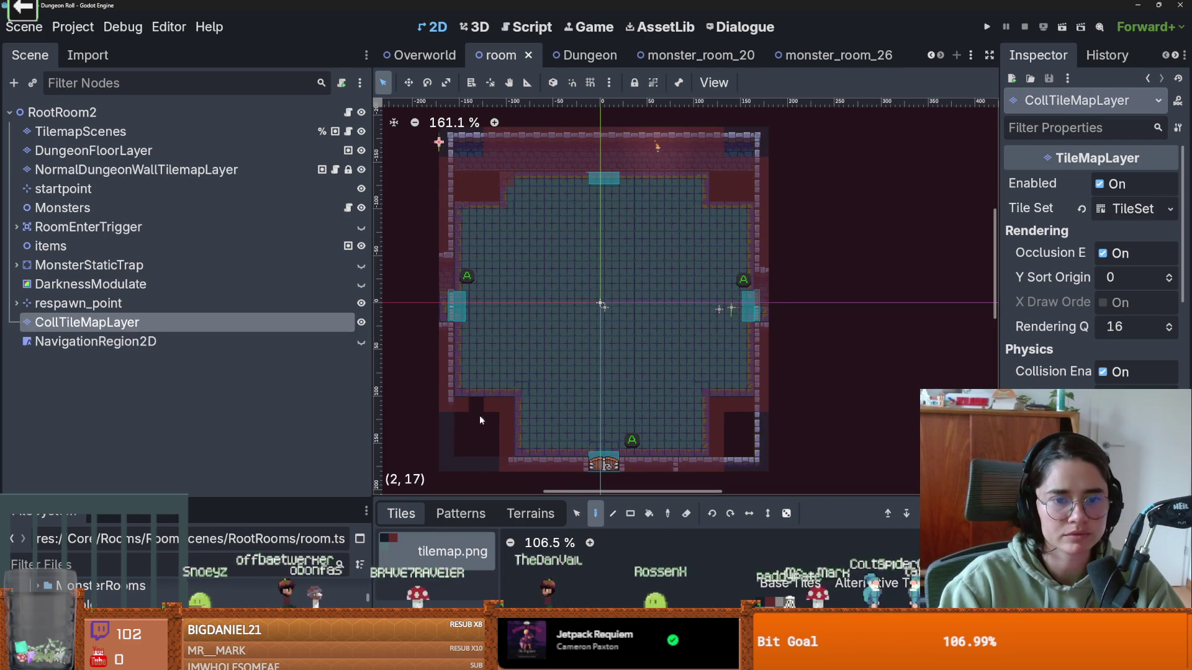
{"action": "mouse_move", "coordinate": [501, 451]}
{"action": "left_mouse_down"}
{"action": "mouse_move", "coordinate": [717, 409]}
{"action": "mouse_move", "coordinate": [719, 456]}
{"action": "left_mouse_up"}
{"action": "mouse_move", "coordinate": [745, 195]}
{"action": "left_mouse_down"}
{"action": "mouse_move", "coordinate": [745, 177]}
{"action": "mouse_move", "coordinate": [730, 195]}
{"action": "left_mouse_up"}
{"action": "left_click", "coordinate": [662, 163]}
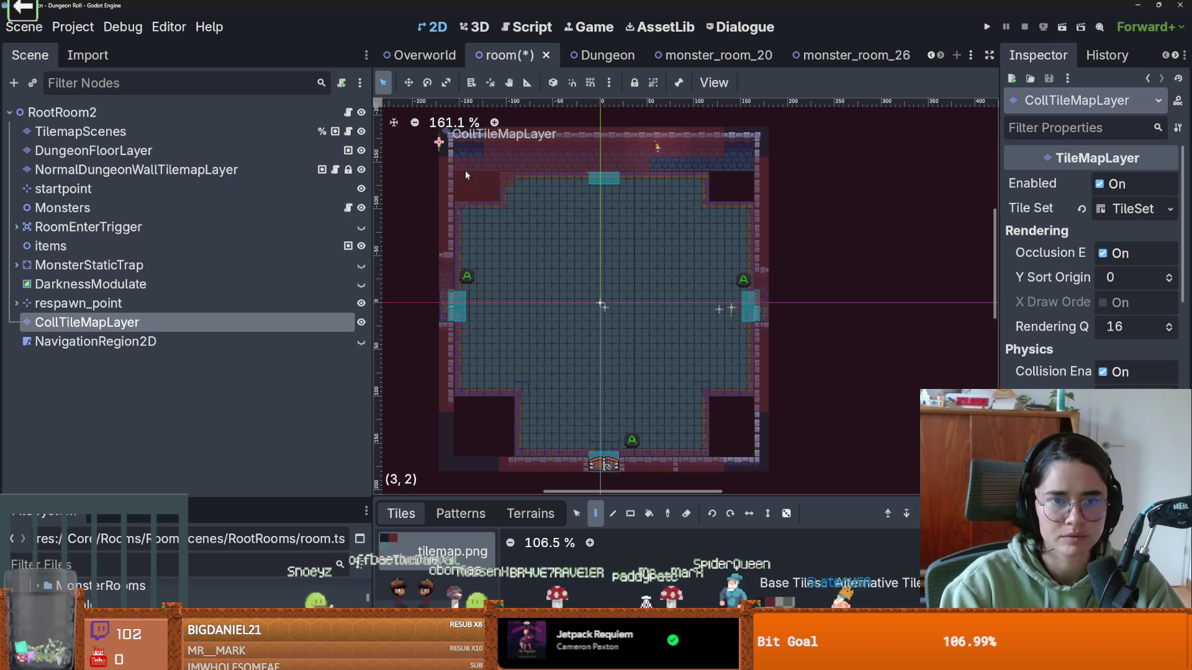
{"action": "left_click_drag", "start_coordinate": [474, 200], "coordinate": [496, 195]}
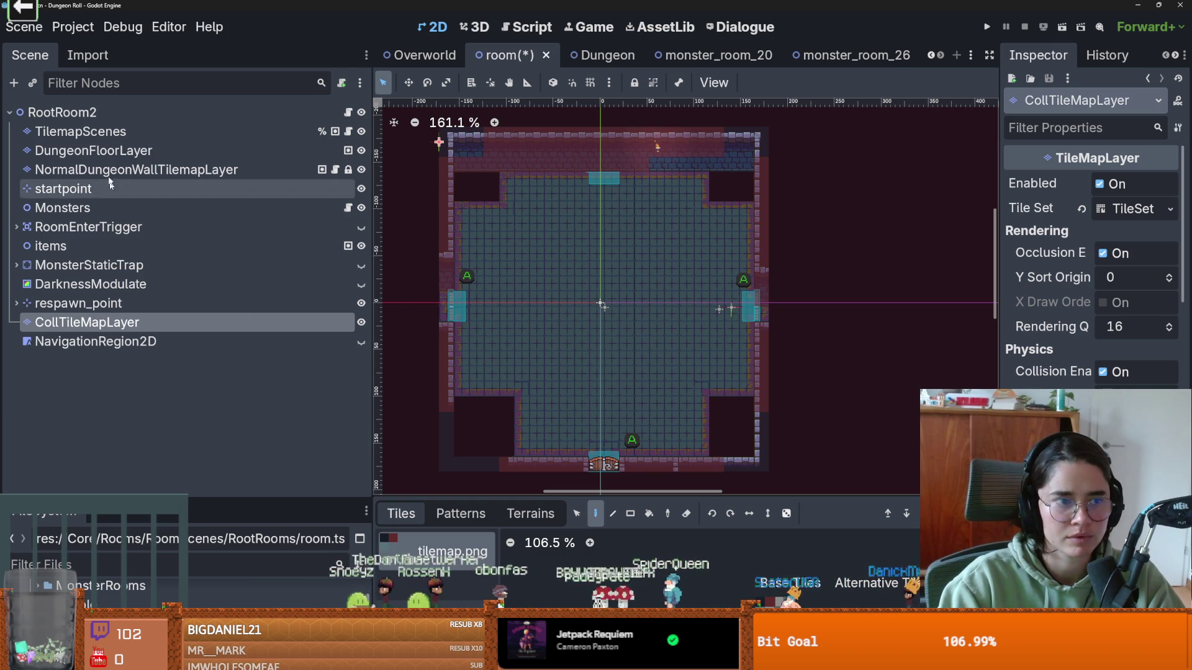
- Cover the whole room, corners included, with stone_floor terrain on DungeonFloorLayer
{"action": "left_click", "coordinate": [93, 150]}
{"action": "left_click", "coordinate": [528, 514]}
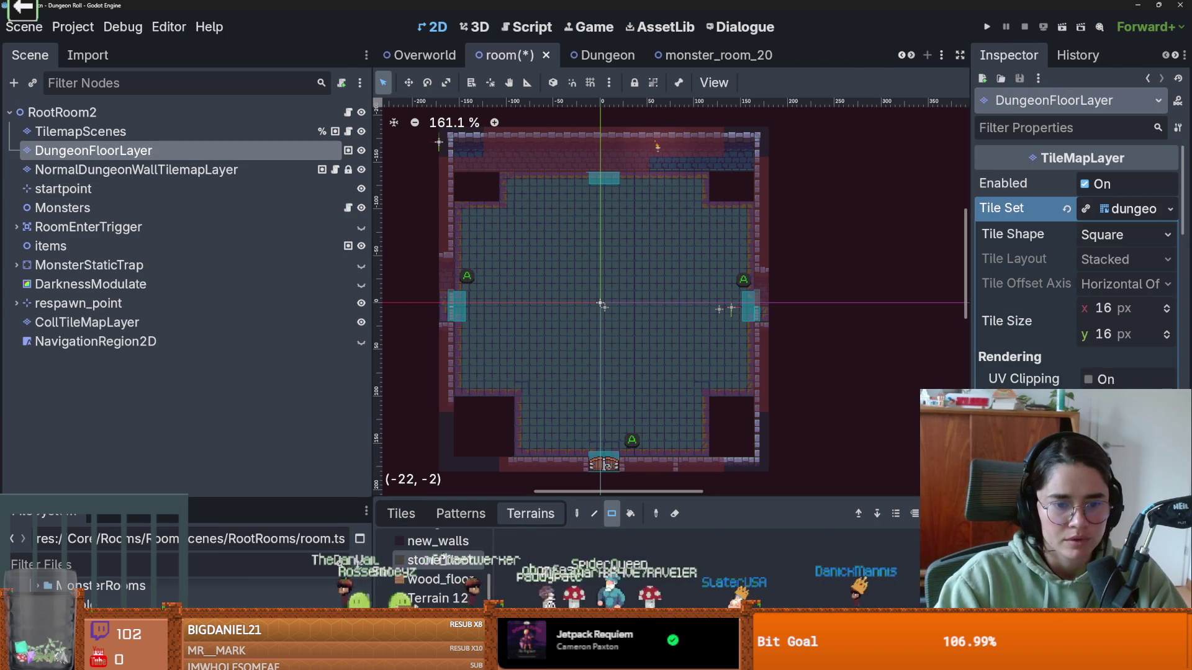
{"action": "left_click_drag", "start_coordinate": [459, 179], "coordinate": [745, 452]}
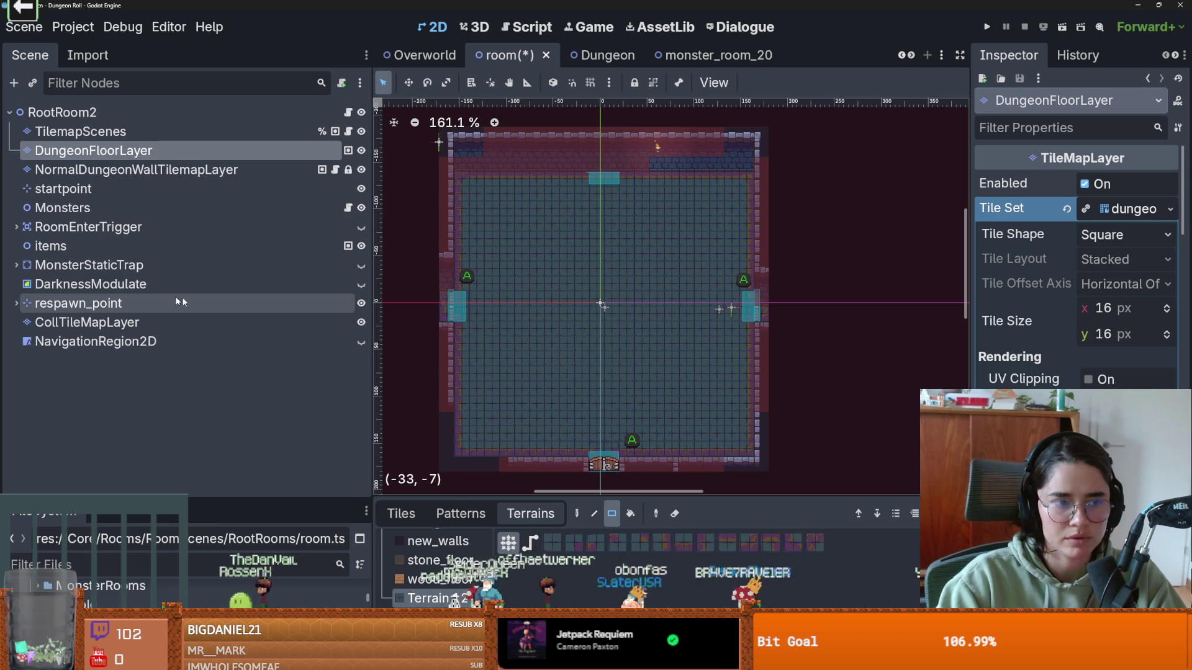
- Paint new_walls terrain along the bottom and left edges, then save under a new scene file
{"action": "left_click", "coordinate": [261, 170]}
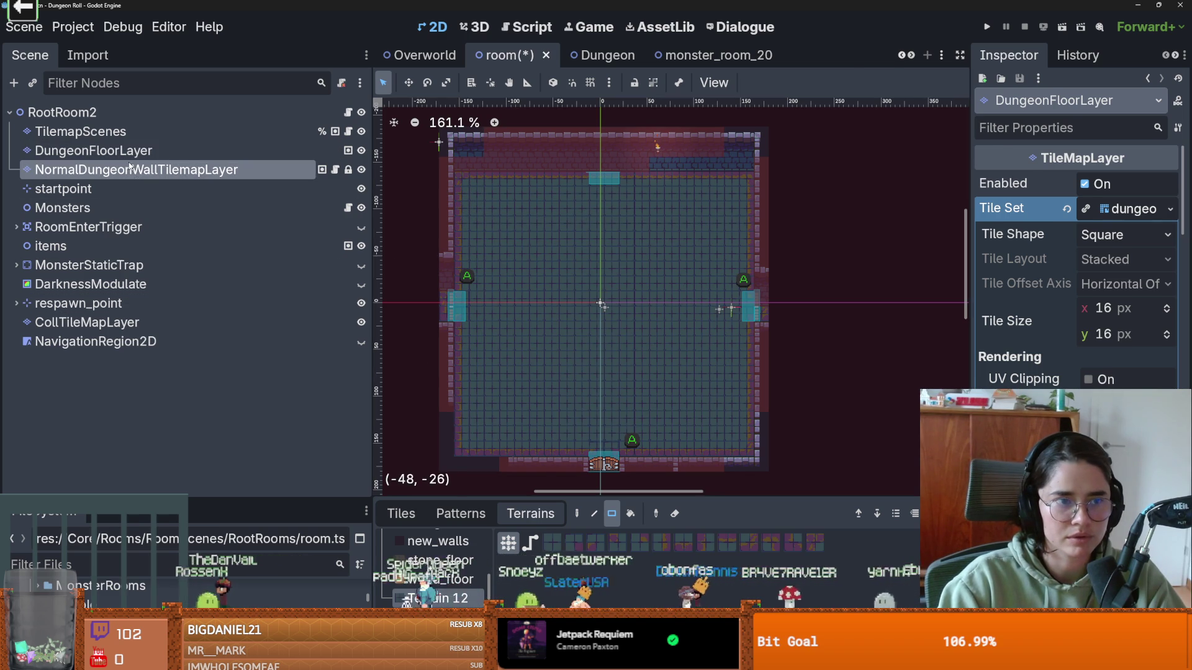
{"action": "left_click", "coordinate": [438, 542]}
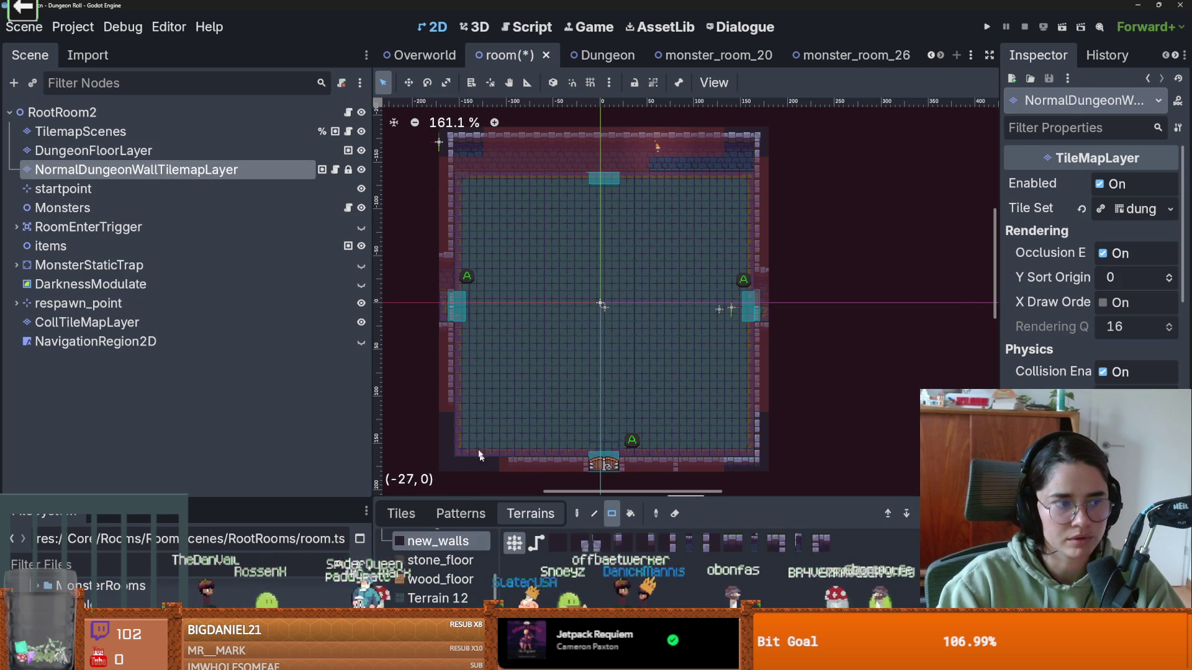
{"action": "mouse_move", "coordinate": [510, 448]}
{"action": "left_mouse_down"}
{"action": "mouse_move", "coordinate": [545, 387]}
{"action": "mouse_move", "coordinate": [462, 354]}
{"action": "left_mouse_up"}
{"action": "scroll", "coordinate": [546, 387], "scroll_direction": "up", "scroll_amount": 2}
{"action": "left_click_drag", "start_coordinate": [460, 259], "coordinate": [463, 352]}
{"action": "left_click_drag", "start_coordinate": [464, 262], "coordinate": [460, 274]}
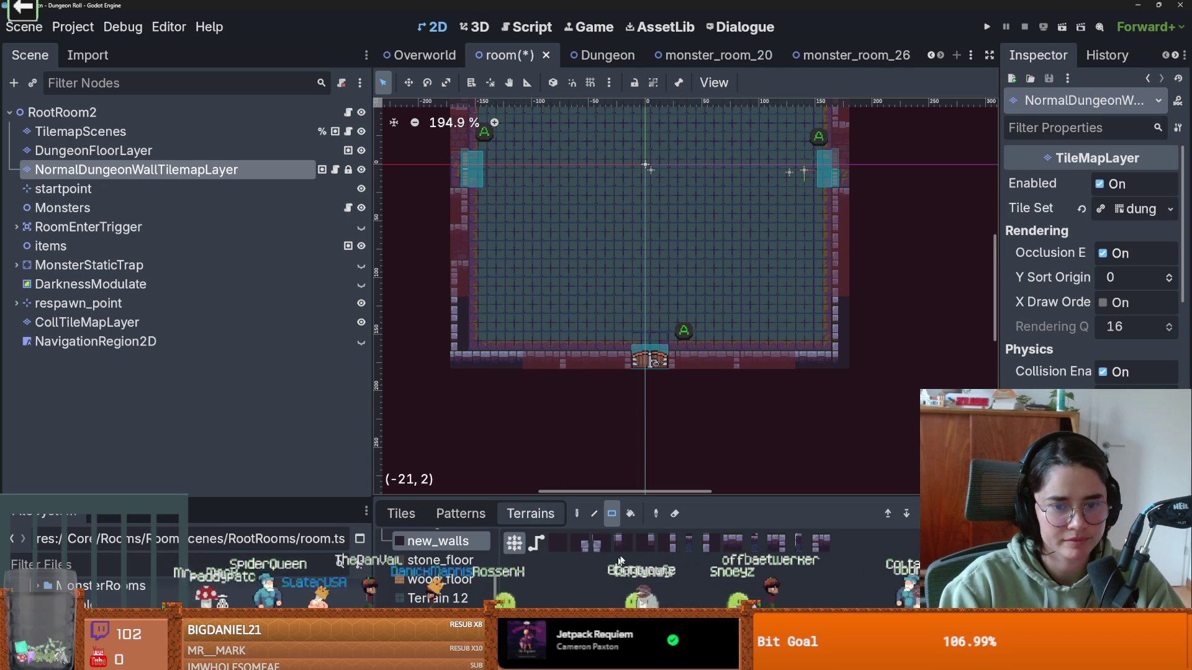
{"action": "left_click", "coordinate": [461, 234]}
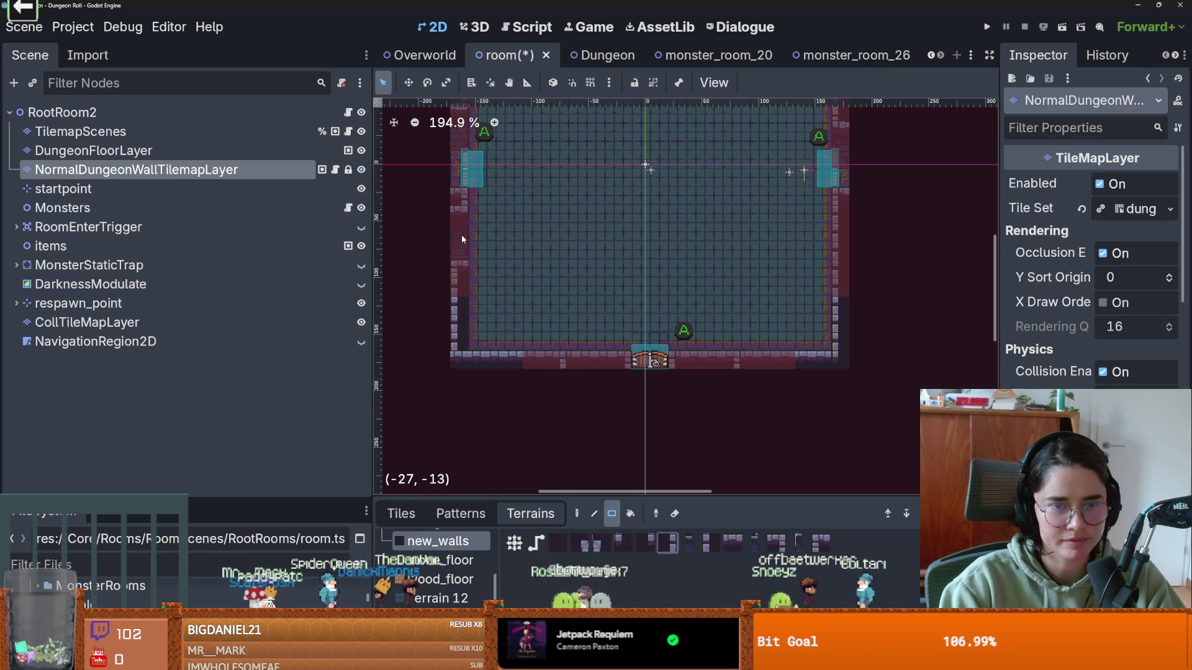
{"action": "left_click", "coordinate": [401, 513]}
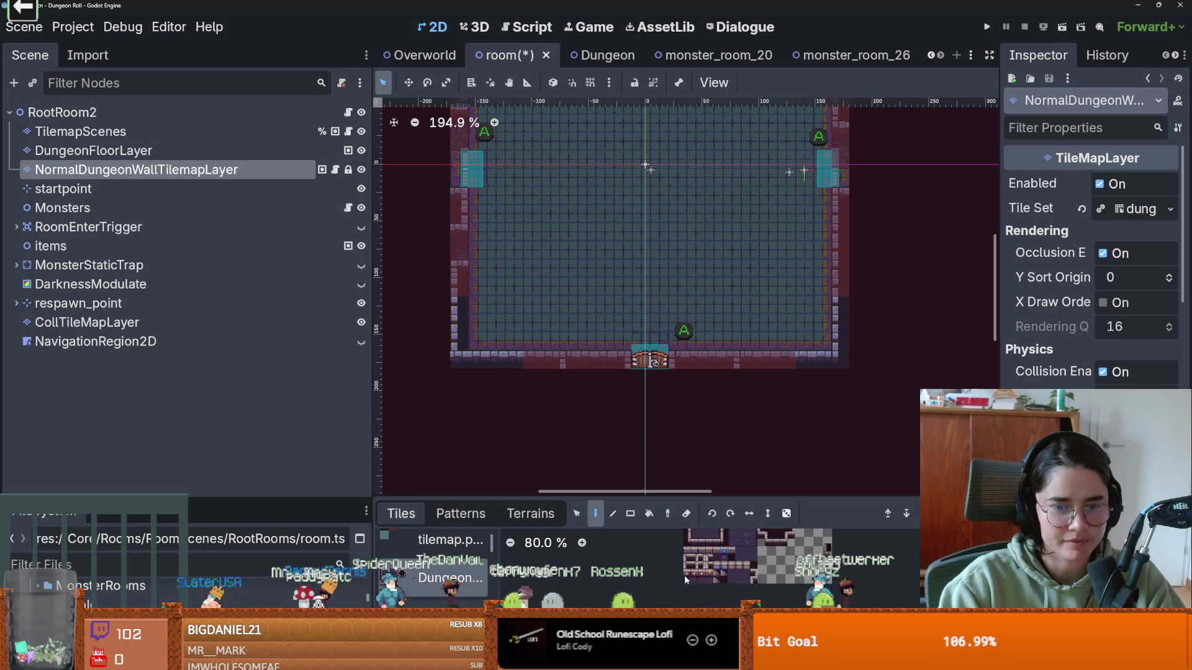
{"action": "left_click_drag", "start_coordinate": [683, 497], "coordinate": [684, 338]}
{"action": "key", "text": "ctrl+s"}
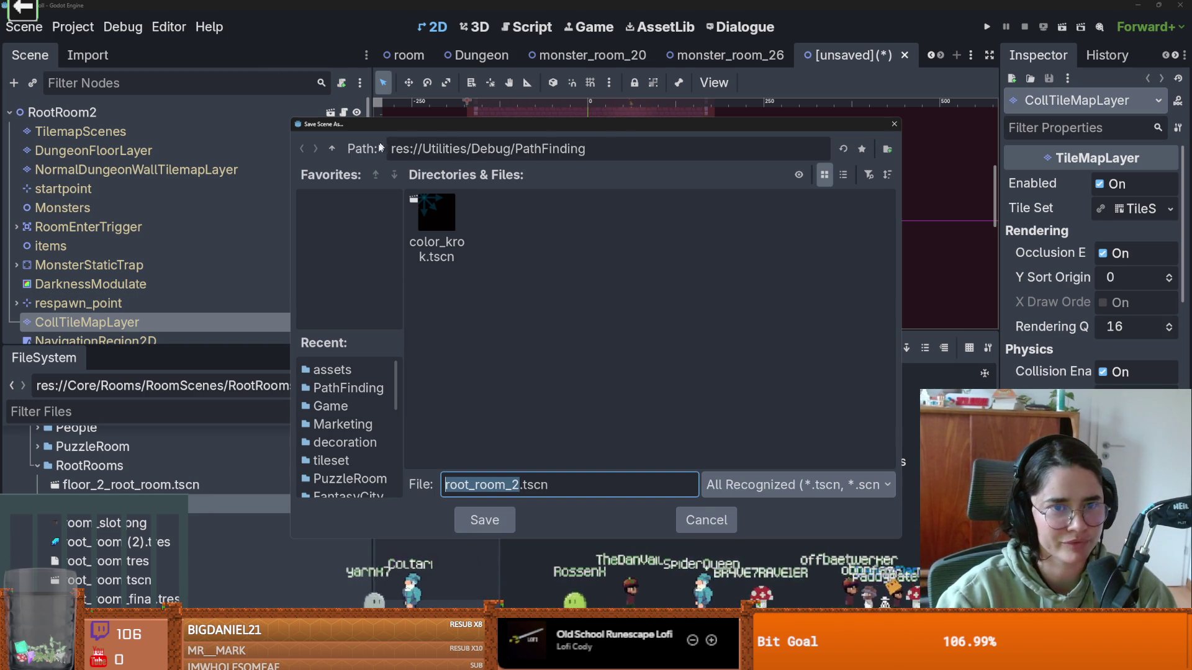
- Save the scene as monster_room_25.tscn in res://Core/Rooms/RoomScenes/MonsterRooms/25
{"action": "double_click", "coordinate": [332, 148]}
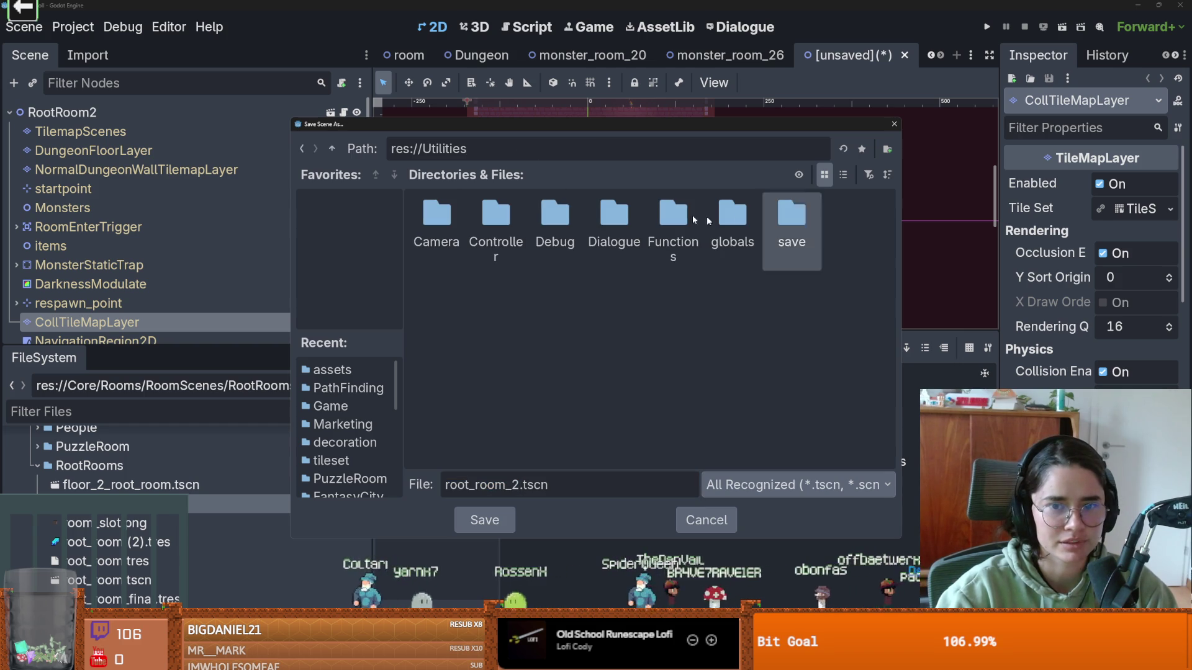
{"action": "left_click", "coordinate": [332, 148]}
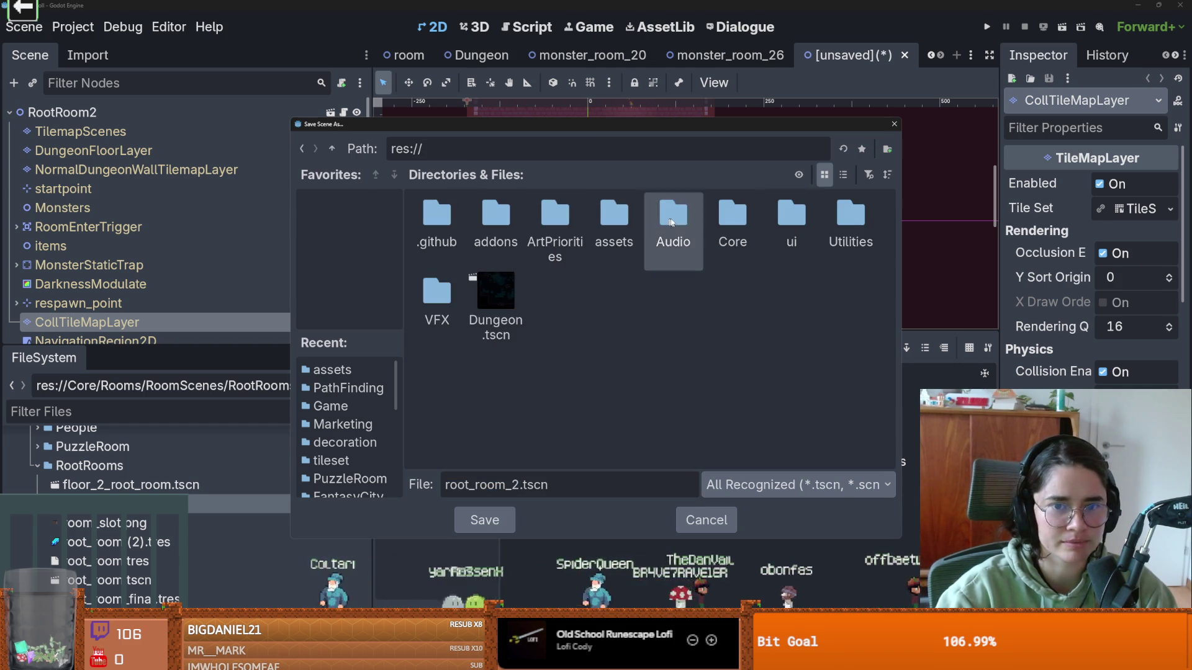
{"action": "double_click", "coordinate": [736, 217]}
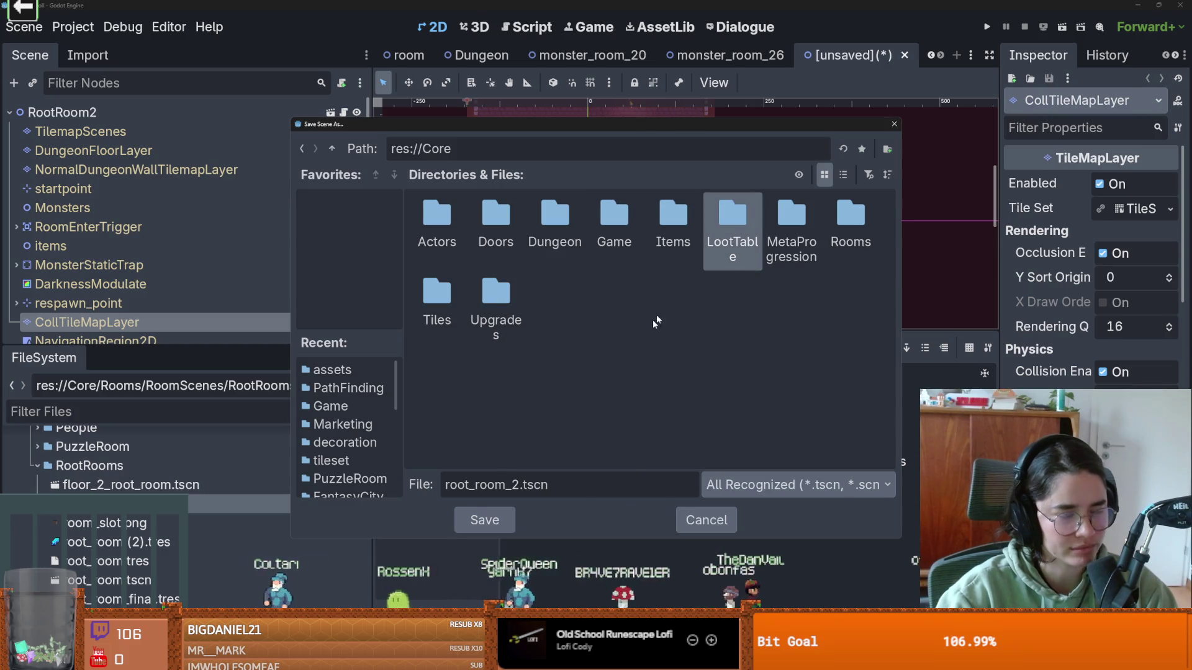
{"action": "double_click", "coordinate": [841, 219]}
{"action": "left_click", "coordinate": [442, 228]}
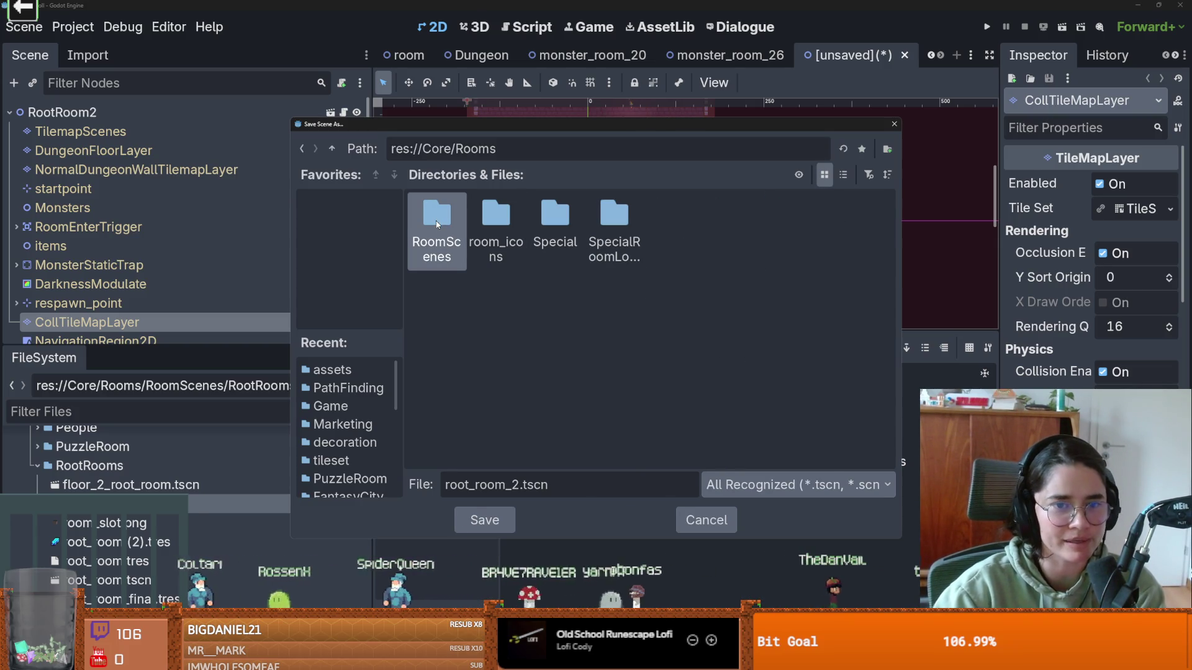
{"action": "double_click", "coordinate": [442, 228]}
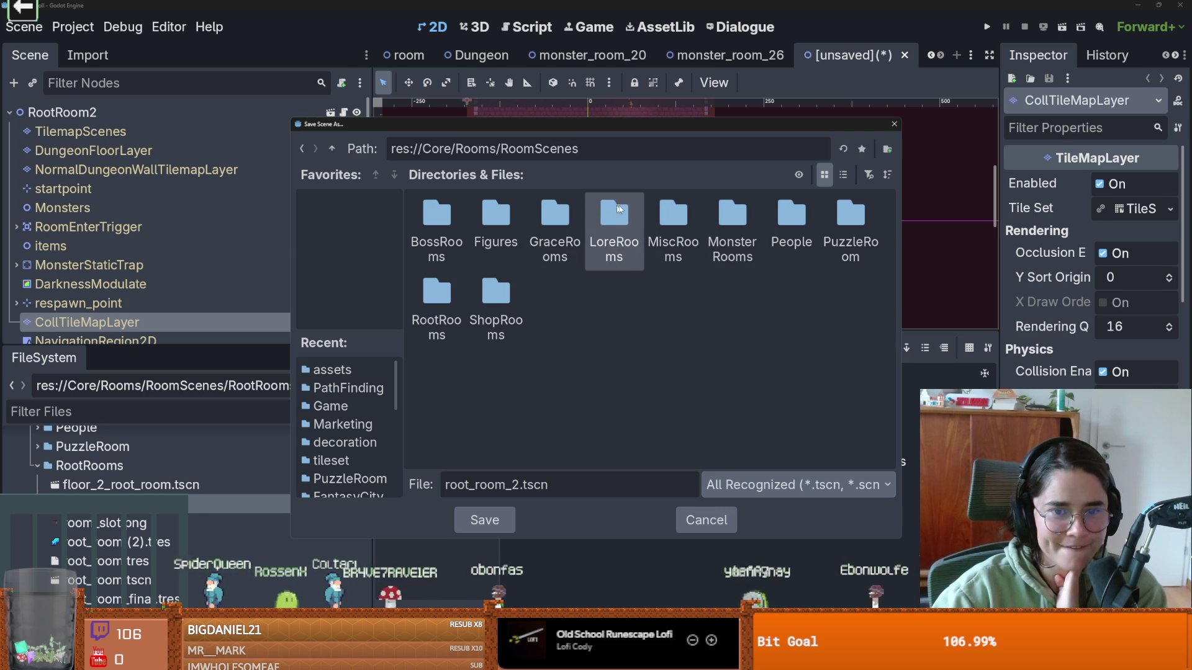
{"action": "double_click", "coordinate": [733, 214]}
{"action": "double_click", "coordinate": [437, 403]}
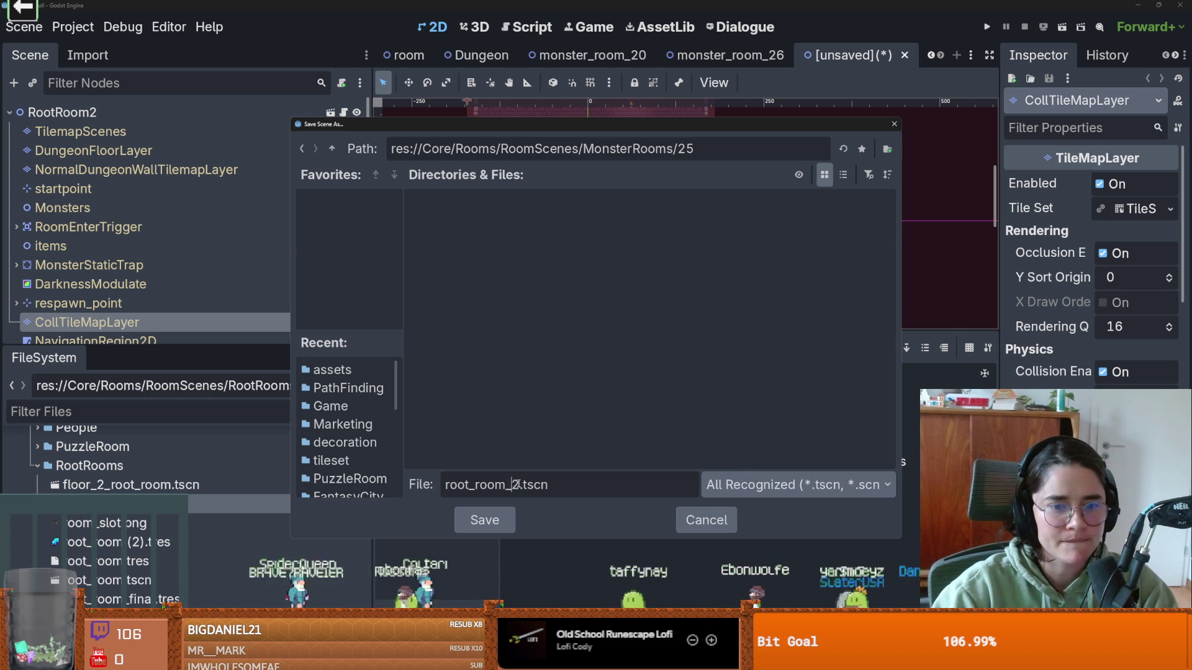
{"action": "type", "text": "monster_room_"}
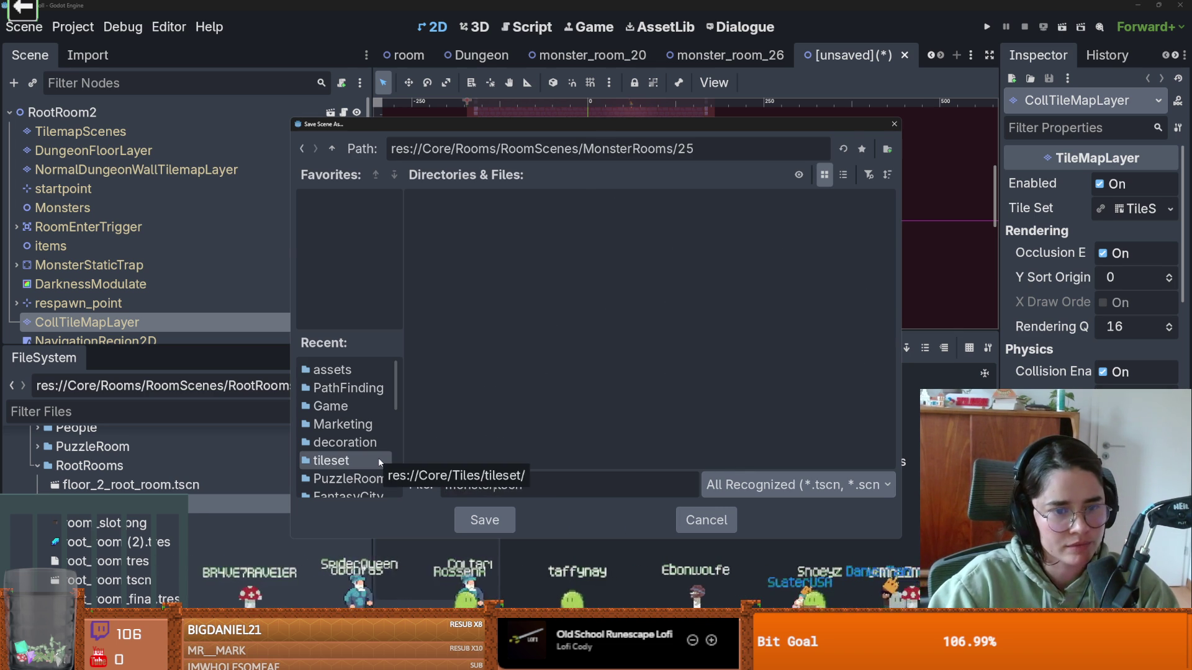
{"action": "type", "text": "_25"}
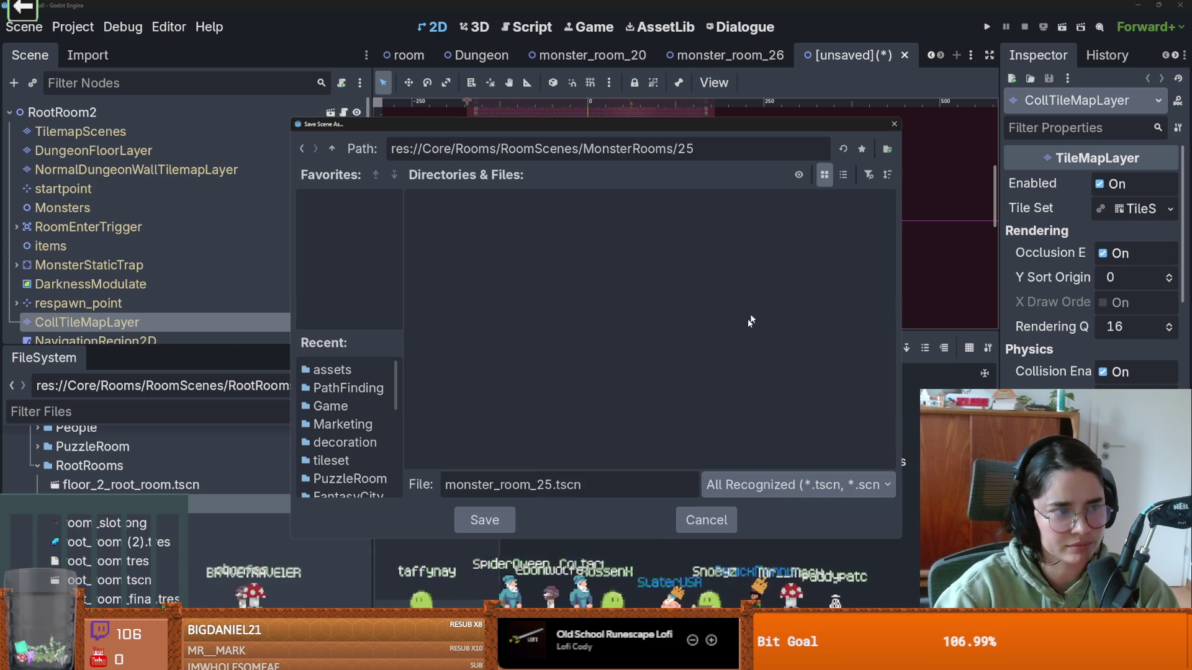
{"action": "key", "text": "Return"}
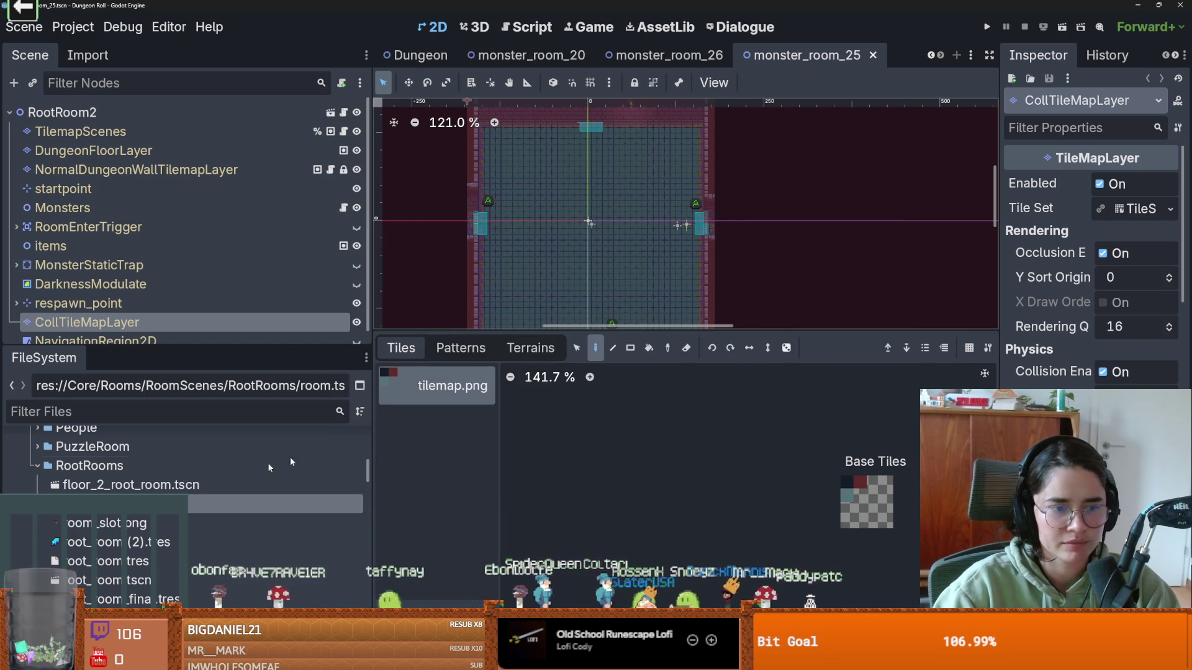
- Begin renaming the root node RootRoom2, typing 'Monster'
{"action": "left_click", "coordinate": [200, 121]}
{"action": "left_click", "coordinate": [199, 120]}
{"action": "type", "text": "Monster"}
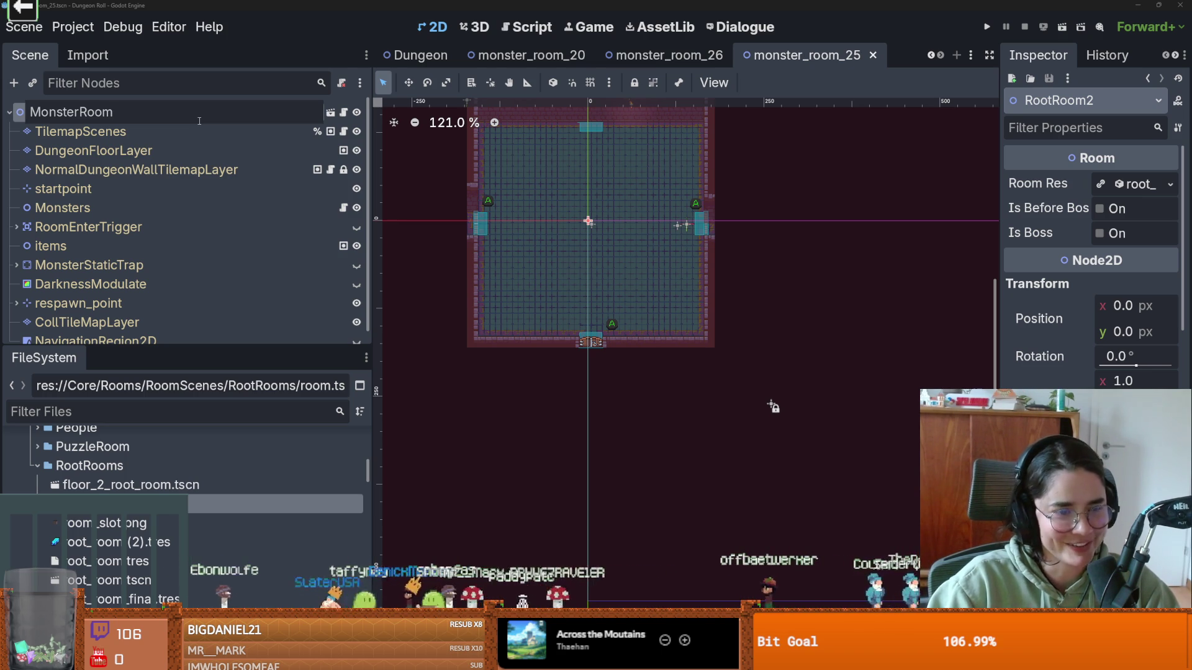
- Name the root node MonsterRoom25 and set its Room Res to monster_room_25.tres
{"action": "type", "text": "5"}
{"action": "key", "text": "Return"}
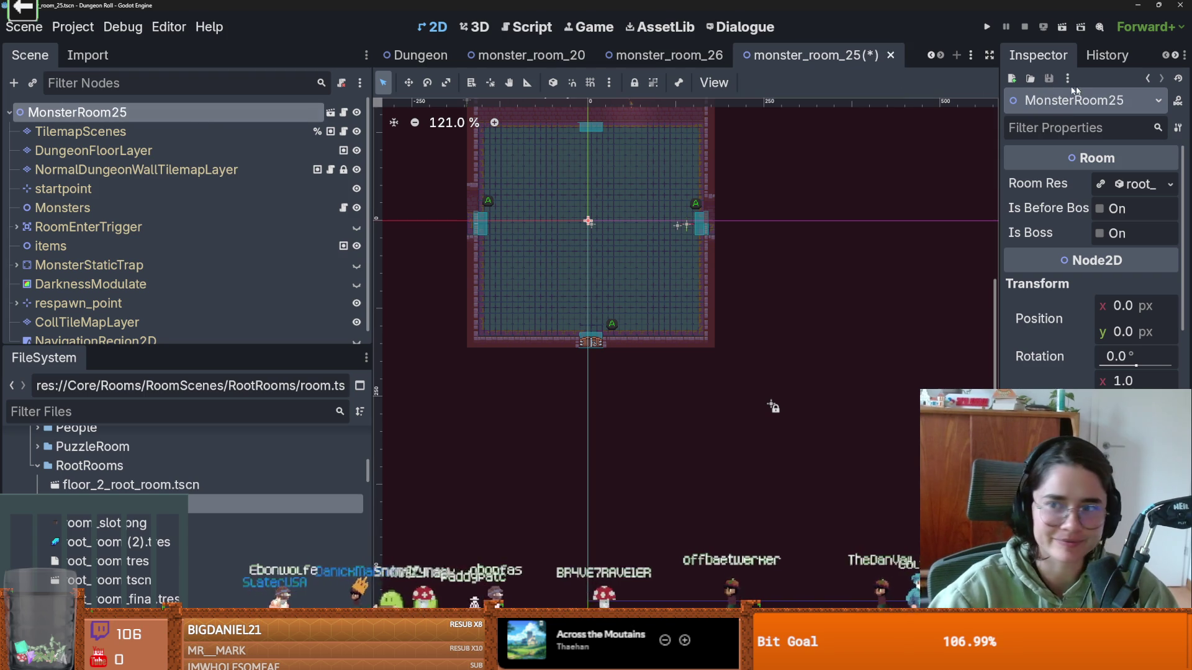
{"action": "left_click", "coordinate": [1169, 185]}
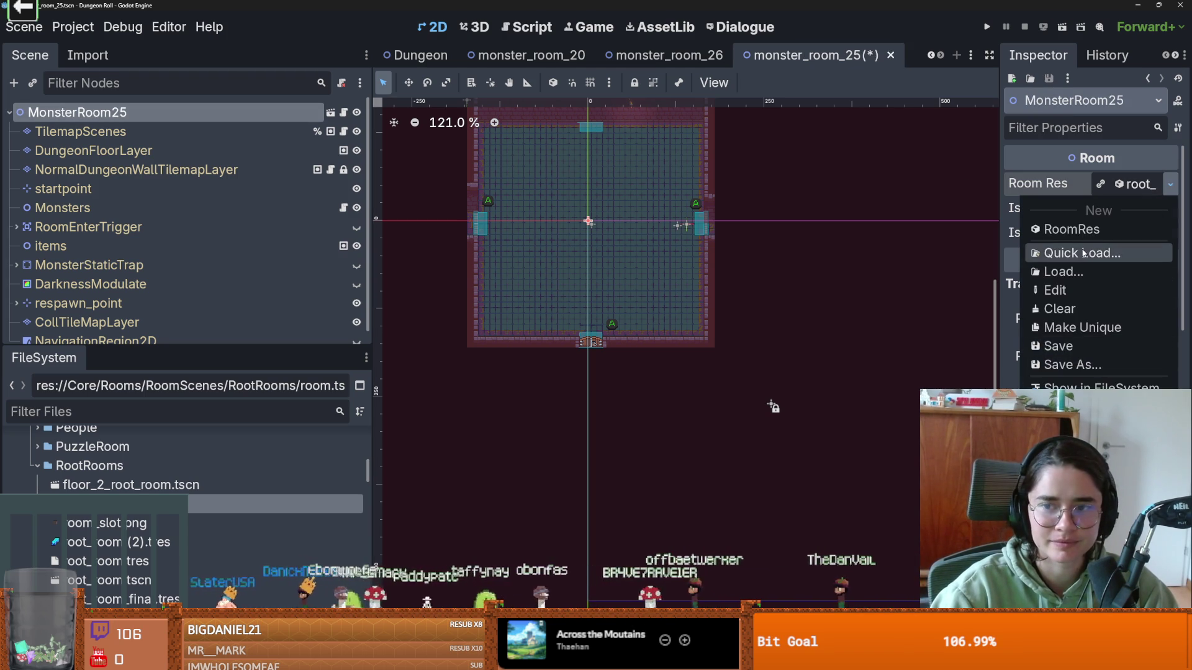
{"action": "left_click", "coordinate": [1055, 254]}
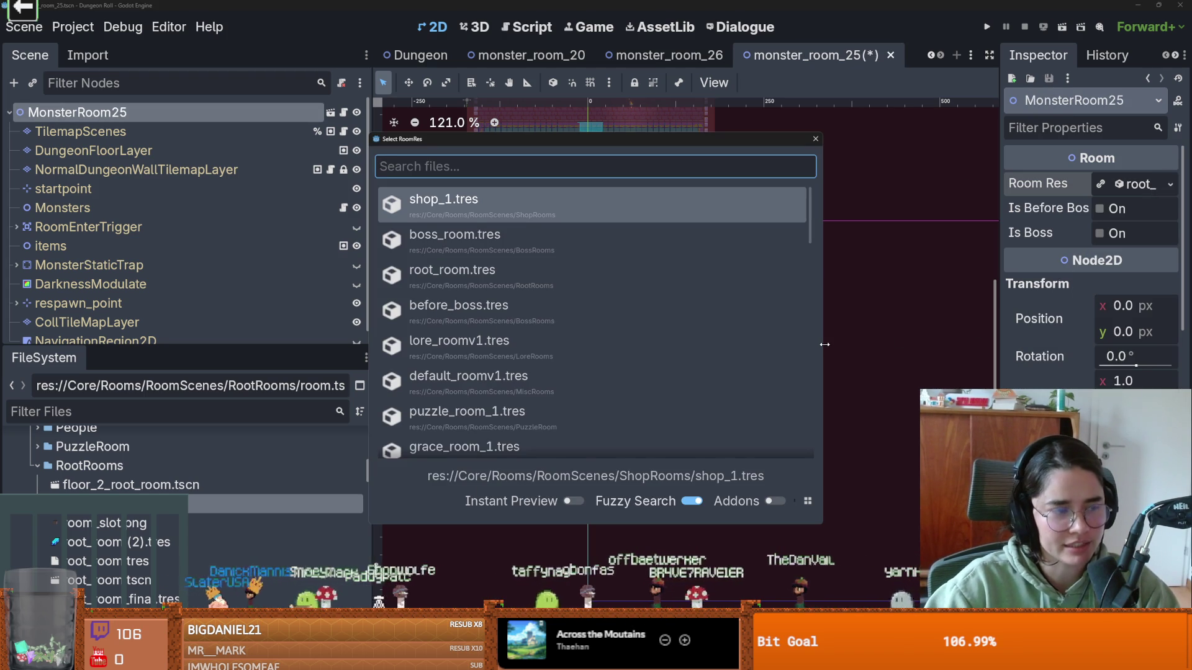
{"action": "type", "text": "monster_roo"}
{"action": "key", "text": "Down"}
{"action": "key", "text": "Down"}
{"action": "key", "text": "Down"}
{"action": "key", "text": "Down"}
{"action": "key", "text": "Down"}
{"action": "key", "text": "Down"}
{"action": "key", "text": "Up"}
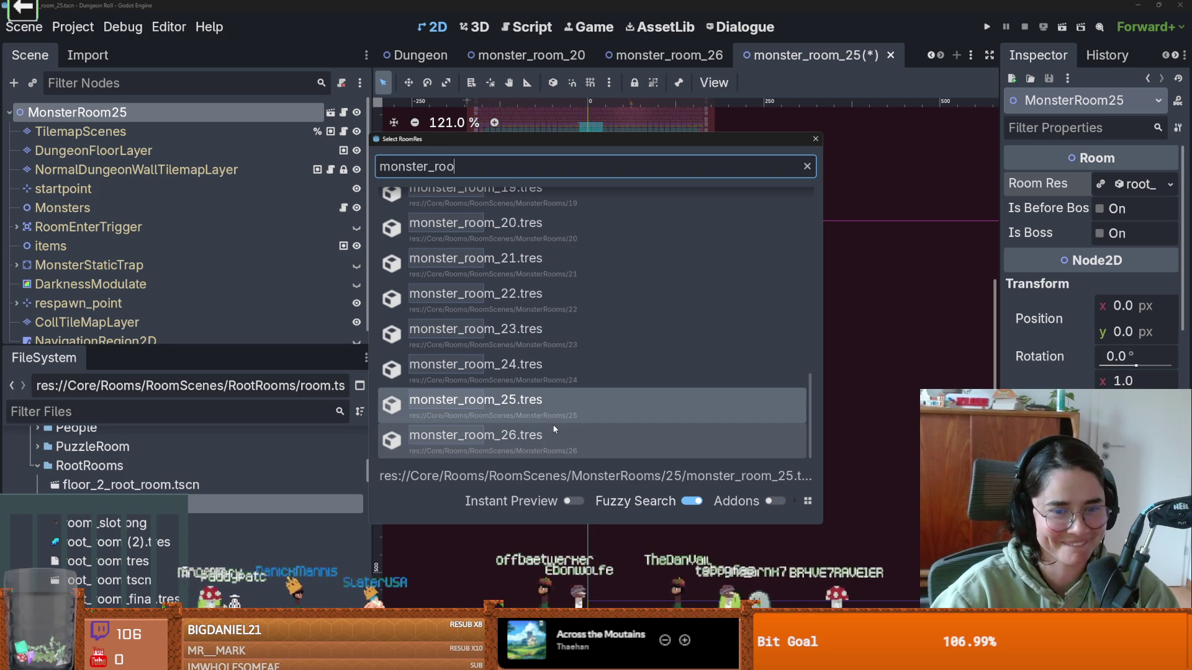
{"action": "left_click", "coordinate": [505, 400]}
- Save the scene
{"action": "scroll", "coordinate": [771, 404], "scroll_direction": "up", "scroll_amount": 3}
{"action": "key", "text": "ctrl+s"}
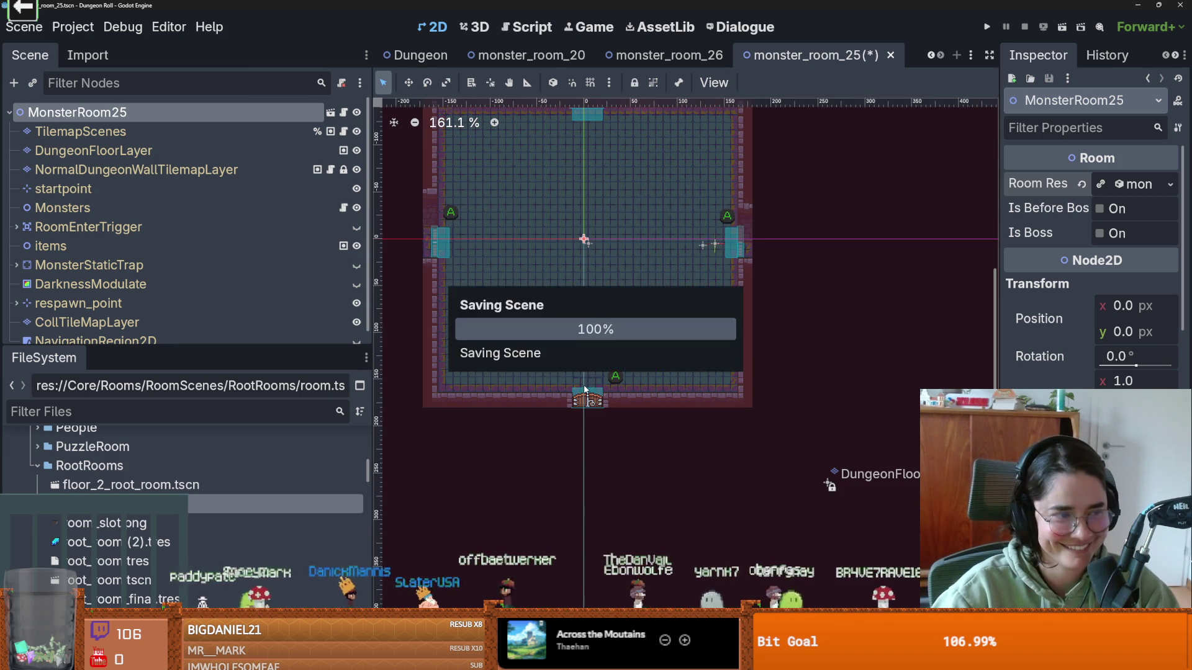
{"action": "scroll", "coordinate": [584, 389], "scroll_direction": "up", "scroll_amount": 4}
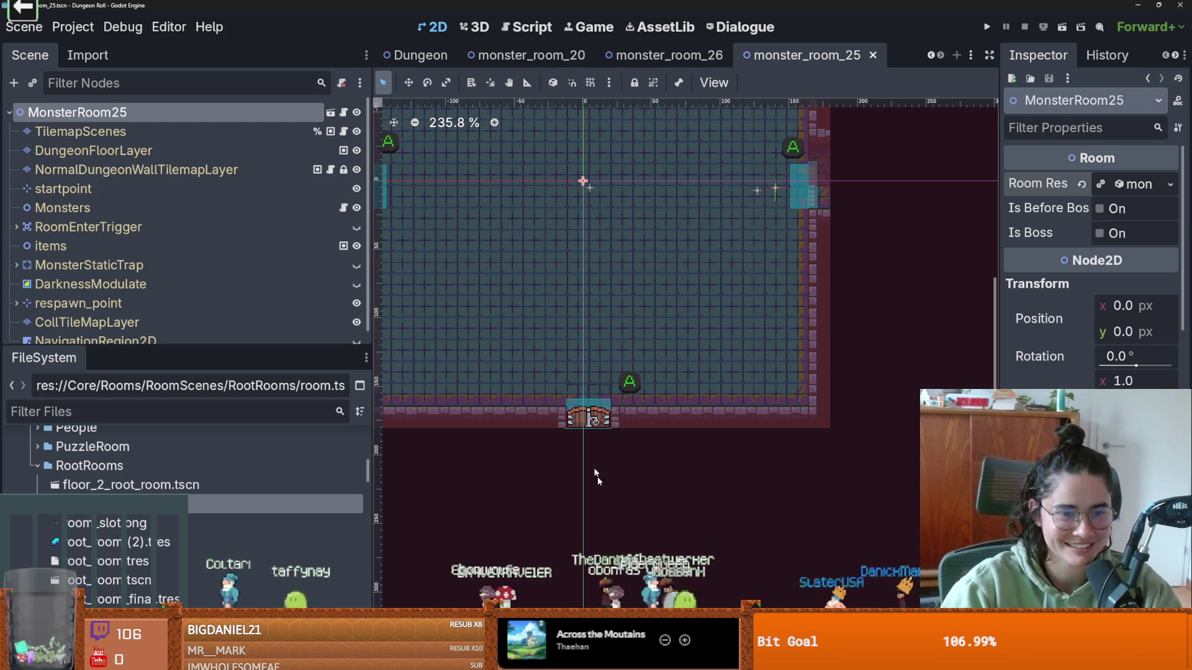
{"action": "scroll", "coordinate": [478, 447], "scroll_direction": "down", "scroll_amount": 1}
{"action": "left_click_drag", "start_coordinate": [478, 447], "coordinate": [460, 450]}
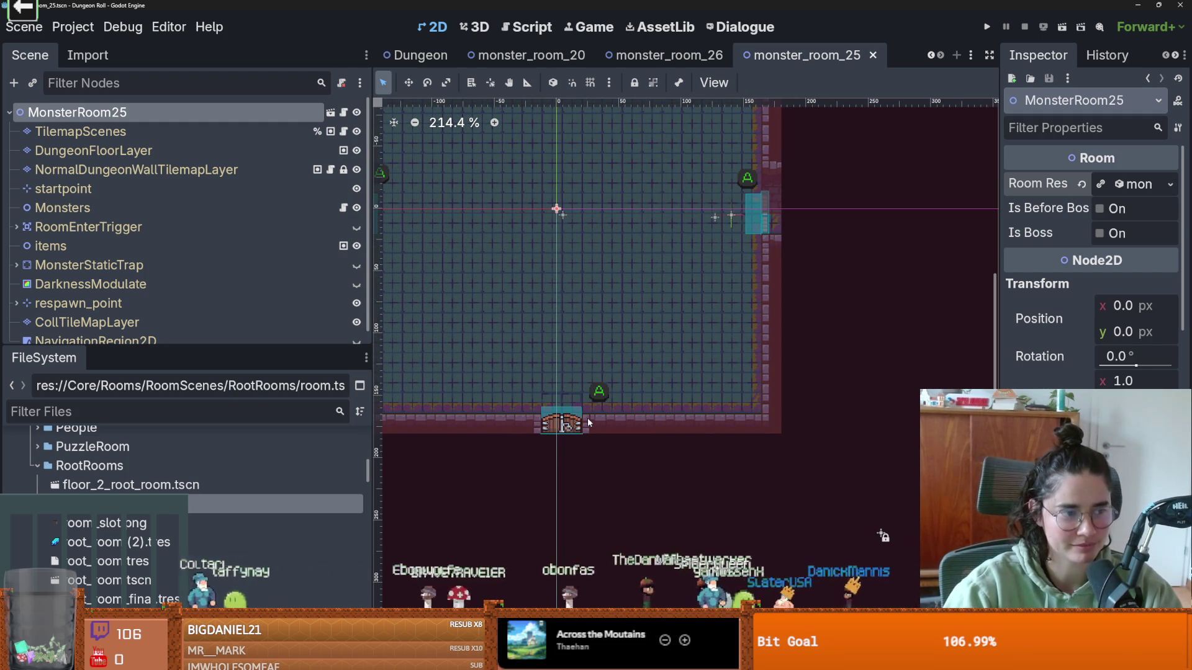
{"action": "left_click_drag", "start_coordinate": [567, 424], "coordinate": [659, 436]}
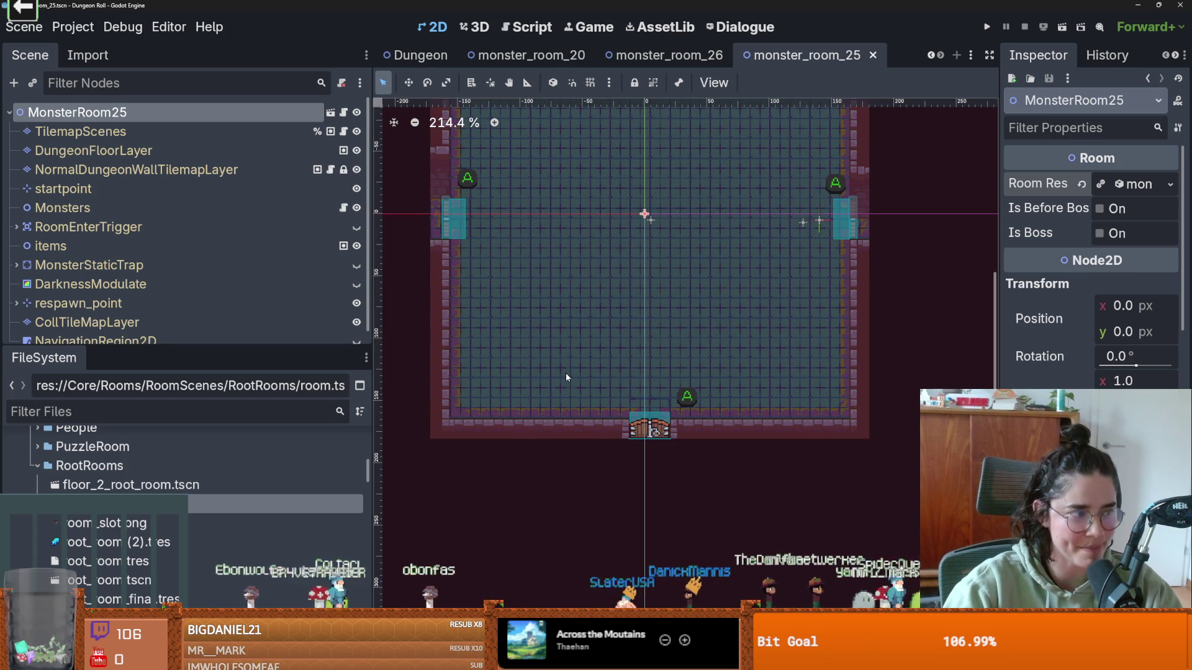
{"action": "scroll", "coordinate": [610, 325], "scroll_direction": "up", "scroll_amount": 1}
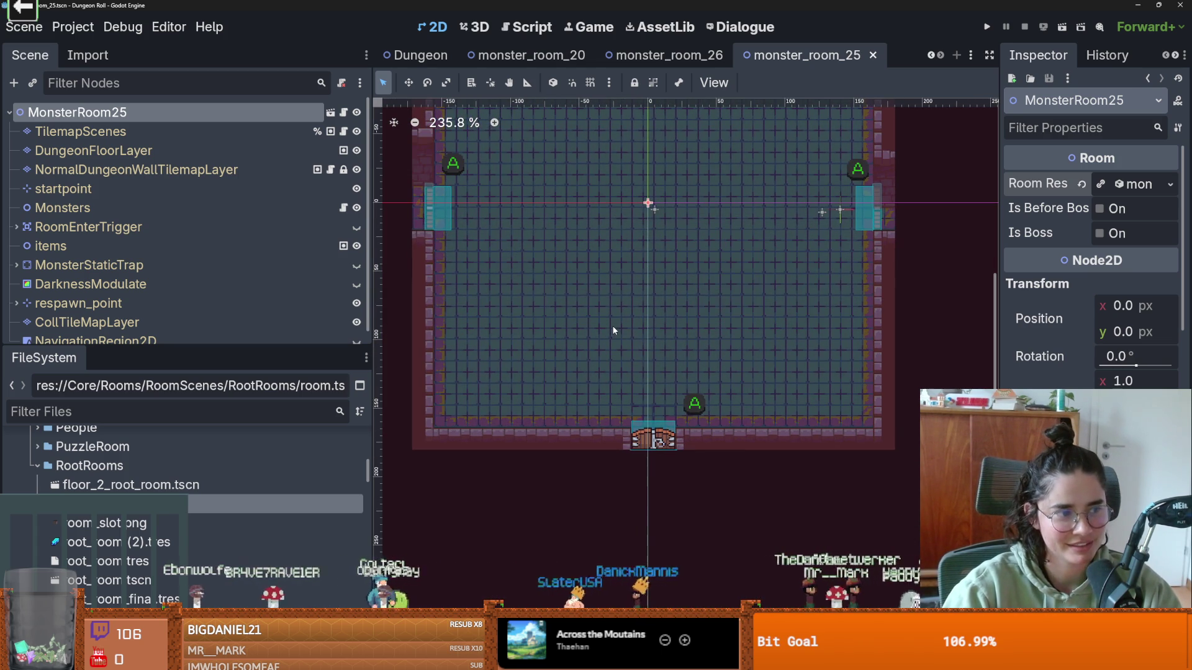
{"action": "left_click_drag", "start_coordinate": [581, 340], "coordinate": [623, 302]}
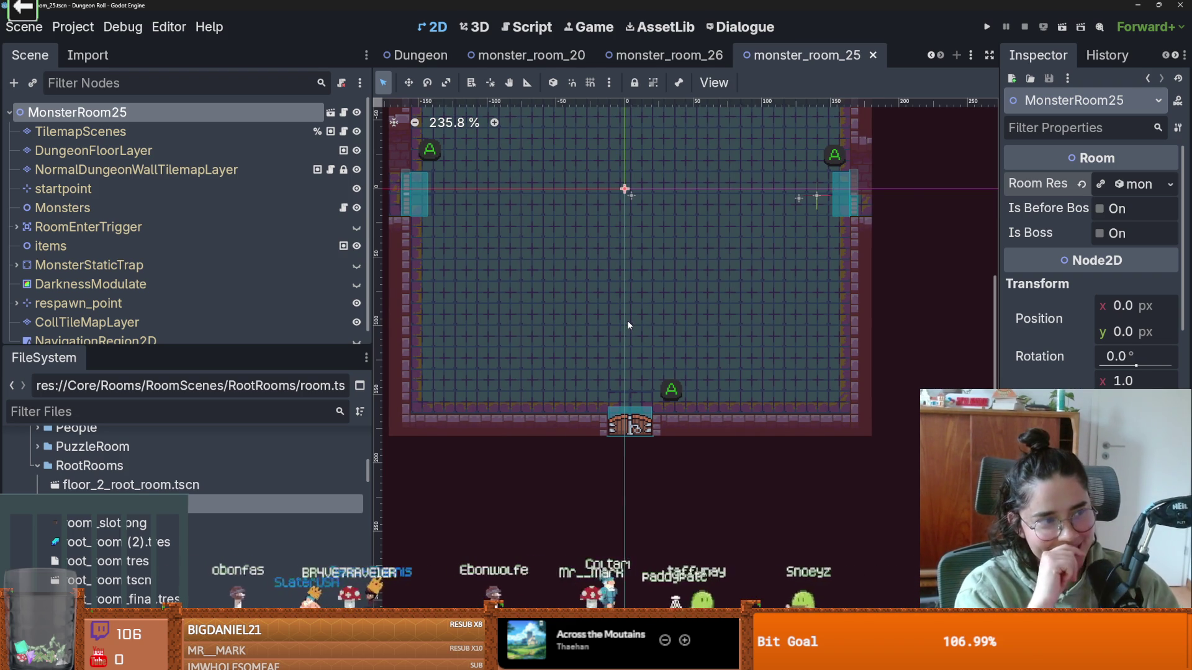
{"action": "scroll", "coordinate": [718, 347], "scroll_direction": "down", "scroll_amount": 2}
{"action": "key", "text": "ctrl+s"}
{"action": "scroll", "coordinate": [713, 285], "scroll_direction": "down", "scroll_amount": 4}
{"action": "left_click_drag", "start_coordinate": [713, 290], "coordinate": [696, 353]}
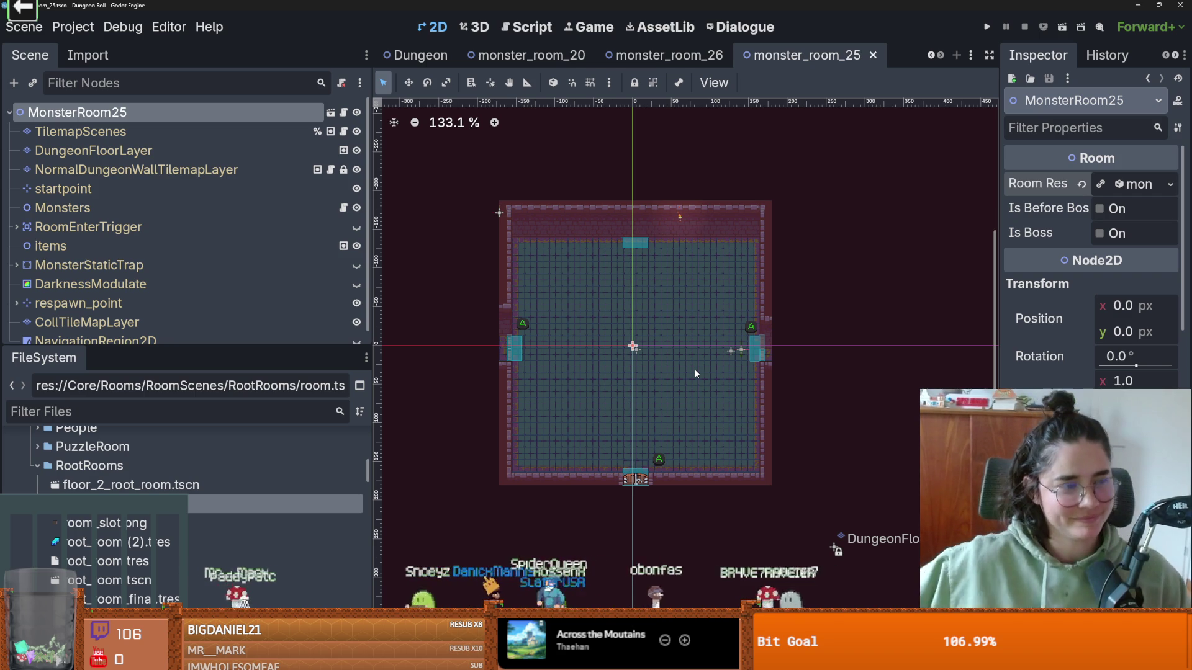
{"action": "scroll", "coordinate": [568, 366], "scroll_direction": "up", "scroll_amount": 4}
{"action": "key", "text": "ctrl+s"}
{"action": "scroll", "coordinate": [666, 375], "scroll_direction": "down", "scroll_amount": 2}
{"action": "scroll", "coordinate": [662, 367], "scroll_direction": "up", "scroll_amount": 1}
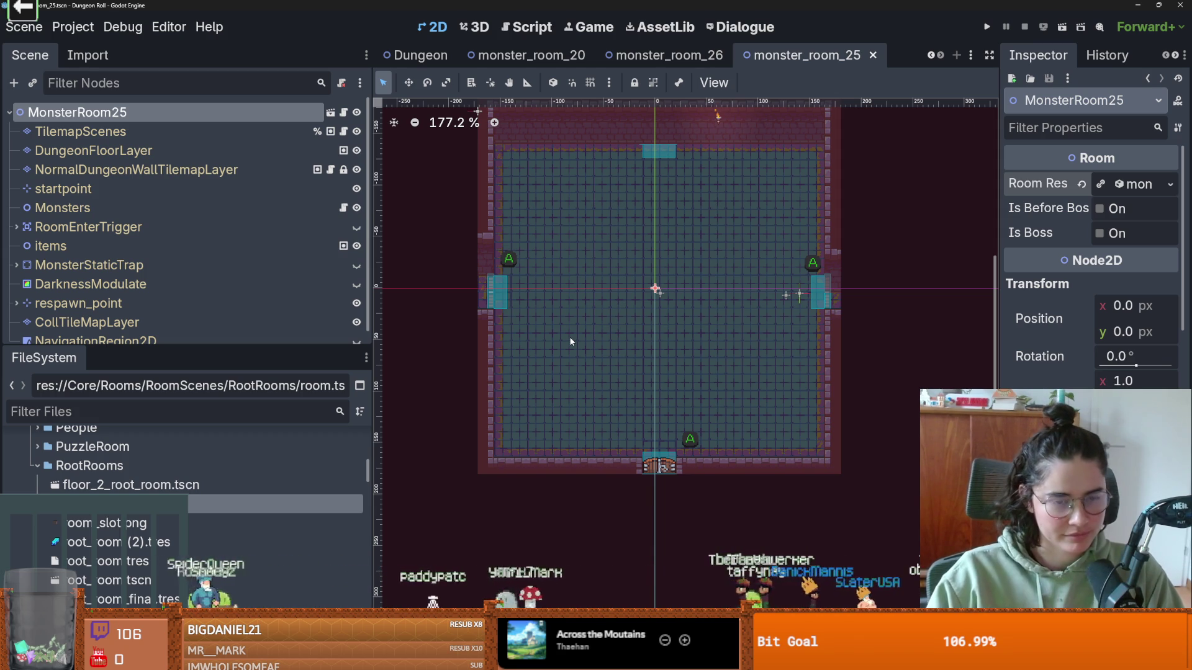
{"action": "scroll", "coordinate": [594, 289], "scroll_direction": "down", "scroll_amount": 2}
{"action": "key", "text": "ctrl+s"}
{"action": "scroll", "coordinate": [607, 287], "scroll_direction": "up", "scroll_amount": 4}
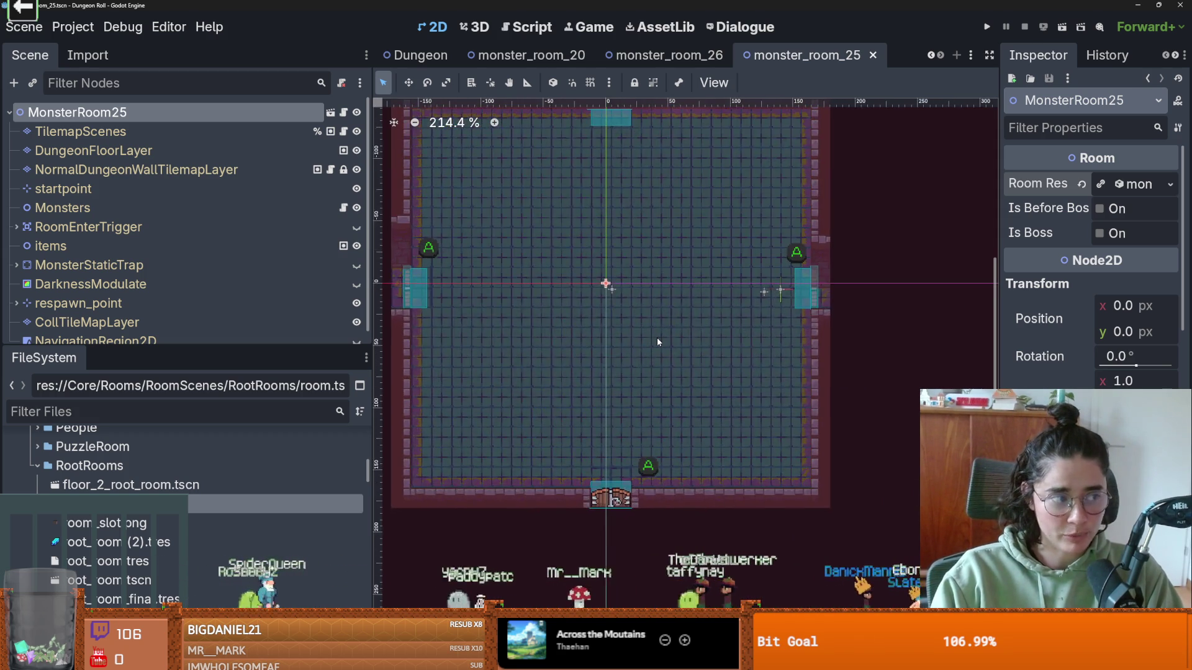
{"action": "scroll", "coordinate": [658, 342], "scroll_direction": "down", "scroll_amount": 2}
{"action": "scroll", "coordinate": [634, 344], "scroll_direction": "up", "scroll_amount": 1}
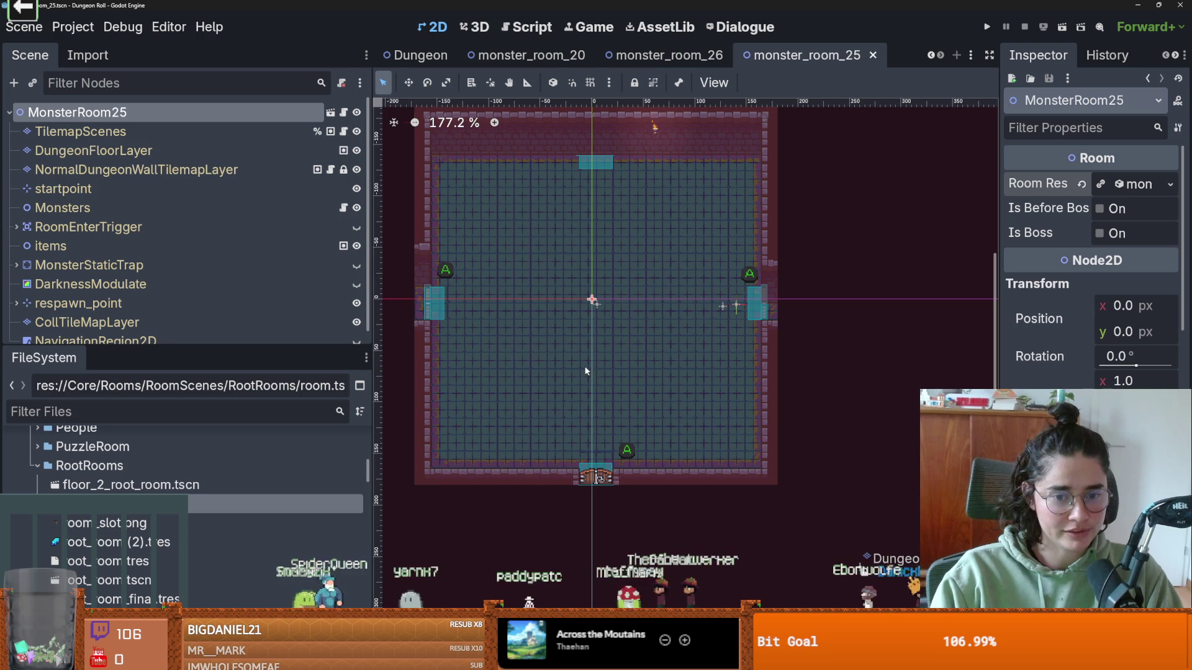
{"action": "left_click_drag", "start_coordinate": [578, 303], "coordinate": [588, 255]}
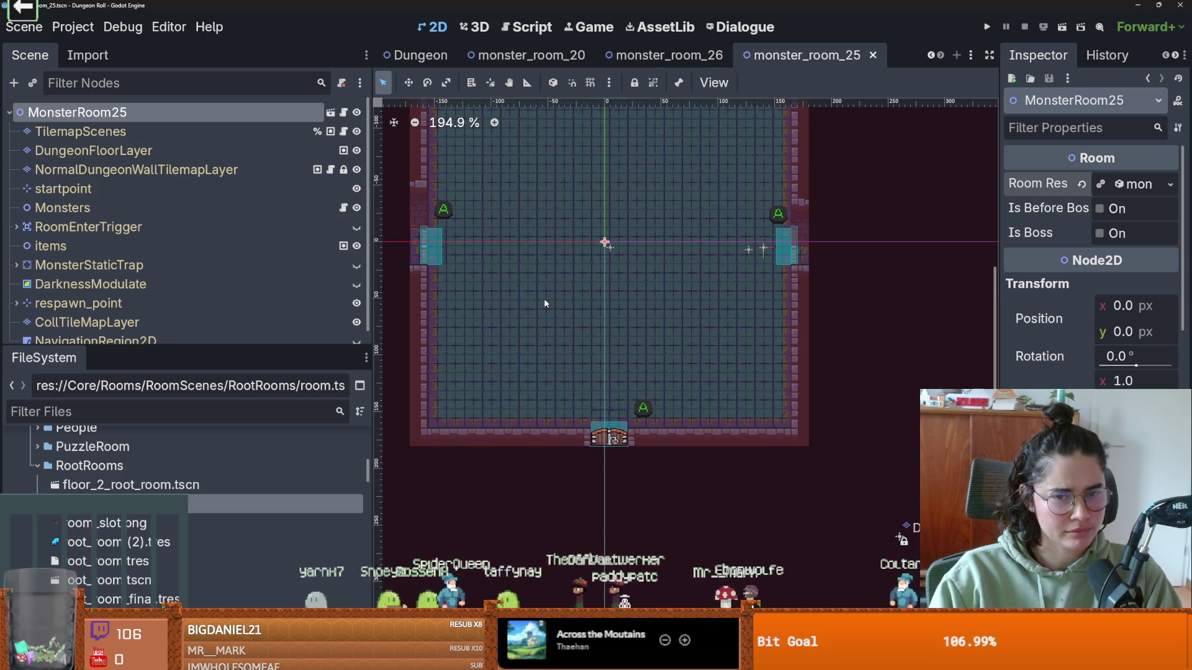
{"action": "left_click_drag", "start_coordinate": [540, 336], "coordinate": [538, 364]}
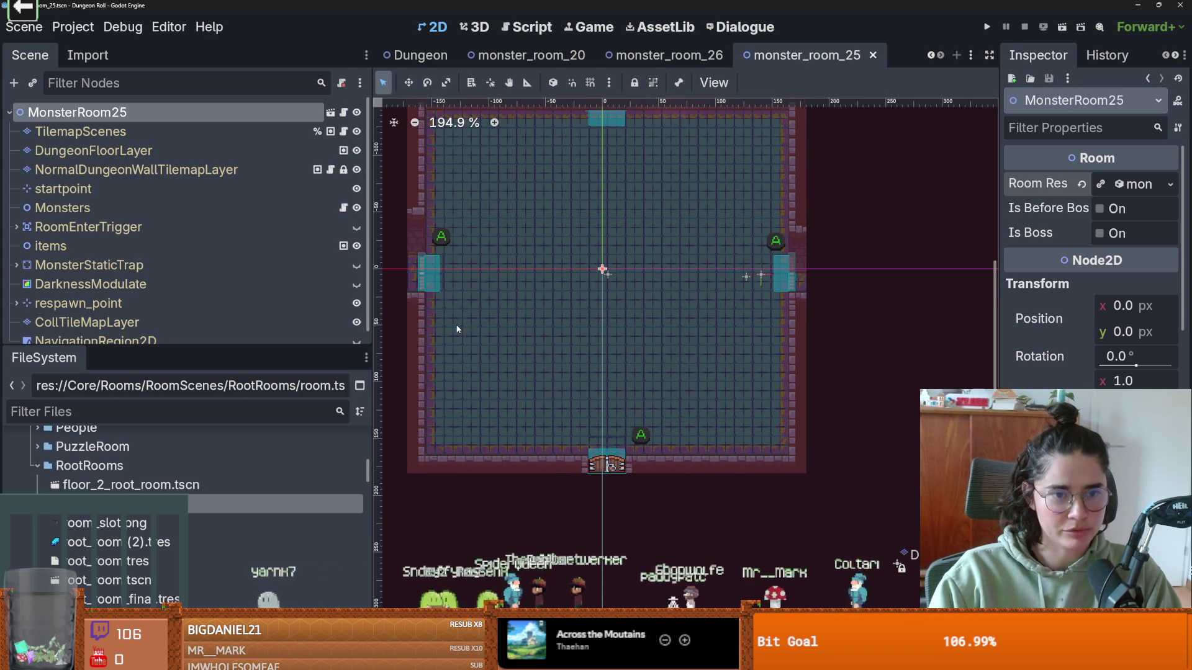
- On DungeonFloorLayer, choose the stone_floor terrain for painting
{"action": "left_click", "coordinate": [120, 152]}
{"action": "left_click", "coordinate": [530, 348]}
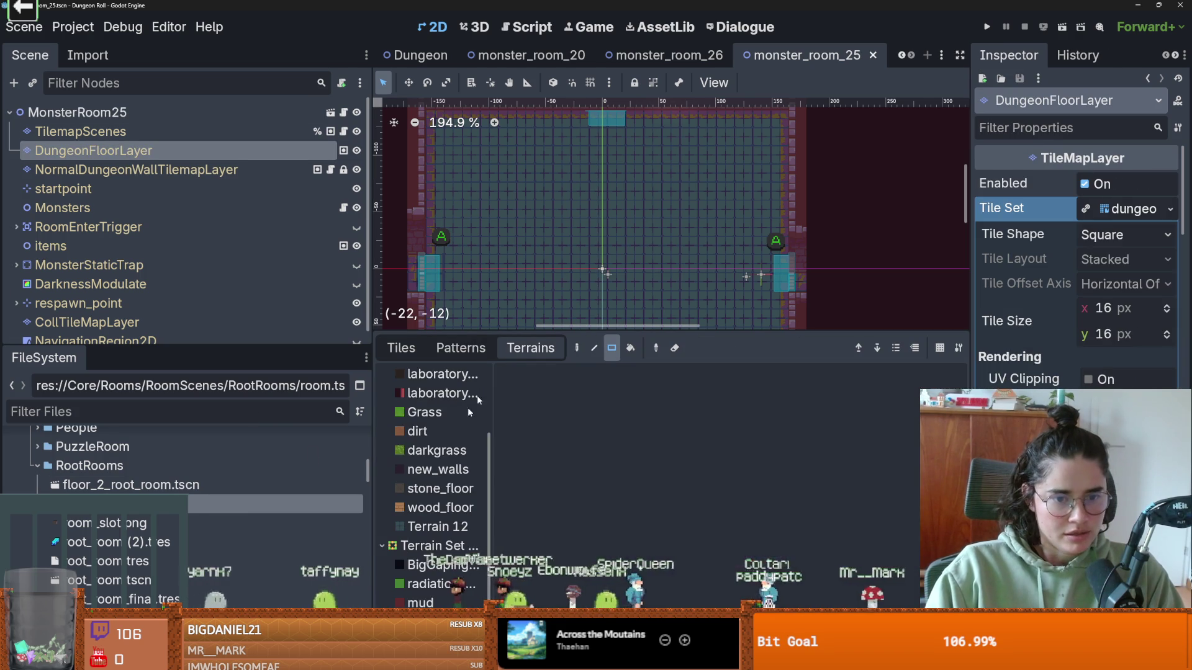
{"action": "left_click", "coordinate": [428, 431]}
{"action": "scroll", "coordinate": [525, 303], "scroll_direction": "down", "scroll_amount": 3}
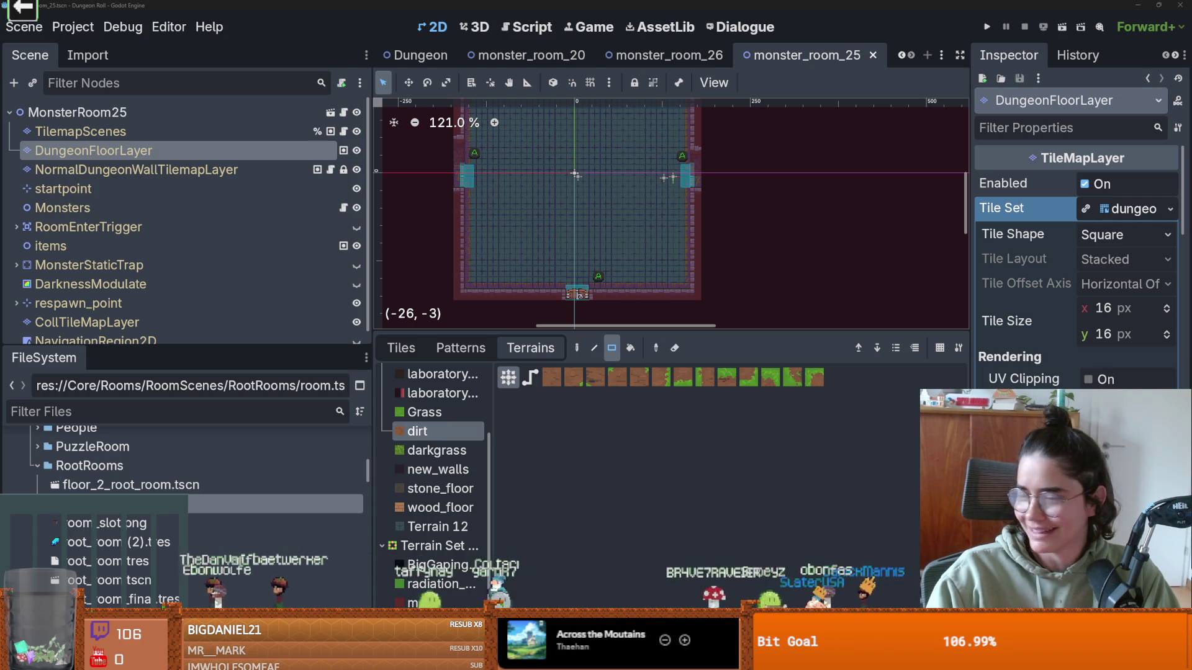
{"action": "left_click", "coordinate": [451, 473]}
{"action": "left_click", "coordinate": [447, 489]}
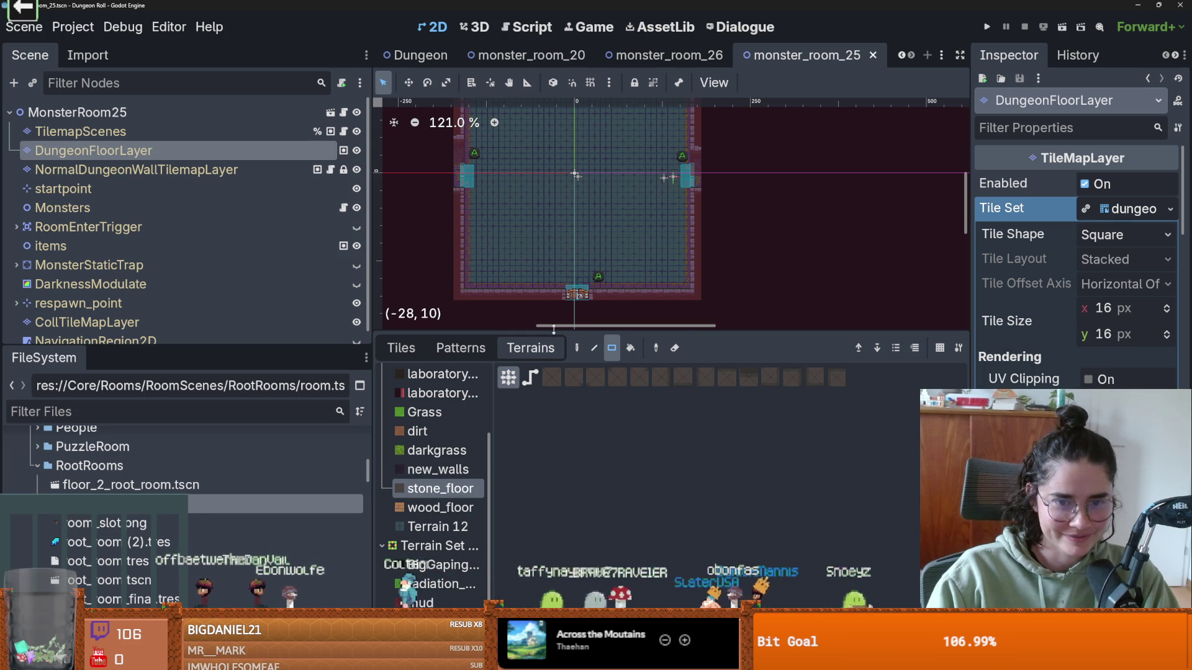
- Paint stone_floor rectangles over the whole room floor, including the top rows
{"action": "left_click_drag", "start_coordinate": [545, 328], "coordinate": [559, 441]}
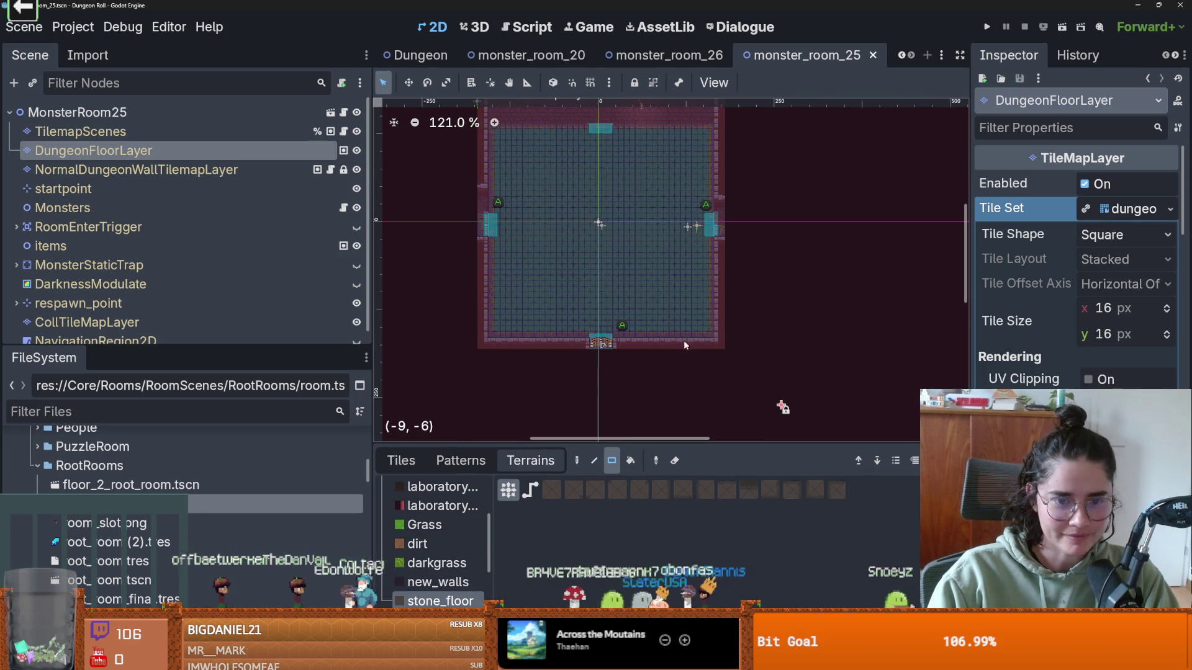
{"action": "scroll", "coordinate": [687, 352], "scroll_direction": "up", "scroll_amount": 1}
{"action": "mouse_move", "coordinate": [707, 335]}
{"action": "left_mouse_down"}
{"action": "mouse_move", "coordinate": [551, 177]}
{"action": "mouse_move", "coordinate": [471, 137]}
{"action": "left_mouse_up"}
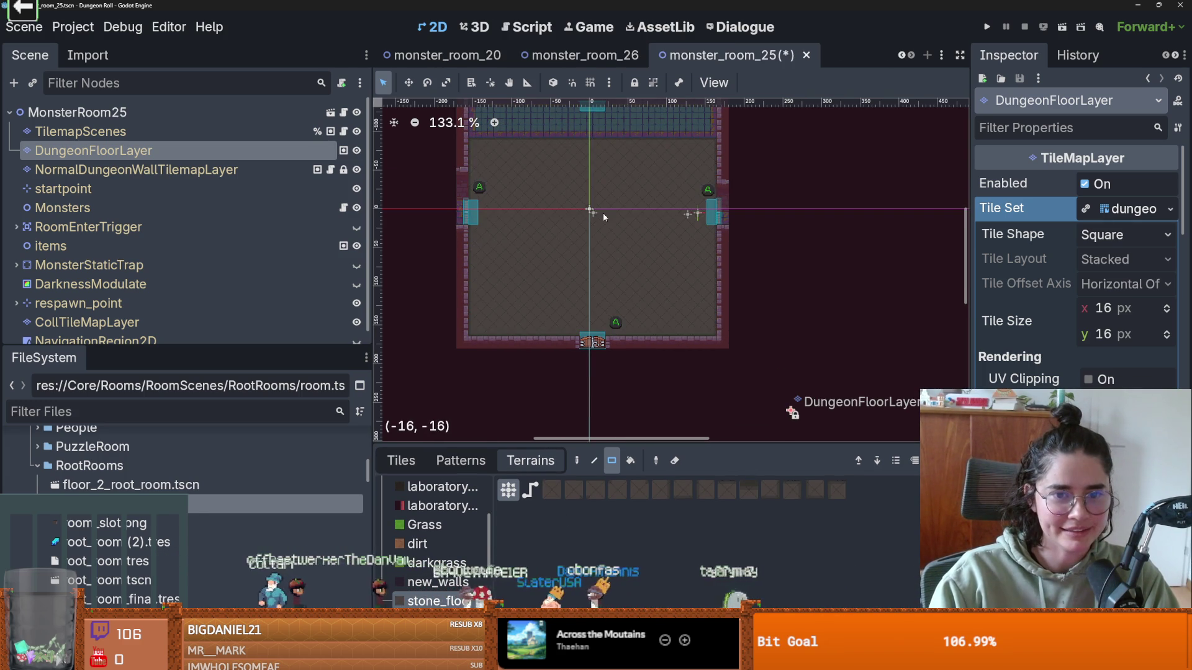
{"action": "scroll", "coordinate": [477, 180], "scroll_direction": "up", "scroll_amount": 3}
{"action": "mouse_move", "coordinate": [478, 180]}
{"action": "left_mouse_down"}
{"action": "mouse_move", "coordinate": [621, 221]}
{"action": "mouse_move", "coordinate": [709, 223]}
{"action": "left_mouse_up"}
{"action": "scroll", "coordinate": [680, 304], "scroll_direction": "up", "scroll_amount": 5}
{"action": "scroll", "coordinate": [680, 304], "scroll_direction": "down", "scroll_amount": 8}
{"action": "scroll", "coordinate": [646, 267], "scroll_direction": "up", "scroll_amount": 8}
{"action": "scroll", "coordinate": [646, 267], "scroll_direction": "up", "scroll_amount": 1}
{"action": "scroll", "coordinate": [647, 267], "scroll_direction": "down", "scroll_amount": 1}
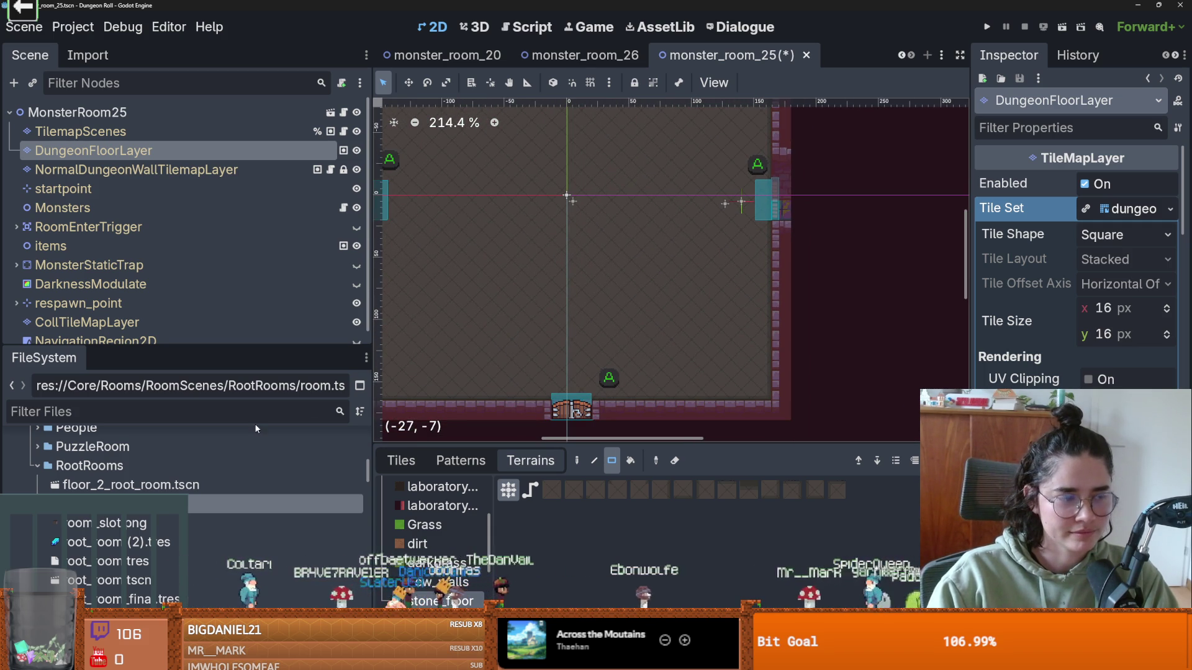
{"action": "left_click", "coordinate": [93, 132]}
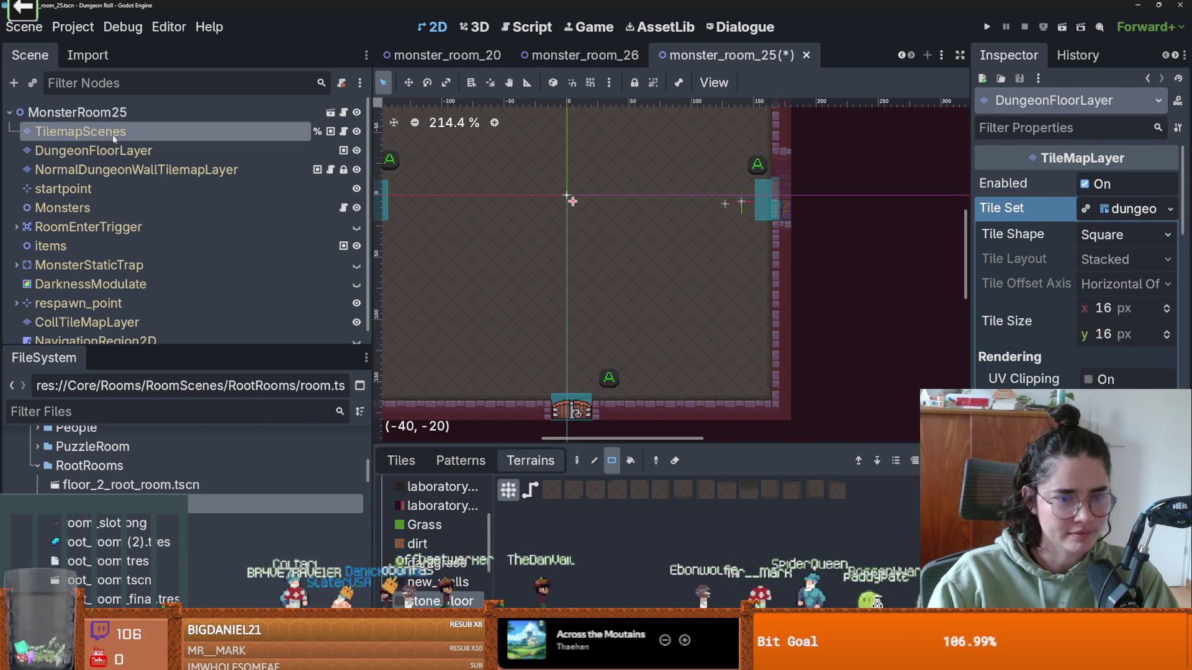
- Rect-fill the bottom-right and bottom-left areas with Traps radiation_puddle tiles
{"action": "scroll", "coordinate": [449, 542], "scroll_direction": "down", "scroll_amount": 5}
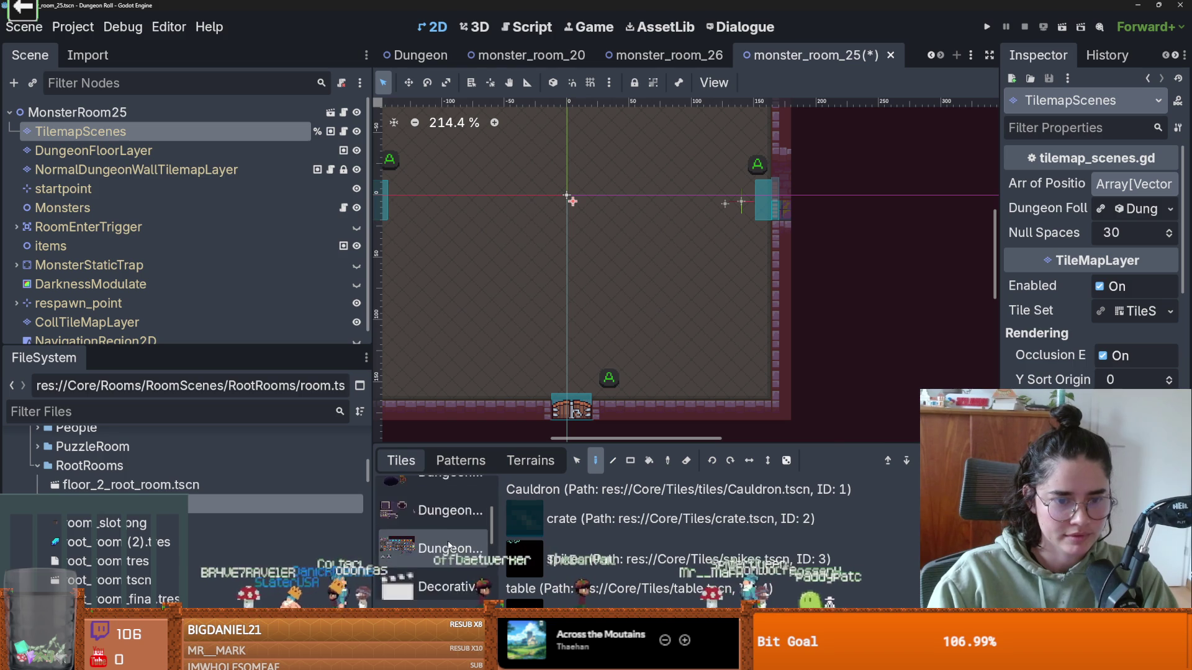
{"action": "scroll", "coordinate": [448, 543], "scroll_direction": "down", "scroll_amount": 1}
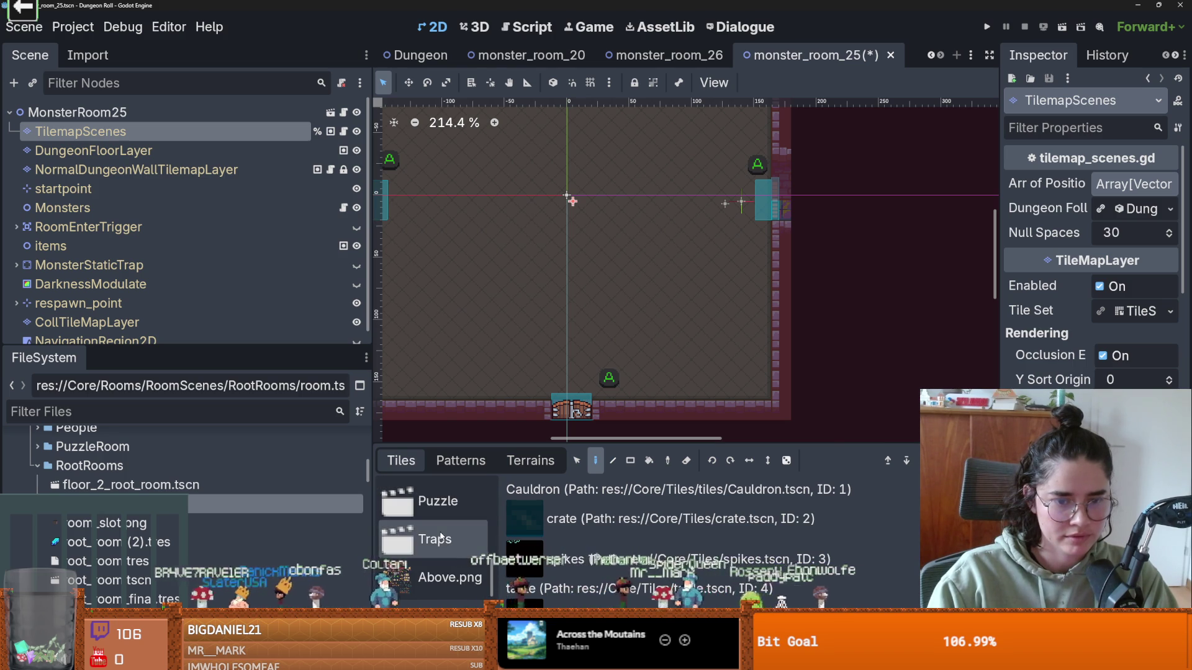
{"action": "left_click", "coordinate": [448, 540]}
{"action": "left_click", "coordinate": [630, 460]}
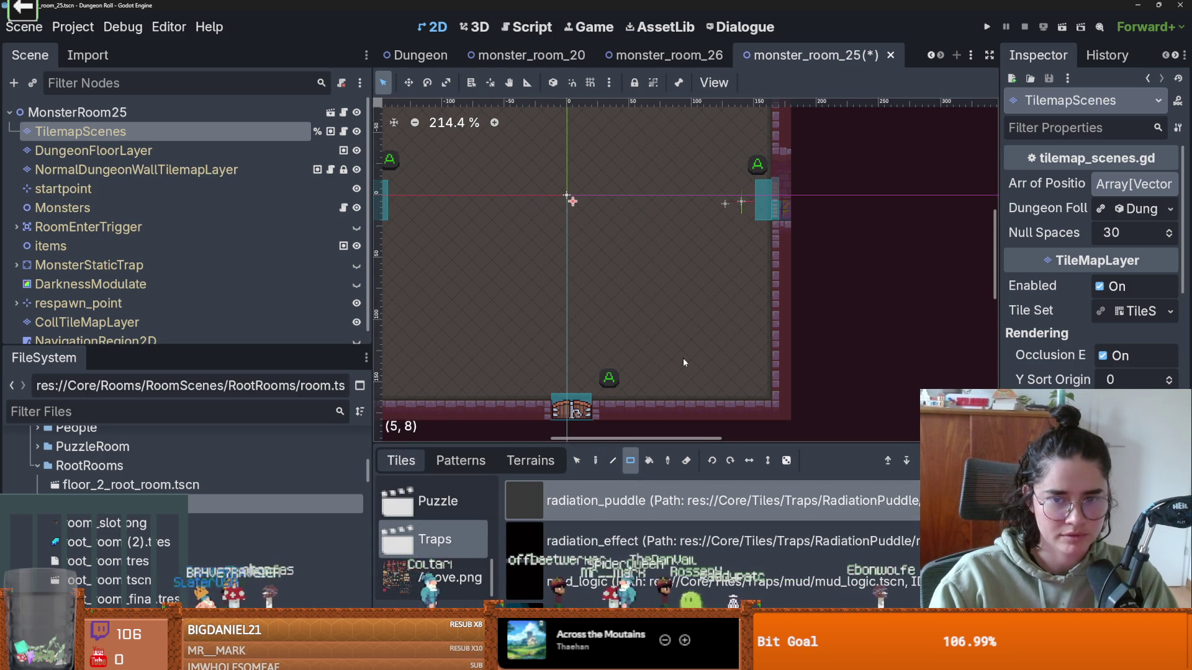
{"action": "scroll", "coordinate": [683, 358], "scroll_direction": "down", "scroll_amount": 1}
{"action": "left_click_drag", "start_coordinate": [750, 386], "coordinate": [664, 303]}
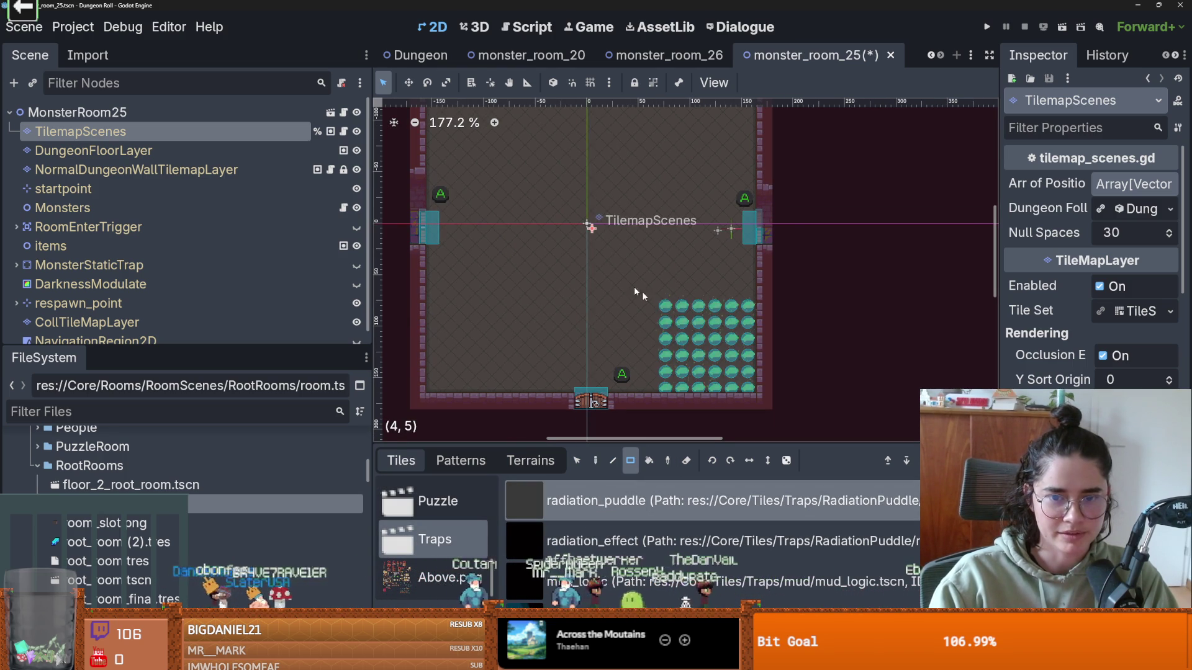
{"action": "scroll", "coordinate": [457, 323], "scroll_direction": "left", "scroll_amount": 1}
{"action": "left_click_drag", "start_coordinate": [459, 304], "coordinate": [534, 391]}
- Add puddles at top-right and centre, then redraw the right-side block as 5x5
{"action": "scroll", "coordinate": [572, 377], "scroll_direction": "down", "scroll_amount": 1}
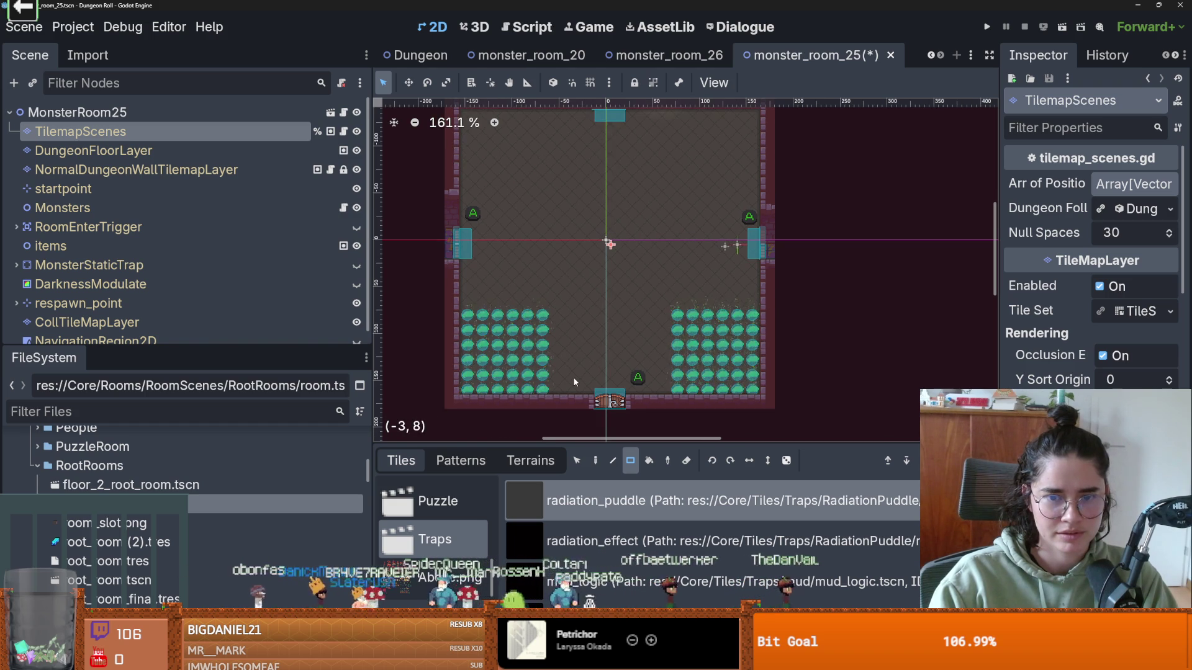
{"action": "scroll", "coordinate": [650, 181], "scroll_direction": "up", "scroll_amount": 1}
{"action": "left_click_drag", "start_coordinate": [651, 181], "coordinate": [722, 245]}
{"action": "left_click_drag", "start_coordinate": [615, 289], "coordinate": [660, 317]}
{"action": "scroll", "coordinate": [688, 344], "scroll_direction": "up", "scroll_amount": 8}
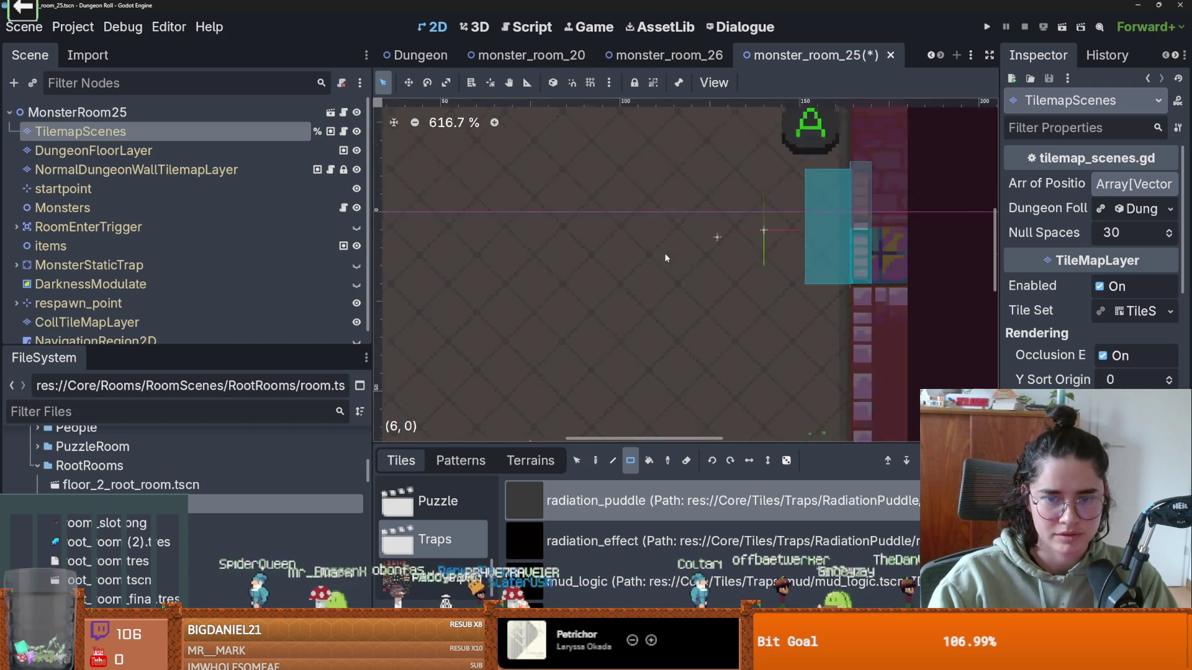
{"action": "scroll", "coordinate": [683, 311], "scroll_direction": "down", "scroll_amount": 2}
{"action": "scroll", "coordinate": [684, 316], "scroll_direction": "down", "scroll_amount": 6}
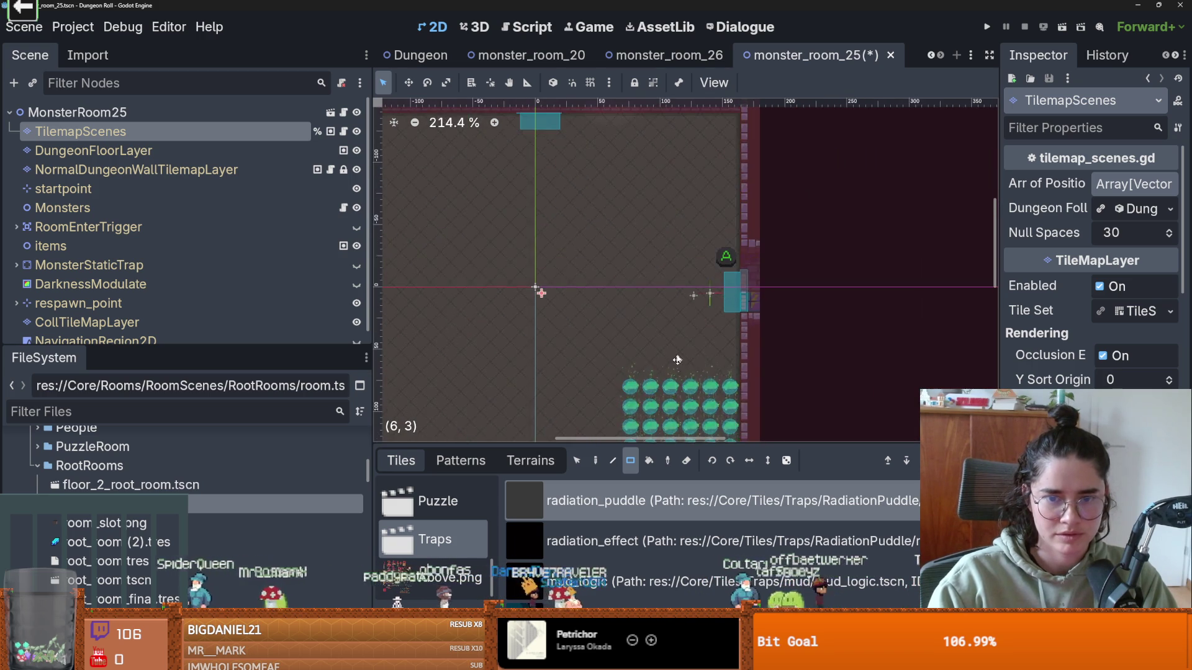
{"action": "key", "text": "ctrl+z"}
{"action": "left_click_drag", "start_coordinate": [643, 310], "coordinate": [711, 372]}
{"action": "left_click_drag", "start_coordinate": [712, 326], "coordinate": [709, 371]}
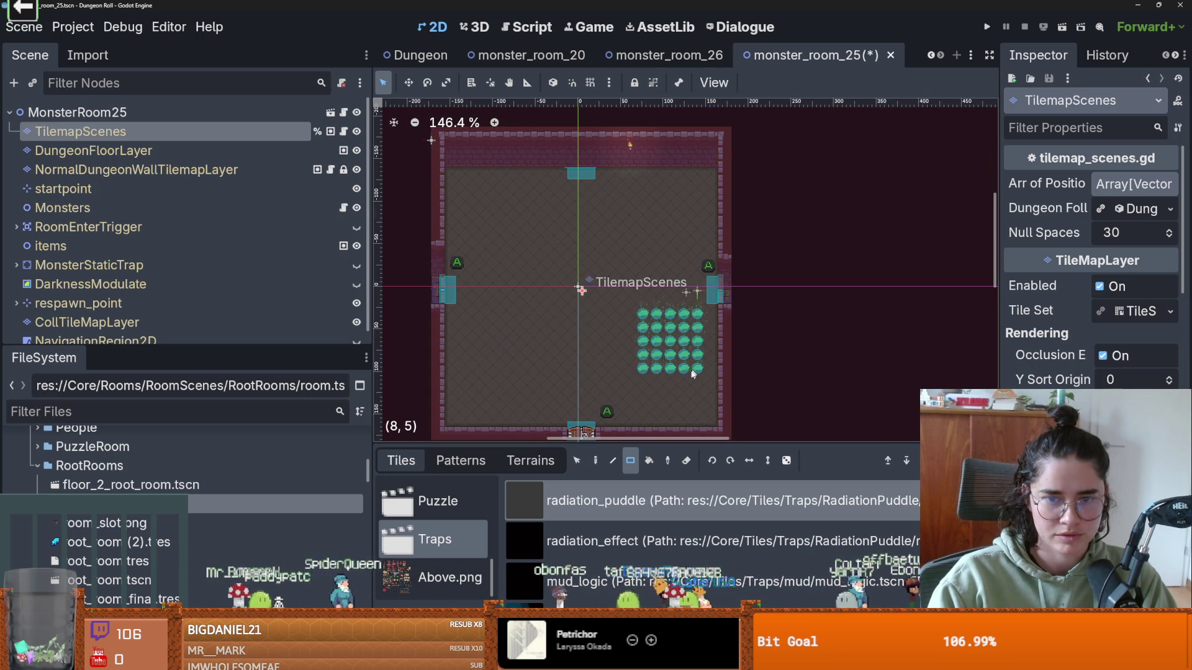
- Copy the 5x5 puddle block and paste the copy at the top right
{"action": "left_click", "coordinate": [578, 460]}
{"action": "left_click_drag", "start_coordinate": [627, 326], "coordinate": [708, 378]}
{"action": "key", "text": "ctrl+c"}
{"action": "key", "text": "ctrl+v"}
{"action": "left_click", "coordinate": [664, 216]}
- Select both right-side puddle blocks and stamp copies onto the room's left side
{"action": "mouse_move", "coordinate": [639, 181]}
{"action": "left_mouse_down"}
{"action": "mouse_move", "coordinate": [673, 352]}
{"action": "mouse_move", "coordinate": [572, 329]}
{"action": "mouse_move", "coordinate": [604, 336]}
{"action": "mouse_move", "coordinate": [532, 334]}
{"action": "mouse_move", "coordinate": [578, 334]}
{"action": "mouse_move", "coordinate": [548, 266]}
{"action": "mouse_move", "coordinate": [534, 264]}
{"action": "mouse_move", "coordinate": [574, 269]}
{"action": "mouse_move", "coordinate": [479, 269]}
{"action": "mouse_move", "coordinate": [485, 341]}
{"action": "left_mouse_up"}
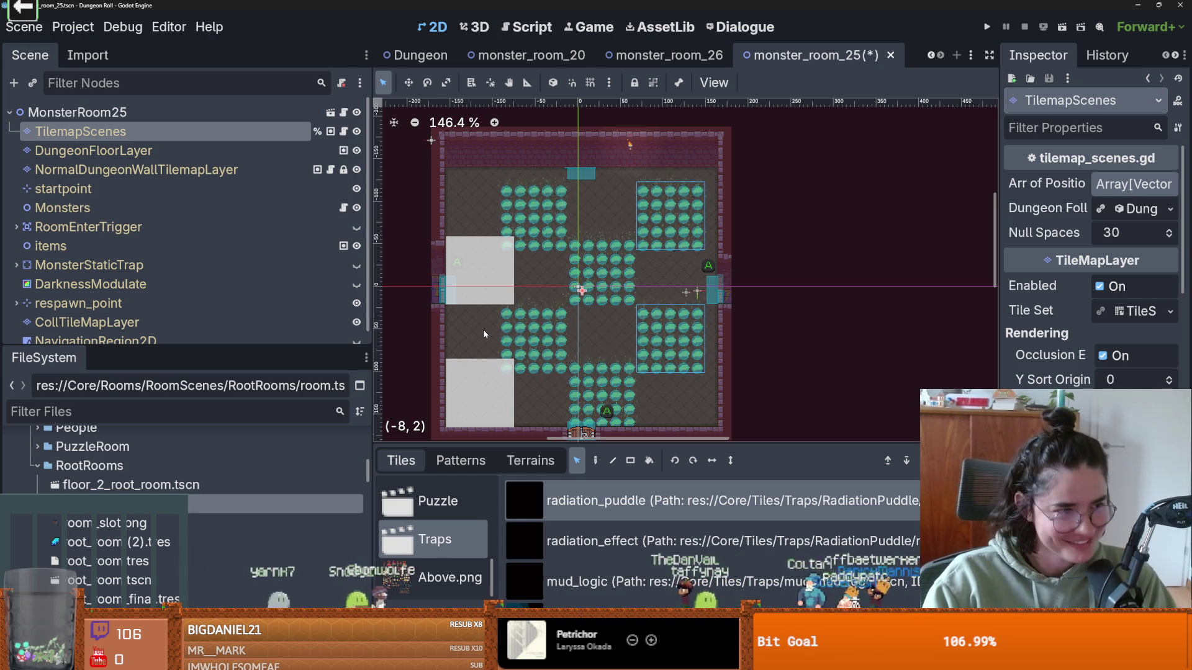
{"action": "mouse_move", "coordinate": [539, 317]}
{"action": "left_mouse_down"}
{"action": "mouse_move", "coordinate": [588, 297]}
{"action": "mouse_move", "coordinate": [479, 293]}
{"action": "left_mouse_up"}
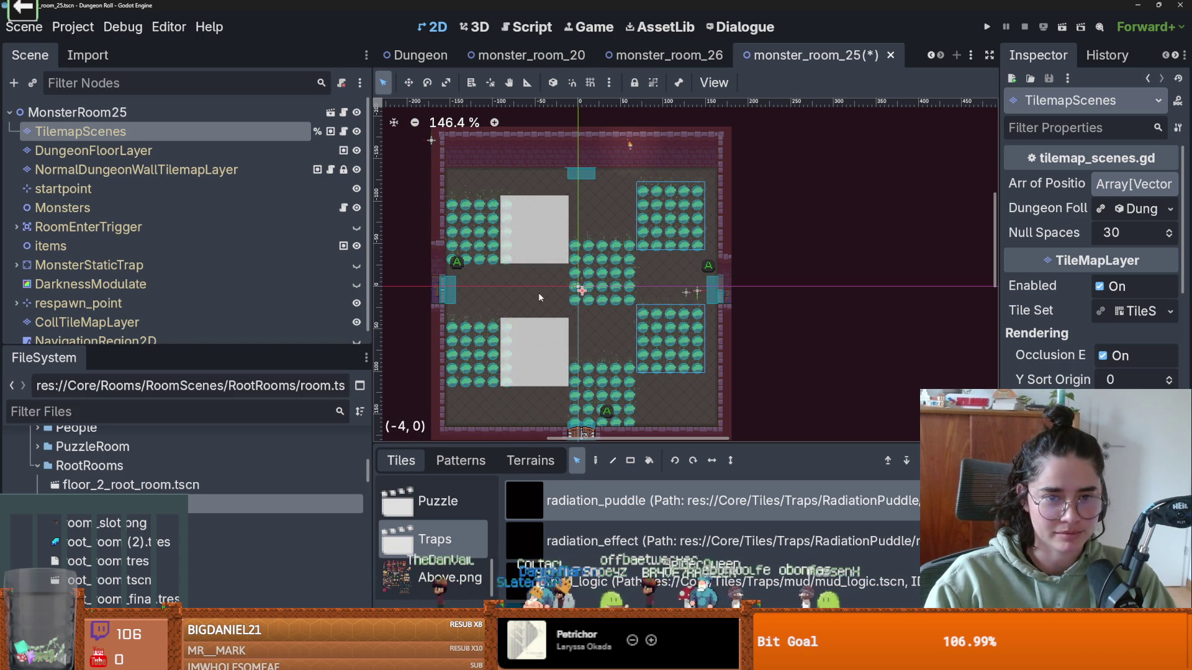
{"action": "left_click", "coordinate": [538, 232]}
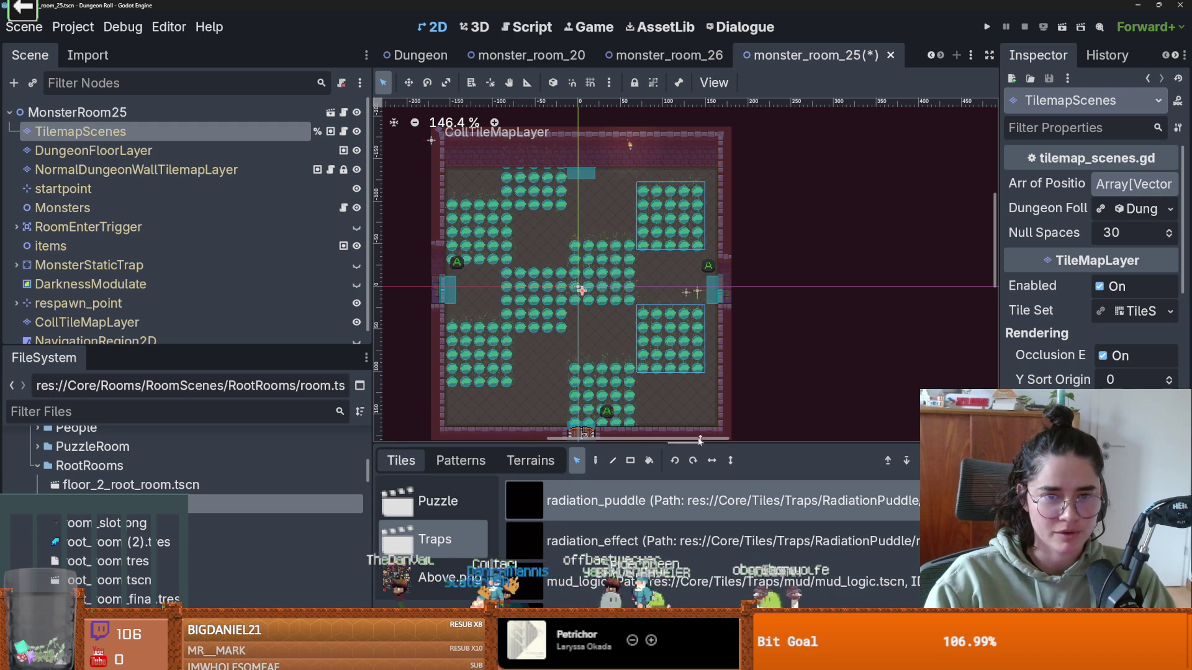
{"action": "scroll", "coordinate": [624, 353], "scroll_direction": "down", "scroll_amount": 3}
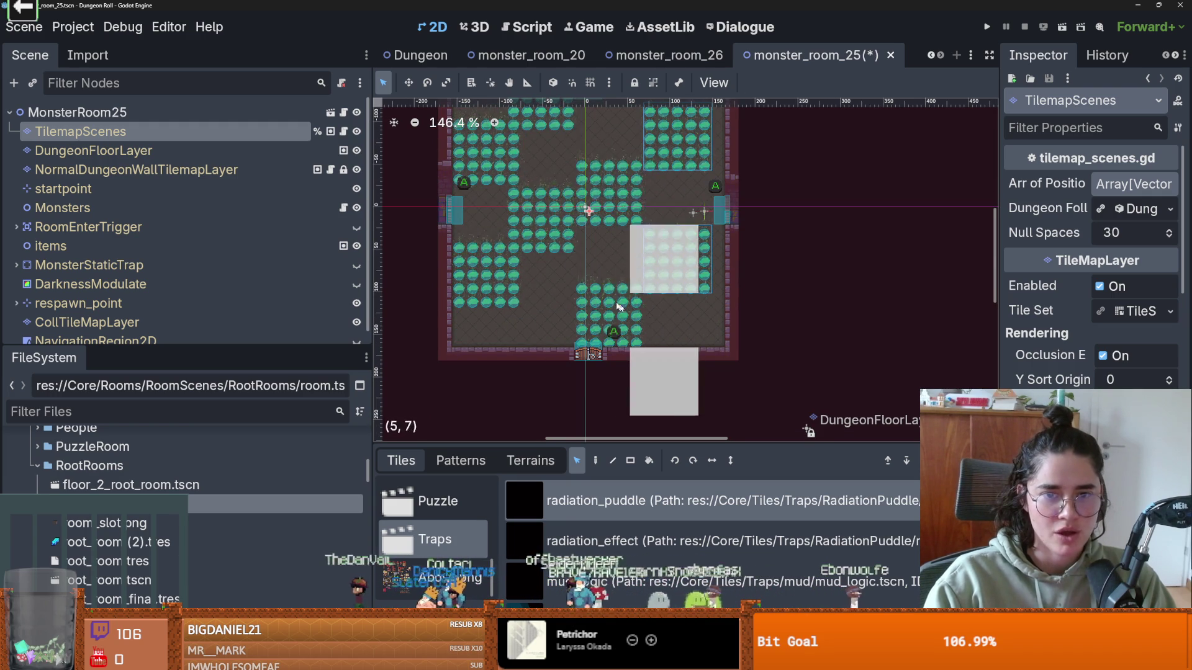
{"action": "left_click", "coordinate": [541, 258]}
{"action": "scroll", "coordinate": [640, 304], "scroll_direction": "down", "scroll_amount": 3}
{"action": "scroll", "coordinate": [612, 300], "scroll_direction": "up", "scroll_amount": 4}
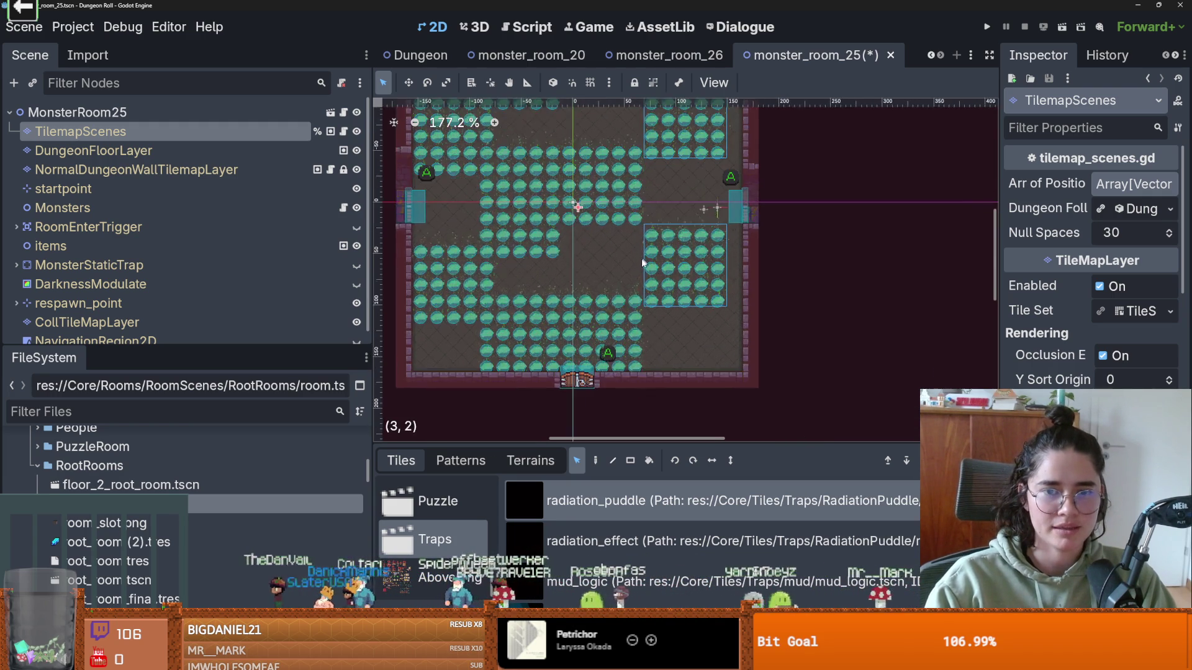
{"action": "left_click", "coordinate": [136, 170]}
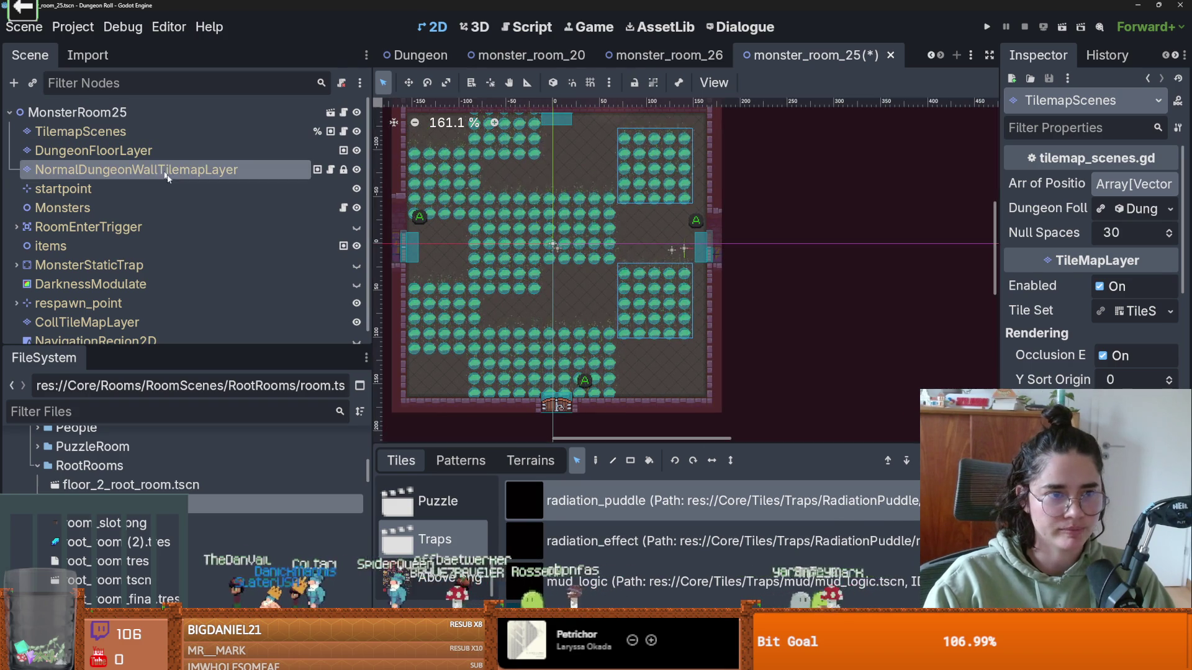
- Paint four radiation terrain rectangles across the room on the wall layer
{"action": "left_click", "coordinate": [530, 460]}
{"action": "scroll", "coordinate": [445, 559], "scroll_direction": "down", "scroll_amount": 8}
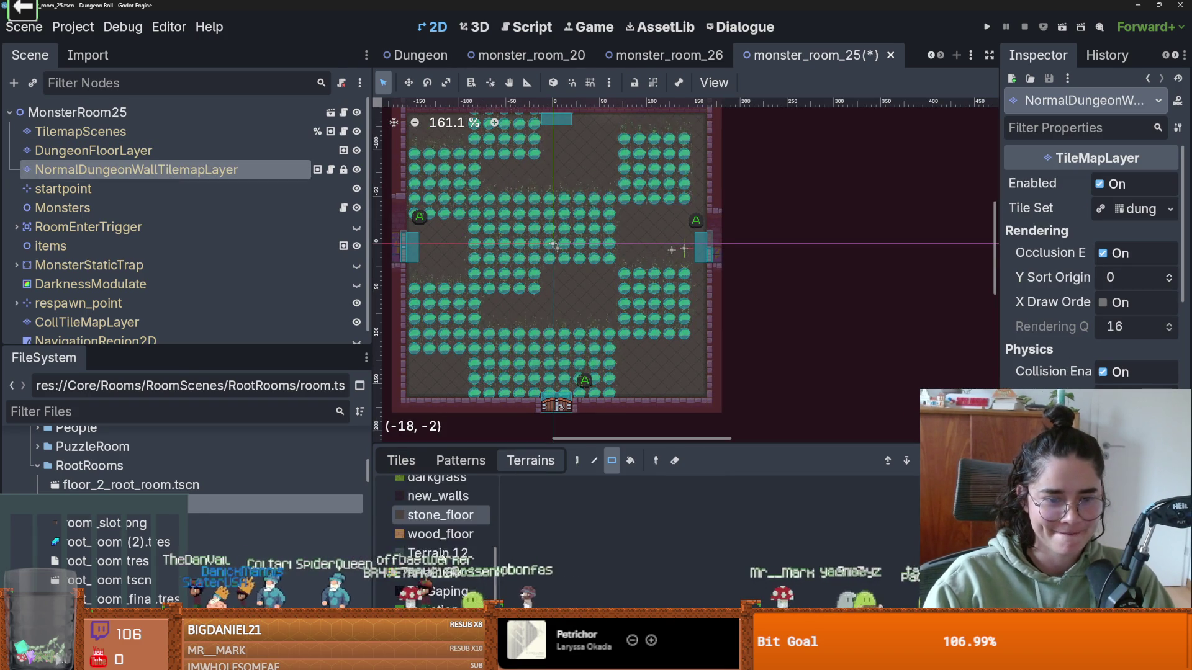
{"action": "left_click", "coordinate": [445, 584]}
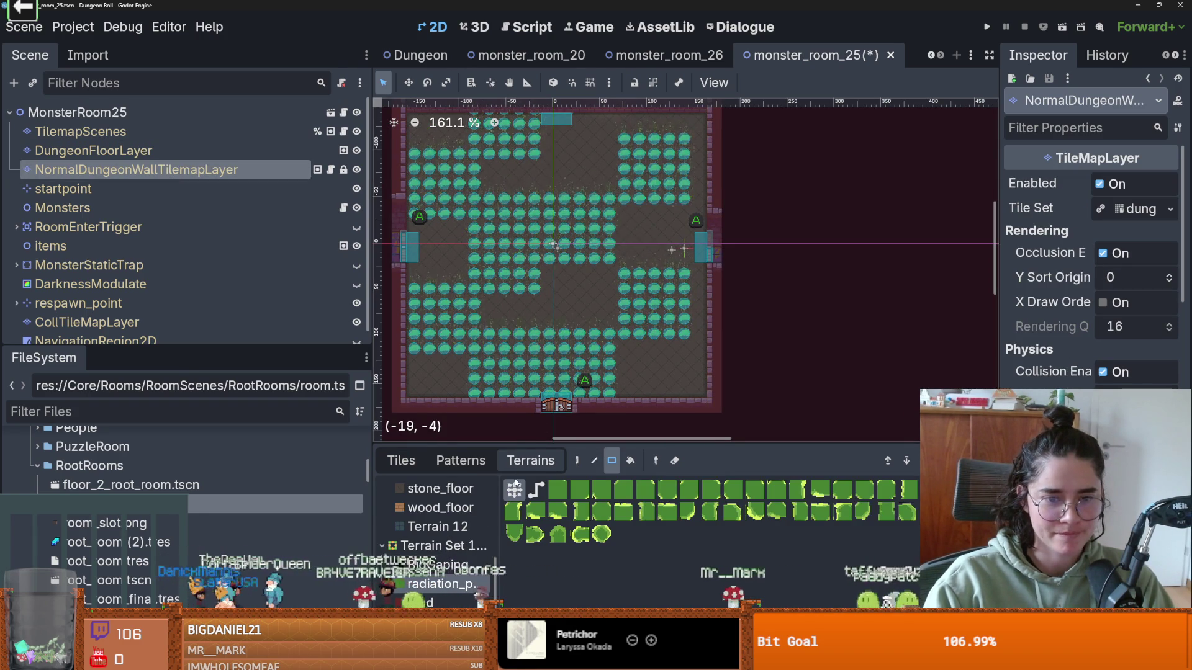
{"action": "left_click_drag", "start_coordinate": [473, 327], "coordinate": [609, 385]}
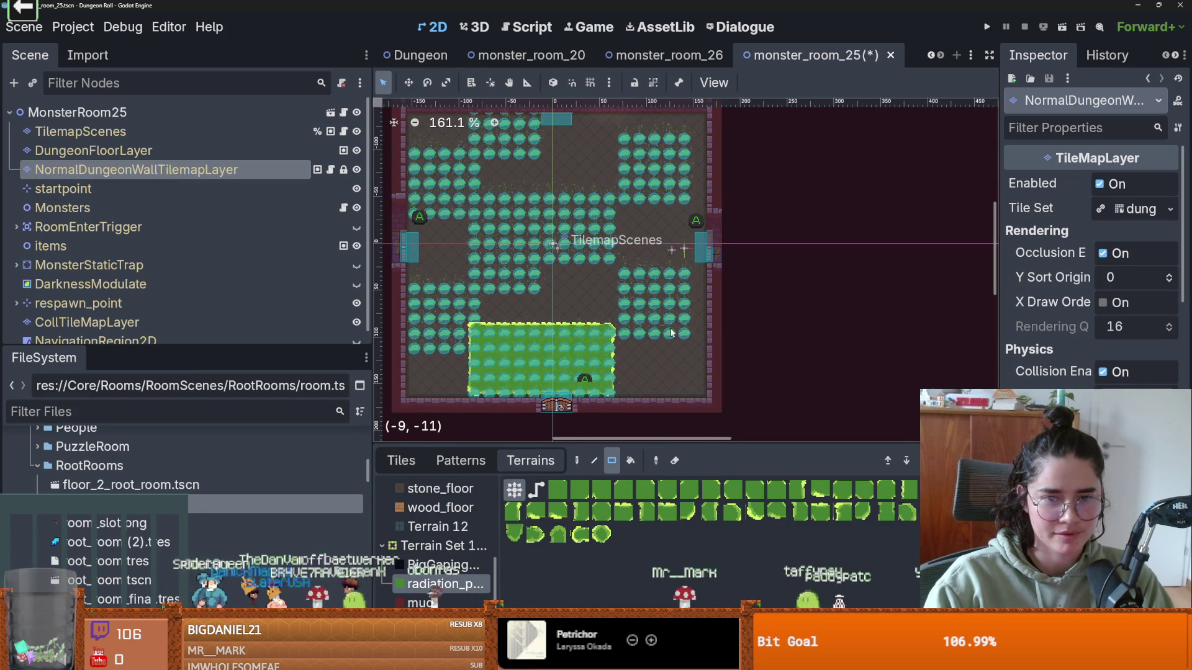
{"action": "left_click_drag", "start_coordinate": [672, 324], "coordinate": [625, 273]}
{"action": "mouse_move", "coordinate": [459, 195]}
{"action": "left_mouse_down"}
{"action": "mouse_move", "coordinate": [606, 251]}
{"action": "mouse_move", "coordinate": [591, 260]}
{"action": "left_mouse_up"}
{"action": "left_click_drag", "start_coordinate": [475, 253], "coordinate": [535, 286]}
- Undo the terrain rectangles and every puddle block, leaving bare stone floor
{"action": "key", "text": "ctrl+z"}
{"action": "key", "text": "ctrl+z"}
{"action": "key", "text": "ctrl+z"}
{"action": "key", "text": "ctrl+z"}
{"action": "key", "text": "ctrl+z"}
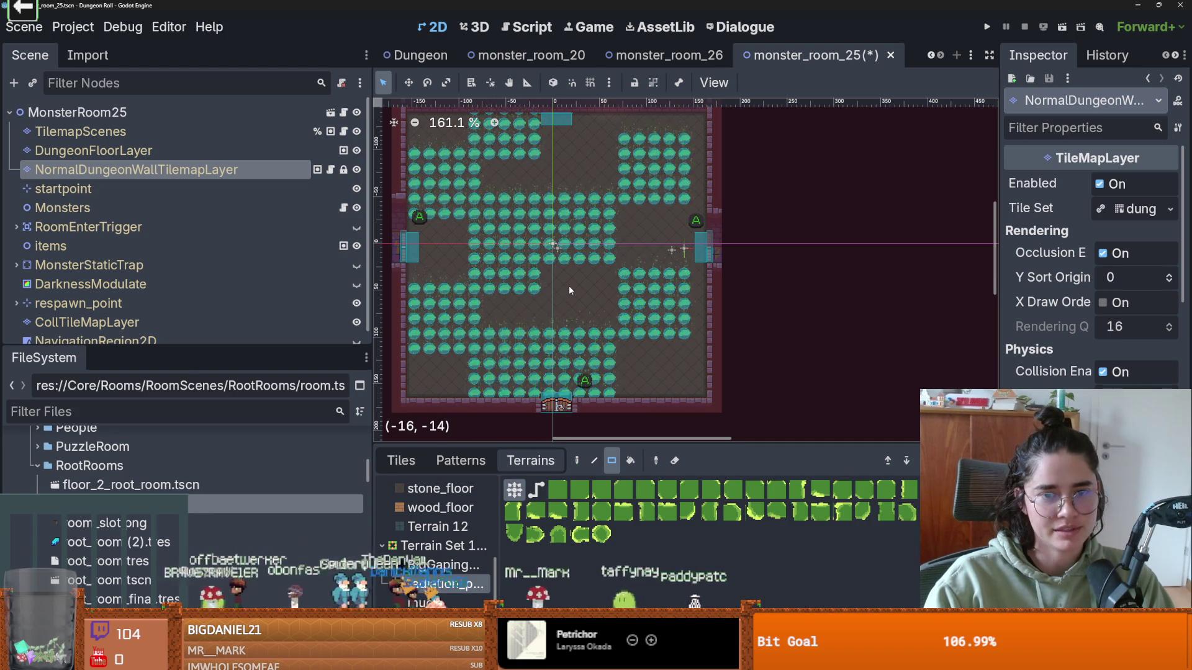
{"action": "key", "text": "ctrl+z"}
{"action": "key", "text": "ctrl+z"}
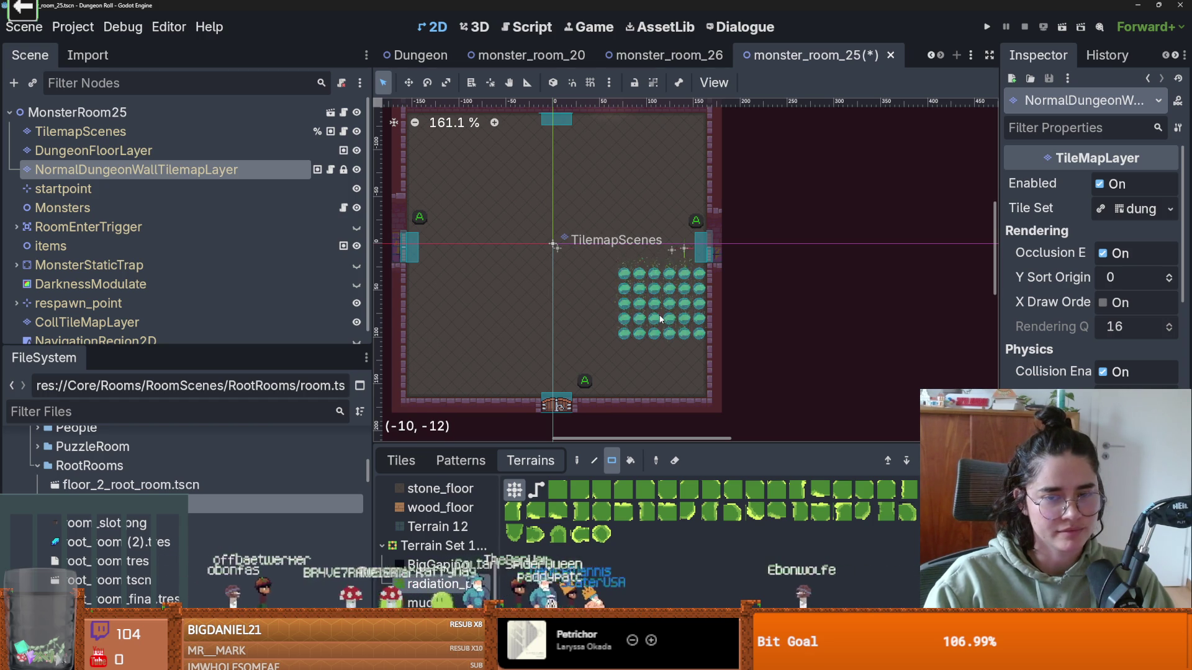
{"action": "key", "text": "ctrl+z"}
{"action": "scroll", "coordinate": [652, 315], "scroll_direction": "up", "scroll_amount": 1}
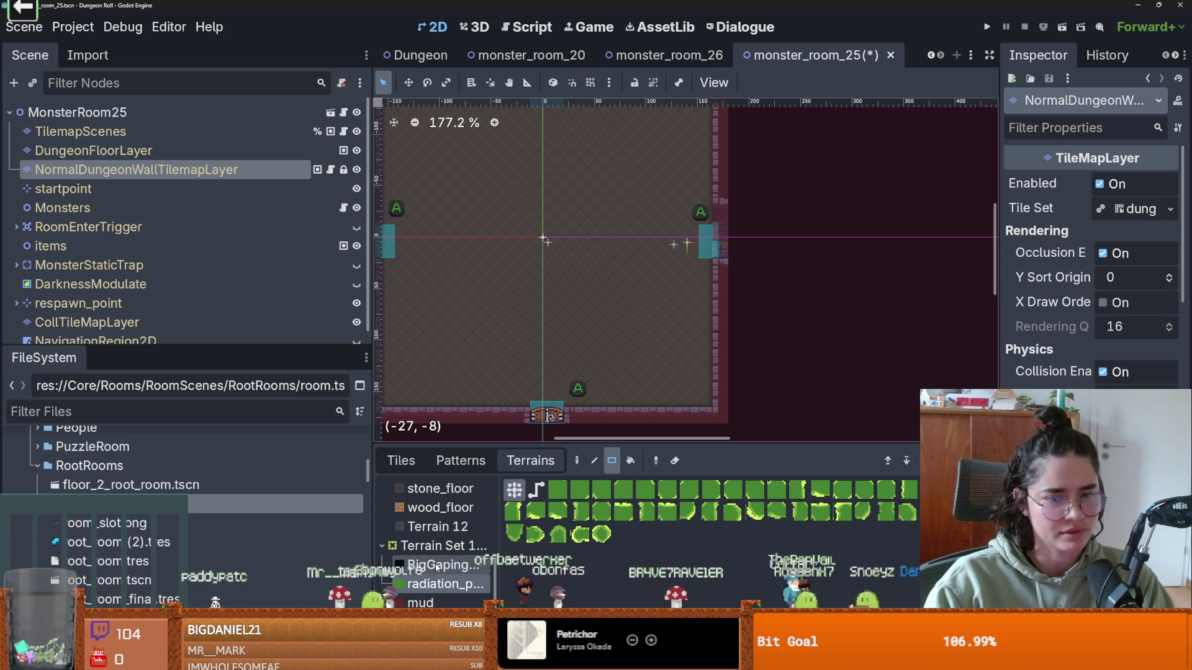
{"action": "scroll", "coordinate": [439, 532], "scroll_direction": "up", "scroll_amount": 3}
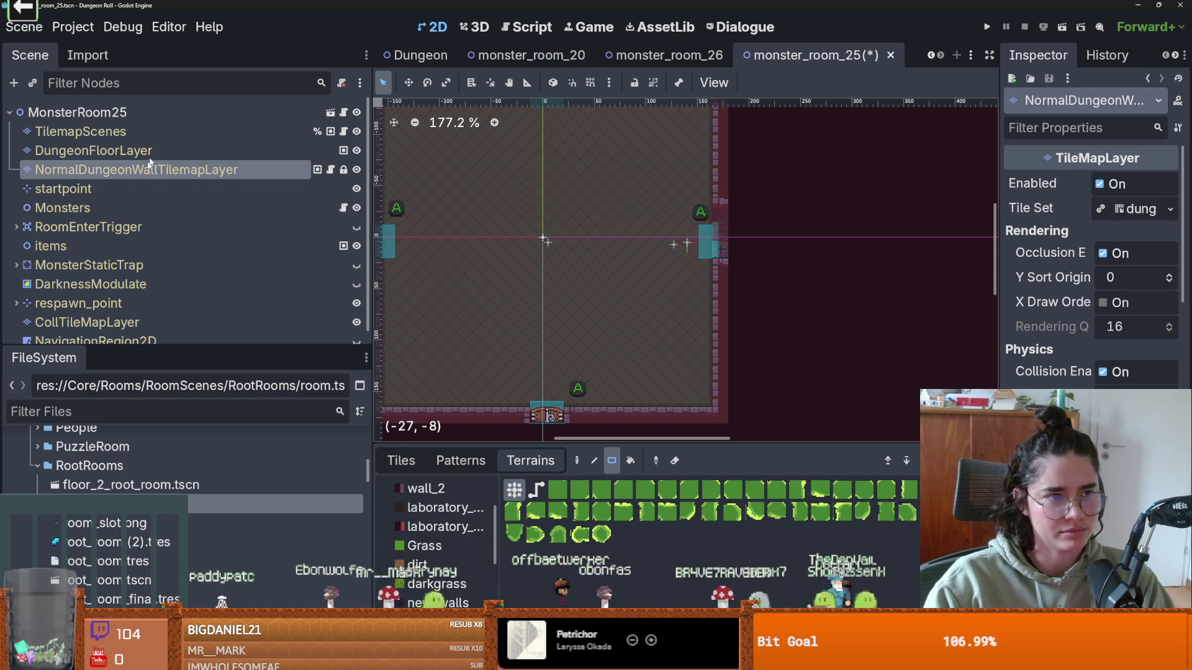
- Switch to the TilemapScenes layer and list its Traps scene tiles
{"action": "left_click", "coordinate": [186, 132]}
{"action": "left_click", "coordinate": [401, 460]}
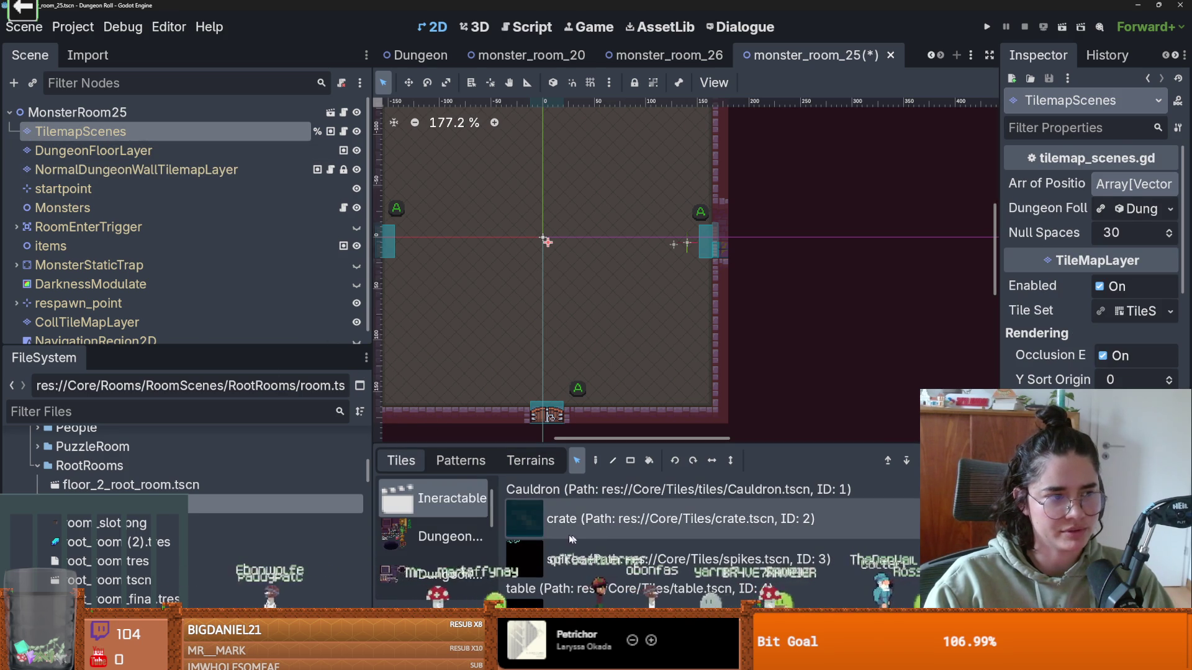
{"action": "scroll", "coordinate": [407, 559], "scroll_direction": "down", "scroll_amount": 4}
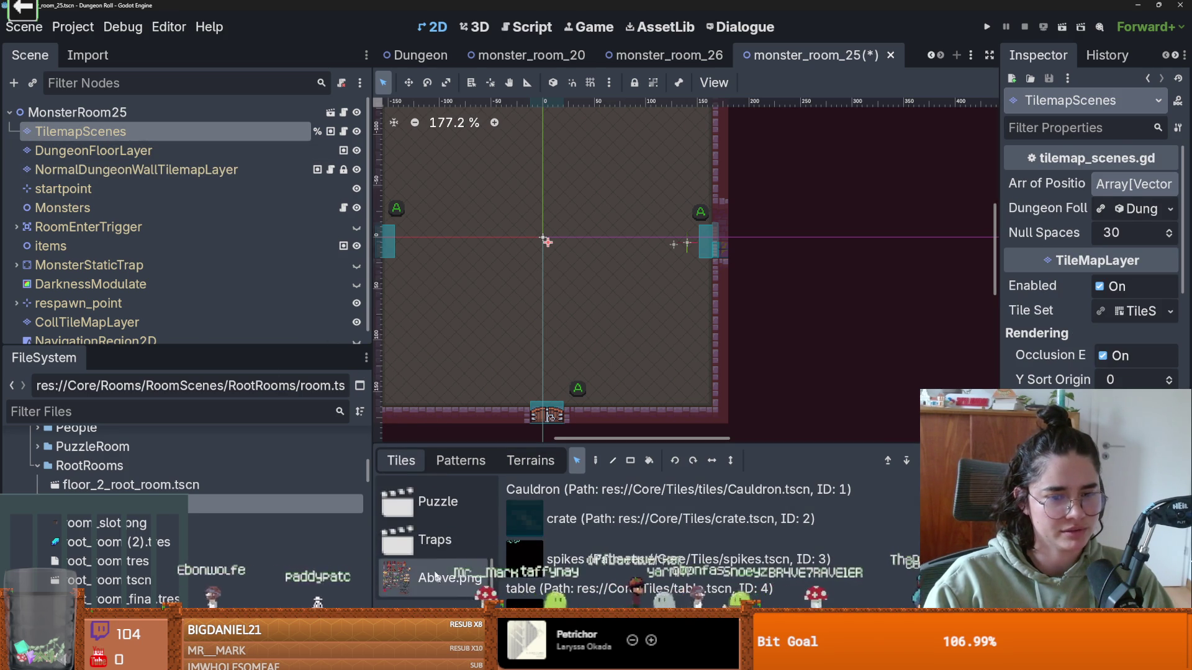
{"action": "left_click", "coordinate": [428, 539]}
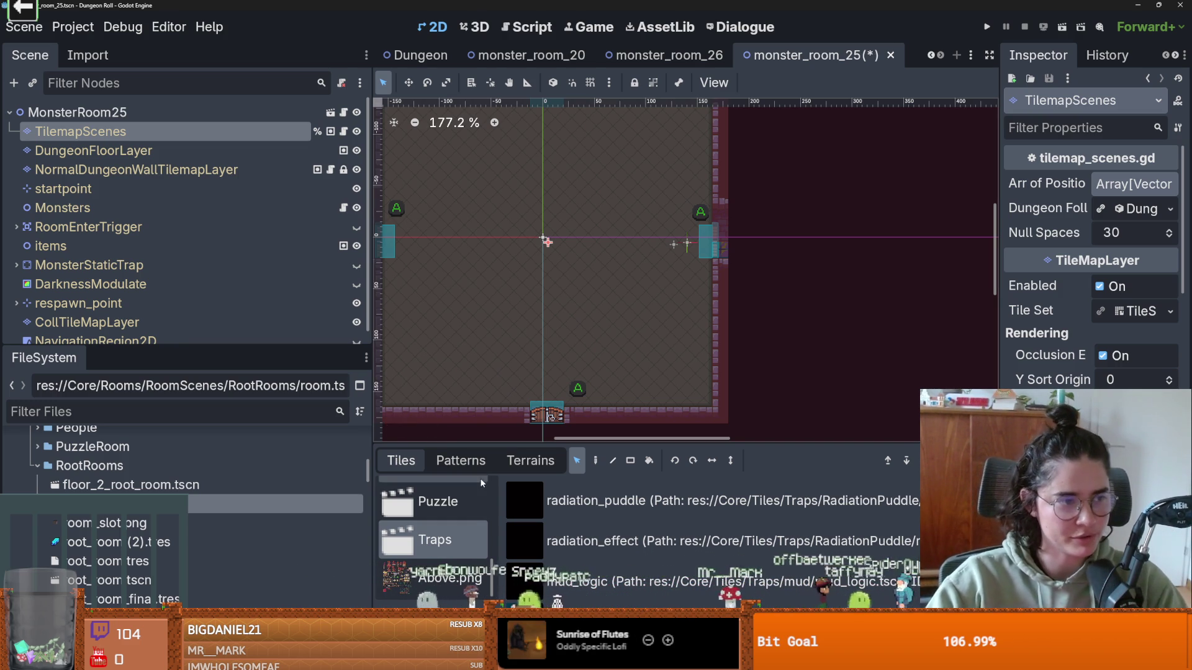
- Pick radiation_puddle and paint three rows of puddles right of the room centre
{"action": "left_click", "coordinate": [587, 513]}
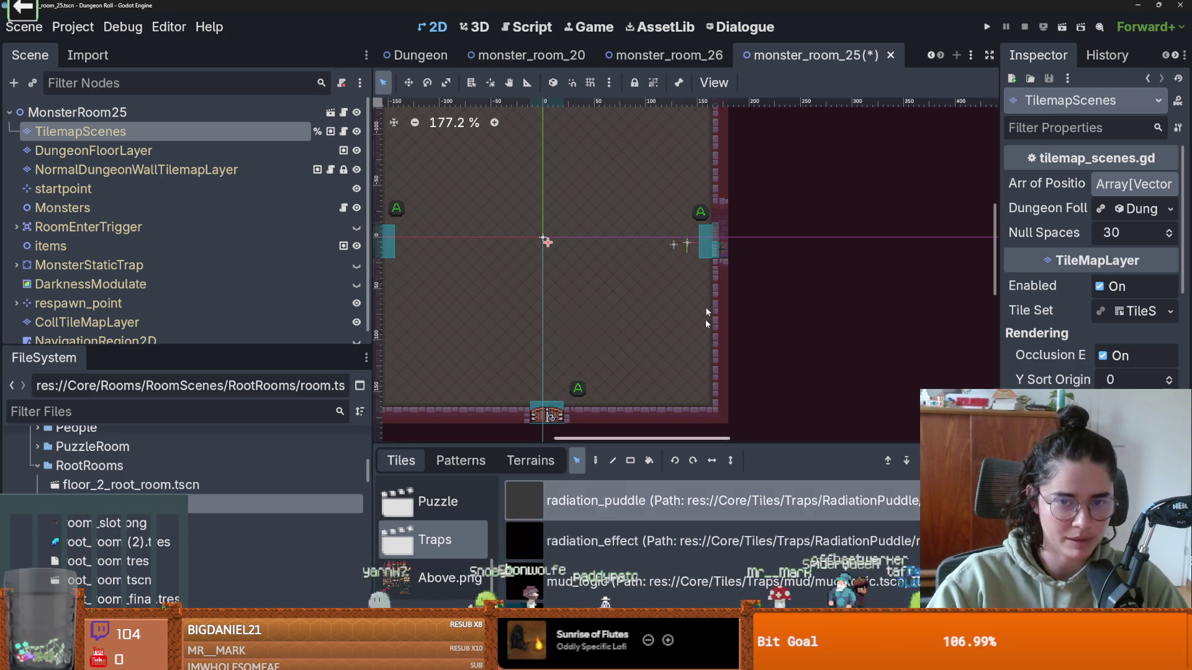
{"action": "key", "text": "Escape"}
{"action": "scroll", "coordinate": [649, 313], "scroll_direction": "up", "scroll_amount": 1}
{"action": "left_click", "coordinate": [596, 461]}
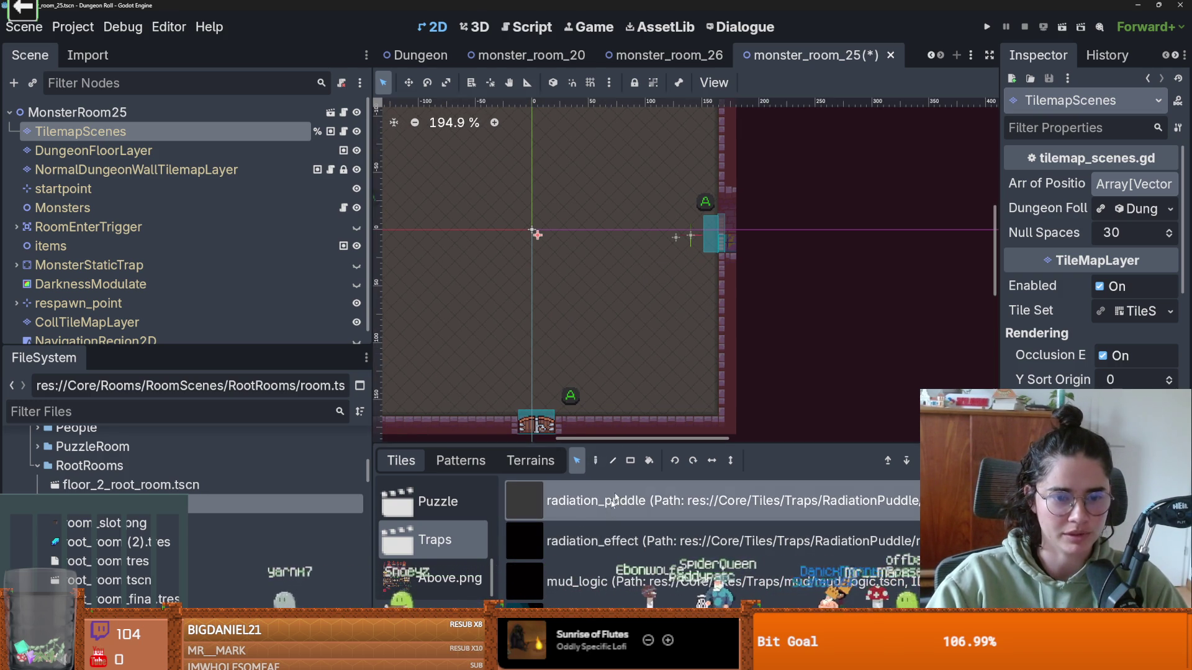
{"action": "left_click", "coordinate": [691, 266]}
{"action": "left_click", "coordinate": [708, 265]}
{"action": "left_click", "coordinate": [676, 269]}
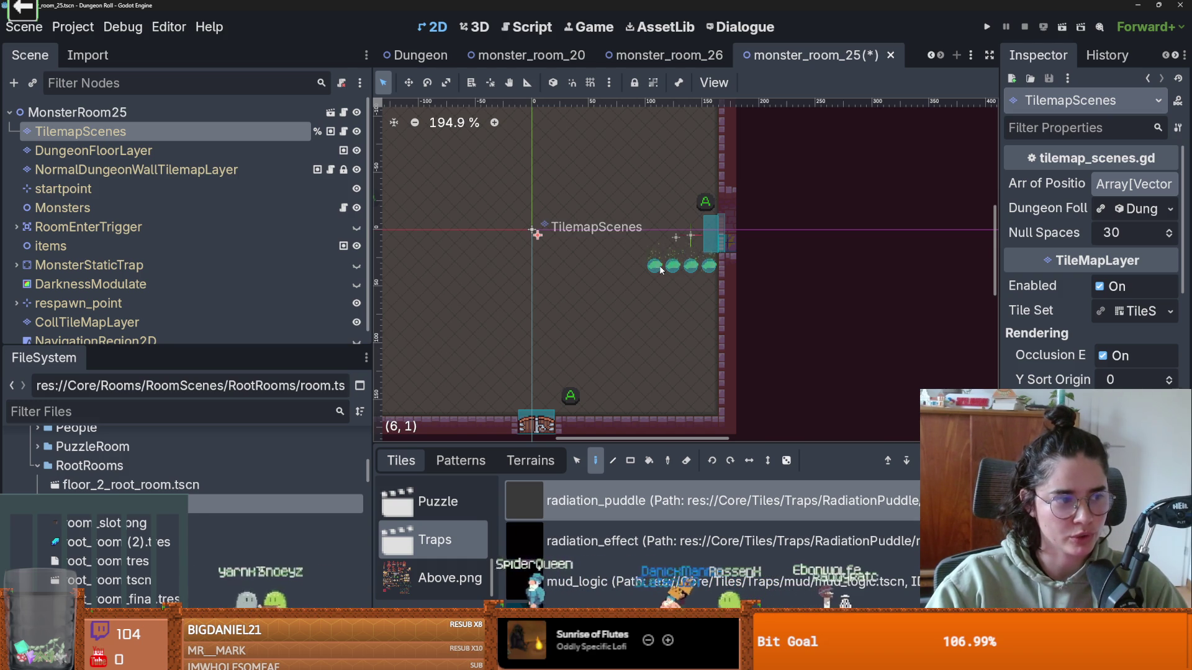
{"action": "left_click", "coordinate": [661, 270]}
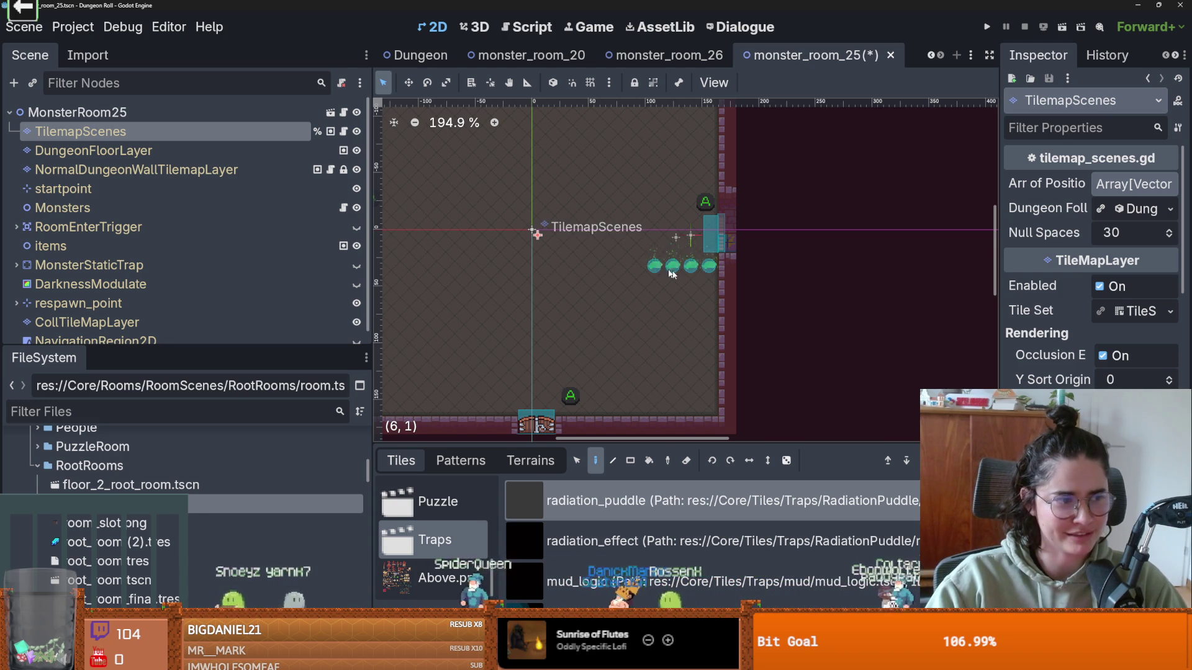
{"action": "mouse_move", "coordinate": [683, 287]}
{"action": "left_mouse_down"}
{"action": "mouse_move", "coordinate": [657, 303]}
{"action": "mouse_move", "coordinate": [708, 303]}
{"action": "left_mouse_up"}
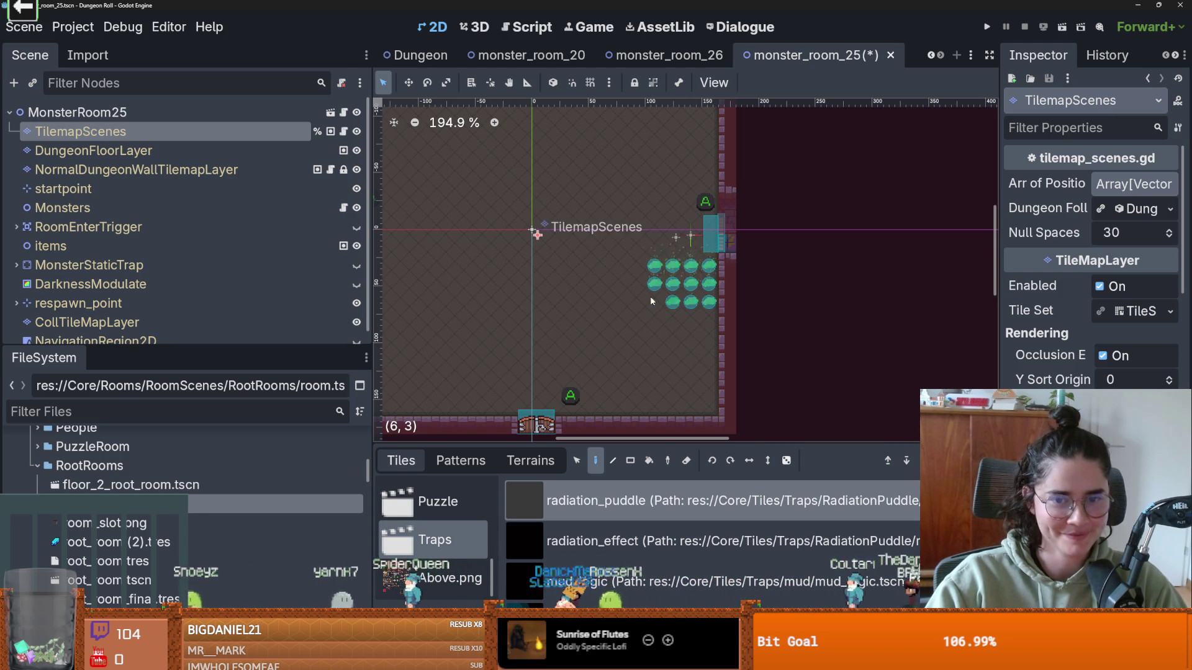
- Extend puddles up the east wall and erase tiles to split upper and lower groups
{"action": "scroll", "coordinate": [683, 248], "scroll_direction": "up", "scroll_amount": 1}
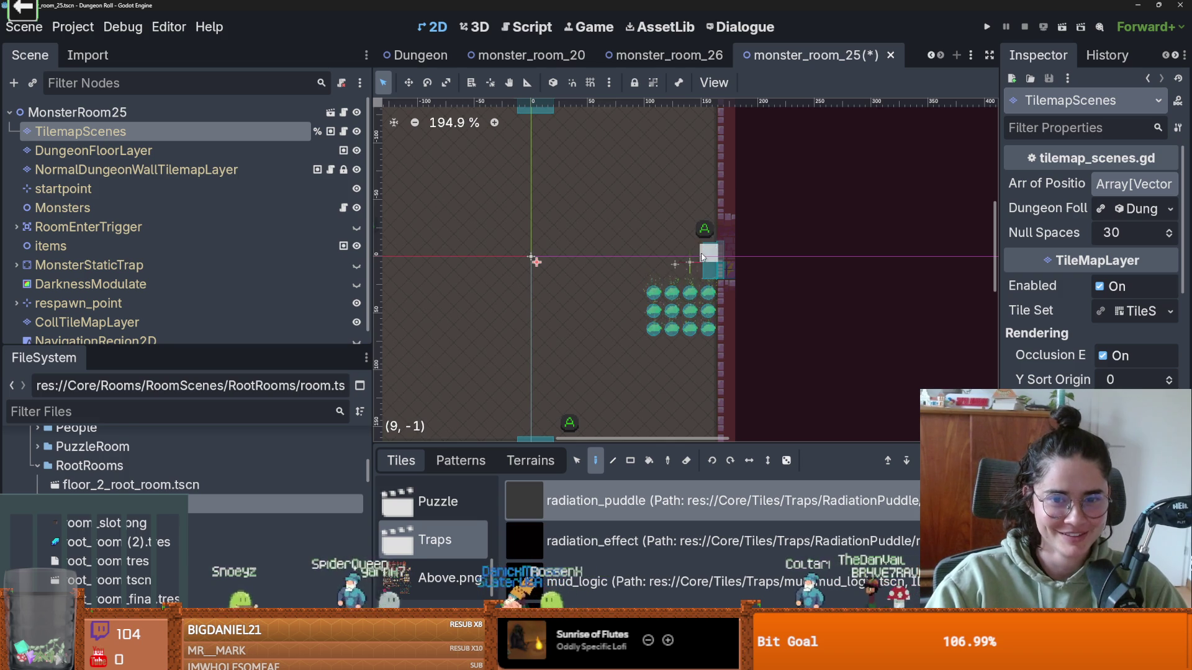
{"action": "mouse_move", "coordinate": [706, 220]}
{"action": "left_mouse_down"}
{"action": "mouse_move", "coordinate": [694, 221]}
{"action": "mouse_move", "coordinate": [690, 187]}
{"action": "mouse_move", "coordinate": [708, 188]}
{"action": "left_mouse_up"}
{"action": "right_click", "coordinate": [656, 299]}
{"action": "left_click", "coordinate": [683, 186]}
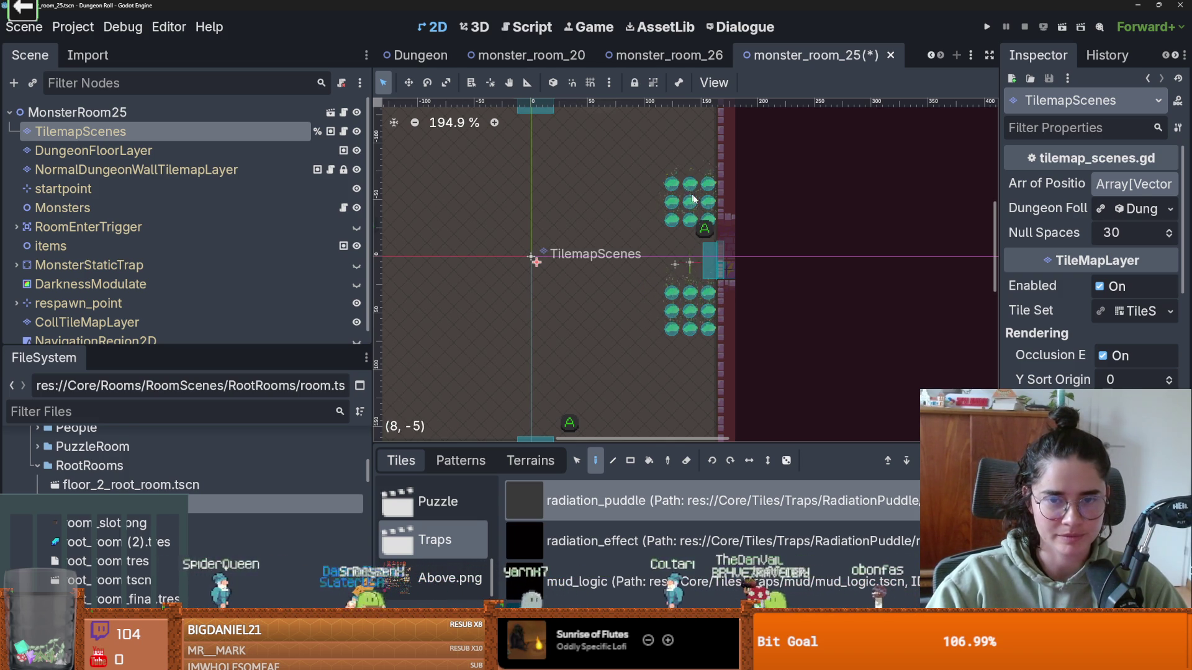
{"action": "right_click", "coordinate": [708, 220]}
{"action": "right_click", "coordinate": [690, 219]}
{"action": "right_click", "coordinate": [672, 220]}
{"action": "right_click", "coordinate": [707, 292]}
{"action": "right_click", "coordinate": [690, 292]}
{"action": "right_click", "coordinate": [671, 292]}
- Grow the upper and lower puddle groups with extra tiles and rows
{"action": "left_click", "coordinate": [655, 326]}
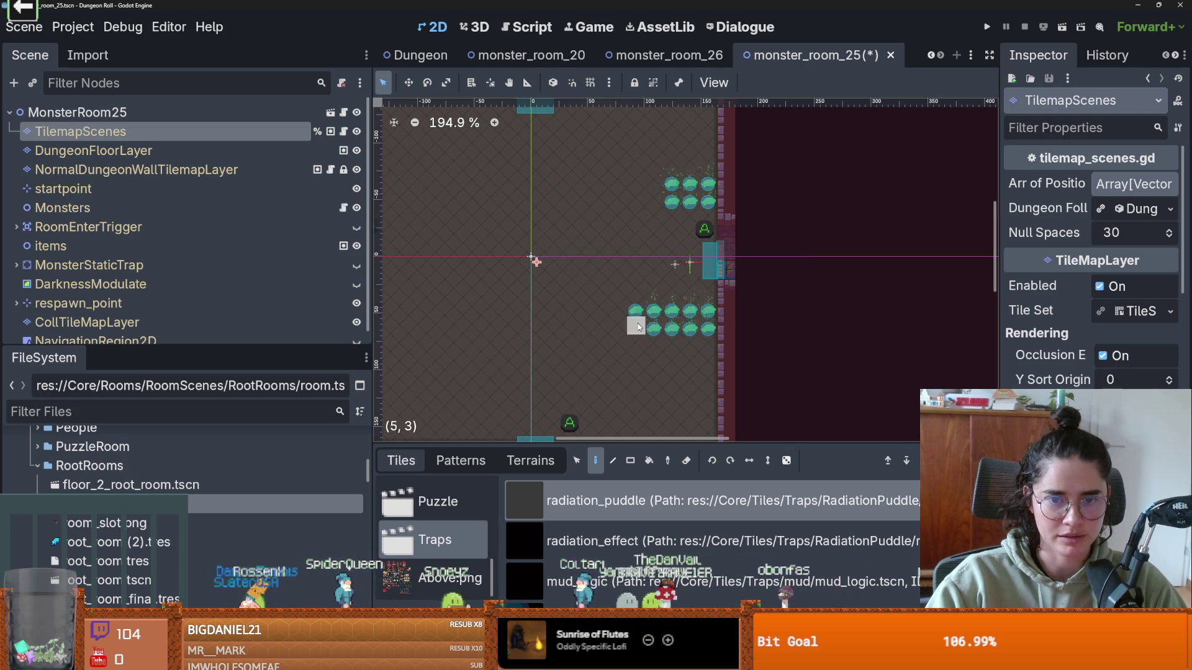
{"action": "left_click_drag", "start_coordinate": [661, 202], "coordinate": [640, 198]}
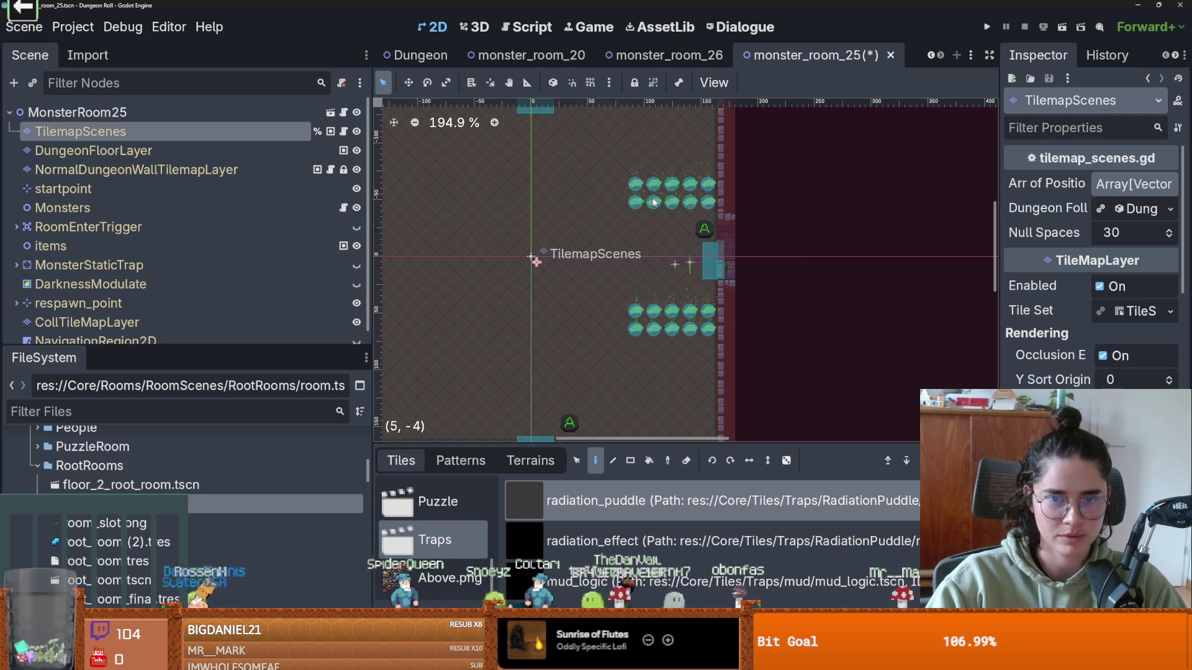
{"action": "scroll", "coordinate": [713, 180], "scroll_direction": "up", "scroll_amount": 2}
{"action": "left_click", "coordinate": [711, 189]}
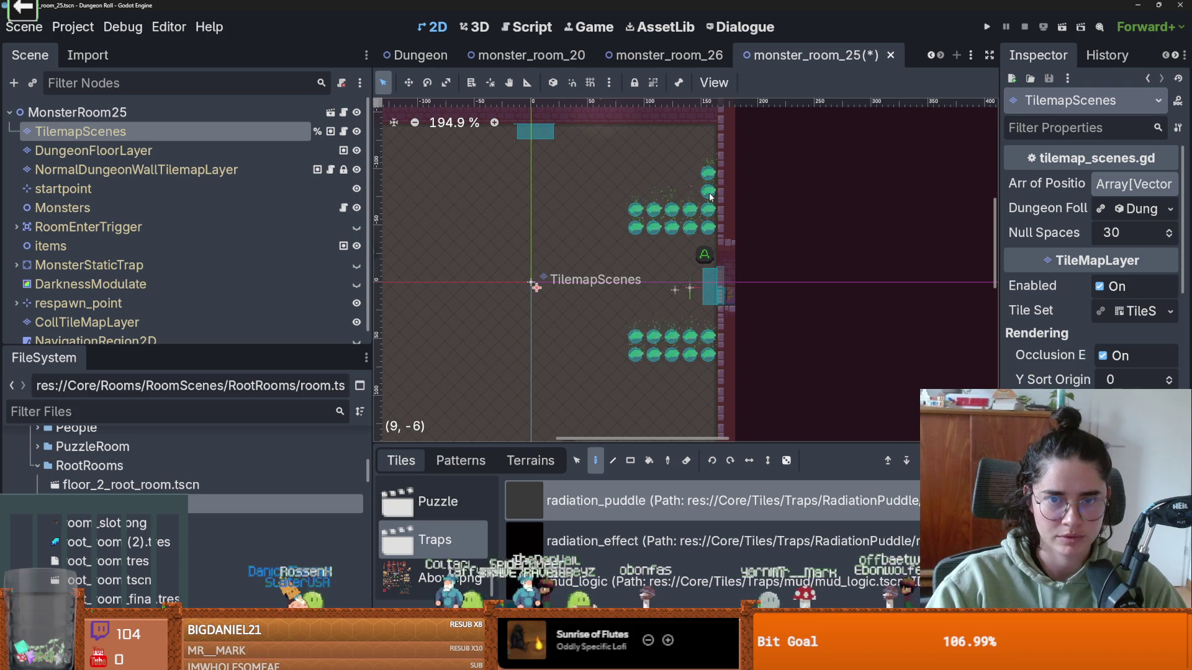
{"action": "left_click_drag", "start_coordinate": [700, 163], "coordinate": [640, 166]}
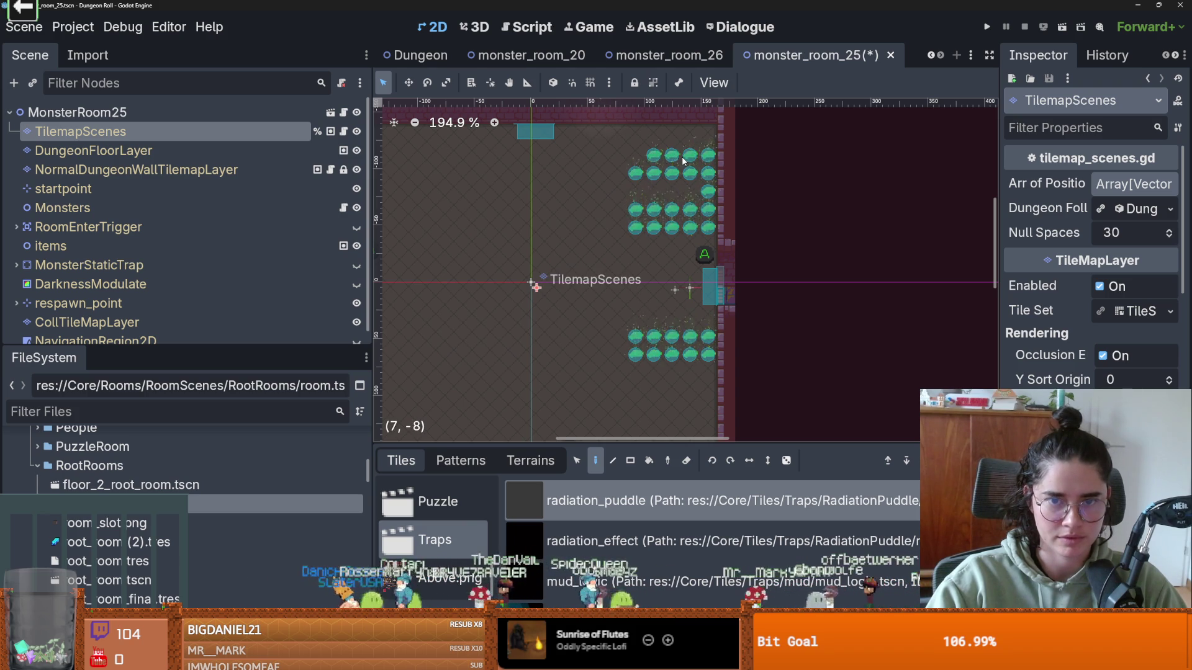
{"action": "scroll", "coordinate": [690, 188], "scroll_direction": "down", "scroll_amount": 2}
{"action": "mouse_move", "coordinate": [721, 310]}
{"action": "left_mouse_down"}
{"action": "mouse_move", "coordinate": [684, 309]}
{"action": "mouse_move", "coordinate": [707, 328]}
{"action": "mouse_move", "coordinate": [648, 327]}
{"action": "left_mouse_up"}
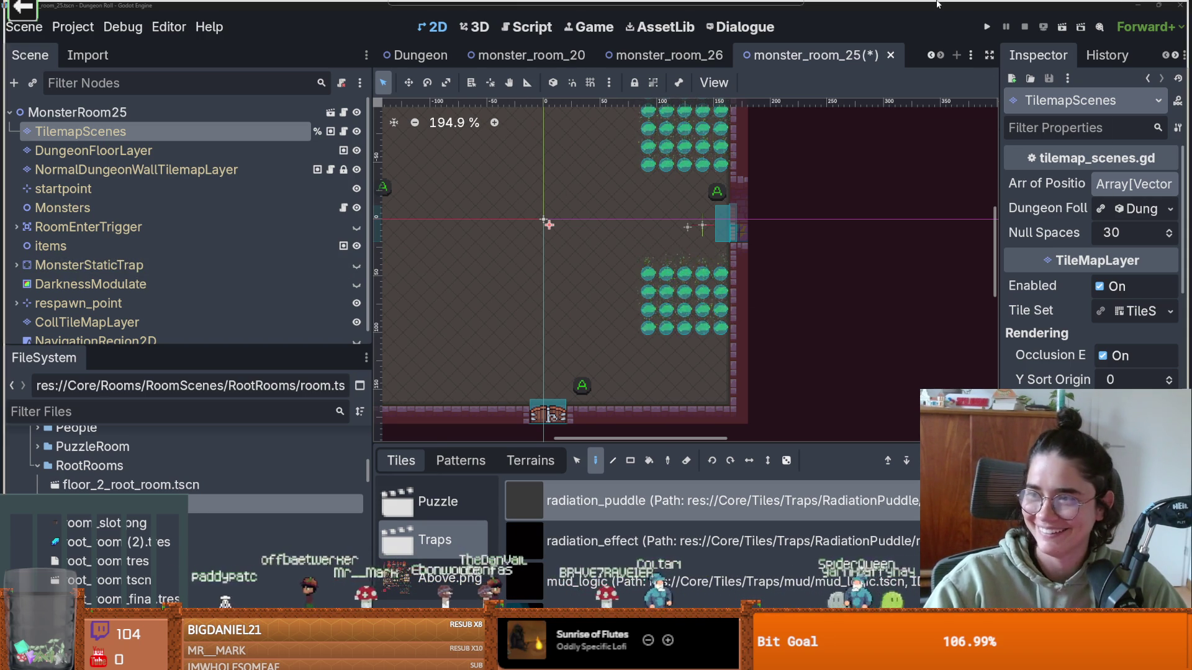
{"action": "key", "text": "alt+Tab"}
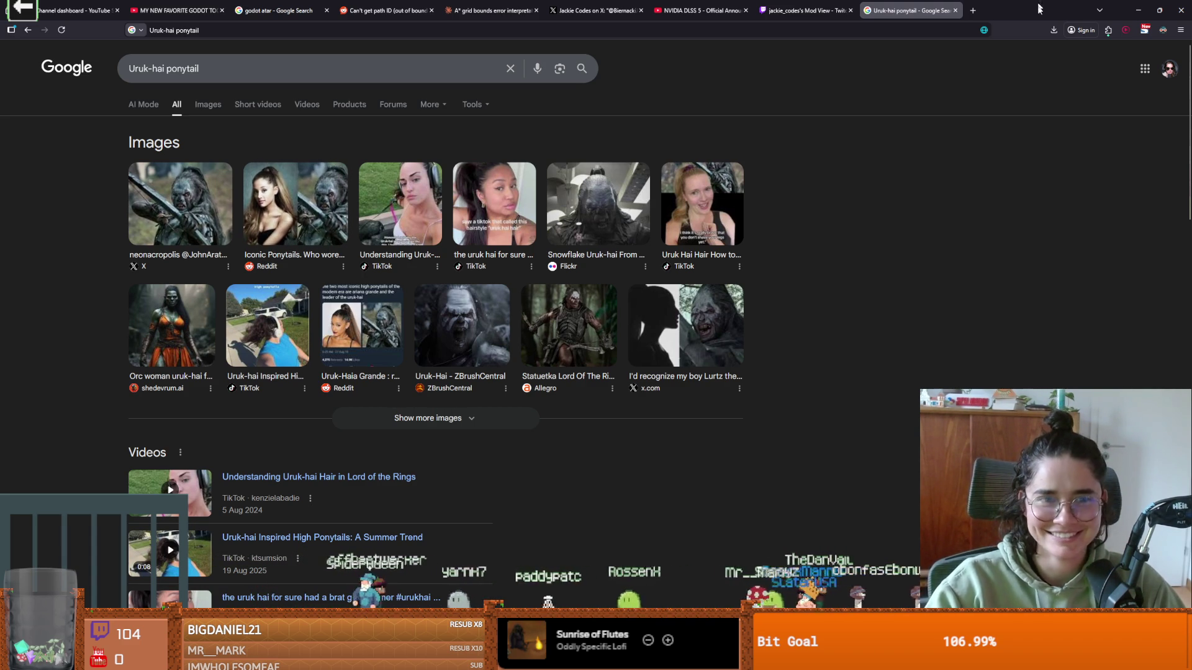
- Play, pause and replay the orc clip on YouTube, then return to Godot
{"action": "key", "text": "alt+Tab"}
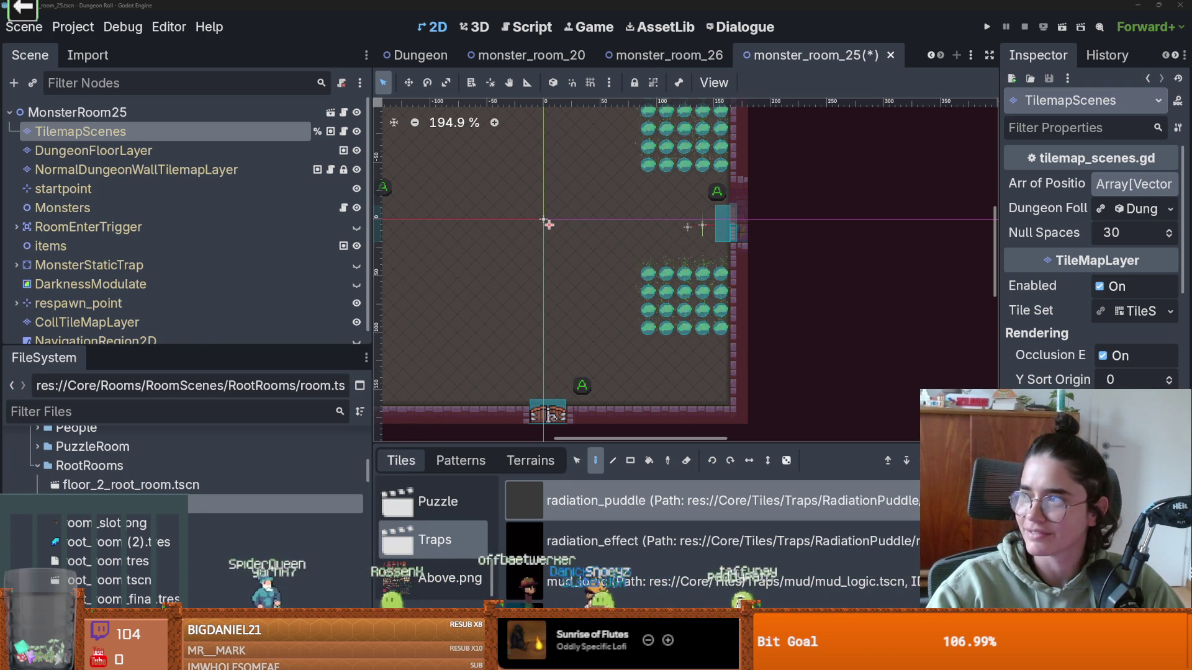
{"action": "key", "text": "alt+Tab"}
{"action": "left_click", "coordinate": [717, 295]}
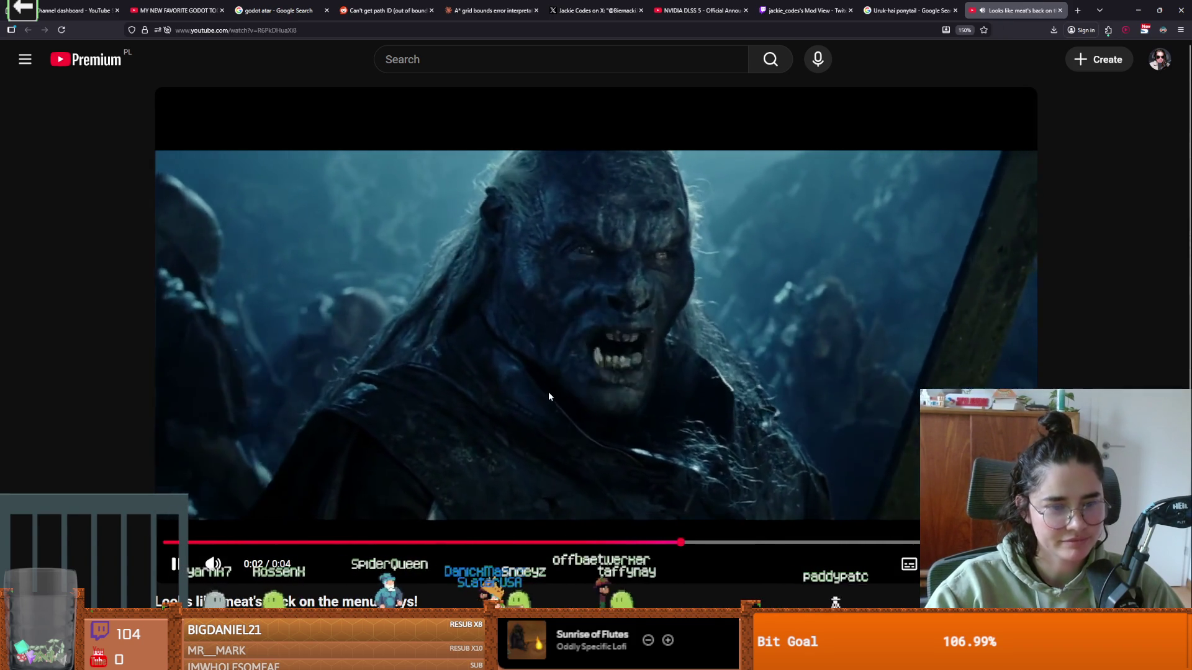
{"action": "left_click", "coordinate": [549, 396]}
{"action": "left_click", "coordinate": [549, 391]}
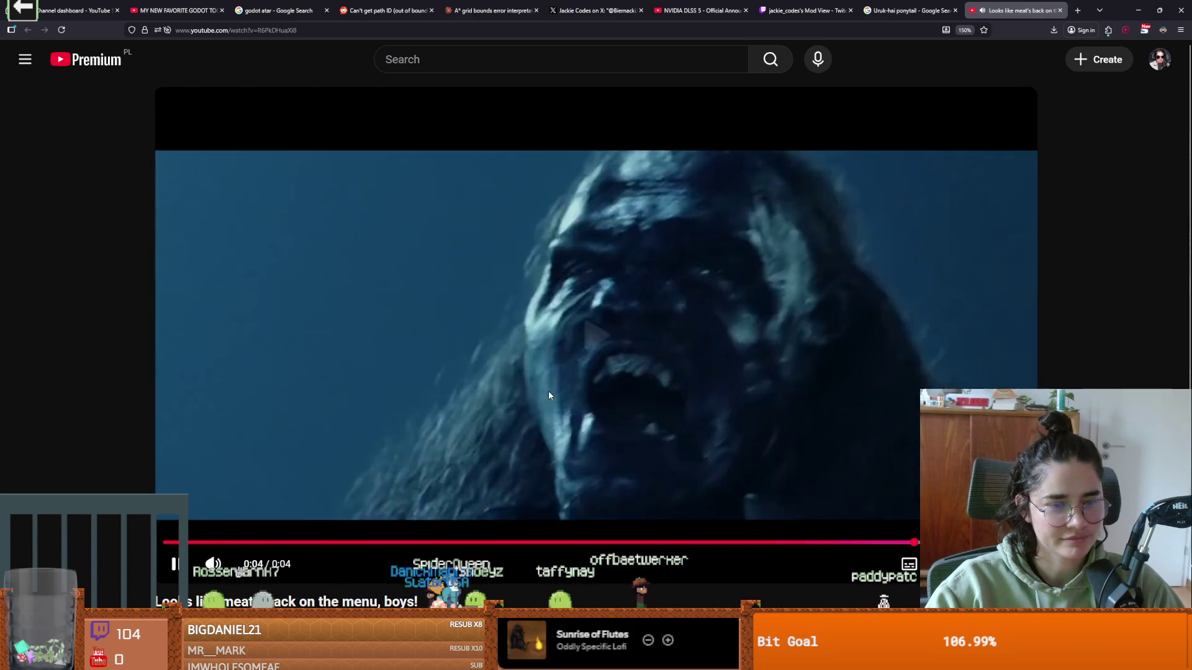
{"action": "left_click", "coordinate": [566, 380]}
{"action": "key", "text": "alt+Tab"}
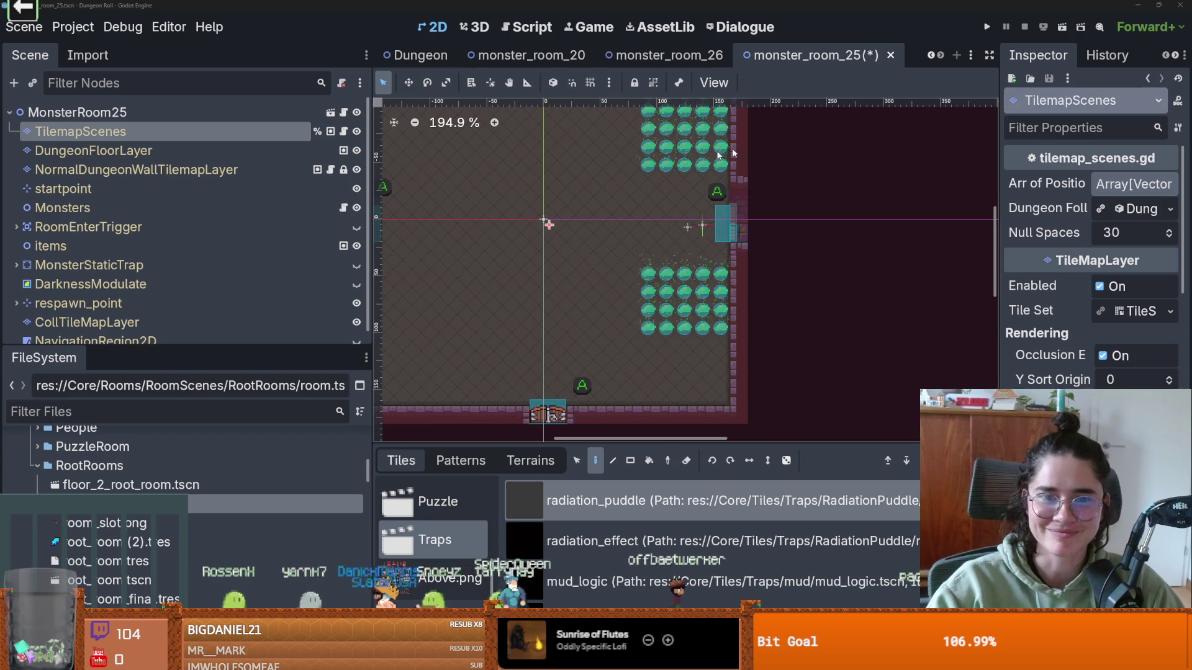
- Paint three more puddle tiles onto the lower-right block
{"action": "scroll", "coordinate": [595, 262], "scroll_direction": "down", "scroll_amount": 5}
{"action": "scroll", "coordinate": [700, 311], "scroll_direction": "up", "scroll_amount": 3}
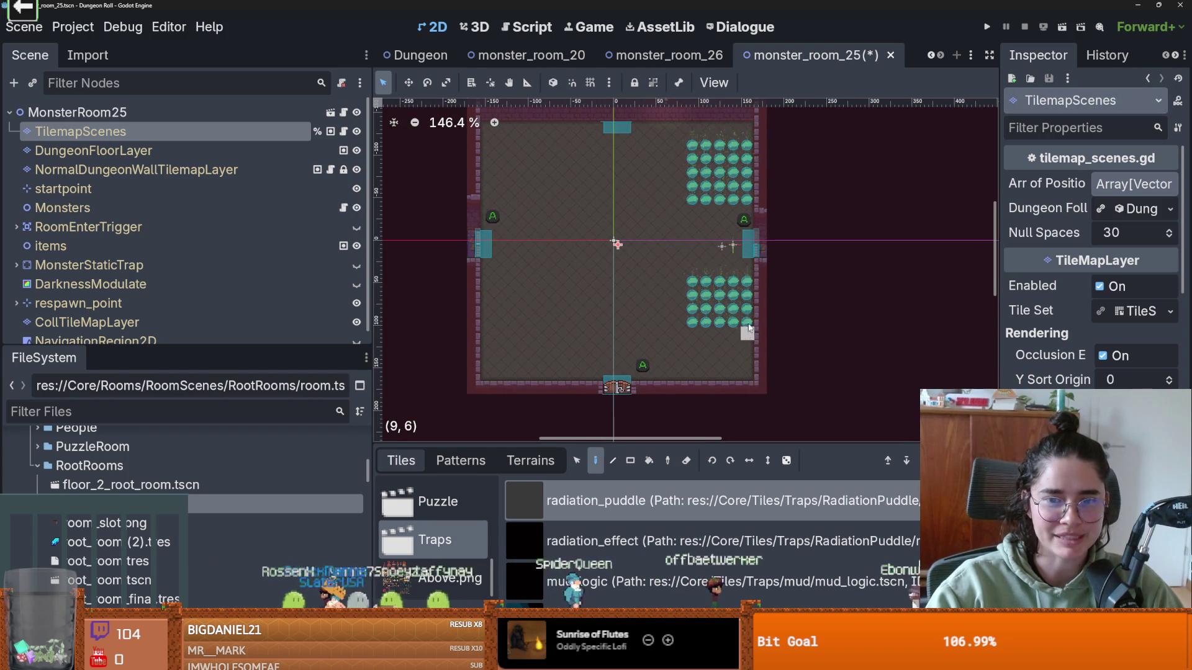
{"action": "left_click_drag", "start_coordinate": [745, 334], "coordinate": [700, 340]}
{"action": "scroll", "coordinate": [713, 333], "scroll_direction": "down", "scroll_amount": 1}
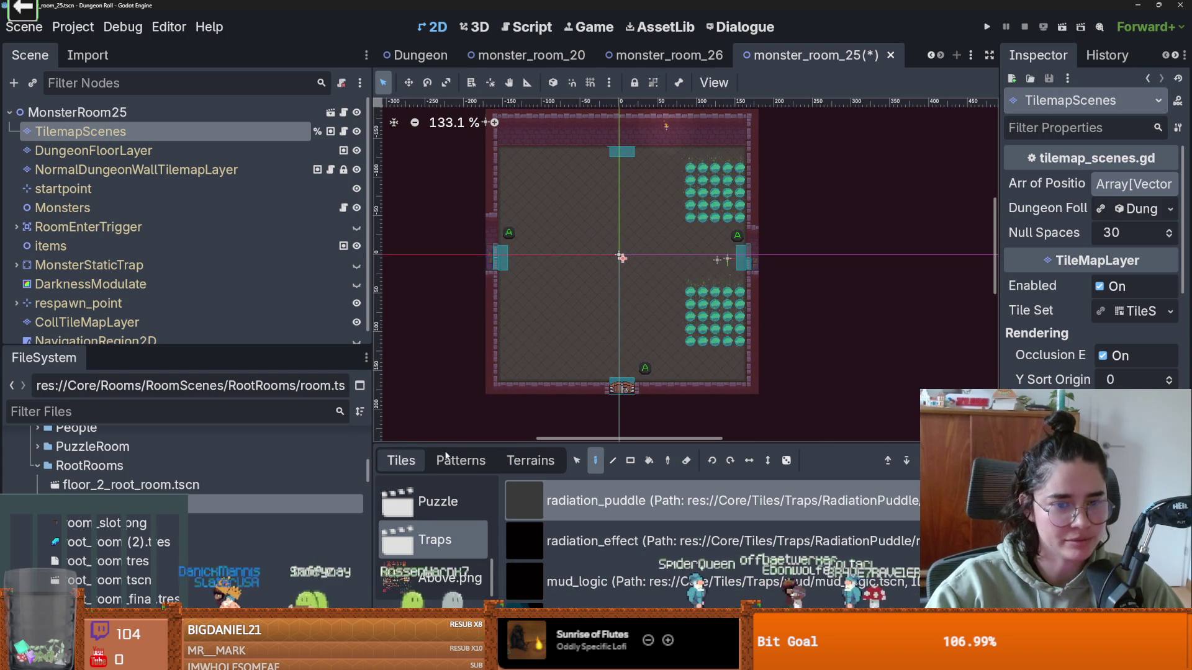
- Box-select the right-hand puddle tiles, abandon the move and clear the selection
{"action": "left_click", "coordinate": [577, 460]}
{"action": "left_click_drag", "start_coordinate": [649, 149], "coordinate": [732, 367]}
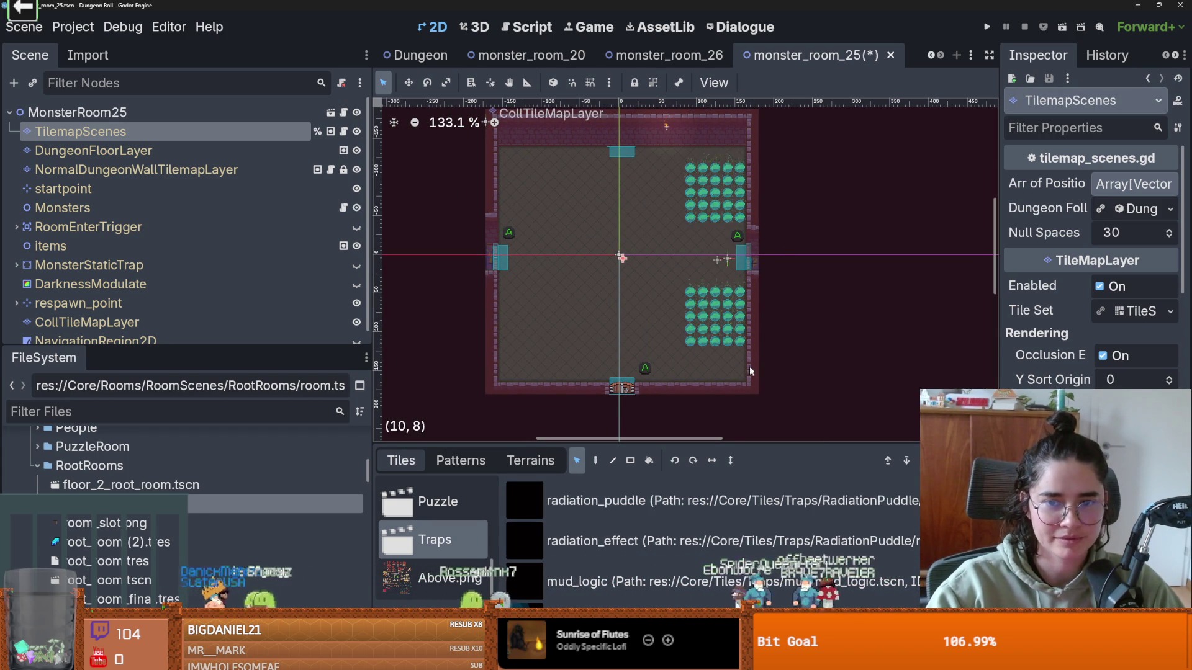
{"action": "mouse_move", "coordinate": [740, 266]}
{"action": "left_mouse_down"}
{"action": "mouse_move", "coordinate": [712, 303]}
{"action": "mouse_move", "coordinate": [618, 304]}
{"action": "mouse_move", "coordinate": [663, 297]}
{"action": "left_mouse_up"}
{"action": "key", "text": "Escape"}
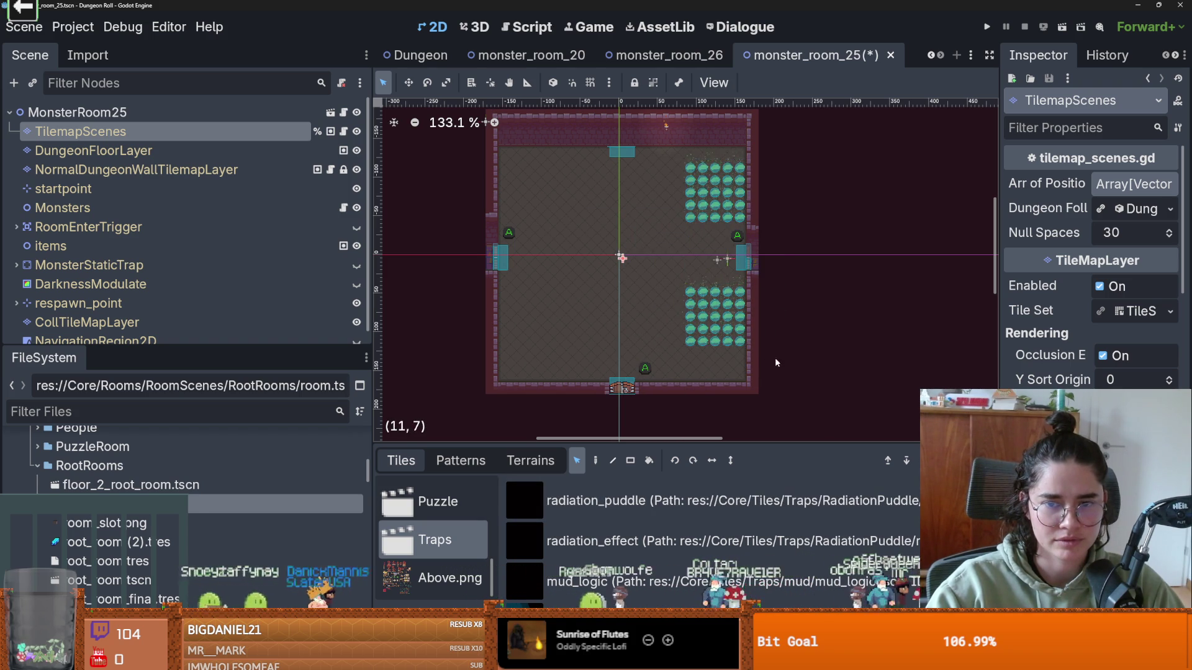
{"action": "scroll", "coordinate": [748, 249], "scroll_direction": "up", "scroll_amount": 7}
{"action": "left_click", "coordinate": [750, 270]}
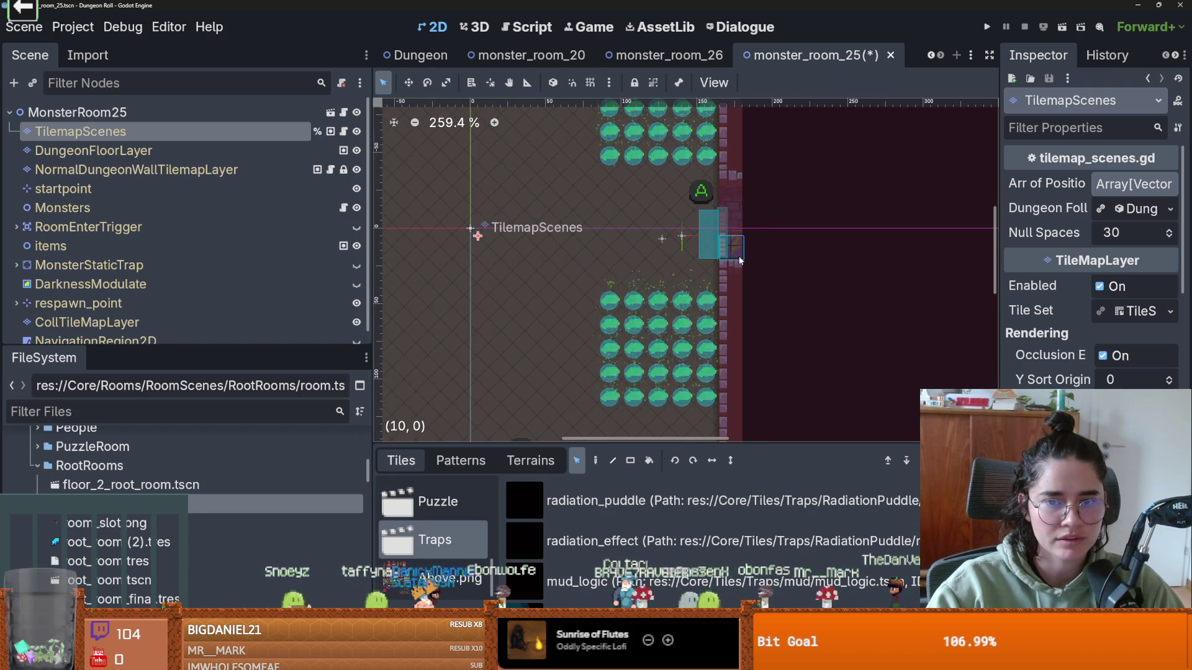
{"action": "left_click", "coordinate": [739, 261]}
{"action": "left_click", "coordinate": [736, 260]}
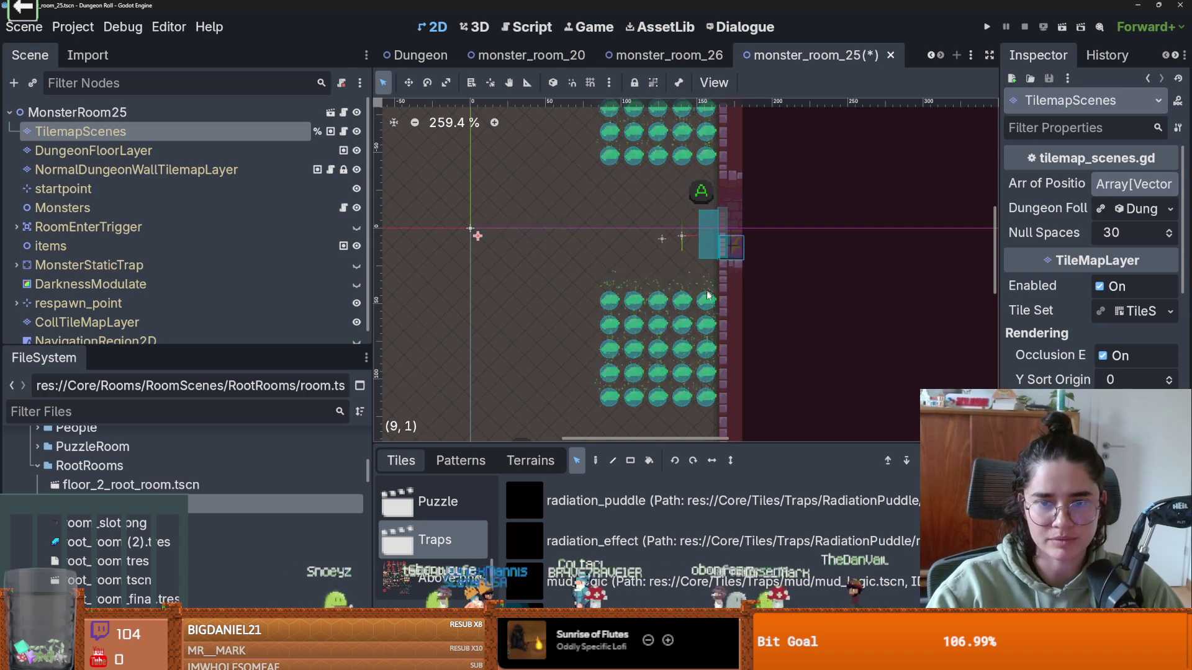
- Select both right-hand puddle blocks and copy them
{"action": "scroll", "coordinate": [708, 296], "scroll_direction": "down", "scroll_amount": 3}
{"action": "scroll", "coordinate": [583, 210], "scroll_direction": "down", "scroll_amount": 2}
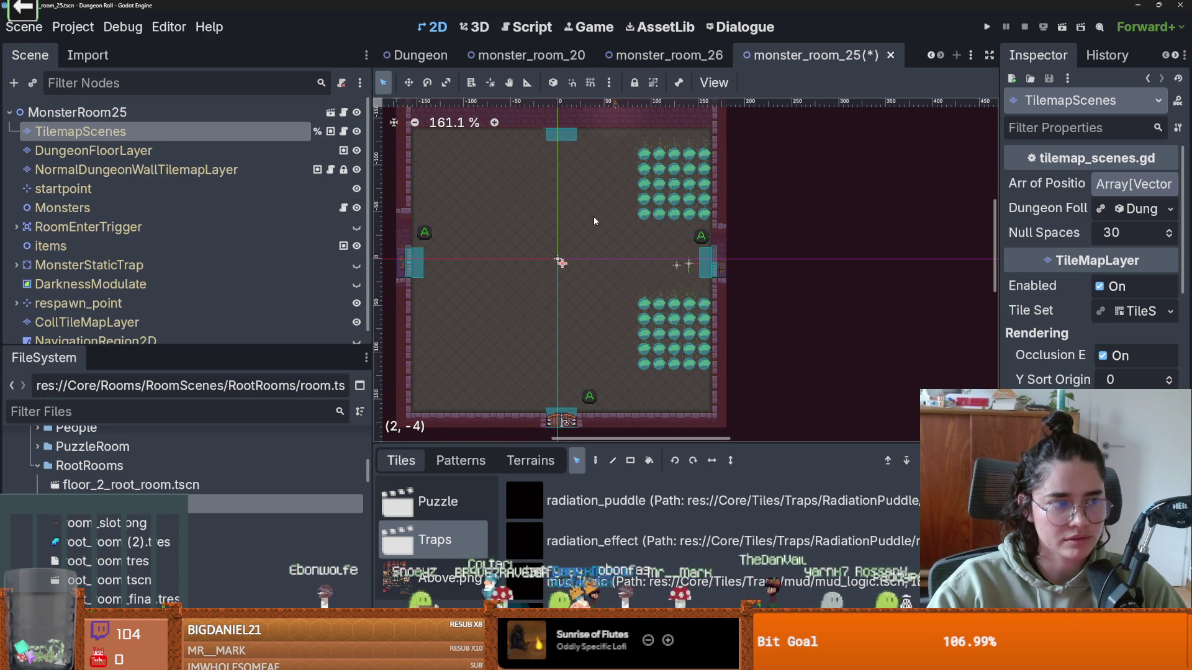
{"action": "scroll", "coordinate": [594, 221], "scroll_direction": "down", "scroll_amount": 1}
{"action": "mouse_move", "coordinate": [609, 129]}
{"action": "left_mouse_down"}
{"action": "mouse_move", "coordinate": [635, 157]}
{"action": "mouse_move", "coordinate": [696, 329]}
{"action": "left_mouse_up"}
{"action": "key", "text": "ctrl+c"}
{"action": "key", "text": "ctrl+v"}
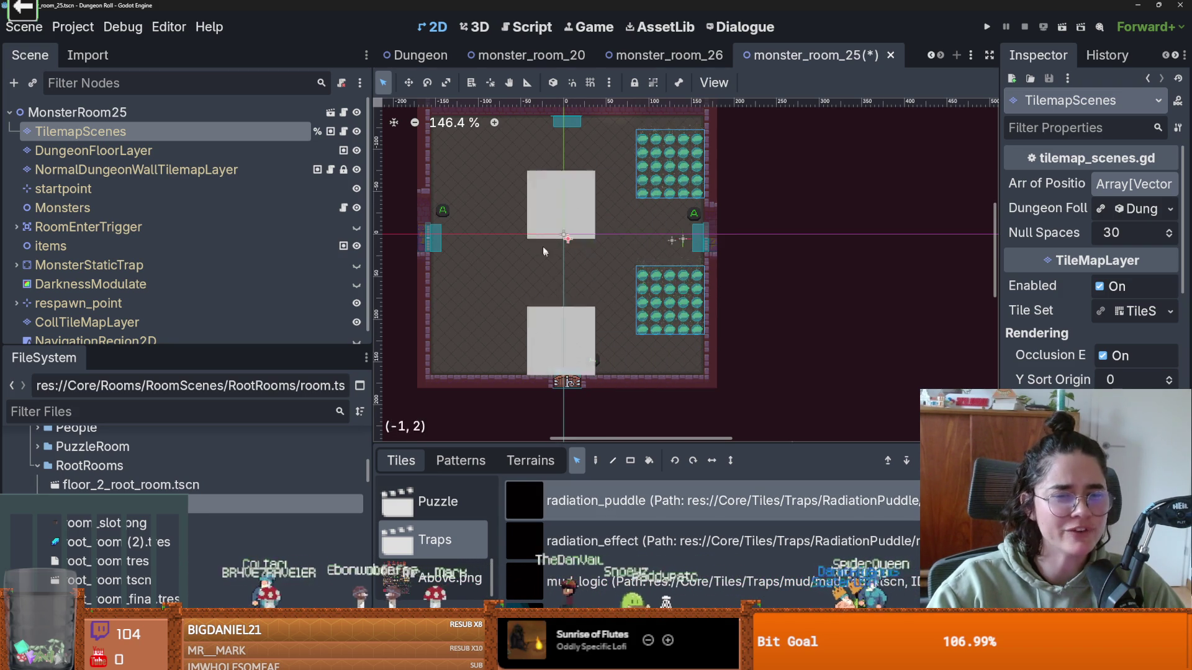
- Copy the lower-right puddle block and paste it into the room's centre
{"action": "key", "text": "Escape"}
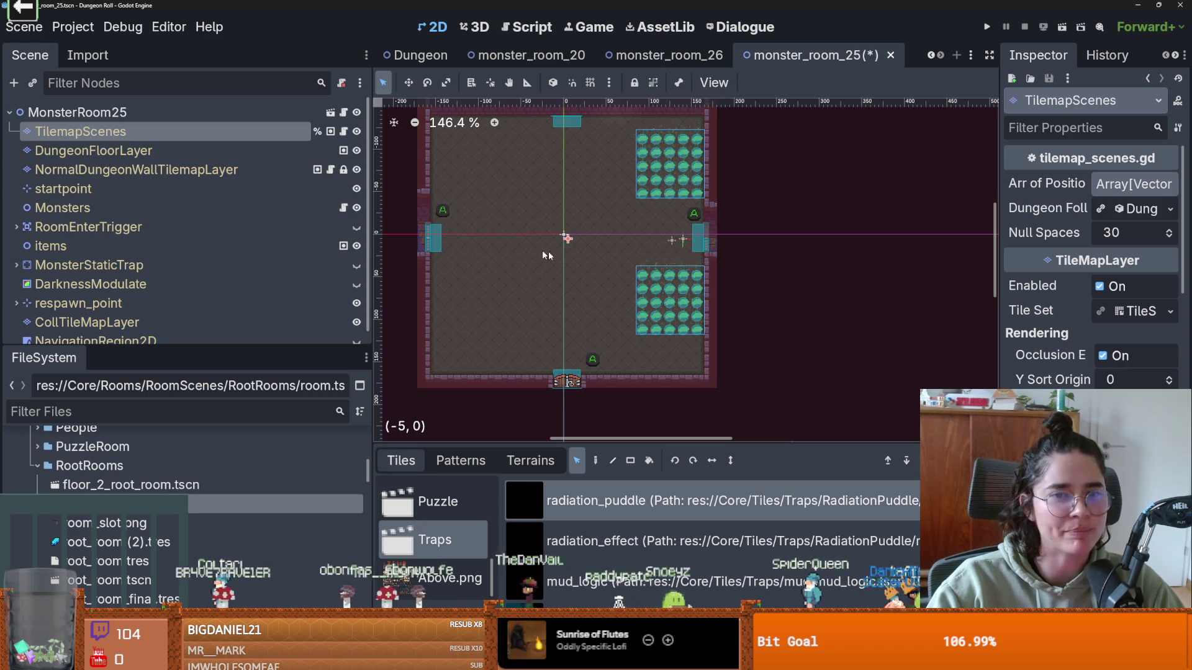
{"action": "left_click_drag", "start_coordinate": [609, 264], "coordinate": [701, 329]}
{"action": "key", "text": "ctrl+c"}
{"action": "key", "text": "ctrl+v"}
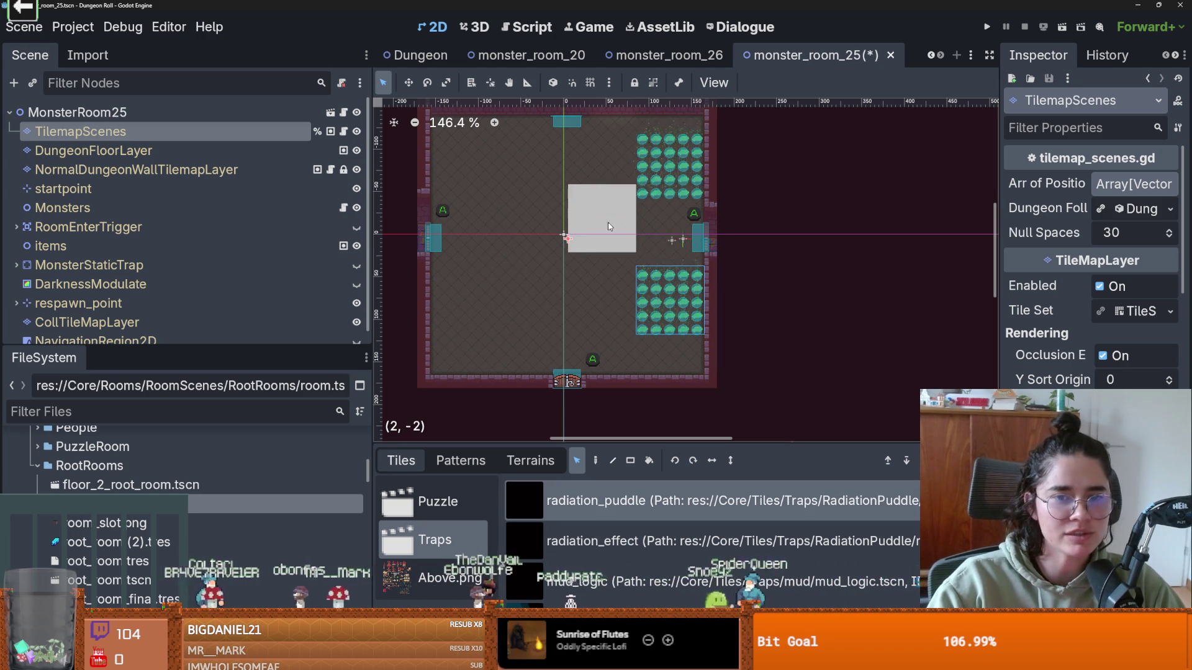
{"action": "left_click", "coordinate": [599, 242]}
{"action": "scroll", "coordinate": [593, 302], "scroll_direction": "down", "scroll_amount": 2}
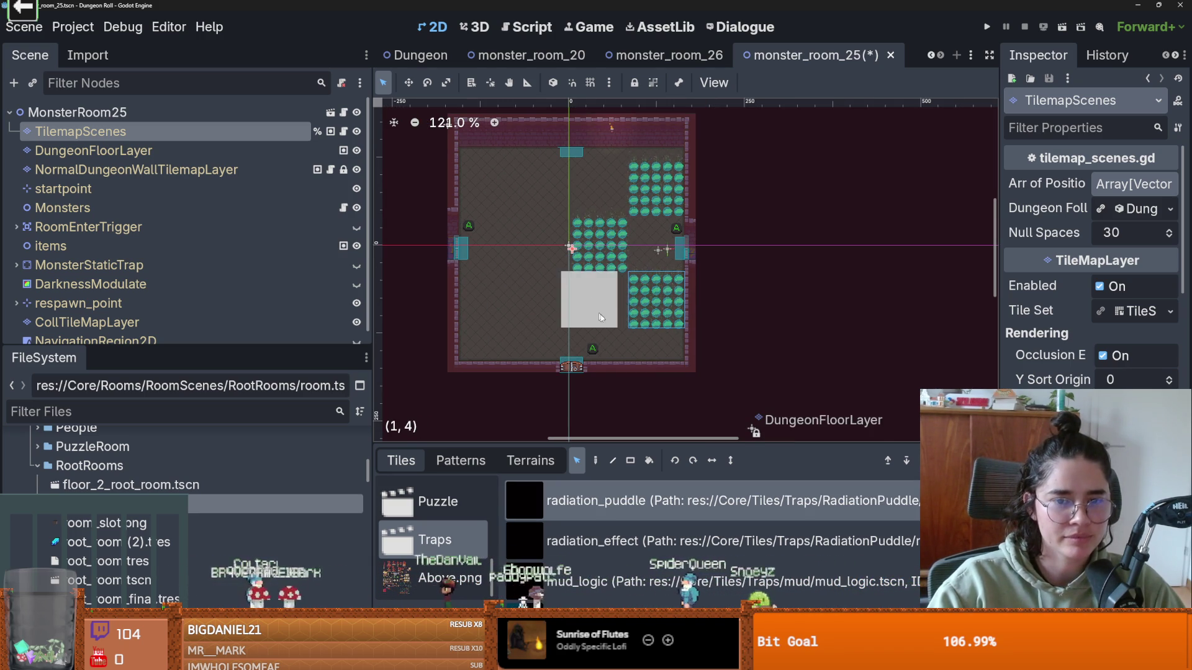
{"action": "scroll", "coordinate": [573, 267], "scroll_direction": "up", "scroll_amount": 2}
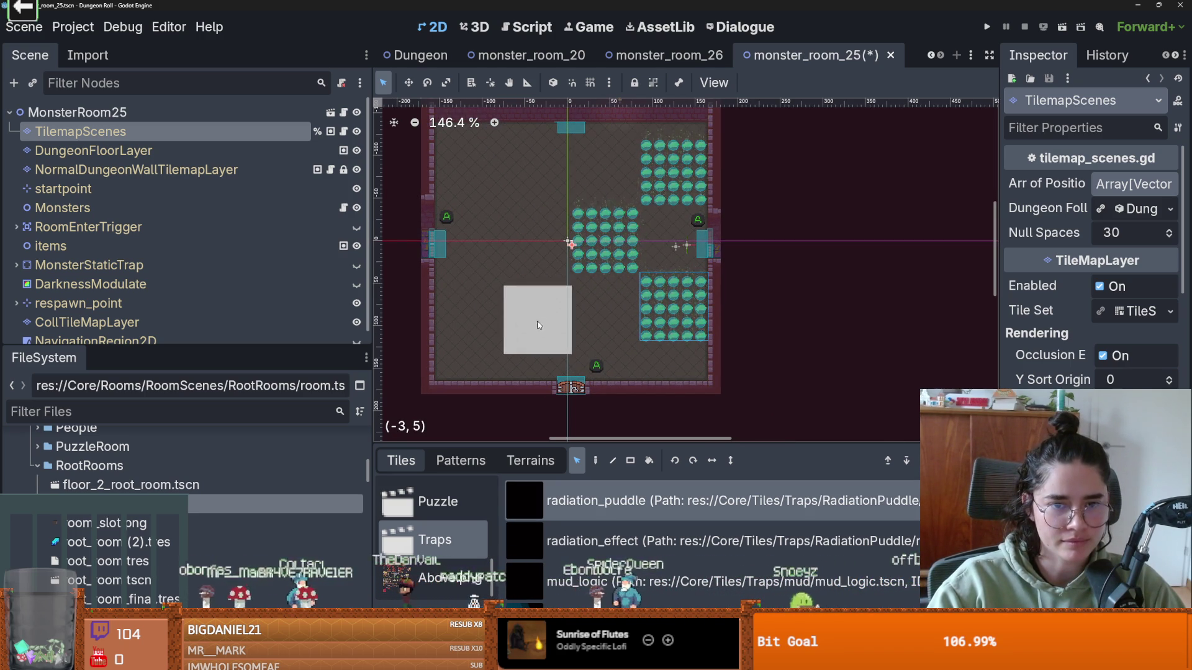
- Paste more puddle block copies at the top-left, lower-left and centre
{"action": "key", "text": "ctrl+v"}
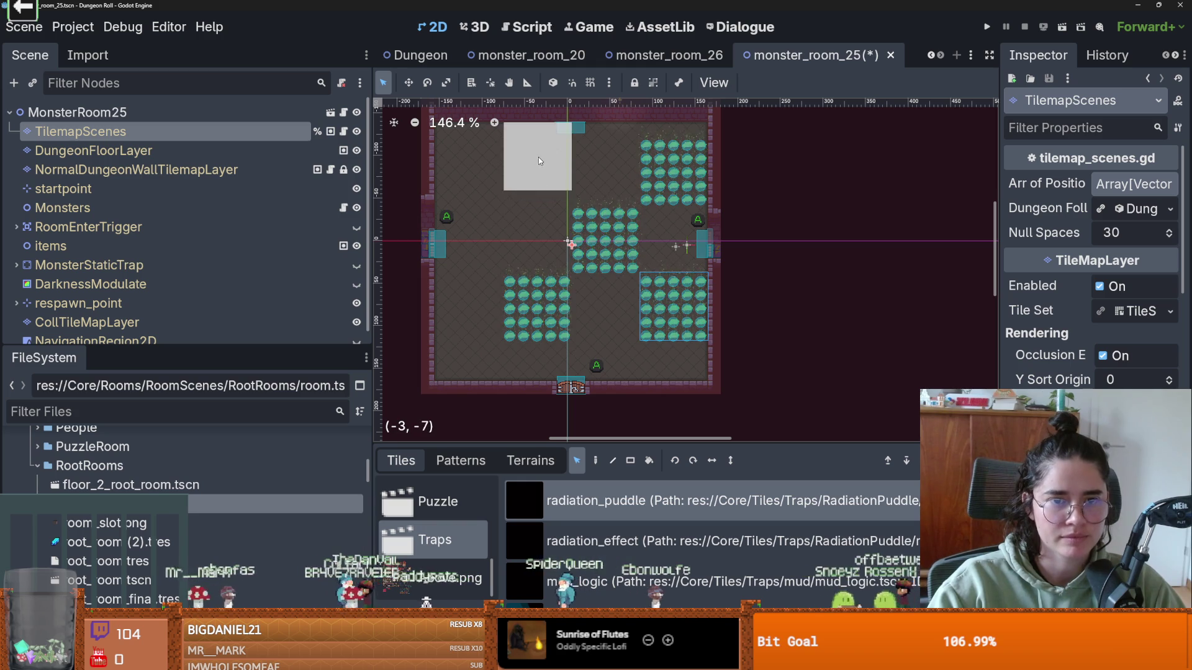
{"action": "left_click", "coordinate": [534, 171]}
{"action": "scroll", "coordinate": [525, 251], "scroll_direction": "down", "scroll_amount": 1}
{"action": "scroll", "coordinate": [526, 251], "scroll_direction": "up", "scroll_amount": 1}
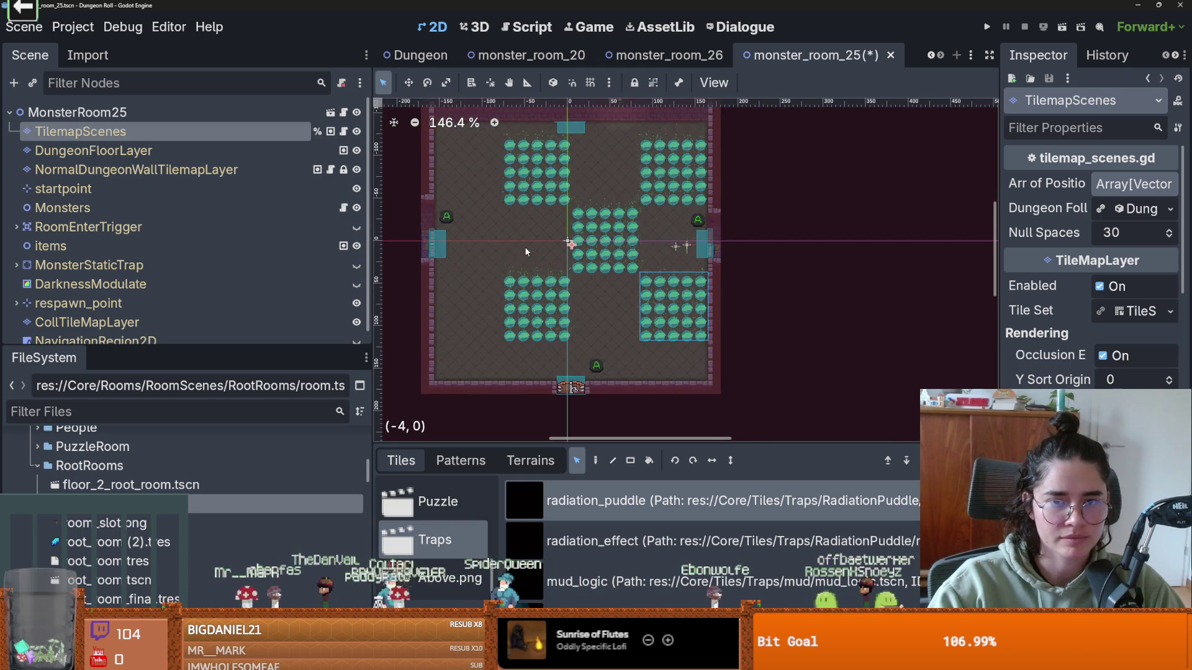
{"action": "scroll", "coordinate": [526, 251], "scroll_direction": "down", "scroll_amount": 1}
{"action": "key", "text": "ctrl+v"}
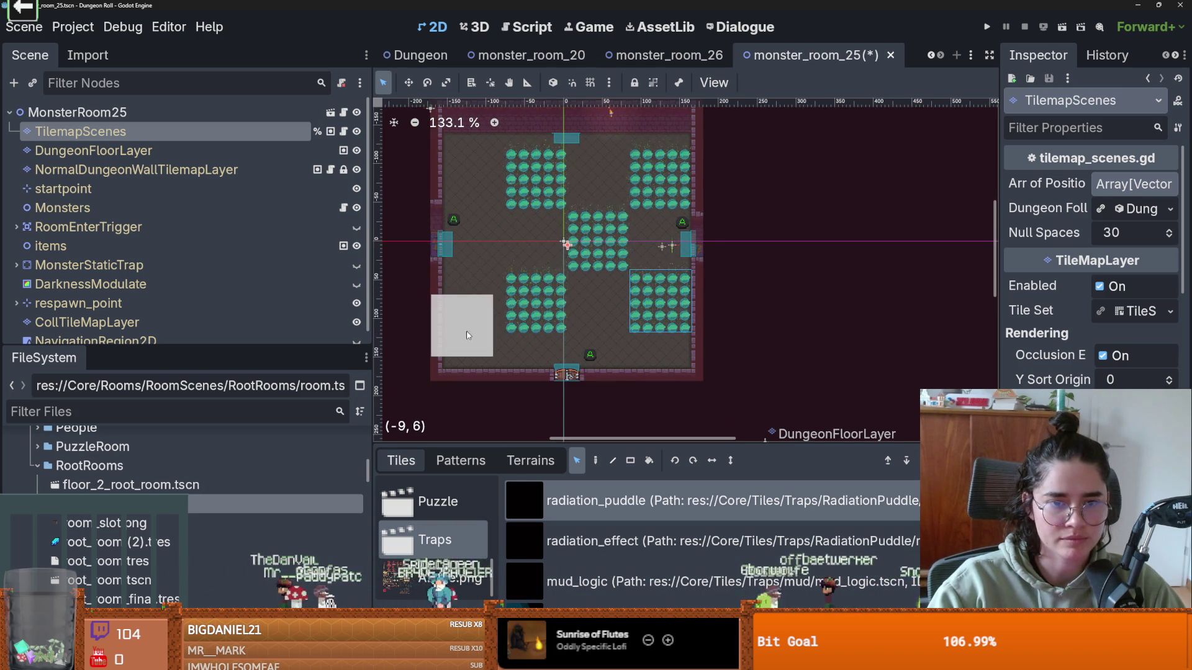
{"action": "left_click", "coordinate": [478, 180]}
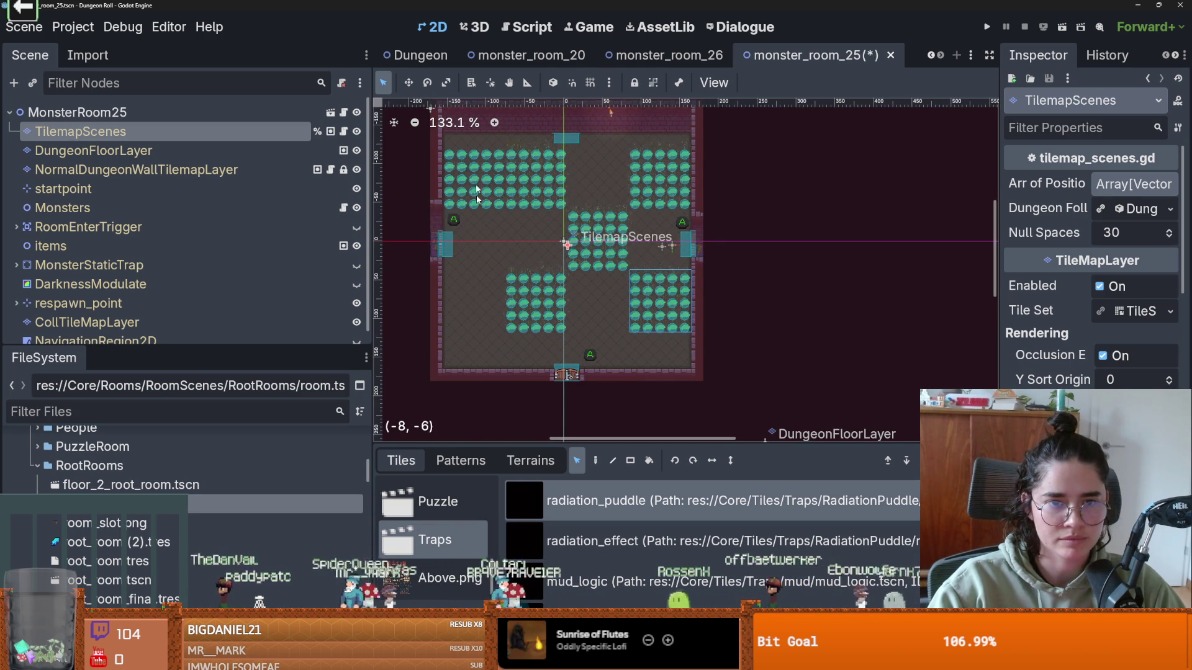
{"action": "left_click", "coordinate": [477, 301]}
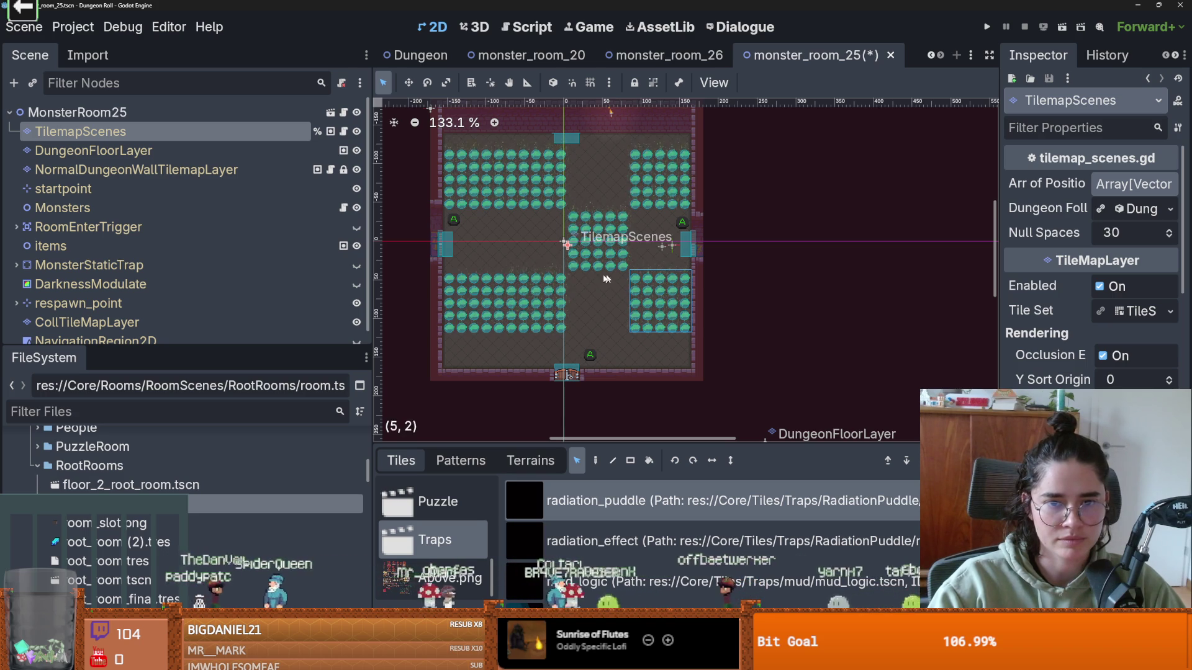
{"action": "left_click", "coordinate": [538, 240]}
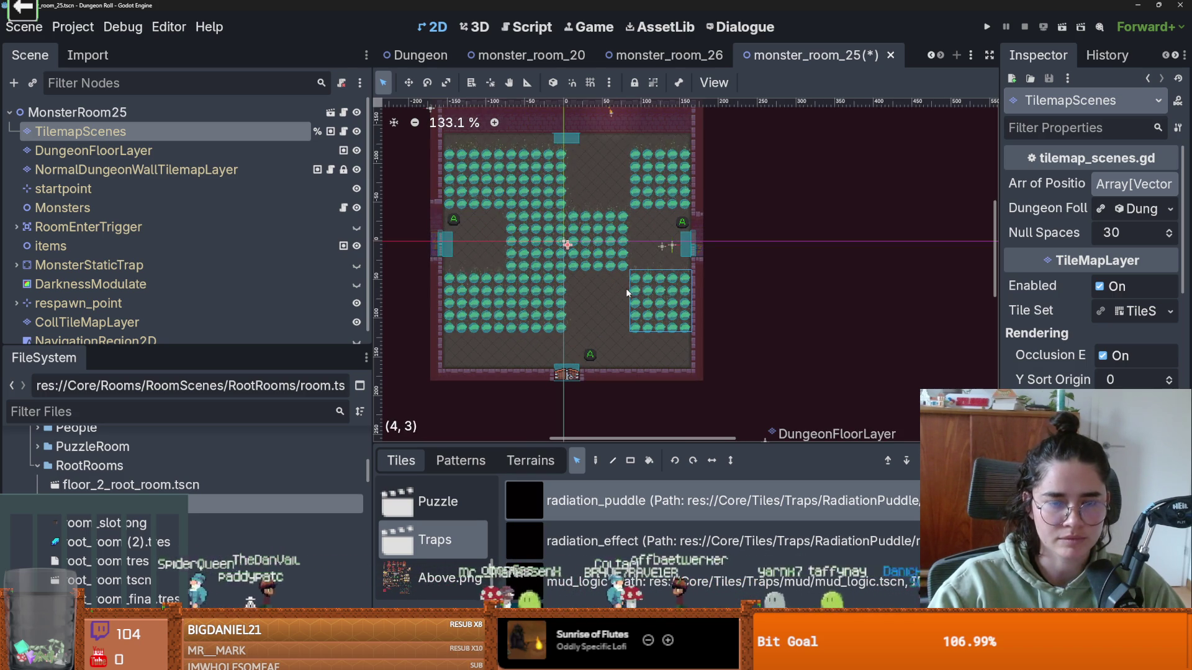
- Fill the lower-middle and top-centre gaps with puddles, cut the lower-right block, and save
{"action": "key", "text": "ctrl+v"}
{"action": "left_click", "coordinate": [599, 304]}
{"action": "key", "text": "ctrl+v"}
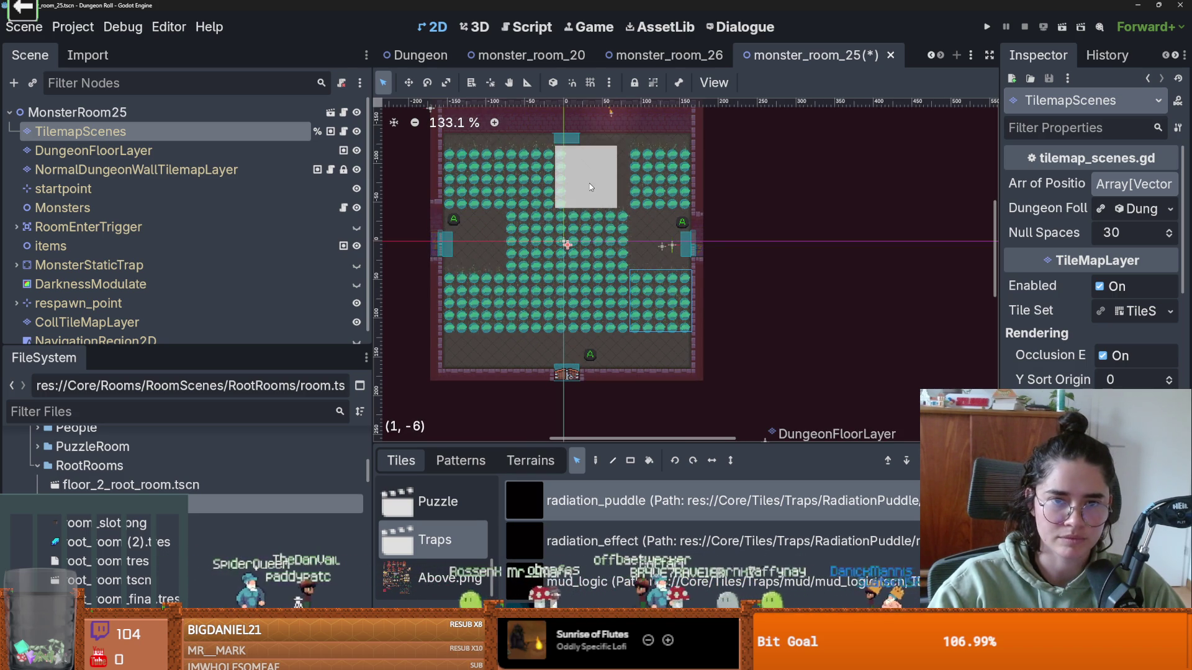
{"action": "left_click", "coordinate": [598, 181]}
{"action": "scroll", "coordinate": [609, 270], "scroll_direction": "down", "scroll_amount": 1}
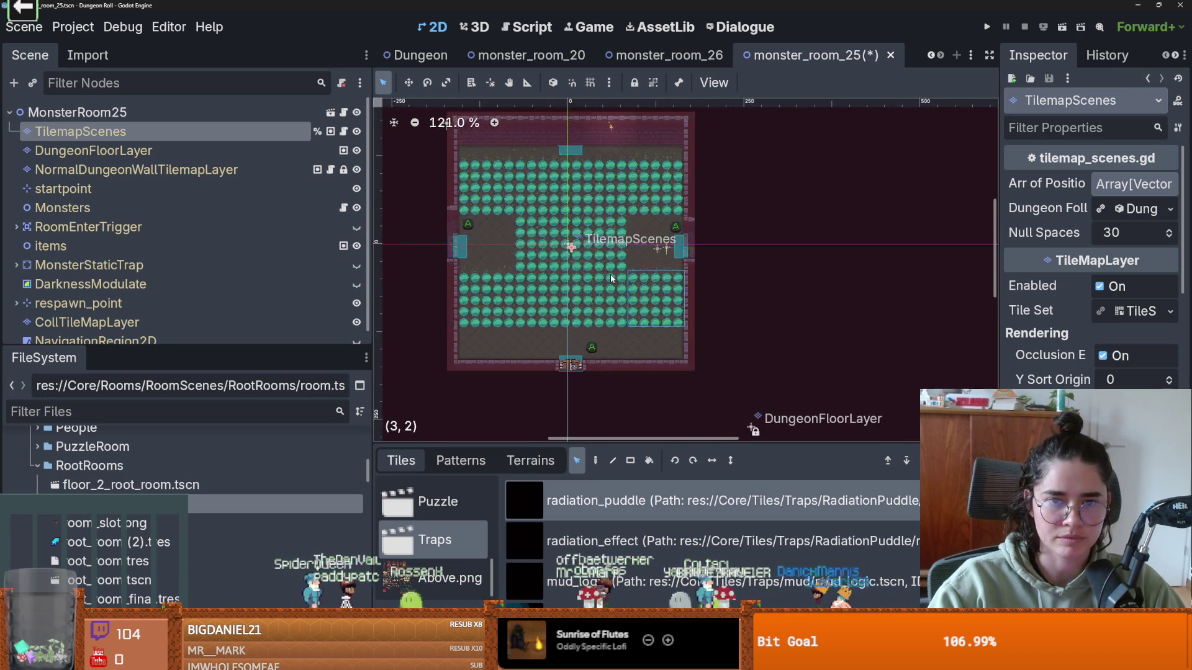
{"action": "scroll", "coordinate": [610, 275], "scroll_direction": "up", "scroll_amount": 2}
{"action": "key", "text": "ctrl+s"}
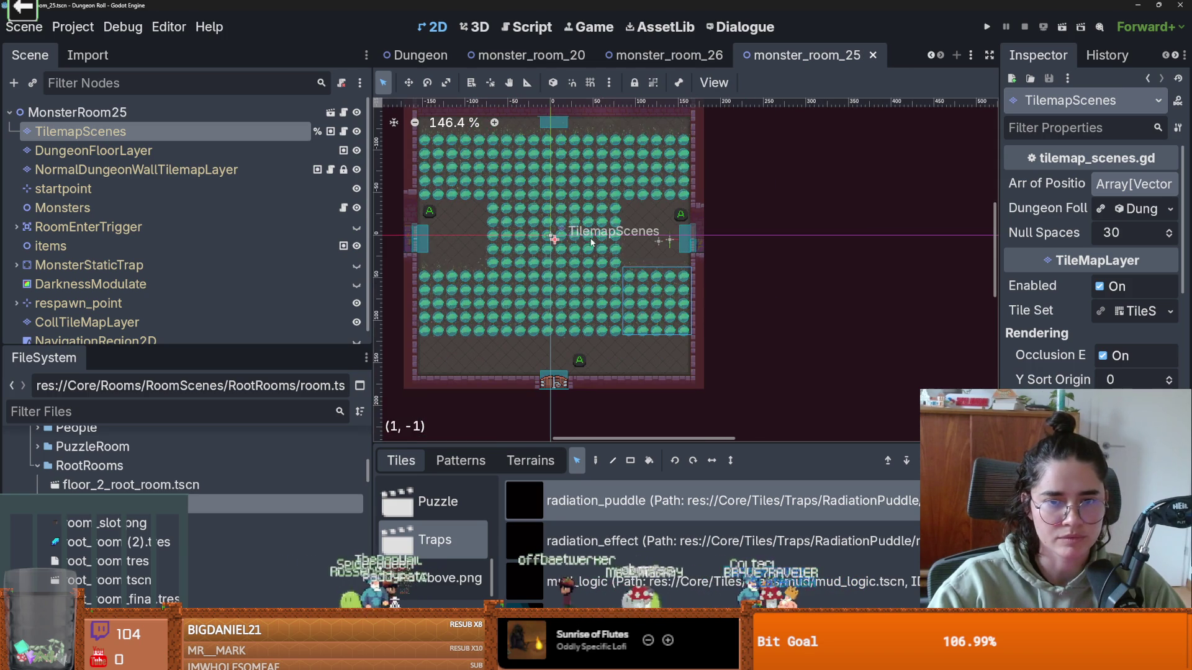
{"action": "key", "text": "ctrl+x"}
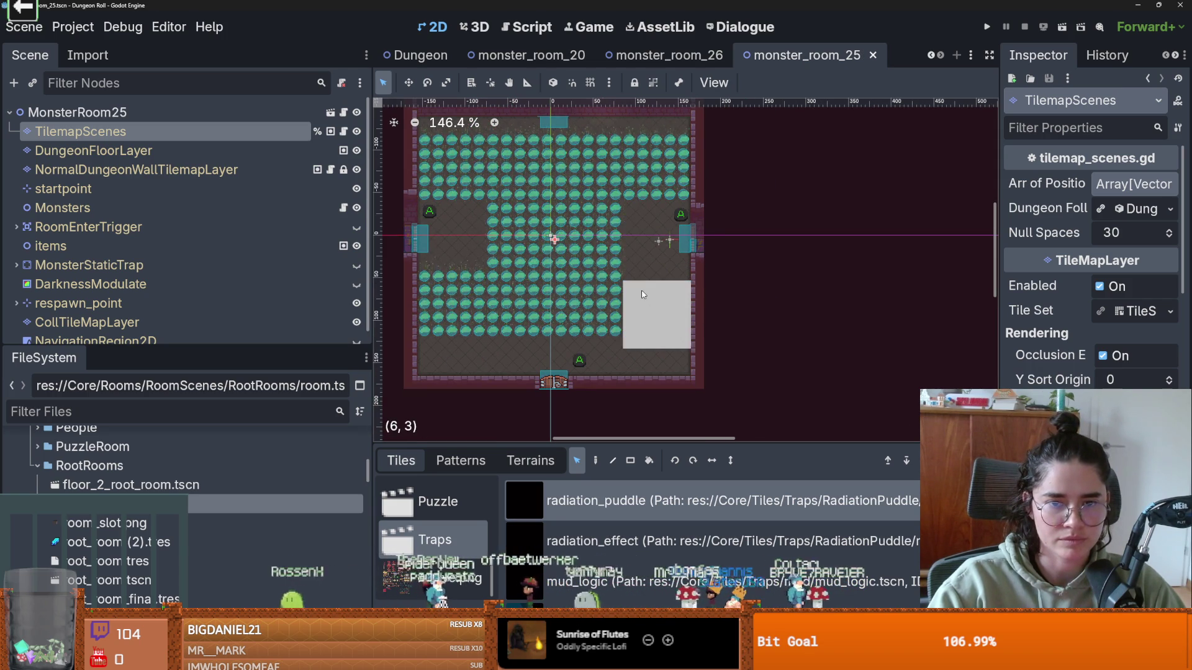
{"action": "key", "text": "ctrl+s"}
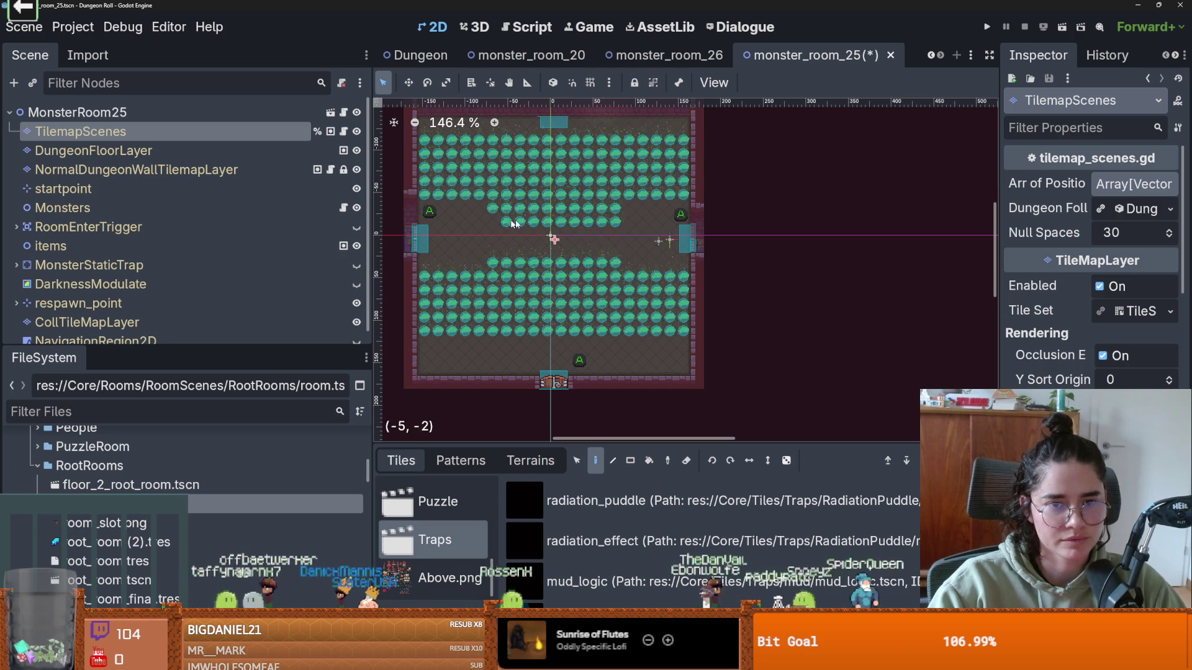
- Save monster_room_25 with the cleared central cross, then select the Monsters node in the Scene dock
{"action": "scroll", "coordinate": [544, 151], "scroll_direction": "up", "scroll_amount": 1}
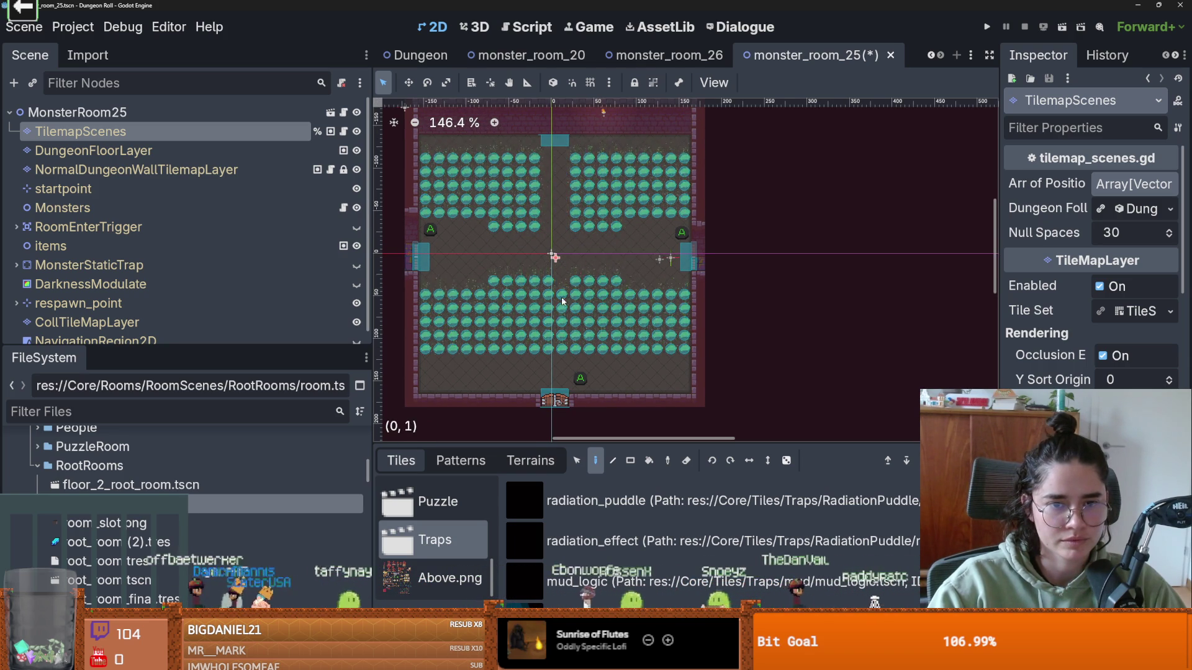
{"action": "key", "text": "ctrl+s"}
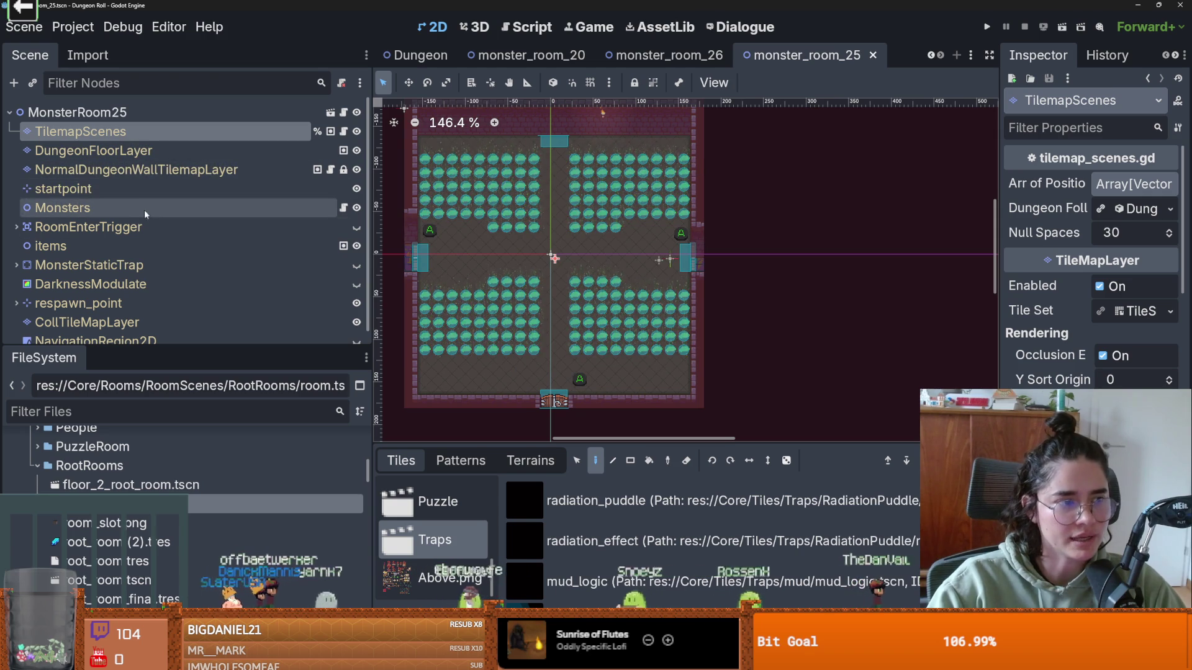
{"action": "left_click", "coordinate": [86, 208]}
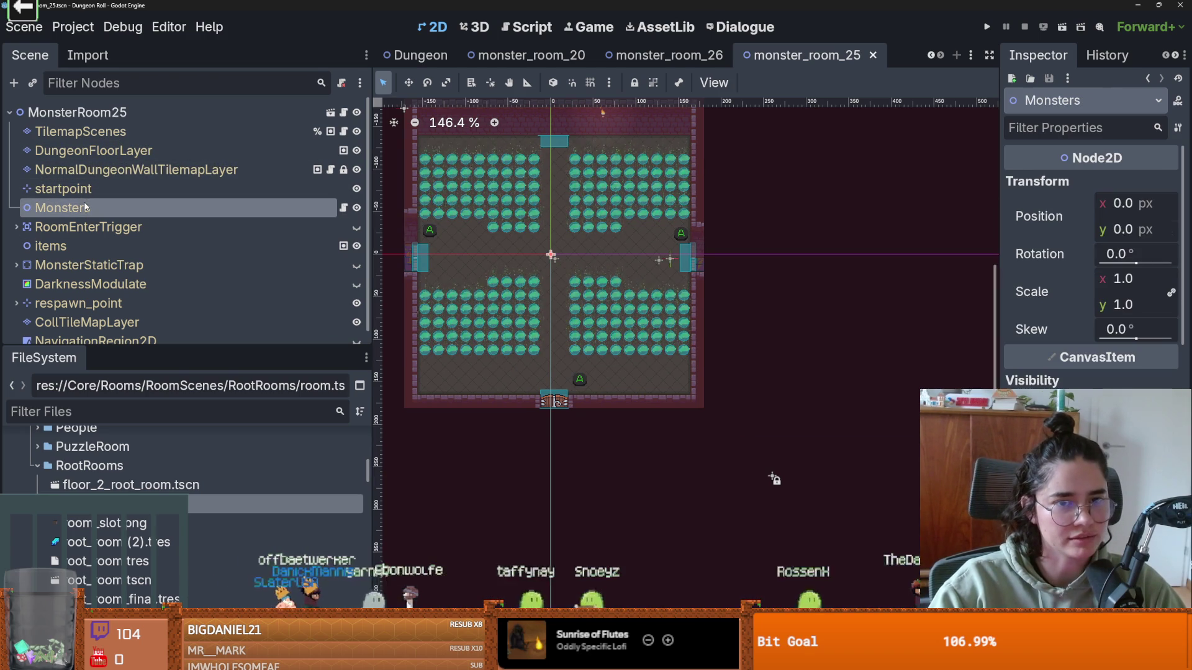
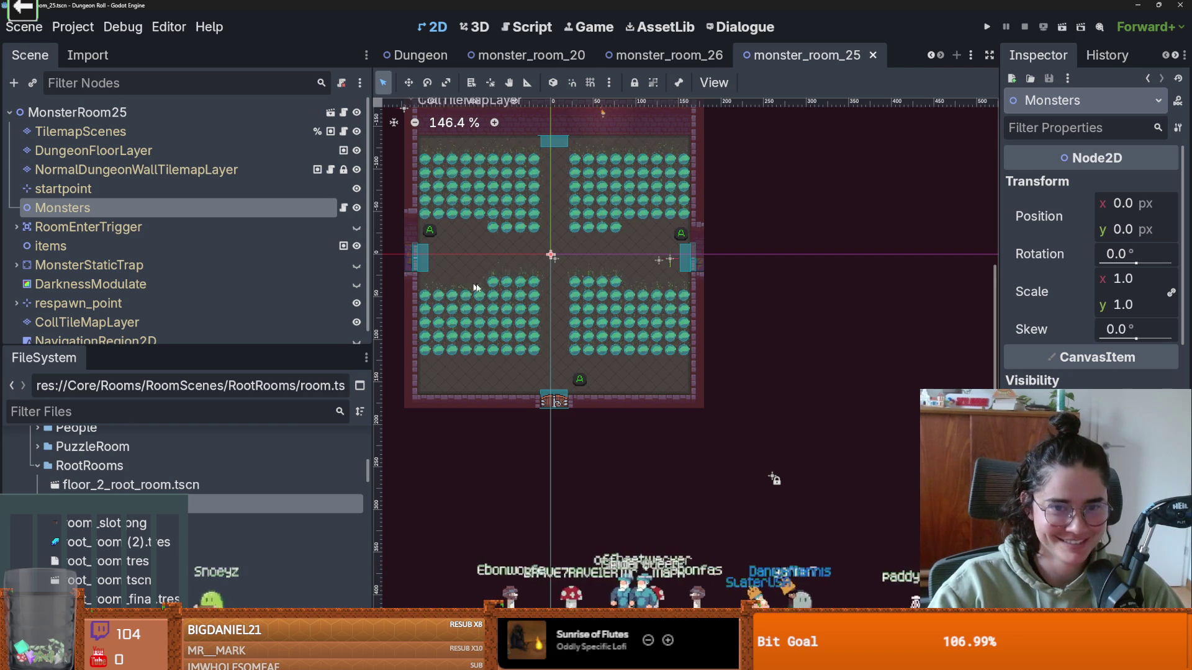
- Instance monster_marker.tscn under Monsters and duplicate it twice for three Archer markers
{"action": "left_click", "coordinate": [30, 83]}
{"action": "type", "text": "monster"}
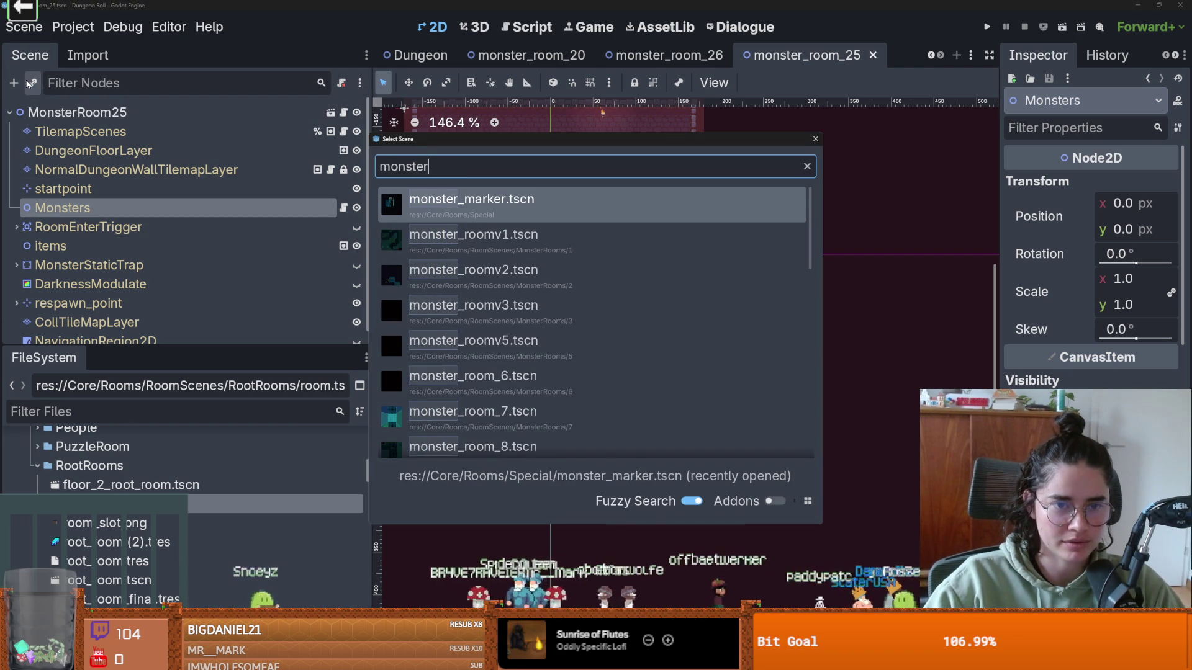
{"action": "key", "text": "Return"}
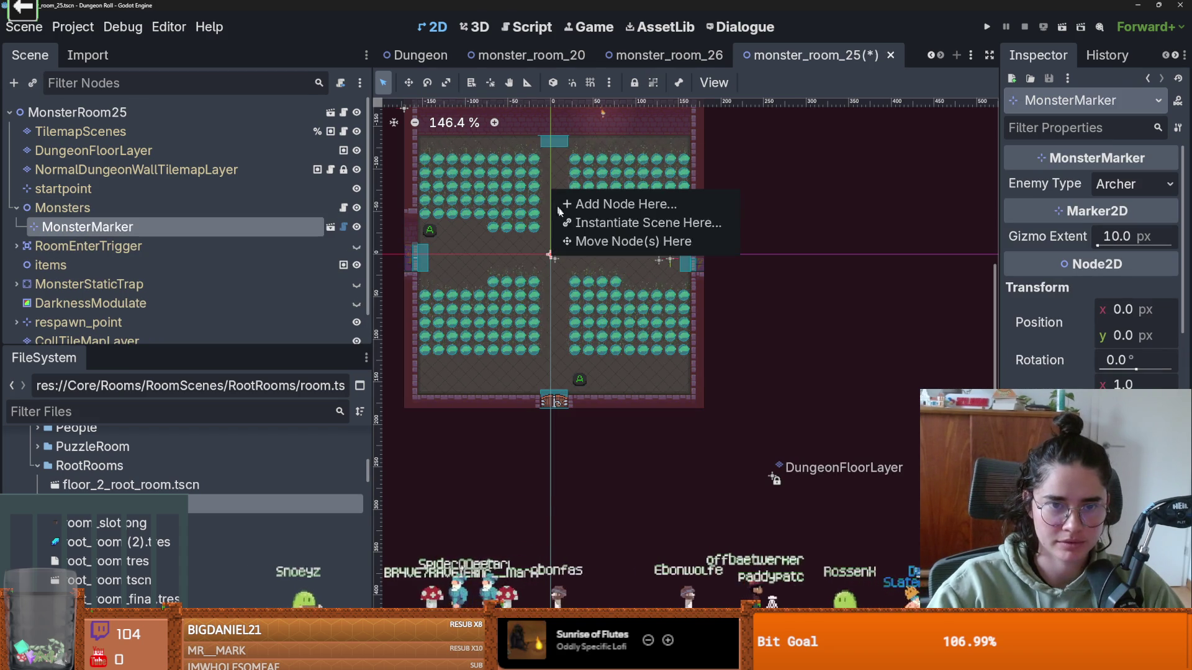
{"action": "key", "text": "ctrl+d"}
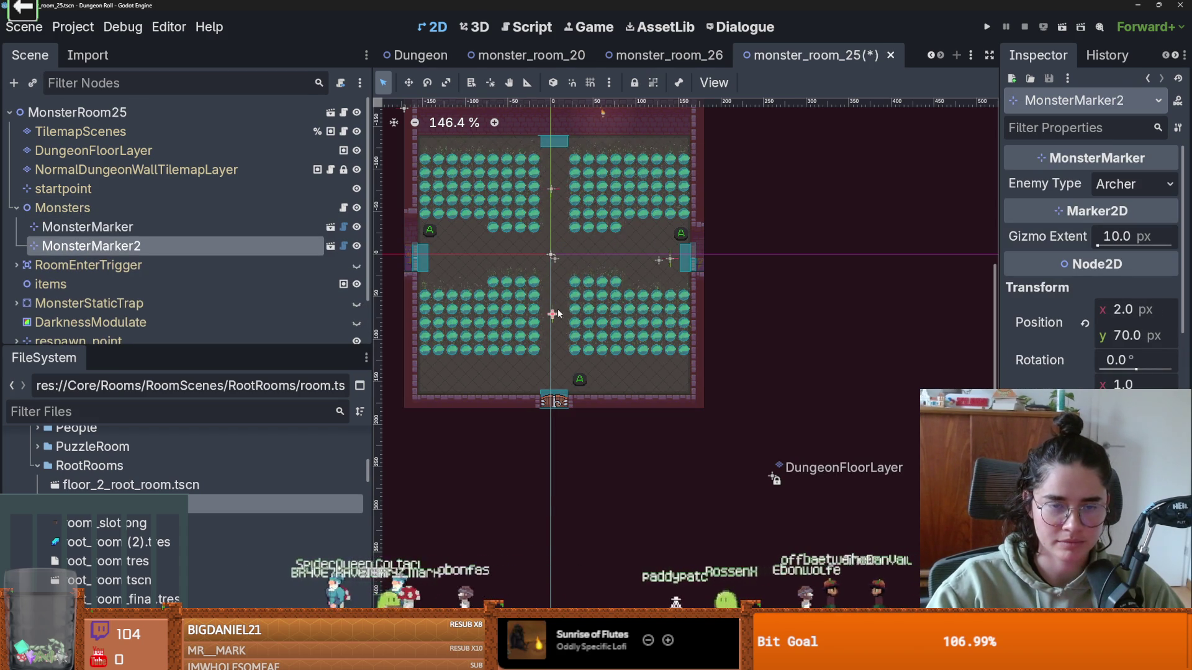
{"action": "key", "text": "ctrl+d"}
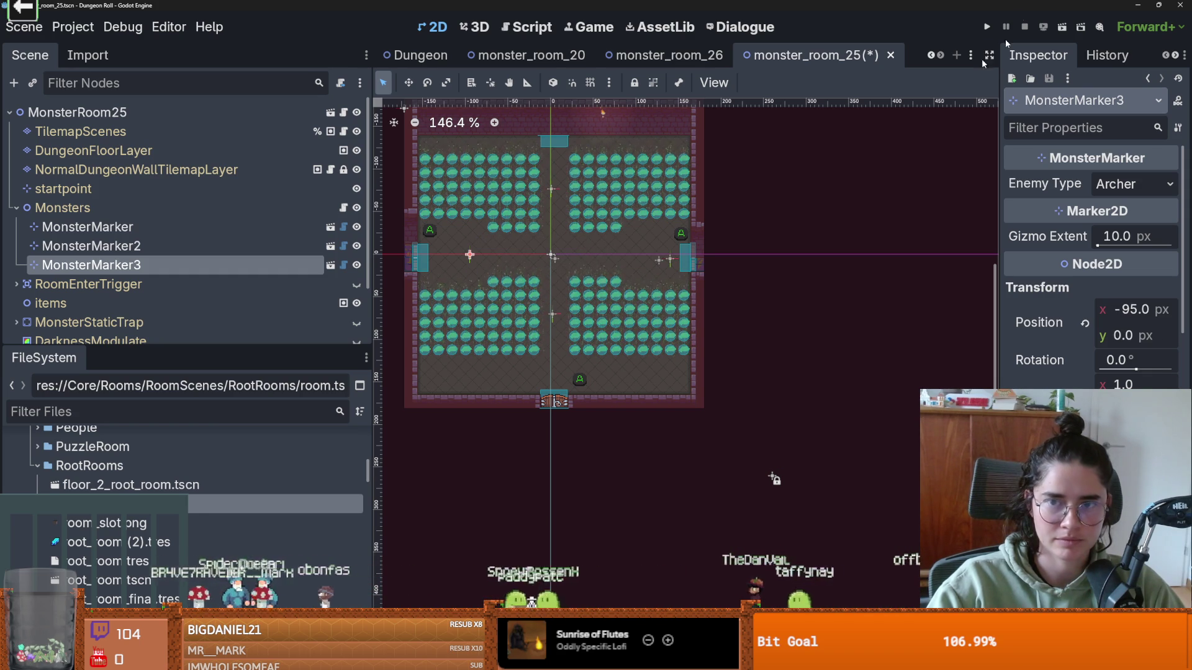
- Save monster_room_25 and filter the FileSystem for 'loot'
{"action": "key", "text": "ctrl+s"}
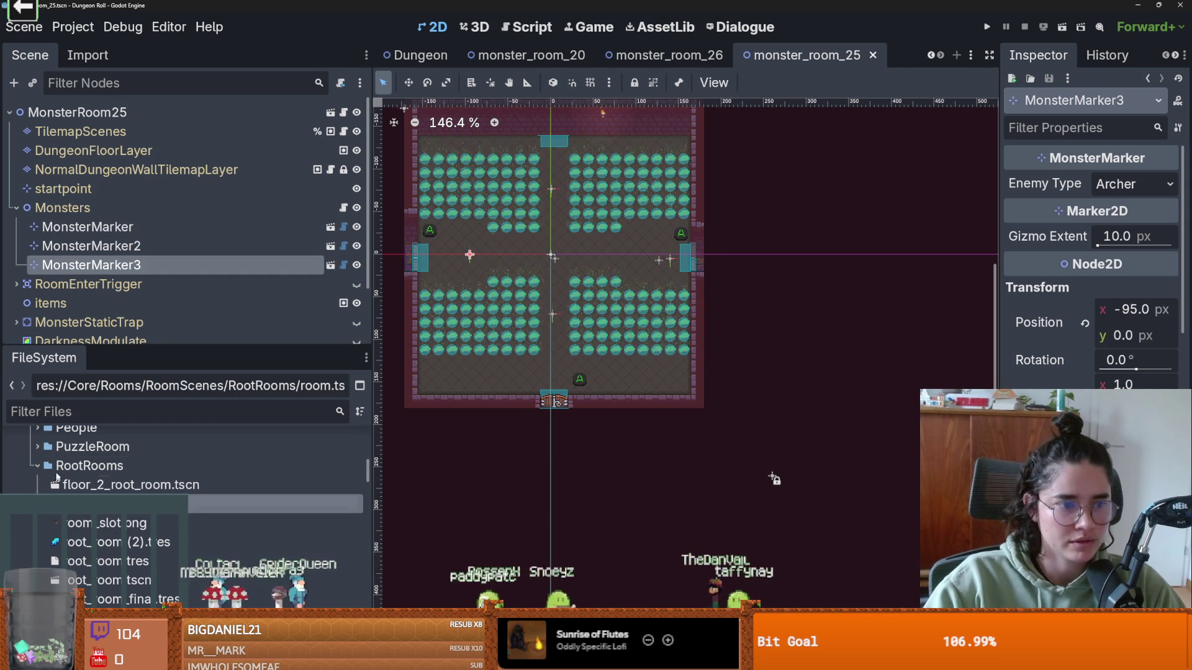
{"action": "left_click", "coordinate": [78, 412]}
{"action": "type", "text": "loot"}
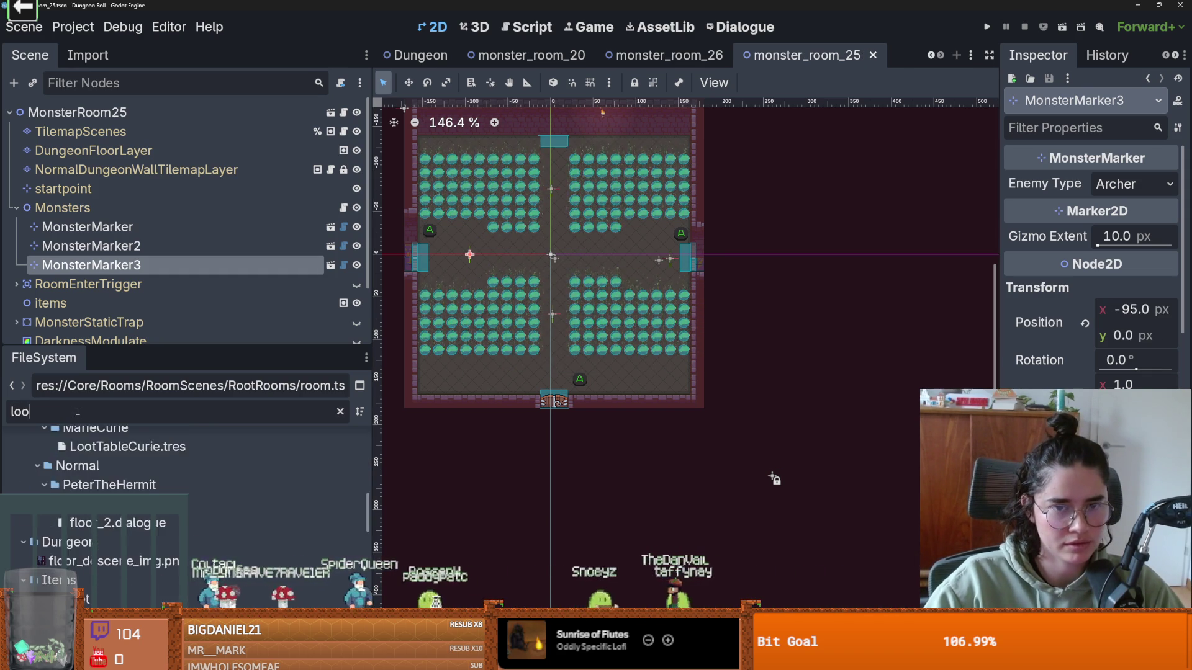
- Choose the radiation_puddle terrain for painting on NormalDungeonWallTilemapLayer
{"action": "left_click", "coordinate": [137, 170]}
{"action": "left_click", "coordinate": [531, 460]}
{"action": "scroll", "coordinate": [437, 546], "scroll_direction": "down", "scroll_amount": 3}
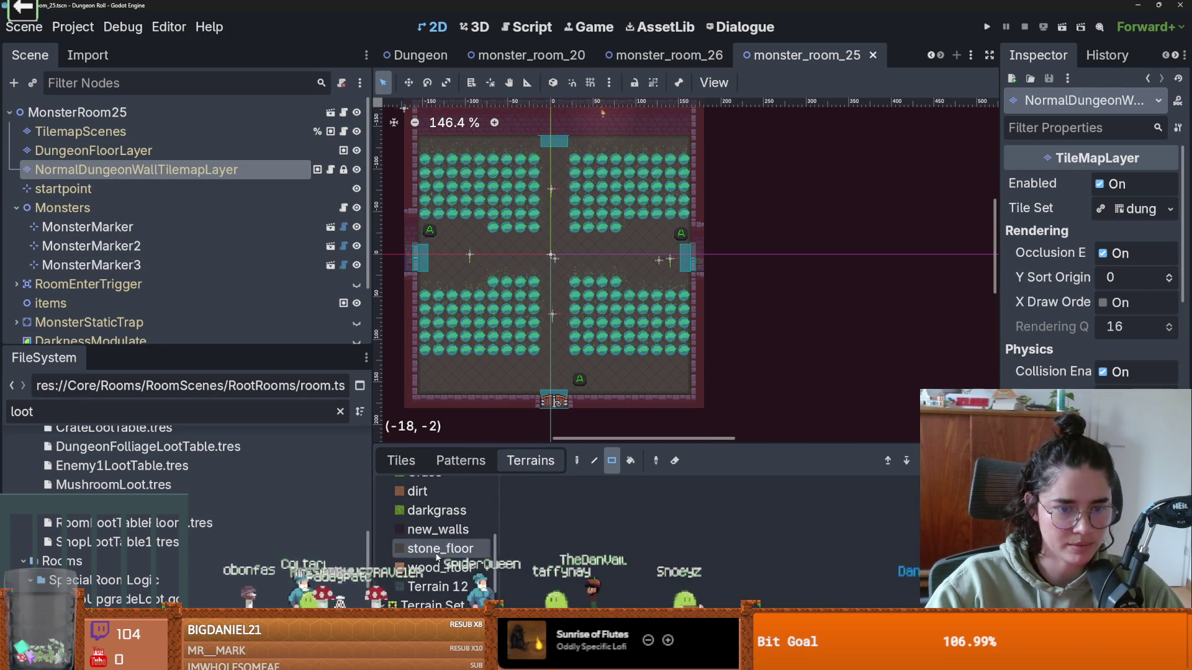
{"action": "left_click", "coordinate": [446, 585]}
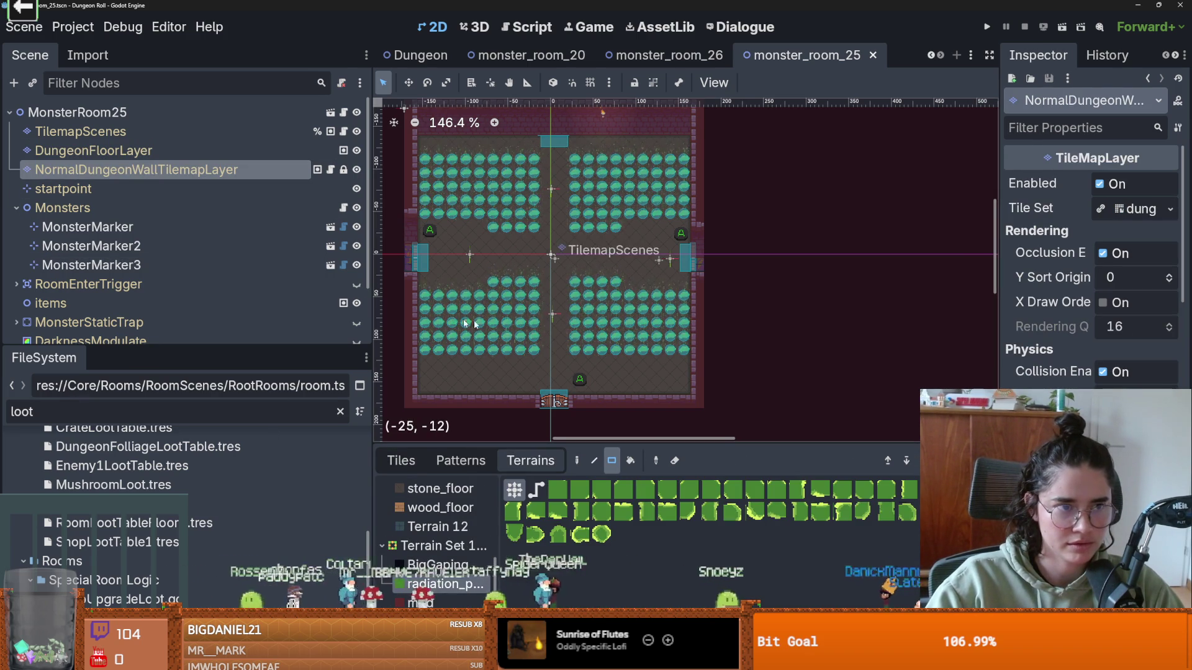
{"action": "scroll", "coordinate": [478, 343], "scroll_direction": "up", "scroll_amount": 2}
- Paint radiation puddles over the lower-left, lower-right, upper-right and upper-left mushroom patches
{"action": "mouse_move", "coordinate": [408, 276]}
{"action": "left_mouse_down"}
{"action": "mouse_move", "coordinate": [544, 351]}
{"action": "mouse_move", "coordinate": [512, 271]}
{"action": "mouse_move", "coordinate": [497, 271]}
{"action": "left_mouse_up"}
{"action": "left_click_drag", "start_coordinate": [642, 348], "coordinate": [642, 347]}
{"action": "left_click_drag", "start_coordinate": [646, 297], "coordinate": [727, 350]}
{"action": "left_click_drag", "start_coordinate": [727, 293], "coordinate": [654, 295]}
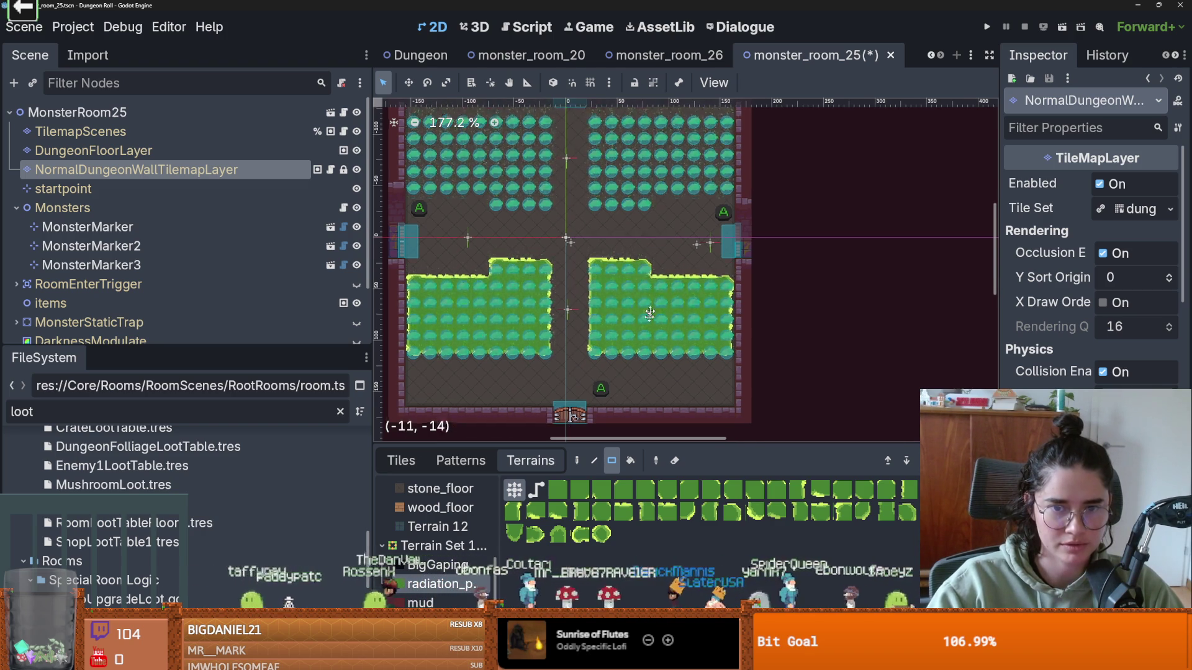
{"action": "scroll", "coordinate": [621, 261], "scroll_direction": "up", "scroll_amount": 2}
{"action": "mouse_move", "coordinate": [588, 181]}
{"action": "left_mouse_down"}
{"action": "mouse_move", "coordinate": [627, 260]}
{"action": "mouse_move", "coordinate": [654, 237]}
{"action": "left_mouse_up"}
{"action": "left_click_drag", "start_coordinate": [635, 185], "coordinate": [723, 249]}
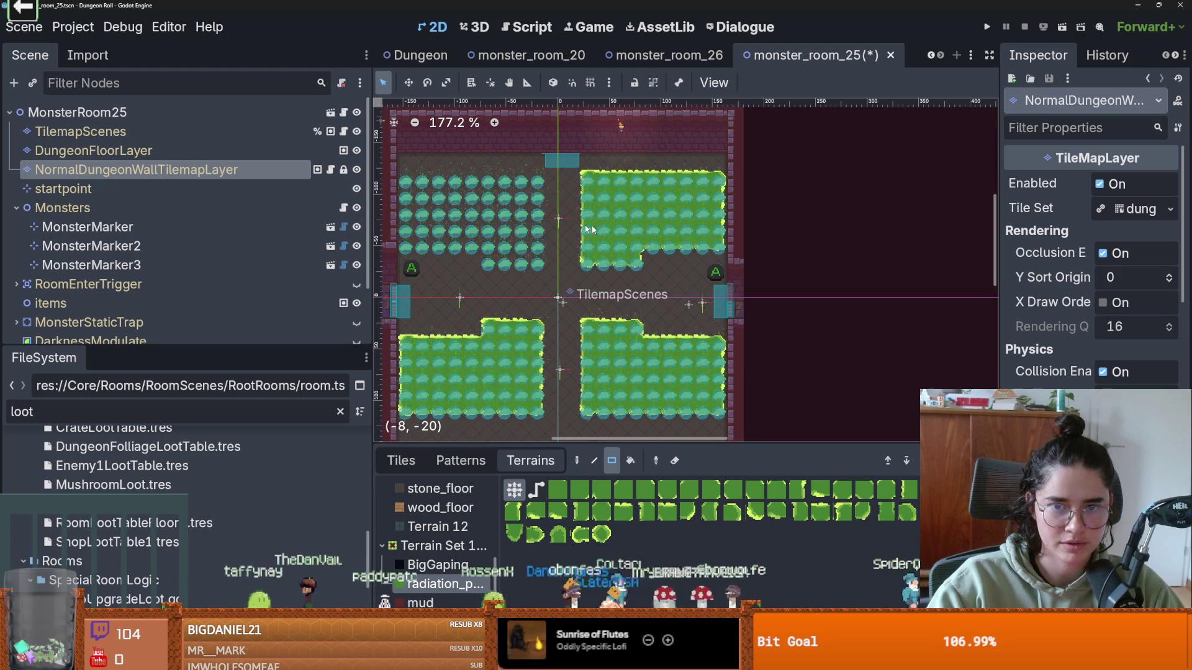
{"action": "mouse_move", "coordinate": [528, 256]}
{"action": "left_mouse_down"}
{"action": "mouse_move", "coordinate": [494, 186]}
{"action": "mouse_move", "coordinate": [476, 250]}
{"action": "left_mouse_up"}
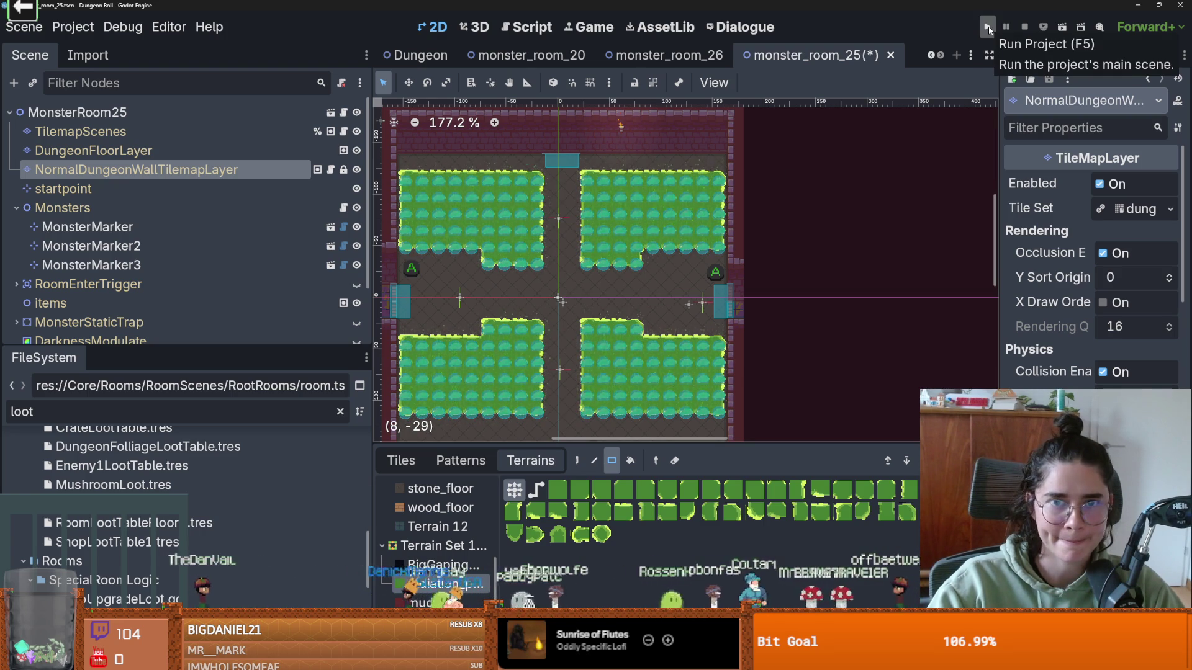
- Save the room, then open RoomLootTable.tres and grow its list to 12 entries
{"action": "key", "text": "ctrl+s"}
{"action": "left_click", "coordinate": [124, 504]}
{"action": "scroll", "coordinate": [1058, 251], "scroll_direction": "up", "scroll_amount": 5}
{"action": "left_click_drag", "start_coordinate": [1002, 263], "coordinate": [846, 263]}
{"action": "left_click", "coordinate": [1167, 176]}
{"action": "left_click", "coordinate": [1152, 476]}
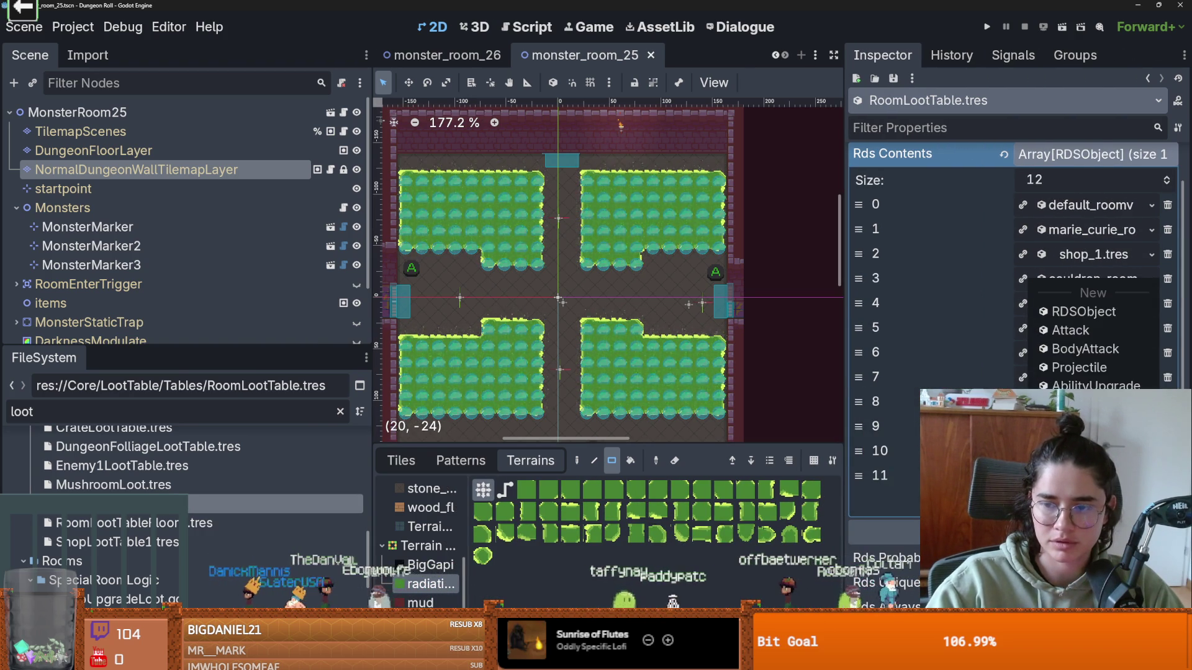
- Quick-load monster_room_25.tres into loot-table entry 11
{"action": "left_click", "coordinate": [1087, 442]}
{"action": "type", "text": "monster_room"}
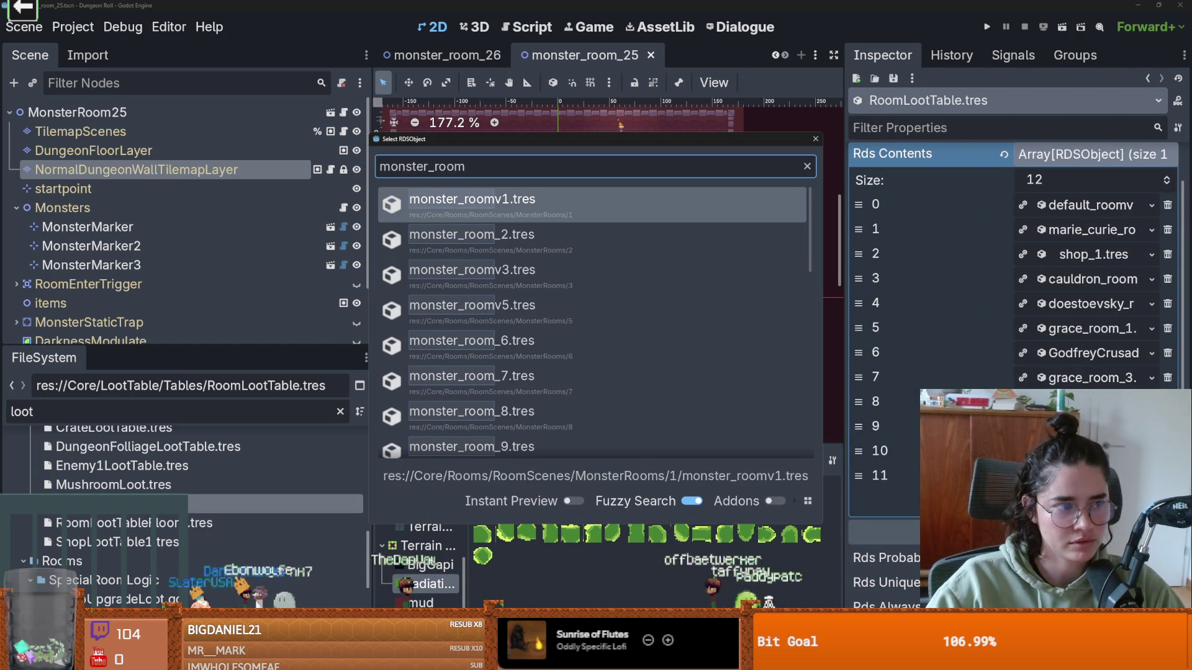
{"action": "scroll", "coordinate": [596, 404], "scroll_direction": "down", "scroll_amount": 10}
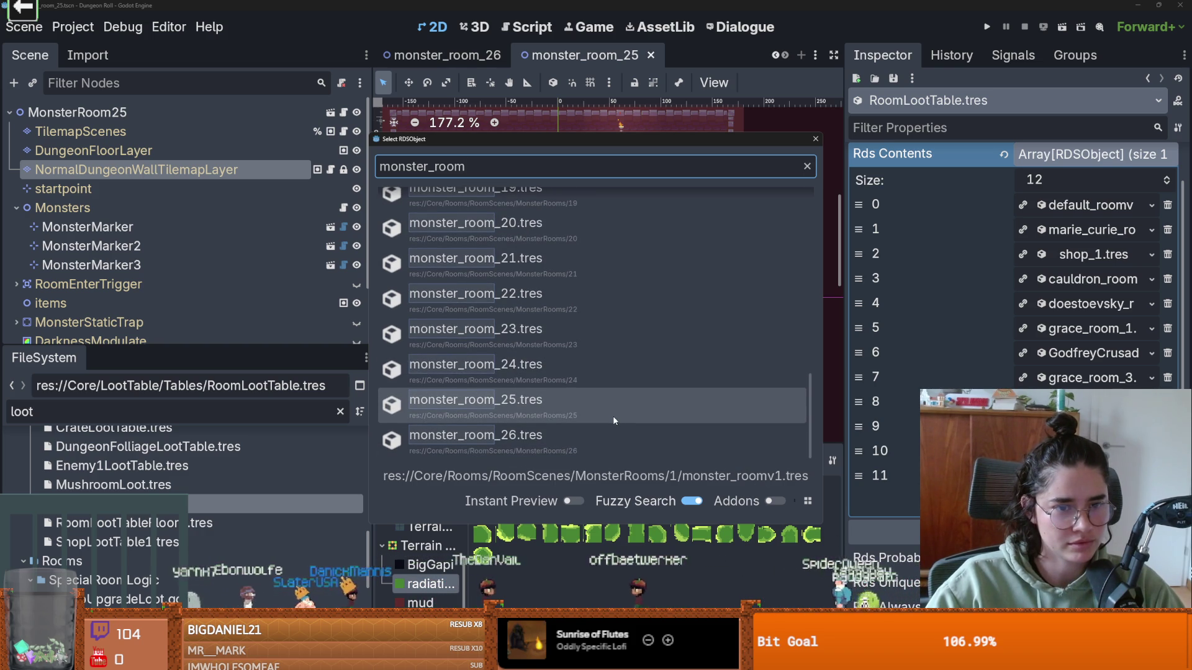
{"action": "double_click", "coordinate": [530, 422]}
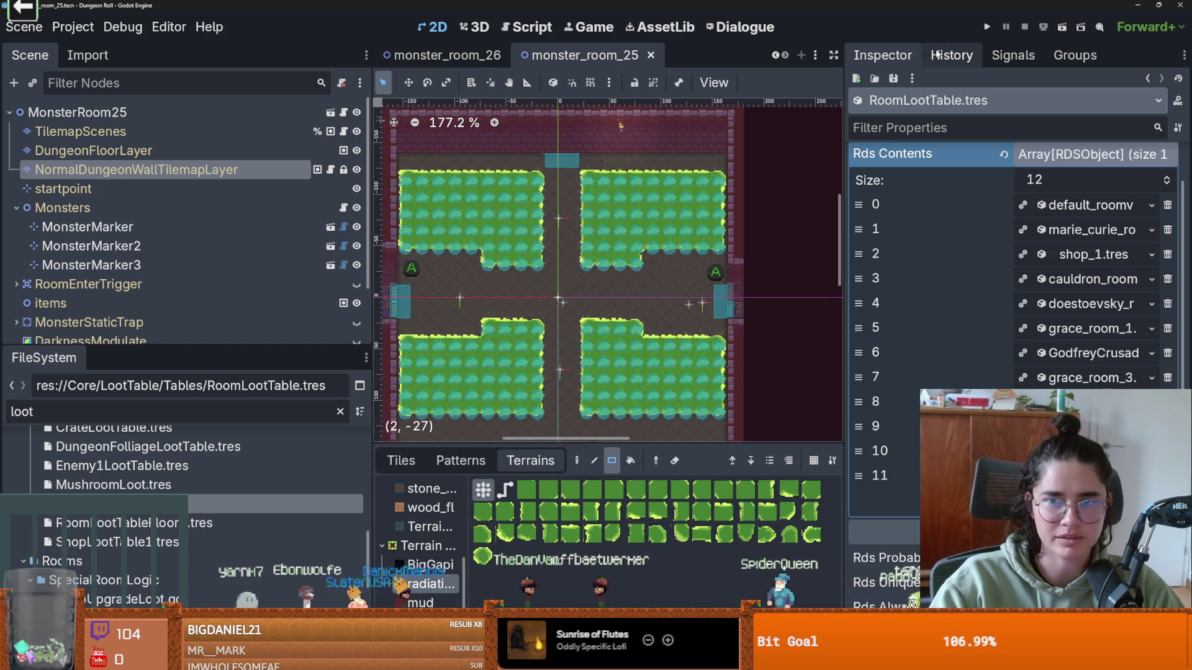
- Filter the FileSystem for 'radiation' and open radiation_puddle.tscn
{"action": "left_click", "coordinate": [113, 416]}
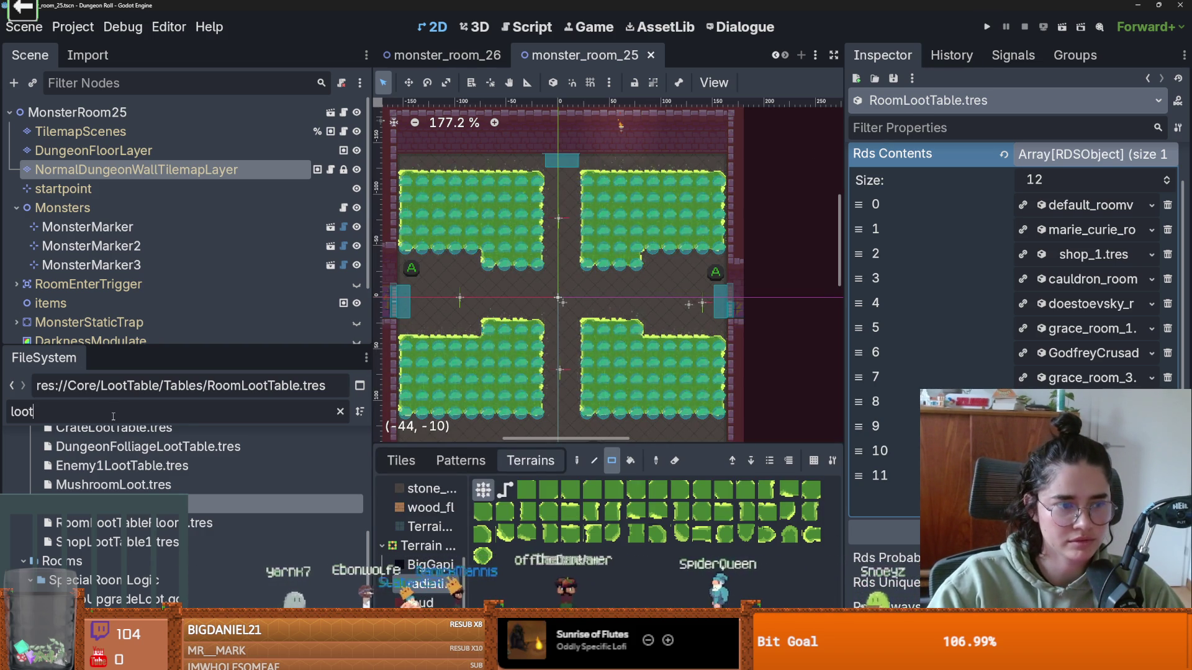
{"action": "type", "text": "radiation"}
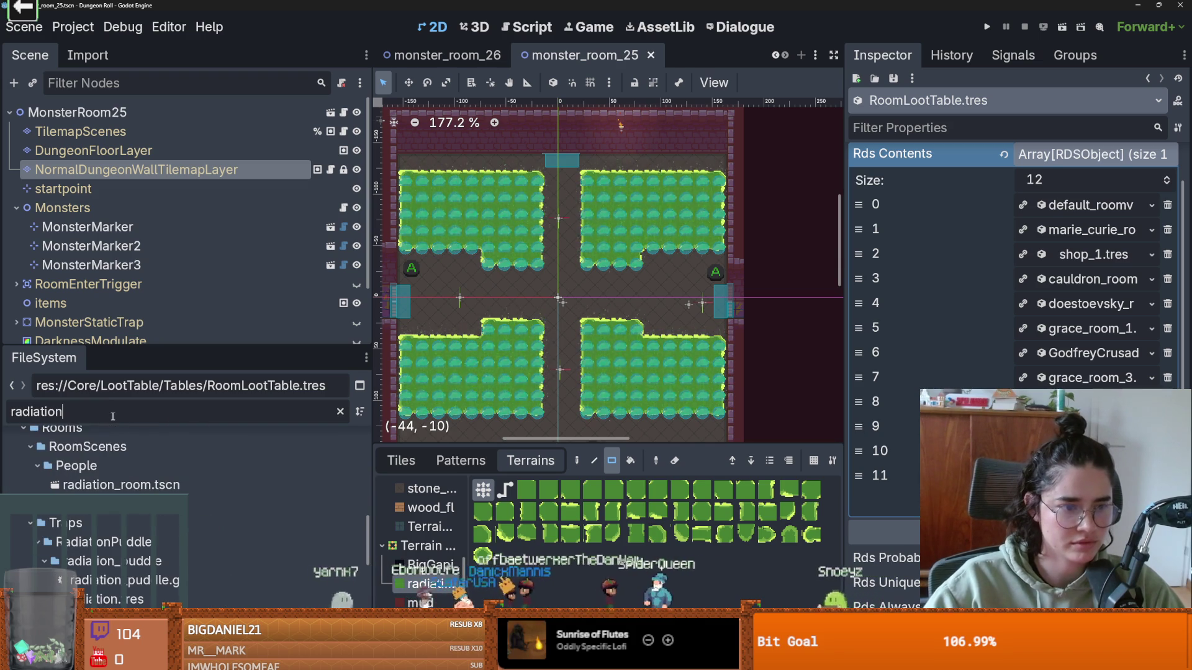
{"action": "scroll", "coordinate": [149, 521], "scroll_direction": "down", "scroll_amount": 2}
{"action": "scroll", "coordinate": [149, 522], "scroll_direction": "down", "scroll_amount": 3}
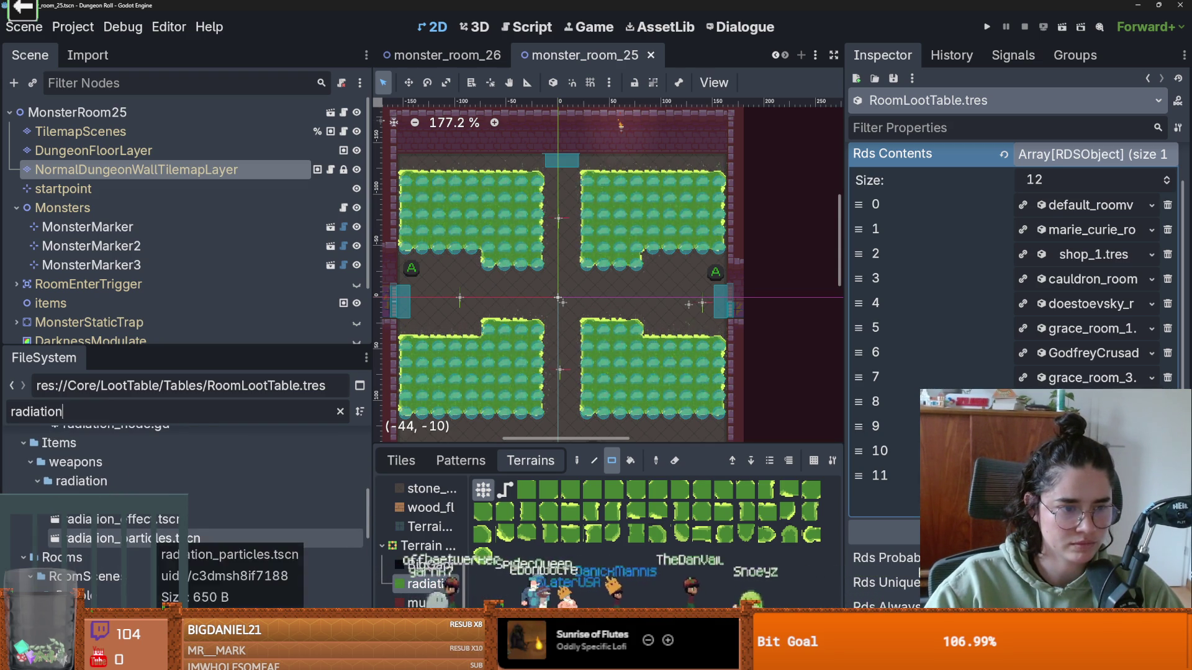
{"action": "scroll", "coordinate": [142, 570], "scroll_direction": "up", "scroll_amount": 4}
{"action": "scroll", "coordinate": [142, 575], "scroll_direction": "down", "scroll_amount": 5}
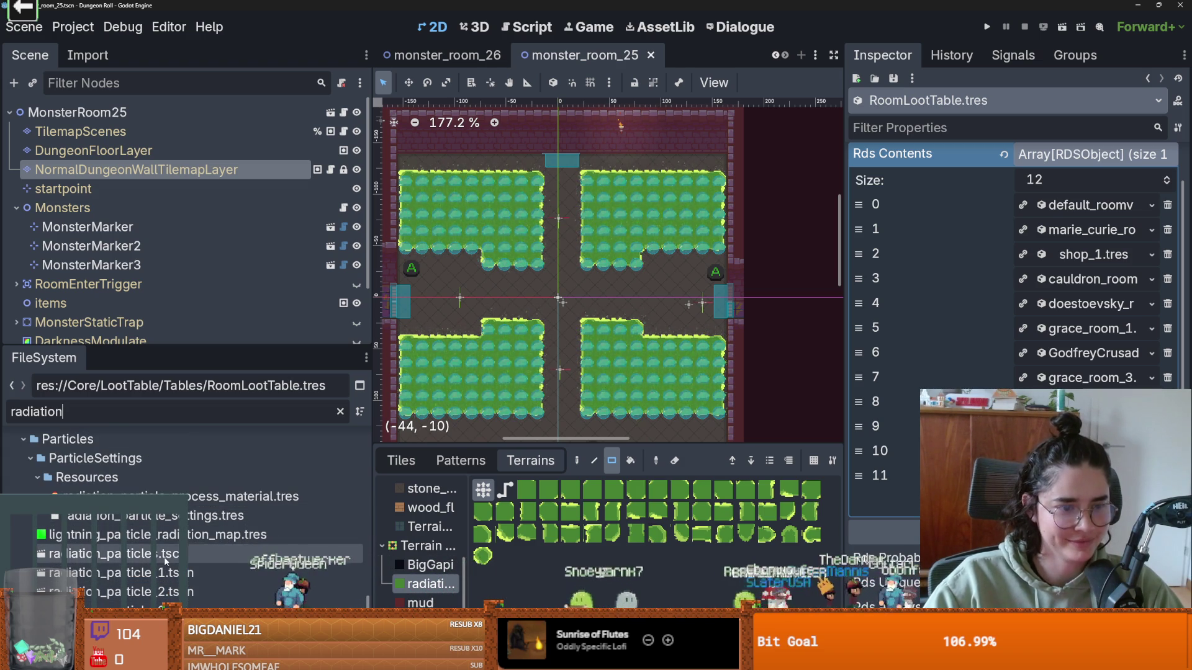
{"action": "scroll", "coordinate": [165, 560], "scroll_direction": "down", "scroll_amount": 10}
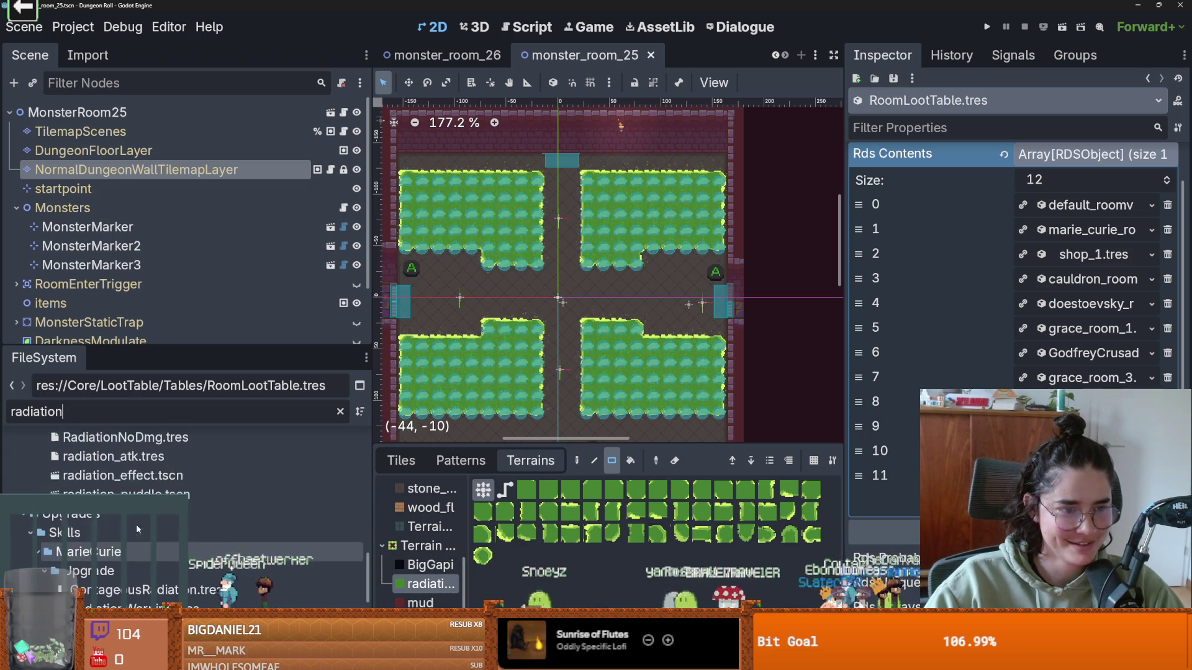
{"action": "double_click", "coordinate": [164, 526]}
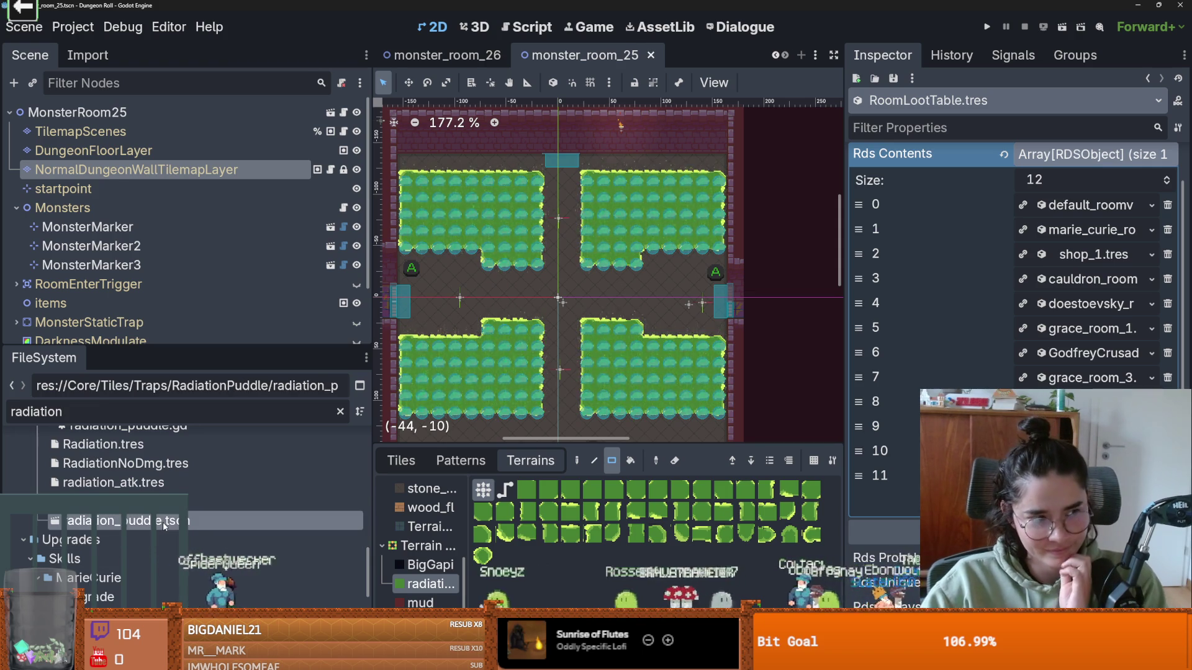
{"action": "scroll", "coordinate": [523, 250], "scroll_direction": "up", "scroll_amount": 4}
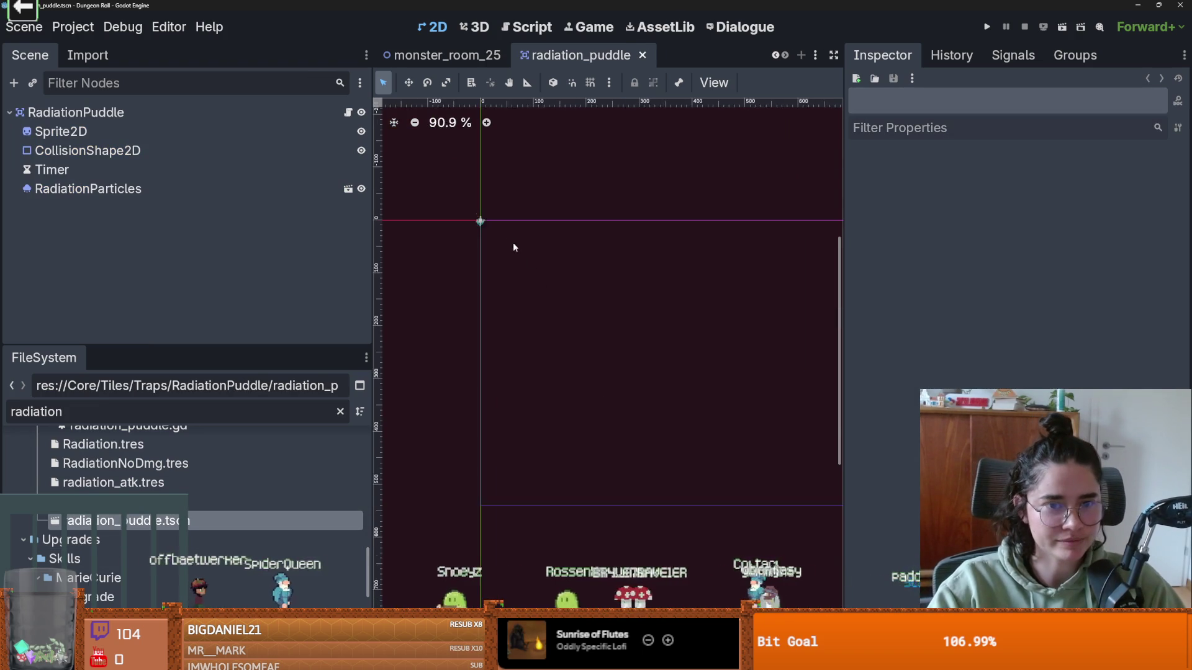
- Instance radiation_particles.tscn as a new child of the RadiationPuddle root
{"action": "scroll", "coordinate": [652, 326], "scroll_direction": "up", "scroll_amount": 10}
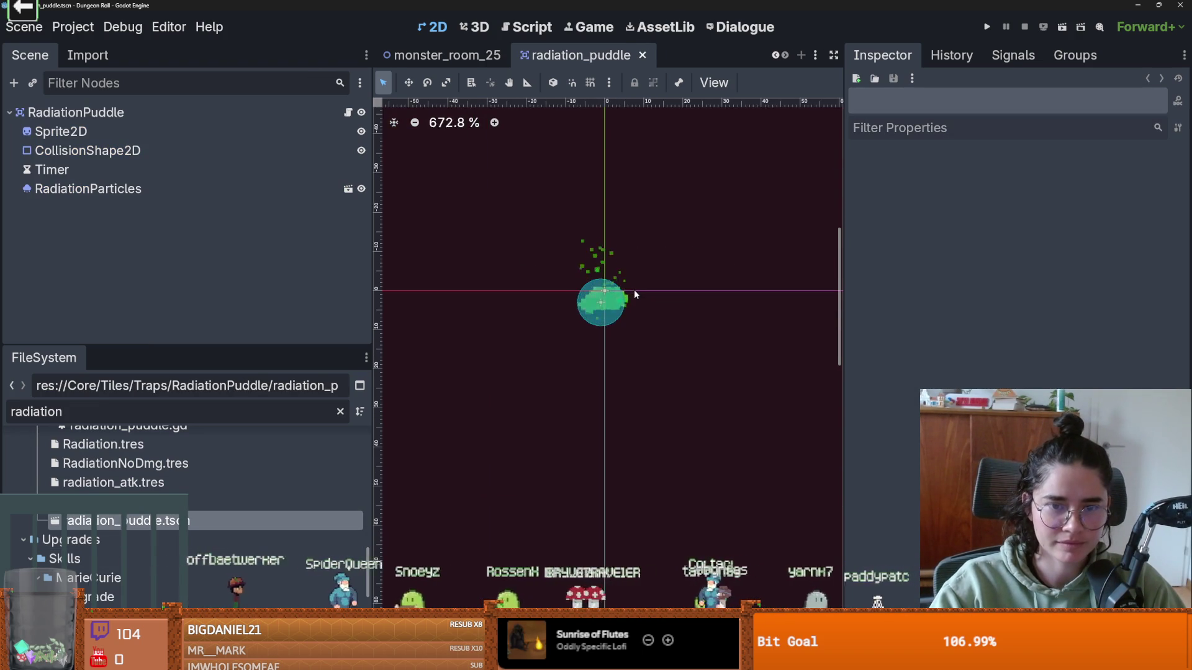
{"action": "scroll", "coordinate": [634, 292], "scroll_direction": "up", "scroll_amount": 1}
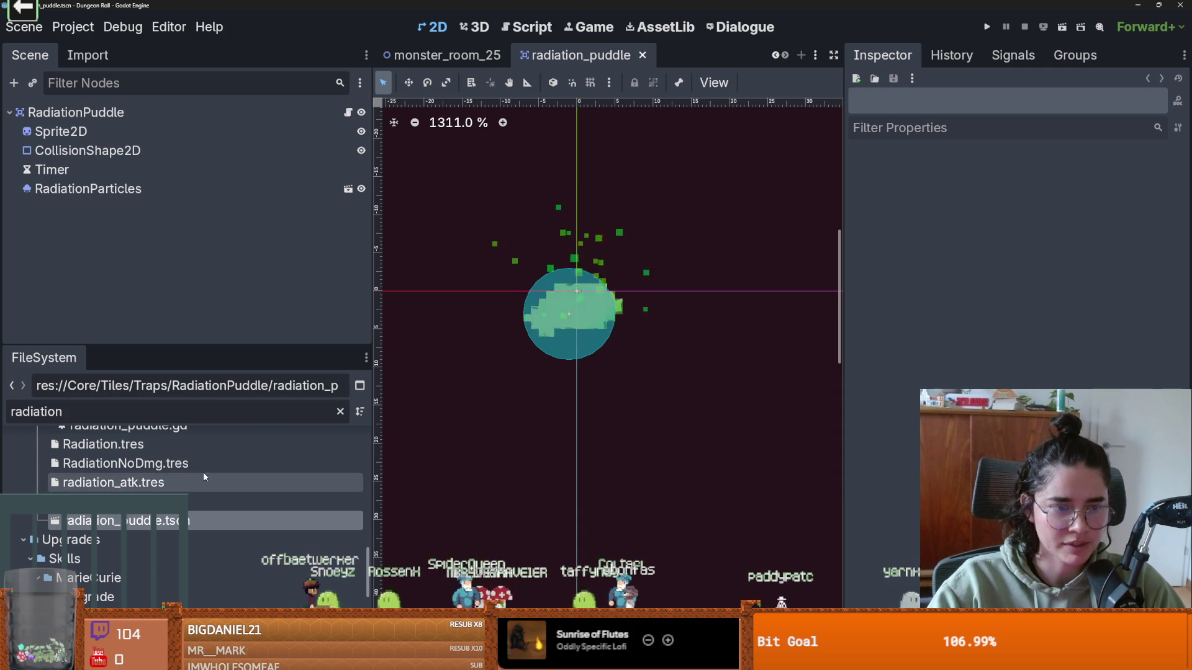
{"action": "scroll", "coordinate": [140, 542], "scroll_direction": "down", "scroll_amount": 3}
{"action": "scroll", "coordinate": [141, 541], "scroll_direction": "up", "scroll_amount": 5}
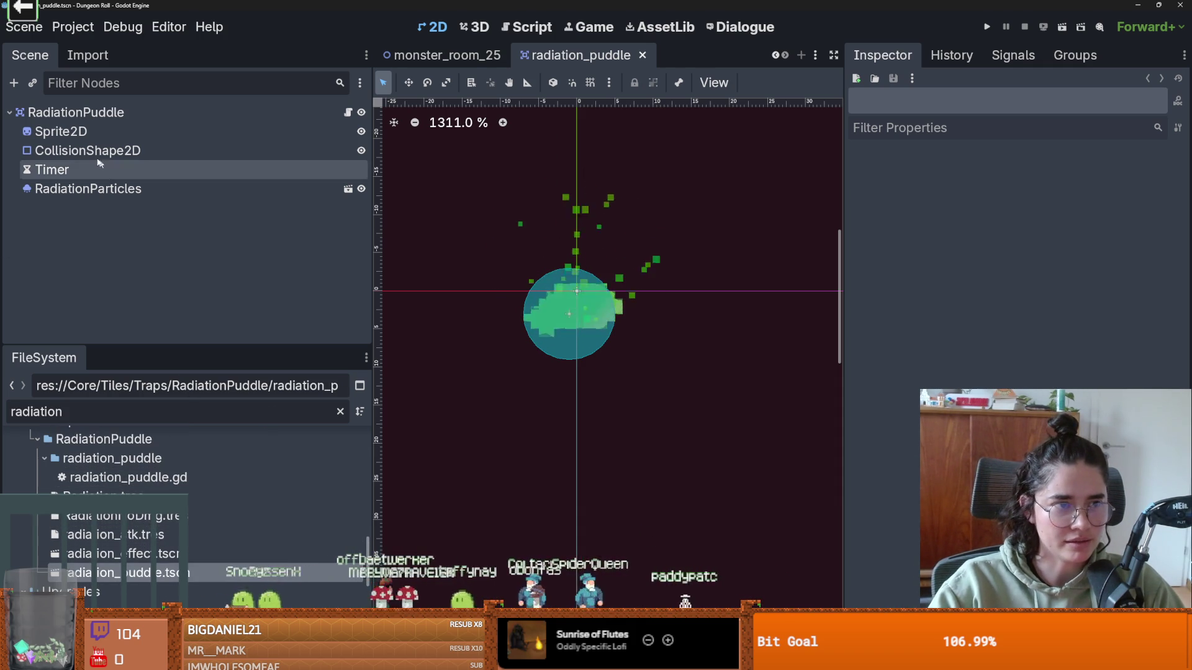
{"action": "left_click", "coordinate": [91, 188]}
{"action": "left_click", "coordinate": [69, 112]}
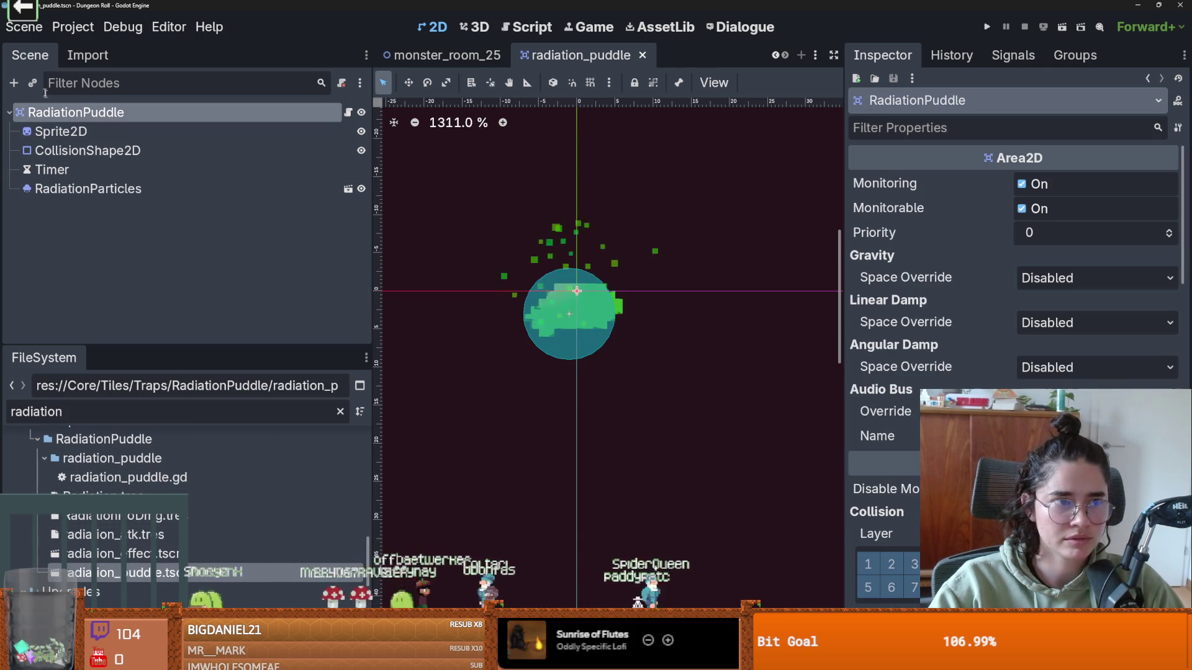
{"action": "left_click", "coordinate": [36, 84]}
{"action": "type", "text": "radia"}
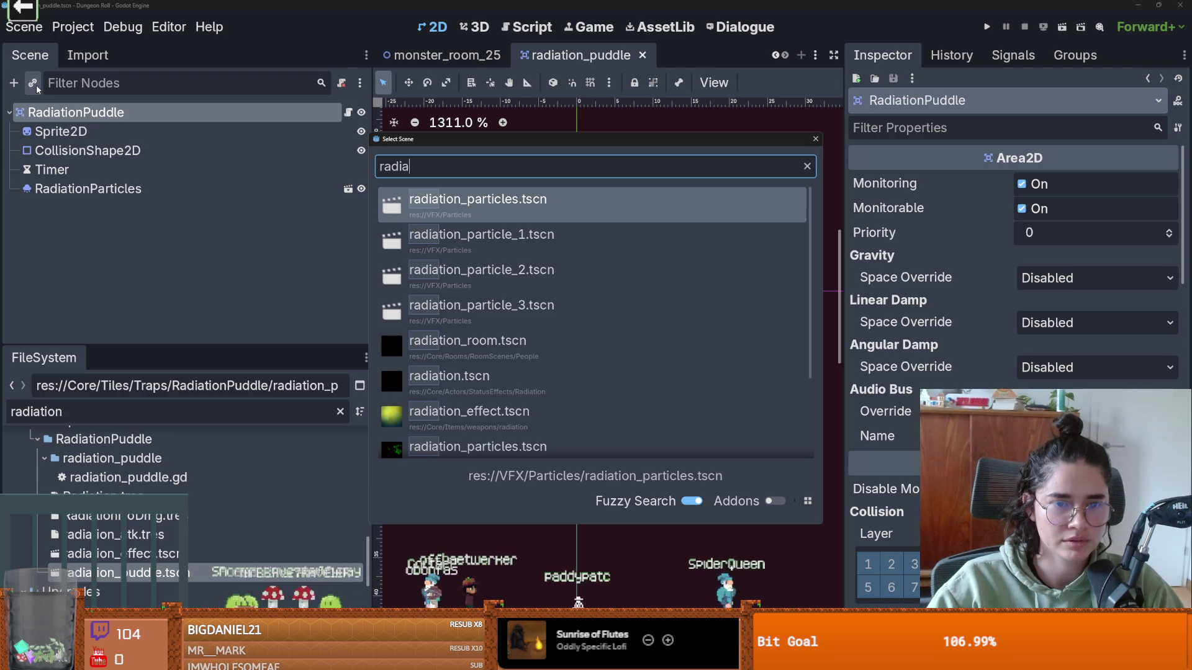
{"action": "key", "text": "Return"}
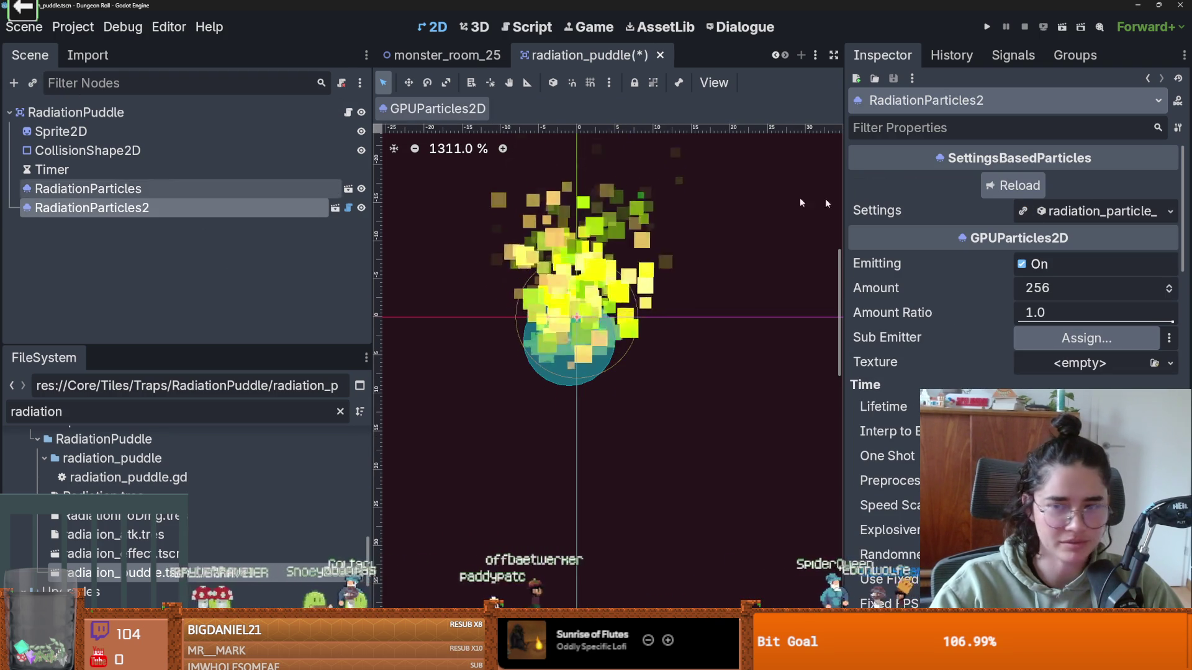
- Delete the old RadiationParticles node, save the scene, and run the project
{"action": "right_click", "coordinate": [83, 195]}
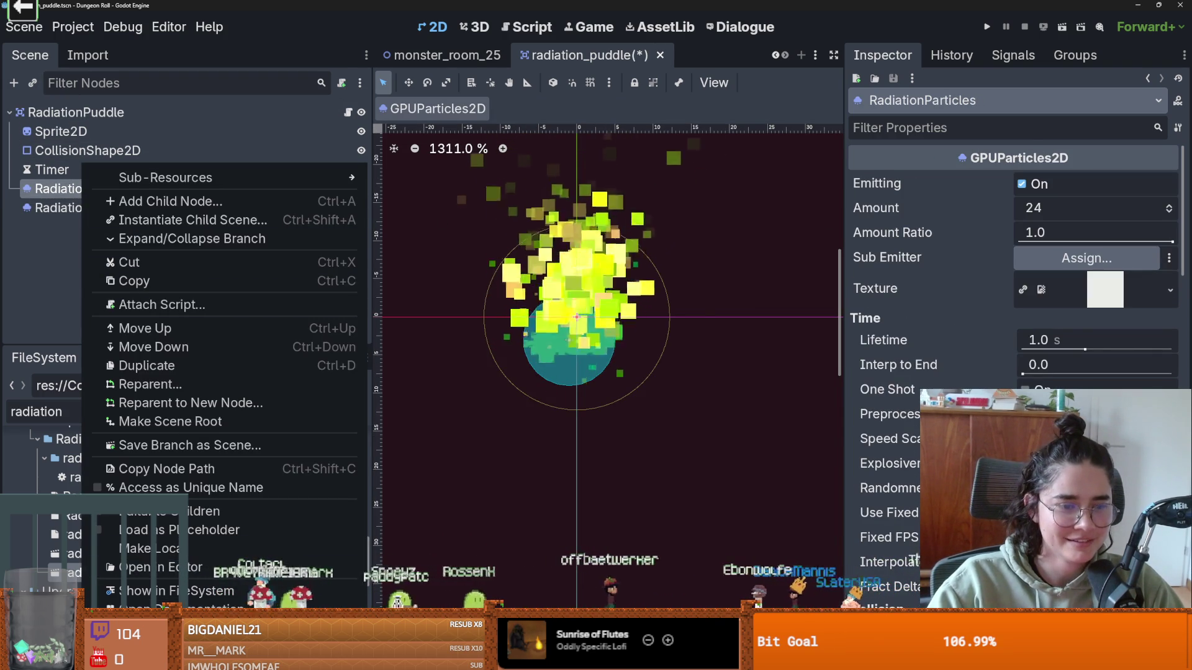
{"action": "key", "text": "Delete"}
{"action": "left_click", "coordinate": [546, 345]}
{"action": "scroll", "coordinate": [573, 340], "scroll_direction": "down", "scroll_amount": 3}
{"action": "scroll", "coordinate": [573, 340], "scroll_direction": "up", "scroll_amount": 2}
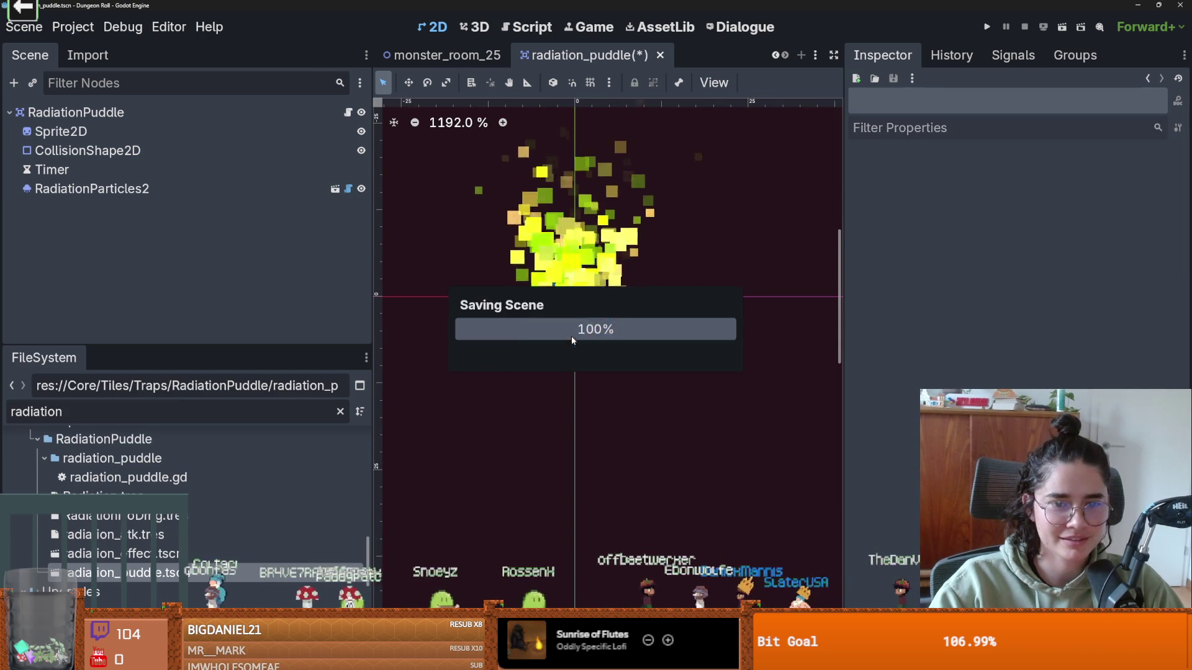
{"action": "left_click", "coordinate": [987, 27]}
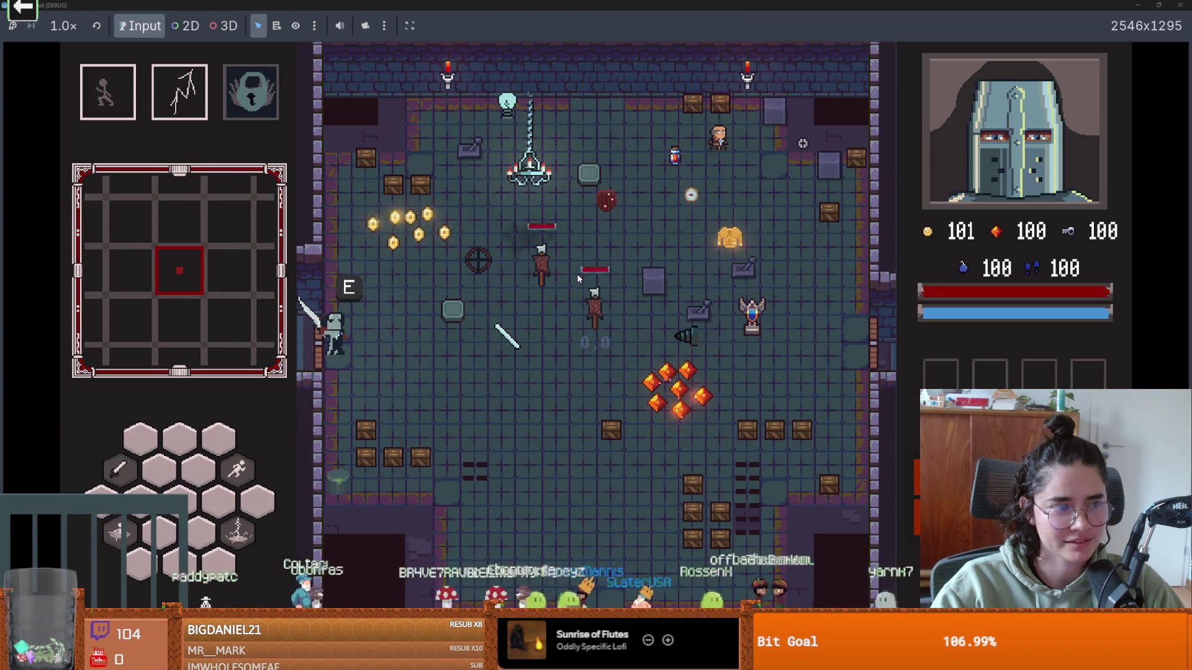
- Enable debug room choices, reroll the third choice twice, and enter the zombie room
{"action": "key", "text": "e"}
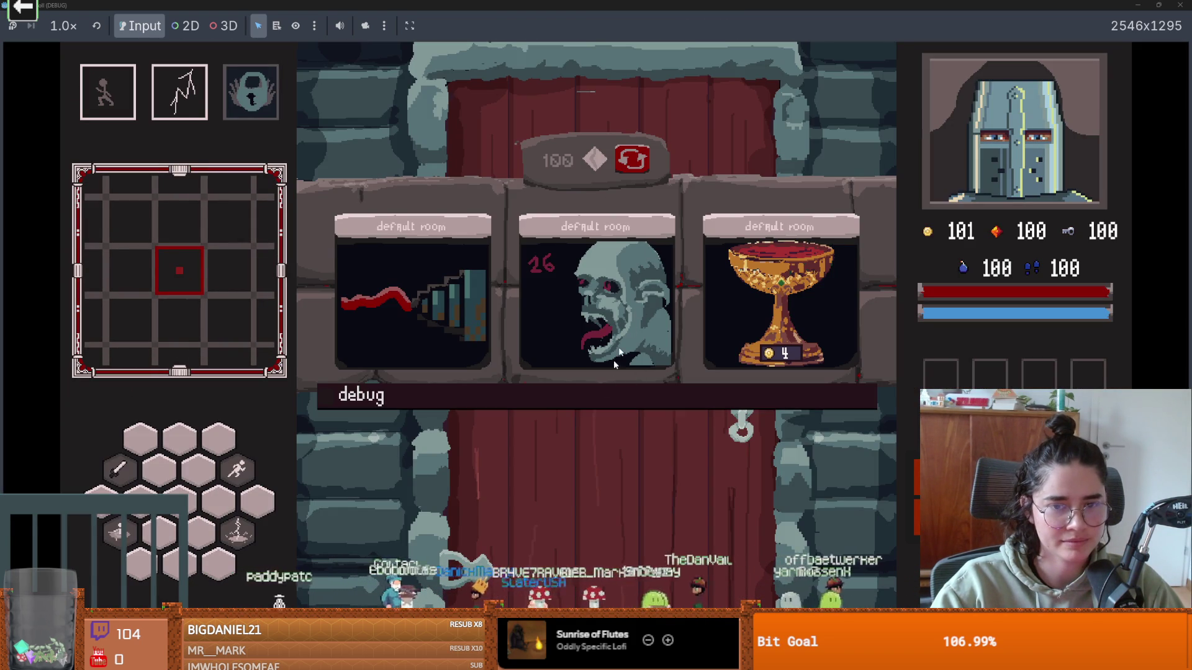
{"action": "left_click", "coordinate": [603, 396]}
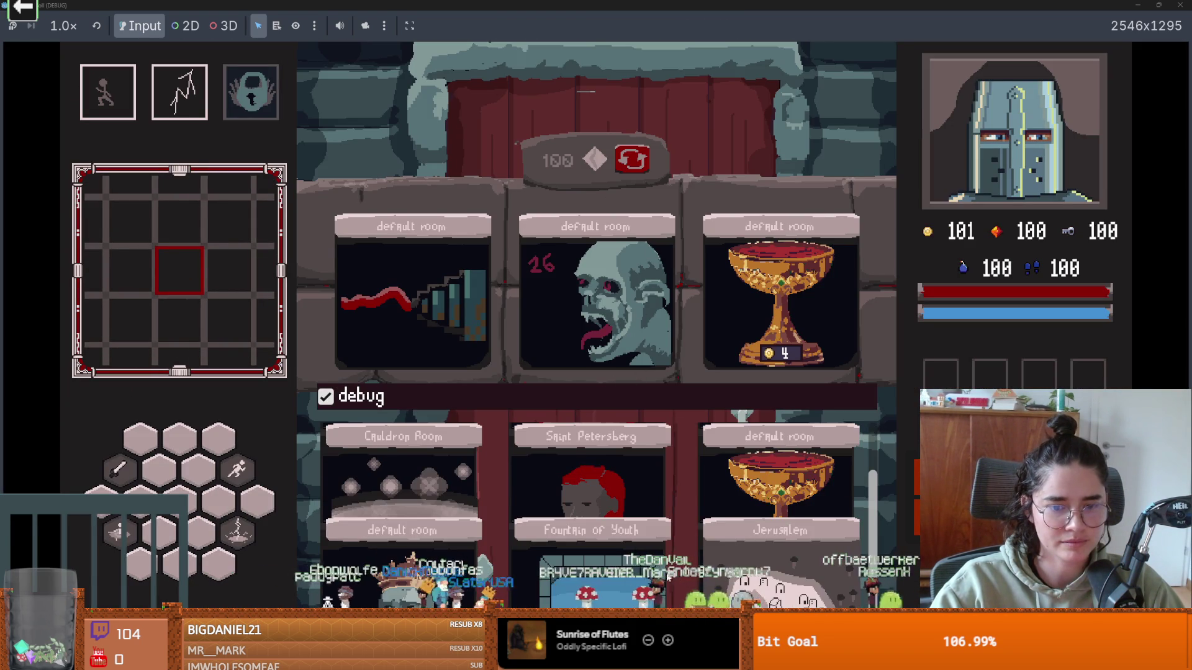
{"action": "left_click", "coordinate": [632, 163]}
{"action": "left_click", "coordinate": [632, 162]}
{"action": "left_click", "coordinate": [708, 289]}
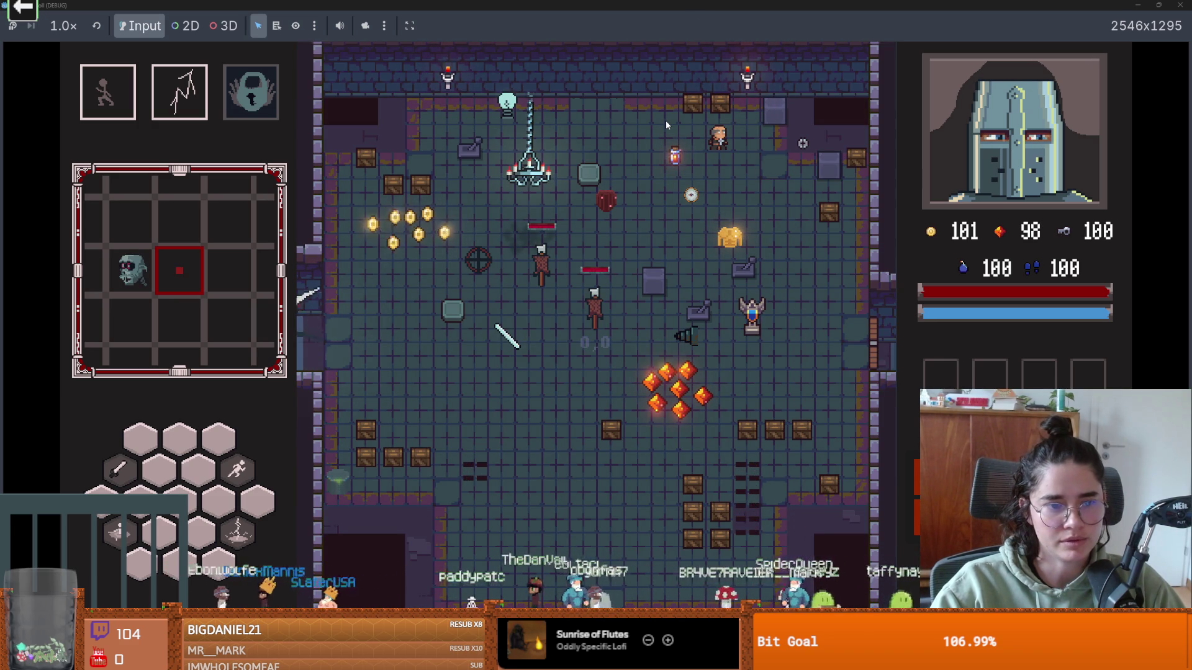
- Check the dungeon map with M, then close the running game
{"action": "key", "text": "m"}
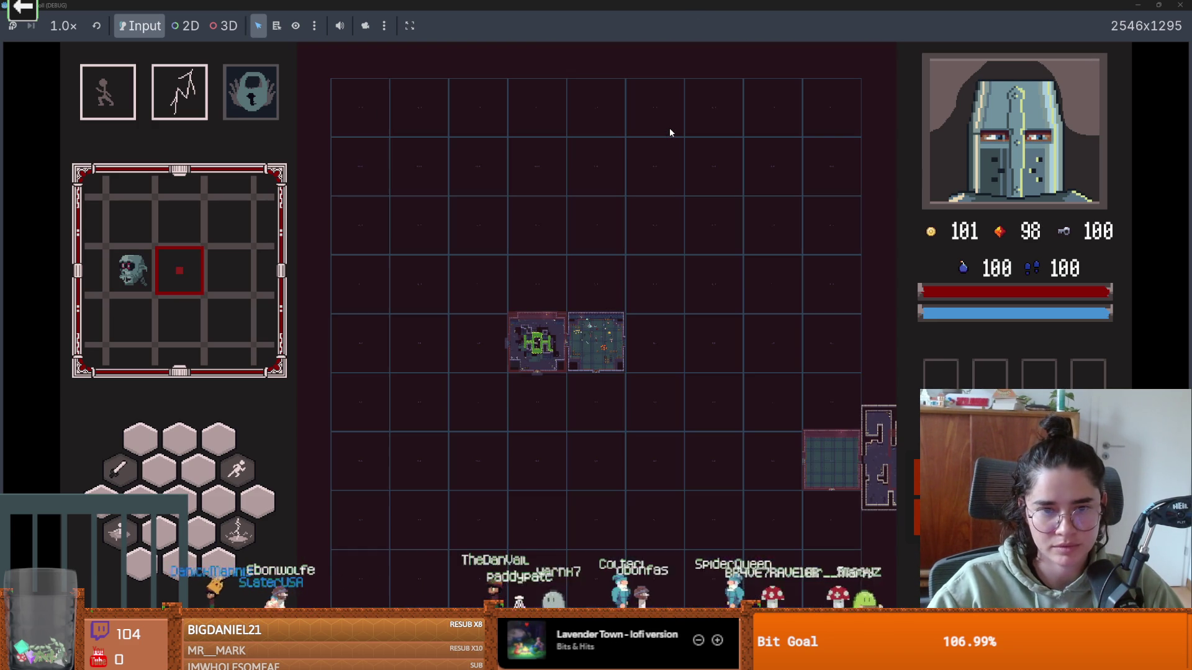
{"action": "key", "text": "m"}
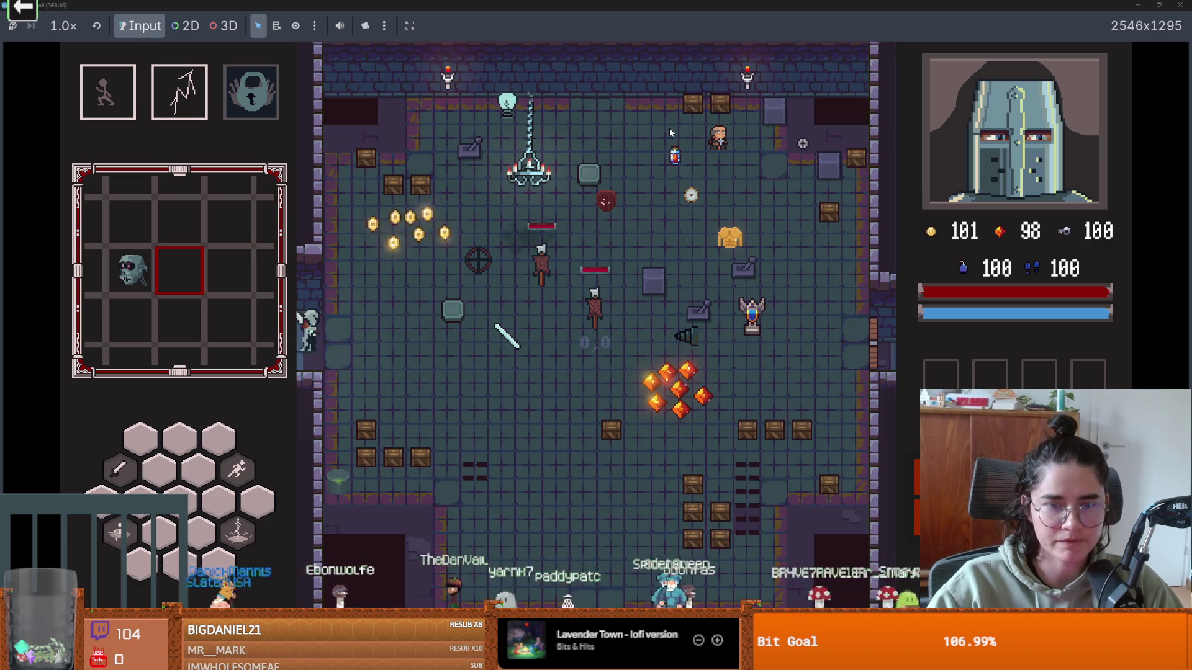
{"action": "double_click", "coordinate": [683, 5]}
{"action": "left_click", "coordinate": [863, 240]}
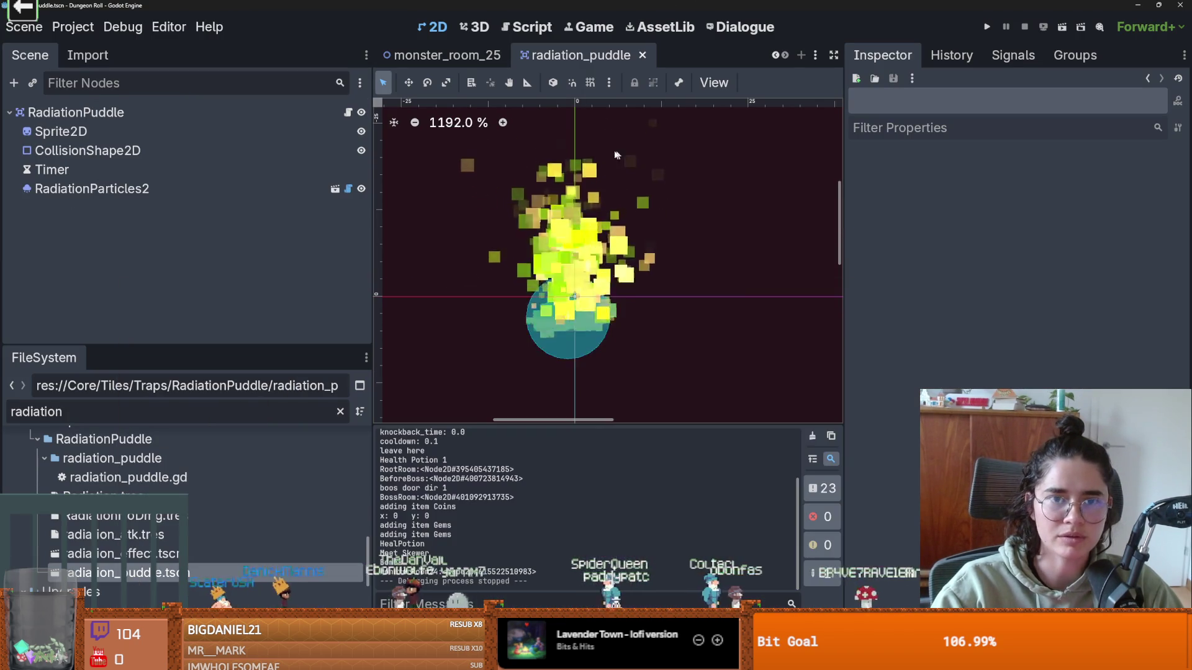
- Switch to monster_room_25, select MonsterRoom25 and save the scene
{"action": "left_click", "coordinate": [447, 55]}
{"action": "left_click", "coordinate": [118, 114]}
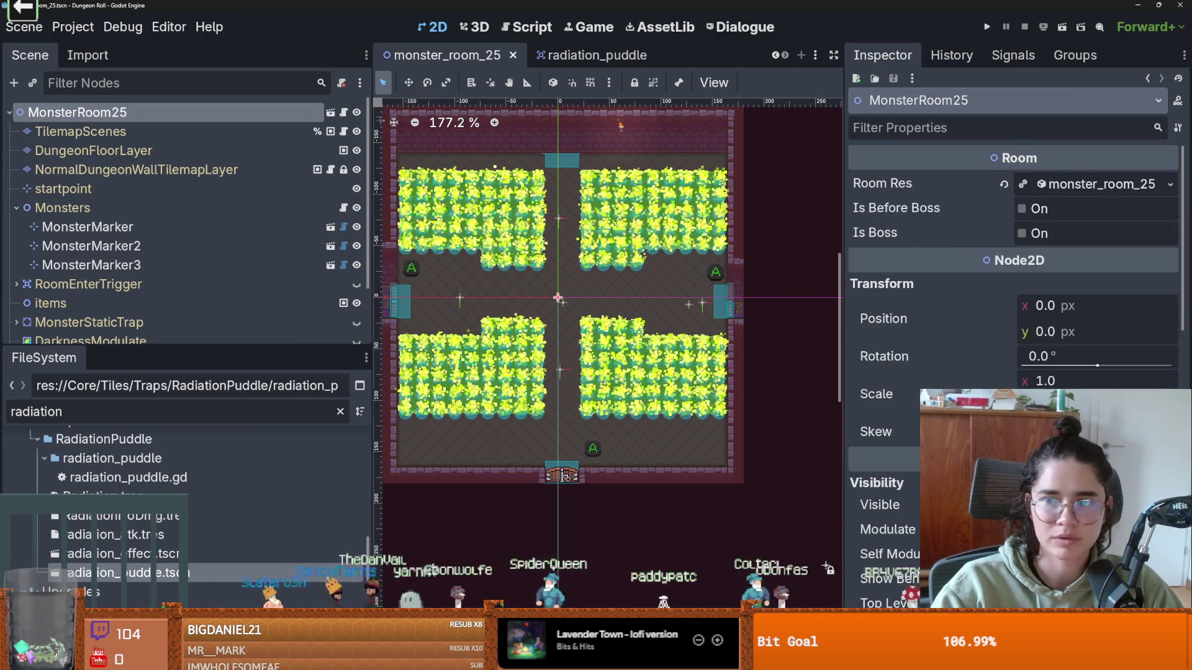
{"action": "key", "text": "ctrl+s"}
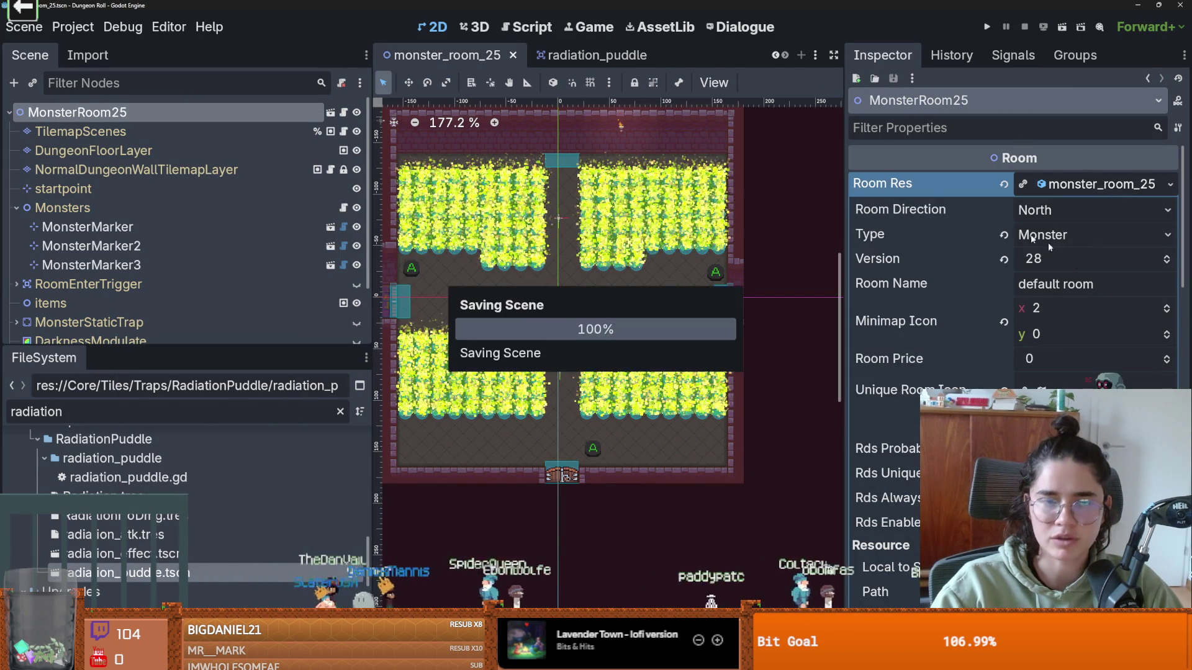
- Filter the FileSystem for 'dungeon', open Dungeon.tscn, and select RoomTilemapLayer
{"action": "double_click", "coordinate": [166, 417]}
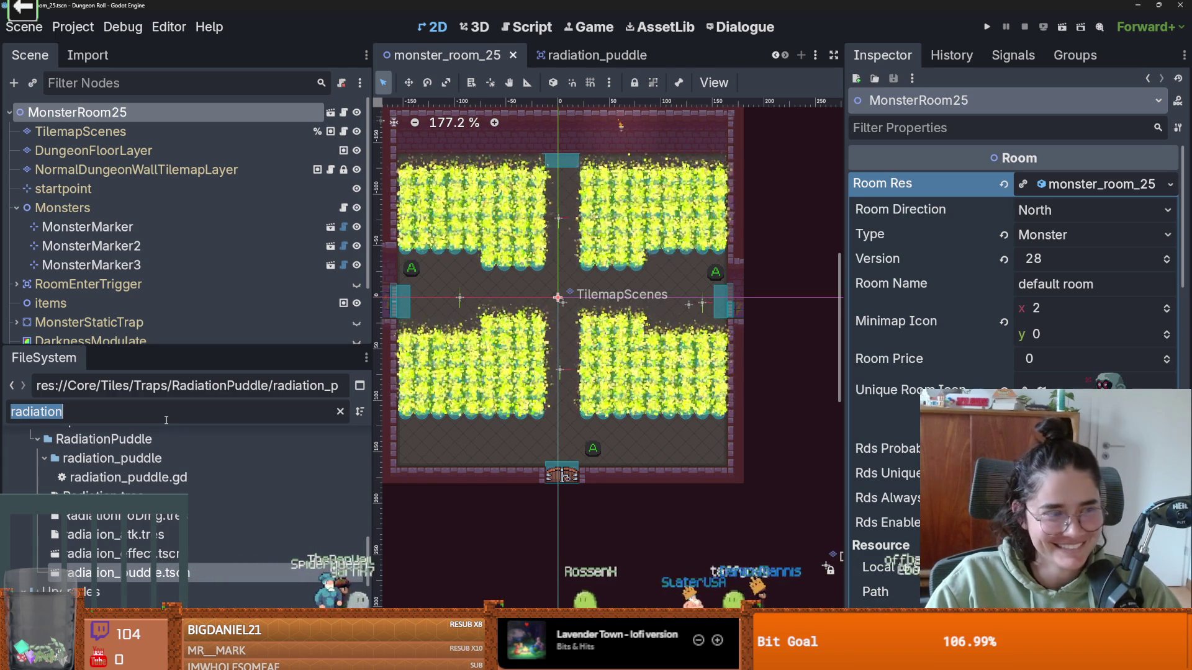
{"action": "type", "text": "dungeon"}
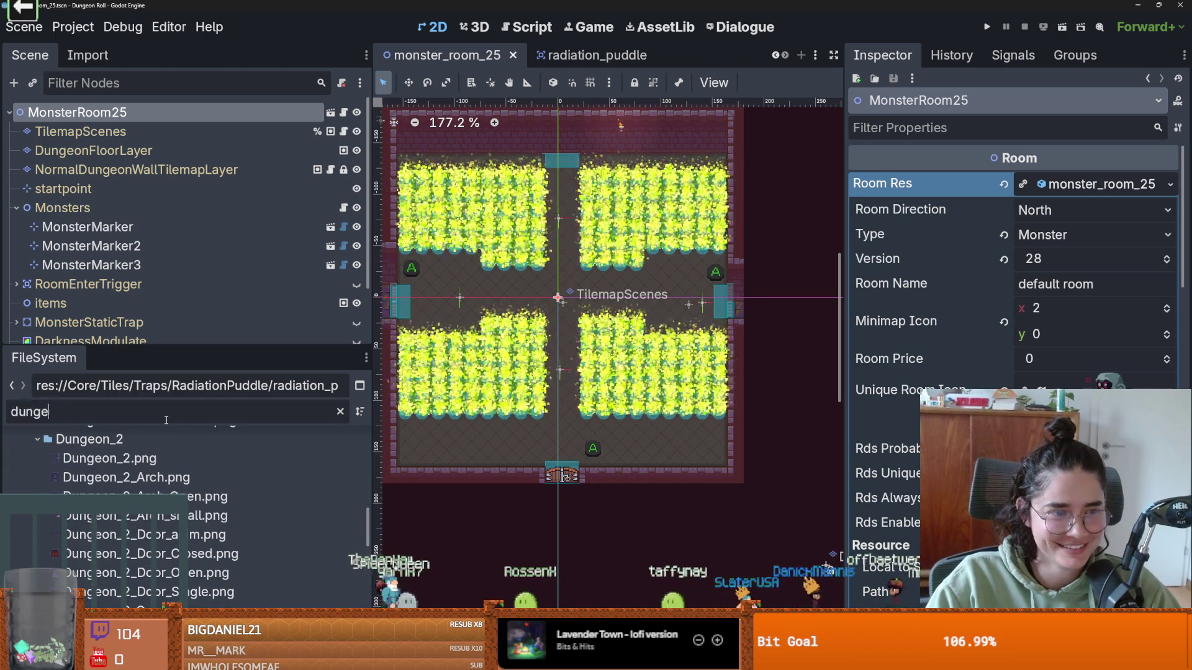
{"action": "scroll", "coordinate": [186, 515], "scroll_direction": "down", "scroll_amount": 5}
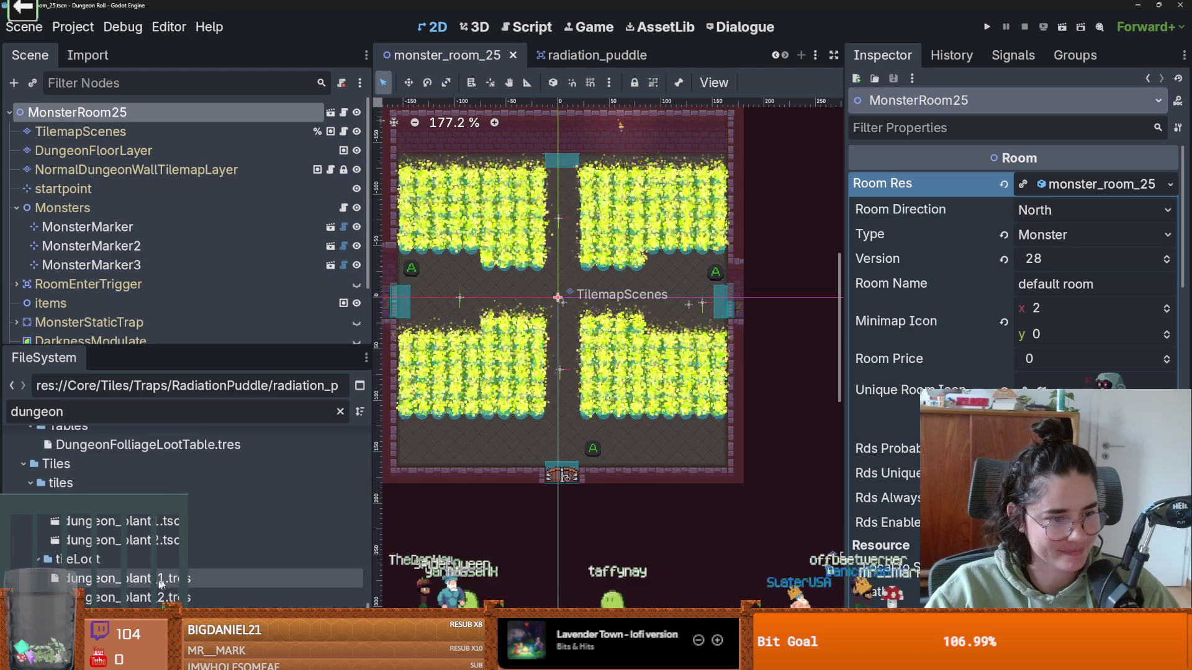
{"action": "key", "text": "Return"}
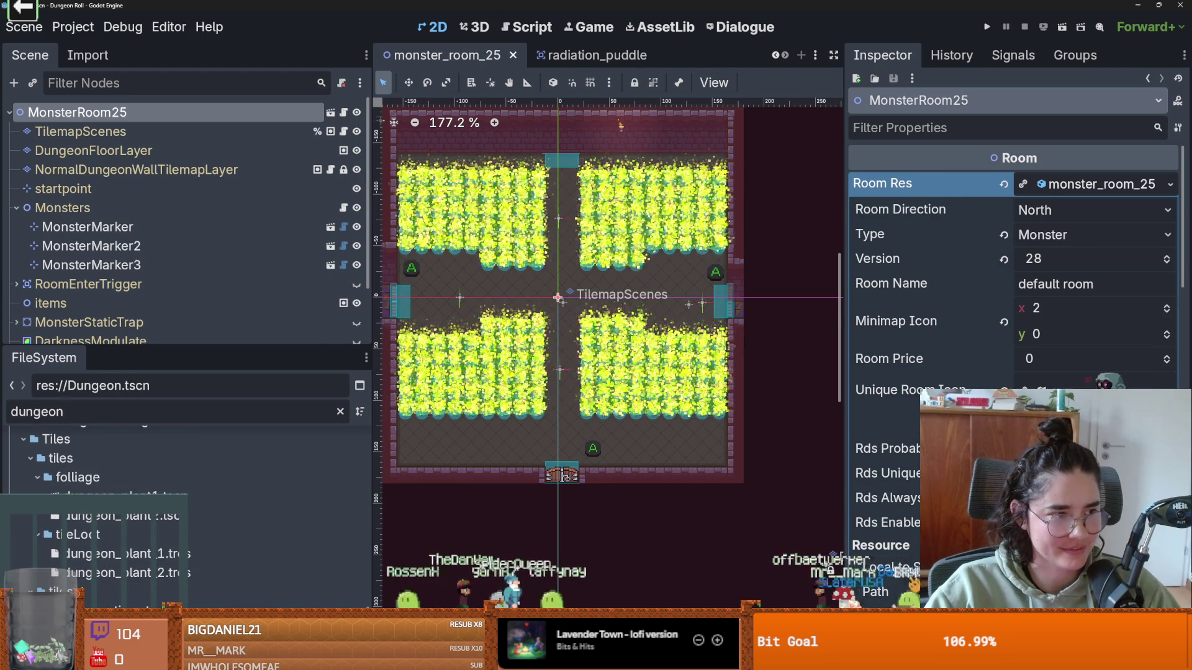
{"action": "left_click_drag", "start_coordinate": [181, 344], "coordinate": [180, 524]}
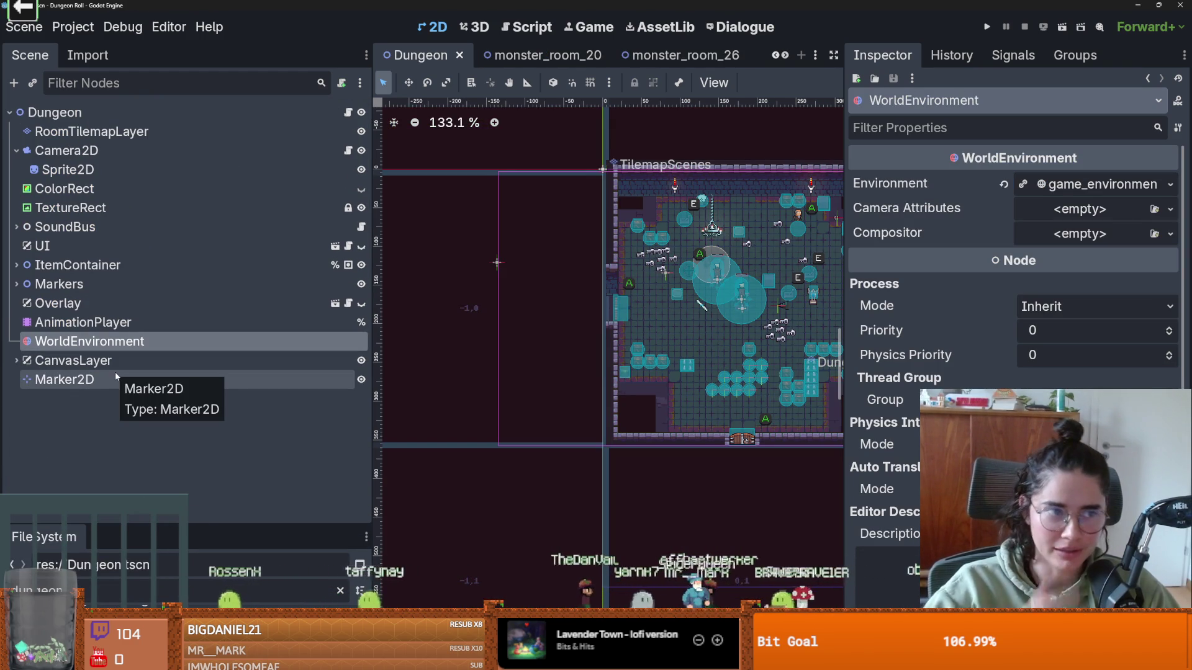
{"action": "double_click", "coordinate": [198, 132]}
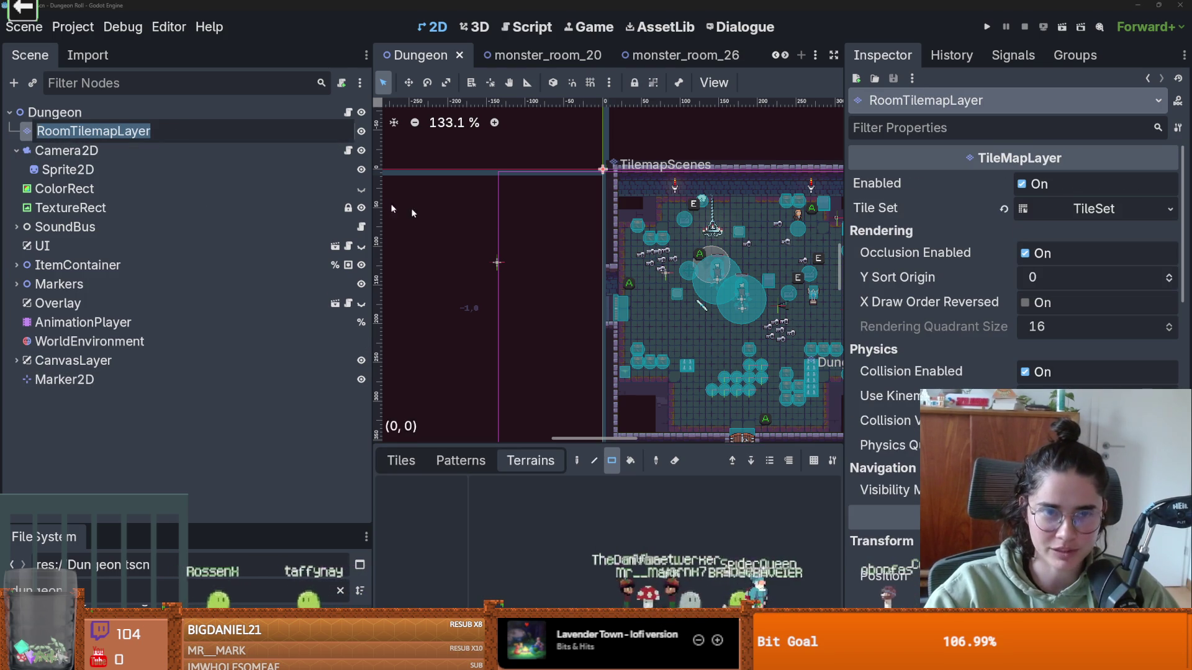
- Show the TileSet's Monster scene collection in an enlarged tile sources panel
{"action": "key", "text": "Escape"}
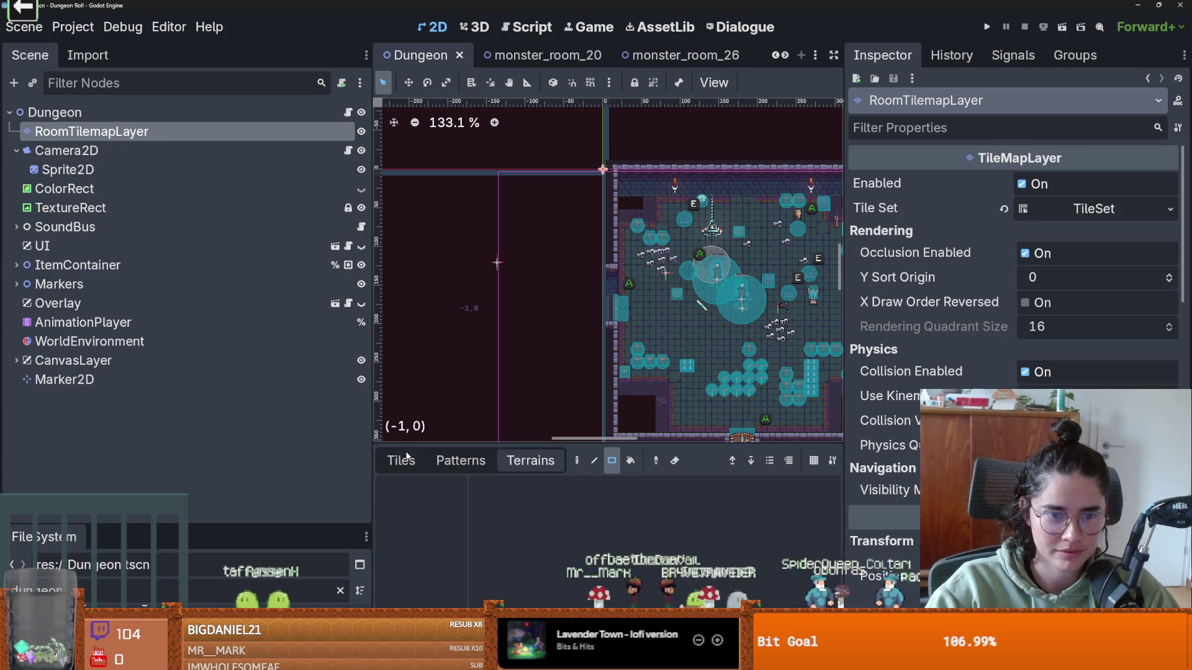
{"action": "left_click", "coordinate": [405, 459]}
{"action": "left_click", "coordinate": [428, 520]}
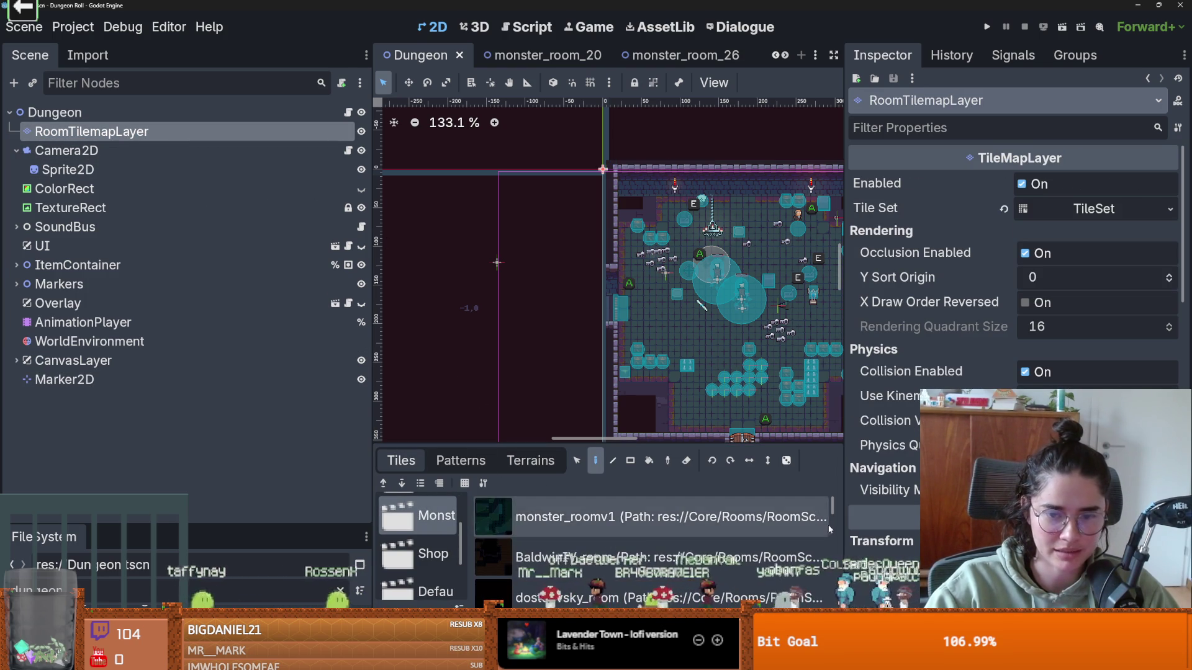
{"action": "left_click_drag", "start_coordinate": [846, 526], "coordinate": [1055, 527]}
{"action": "left_click_drag", "start_coordinate": [730, 442], "coordinate": [727, 129]}
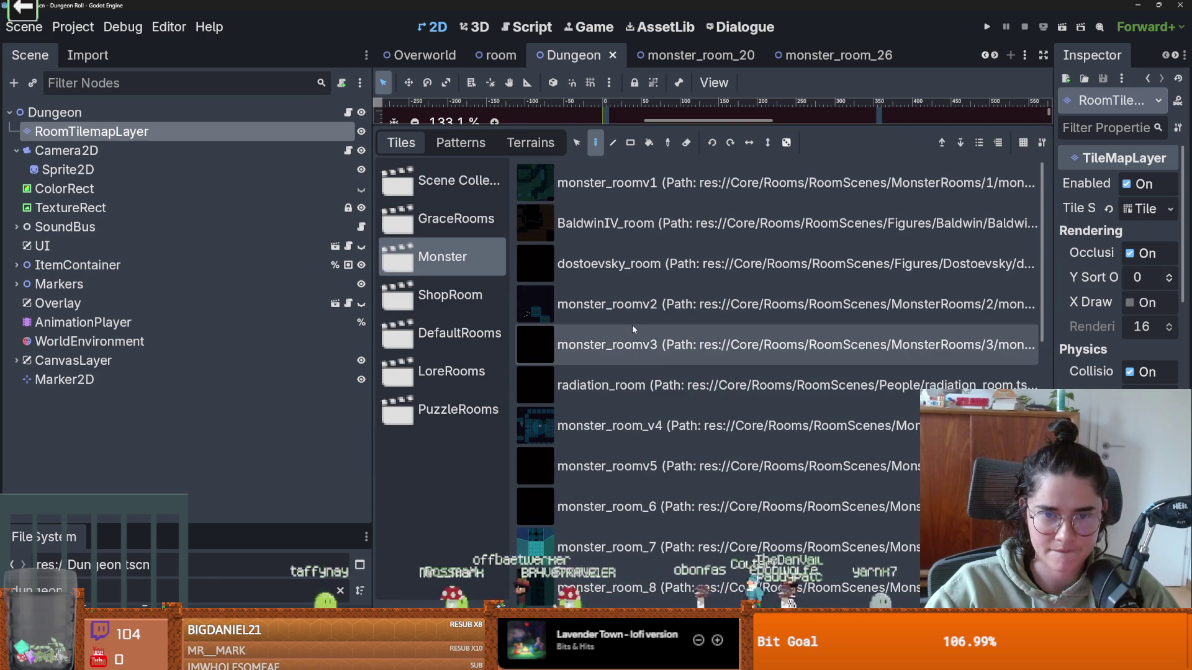
{"action": "left_click", "coordinate": [645, 304]}
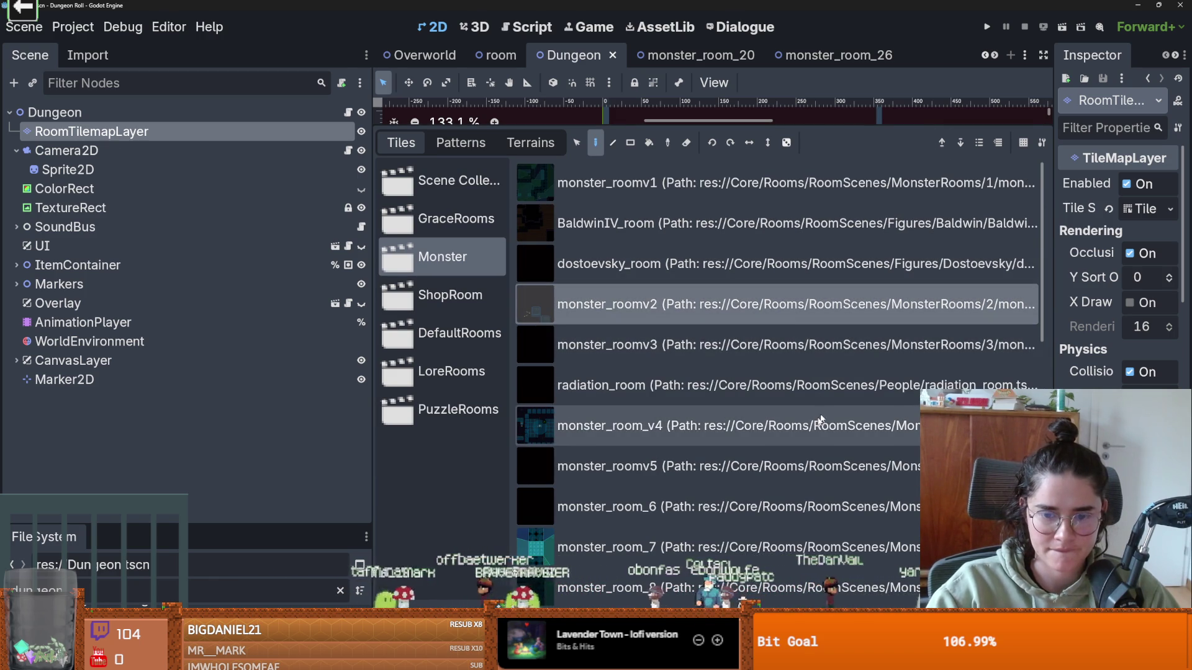
{"action": "left_click", "coordinate": [620, 660]}
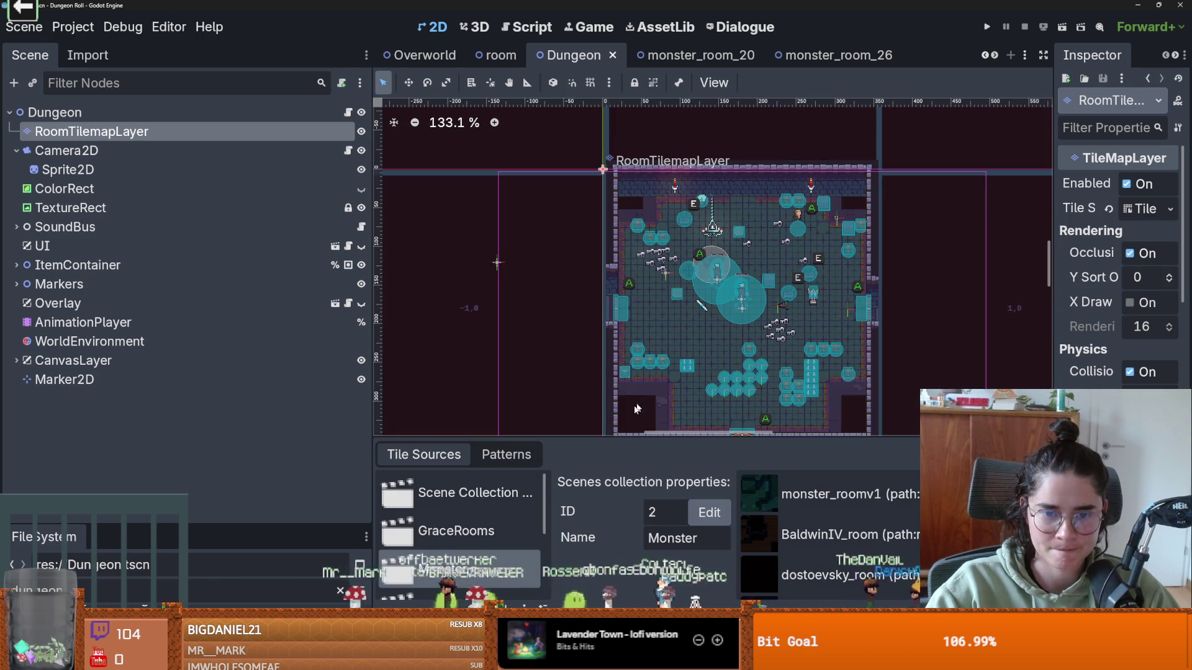
{"action": "left_click_drag", "start_coordinate": [801, 437], "coordinate": [696, 292]}
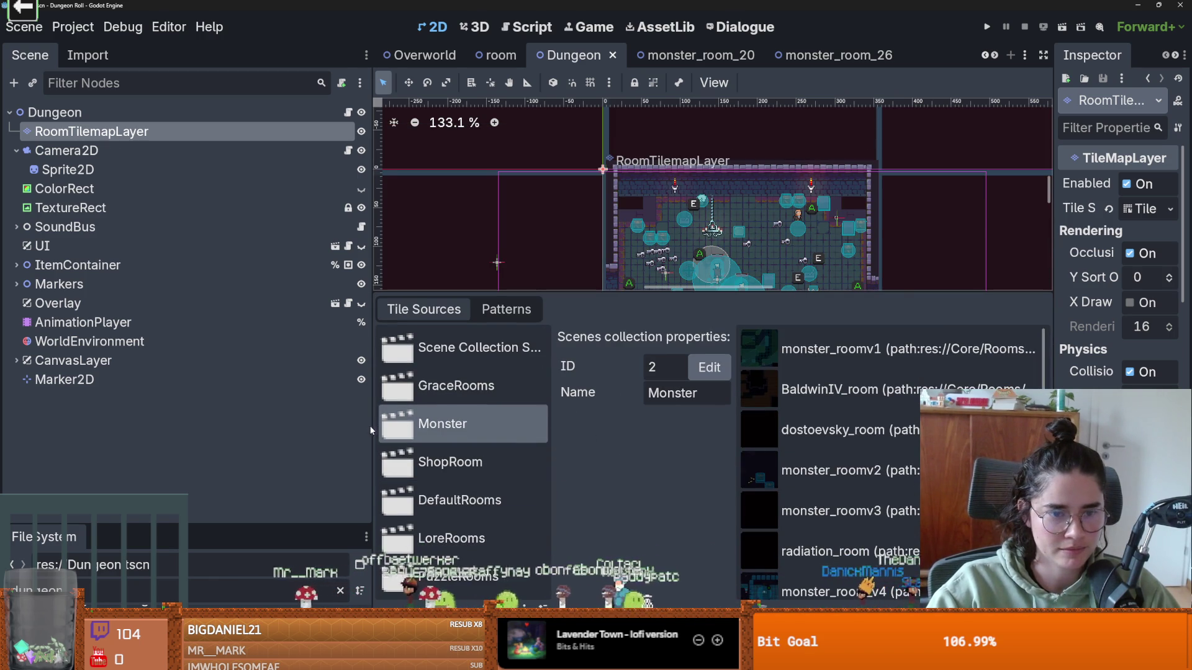
{"action": "left_click_drag", "start_coordinate": [374, 425], "coordinate": [115, 426]}
{"action": "scroll", "coordinate": [674, 488], "scroll_direction": "down", "scroll_amount": 3}
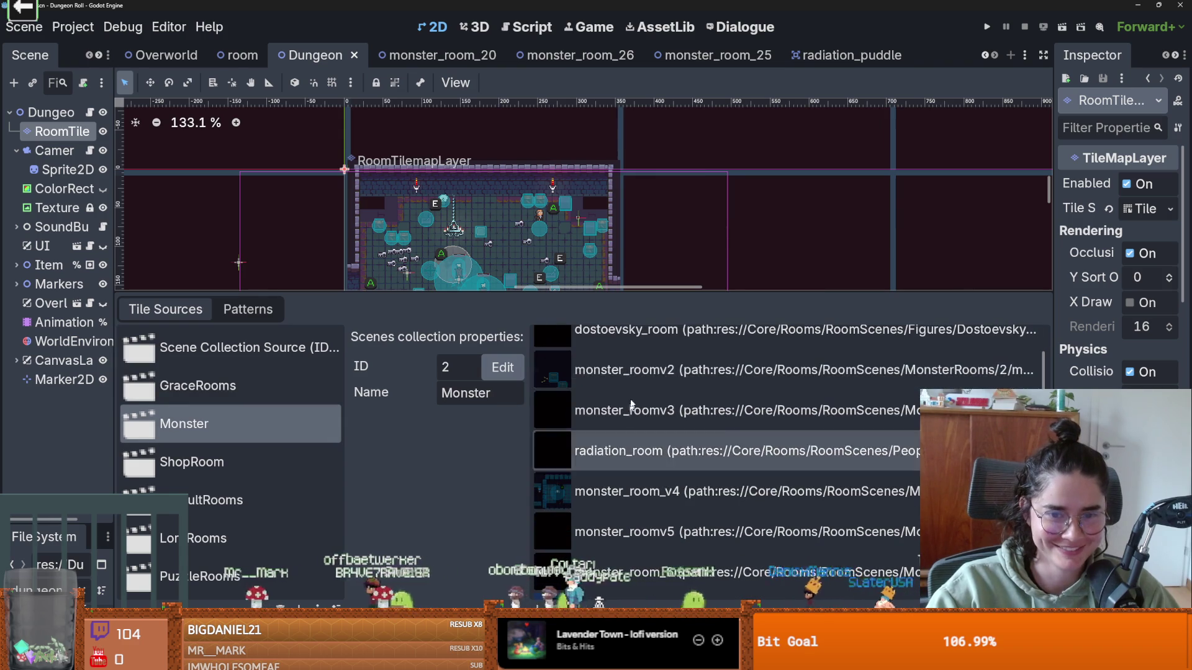
- Delete monster_roomv2 through monster_room_13 from the Monster collection, keeping radiation_room
{"action": "left_click", "coordinate": [645, 375]}
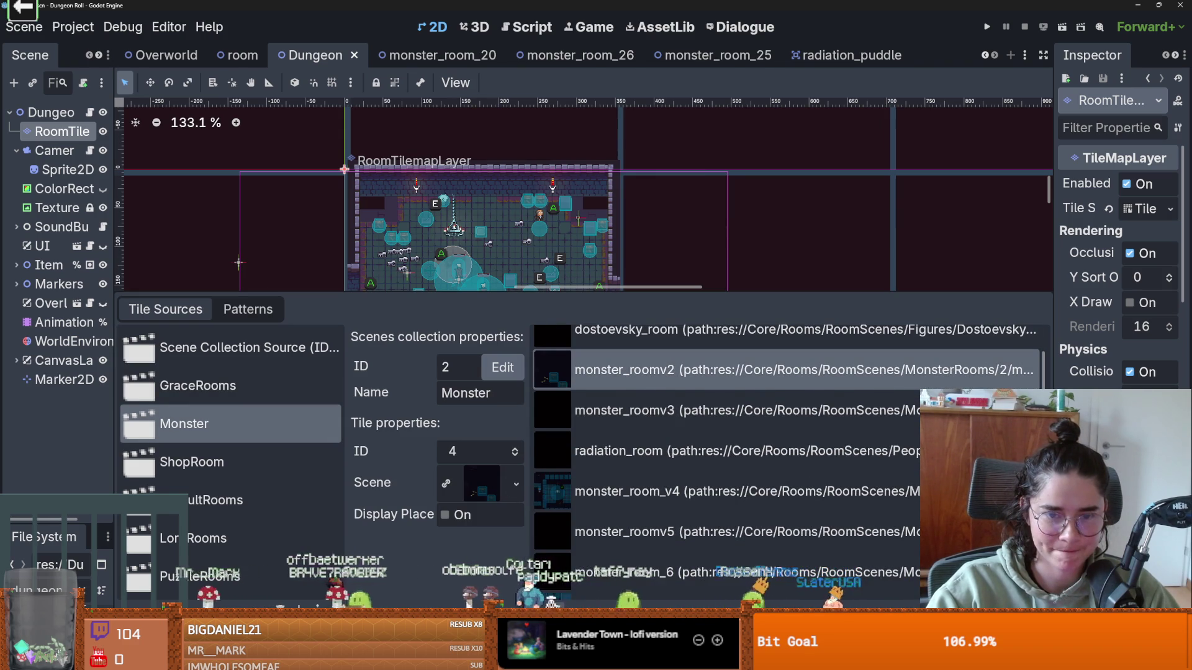
{"action": "key", "text": "Delete"}
{"action": "left_click", "coordinate": [558, 370]}
{"action": "key", "text": "Delete"}
{"action": "left_click", "coordinate": [559, 370]}
{"action": "key", "text": "Delete"}
{"action": "key", "text": "ctrl+z"}
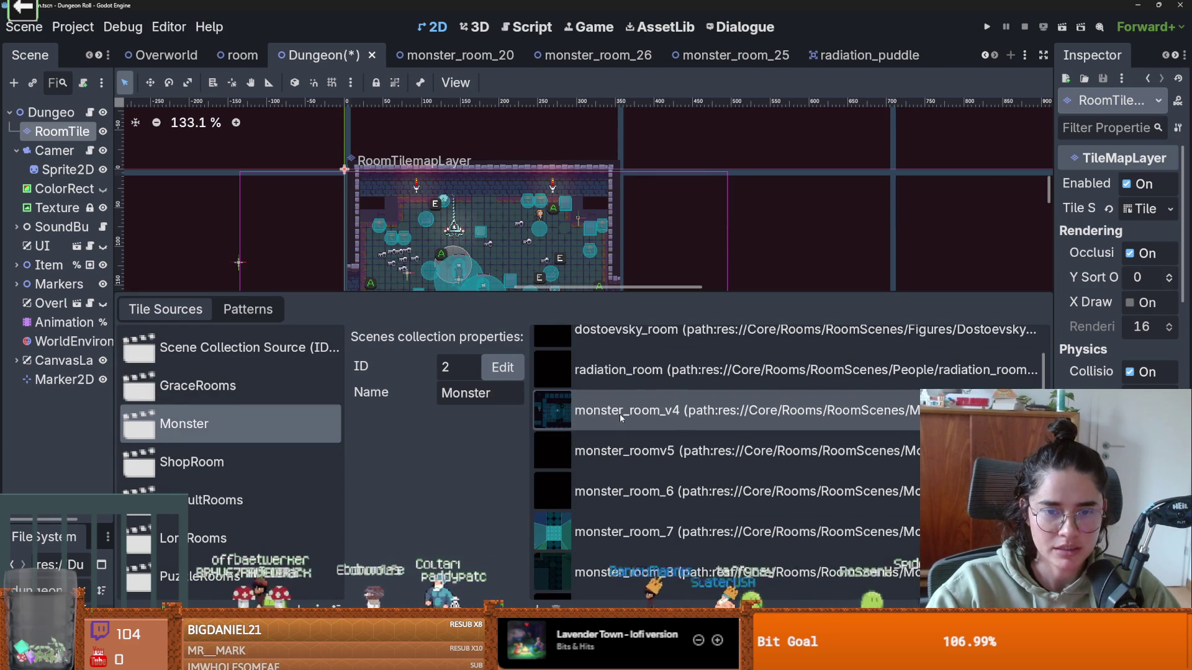
{"action": "left_click", "coordinate": [628, 411]}
{"action": "key", "text": "Delete"}
{"action": "left_click", "coordinate": [633, 427]}
{"action": "key", "text": "Delete"}
{"action": "left_click", "coordinate": [633, 429]}
{"action": "key", "text": "Delete"}
{"action": "left_click", "coordinate": [625, 460]}
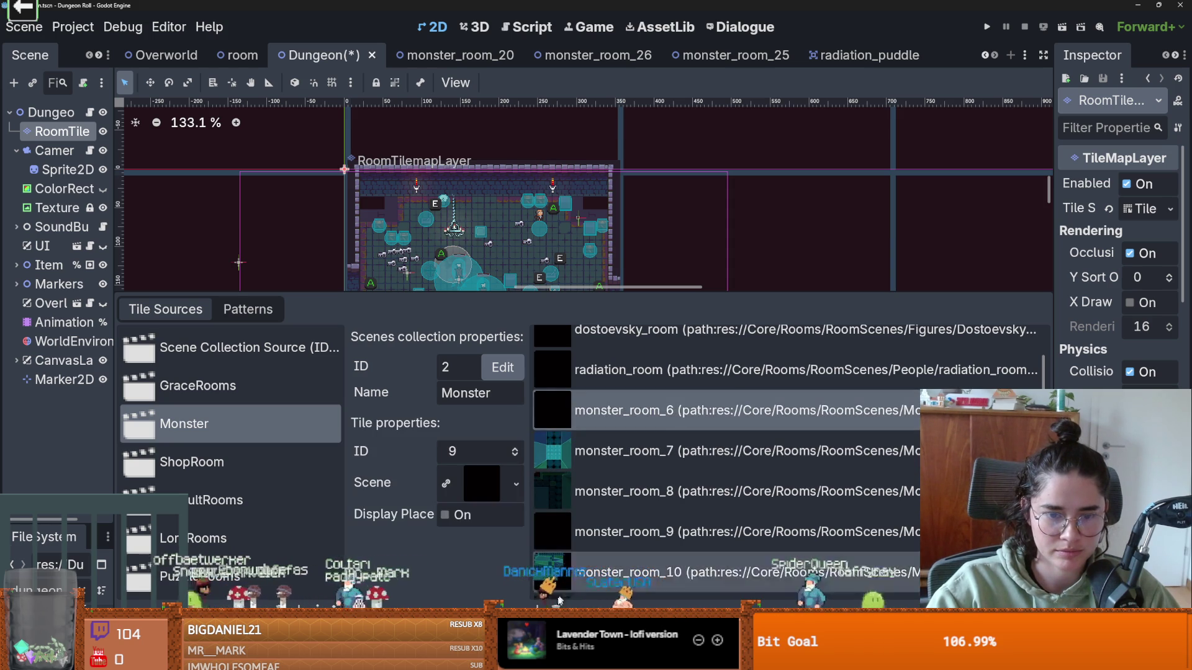
{"action": "key", "text": "Delete"}
{"action": "left_click", "coordinate": [639, 415]}
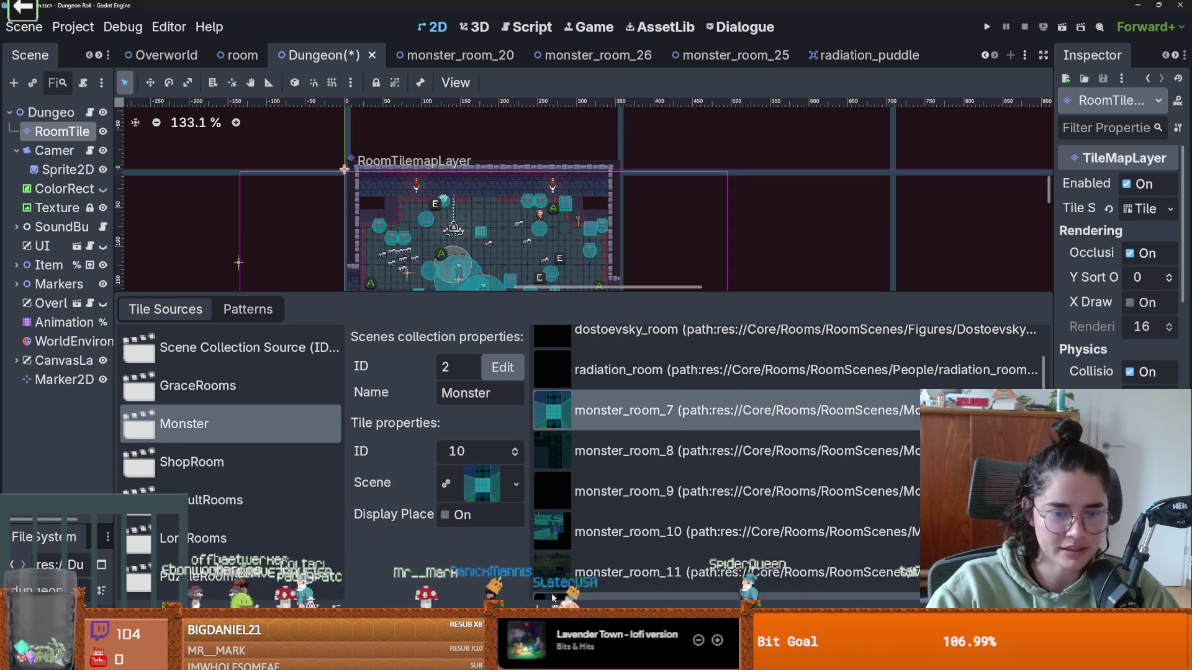
{"action": "key", "text": "Delete"}
{"action": "left_click", "coordinate": [621, 411]}
{"action": "key", "text": "Delete"}
{"action": "left_click", "coordinate": [621, 411]}
{"action": "key", "text": "Delete"}
{"action": "left_click", "coordinate": [646, 422]}
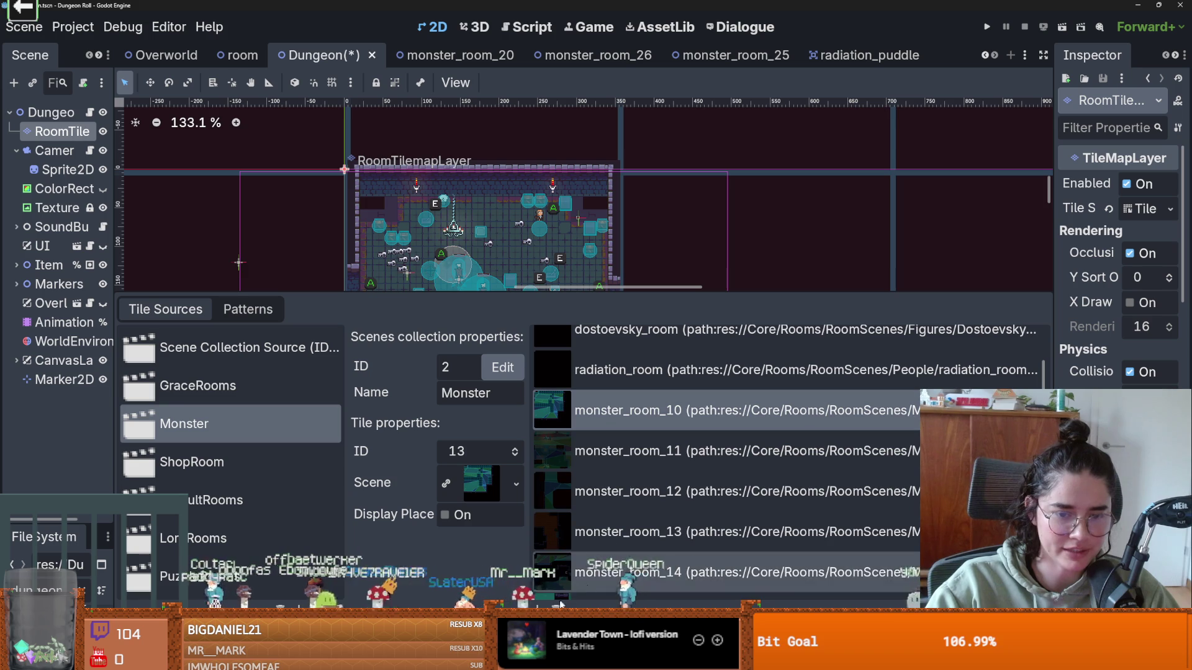
{"action": "key", "text": "Delete"}
{"action": "left_click", "coordinate": [634, 424]}
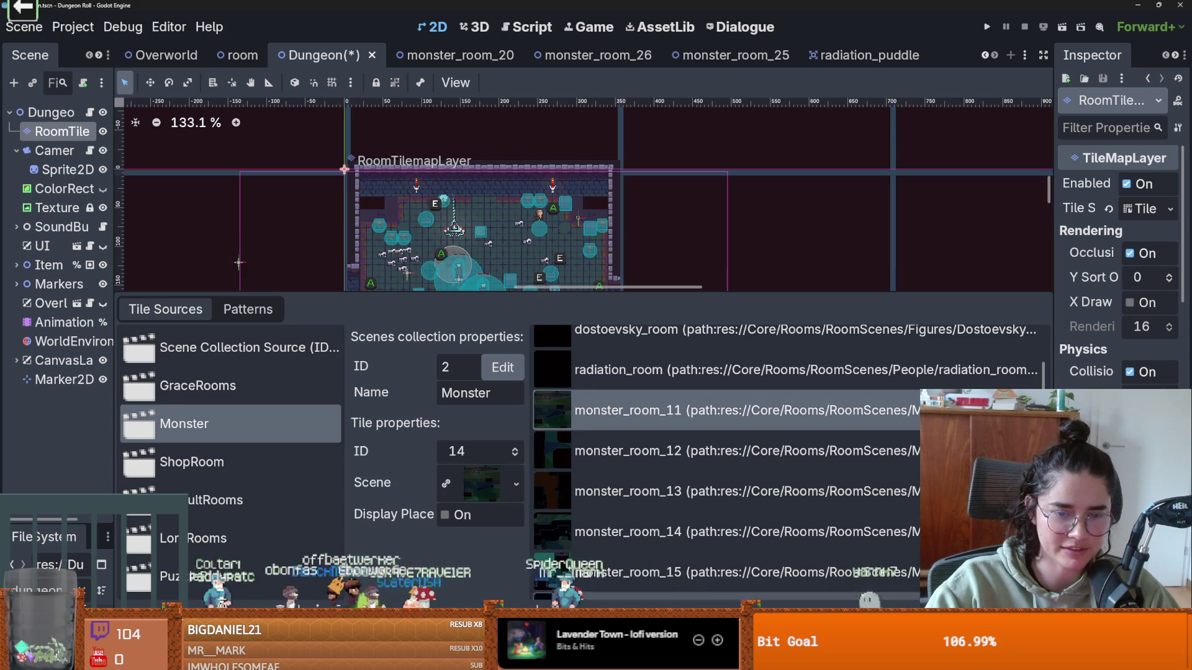
{"action": "key", "text": "Delete"}
{"action": "left_click", "coordinate": [634, 424]}
{"action": "key", "text": "Delete"}
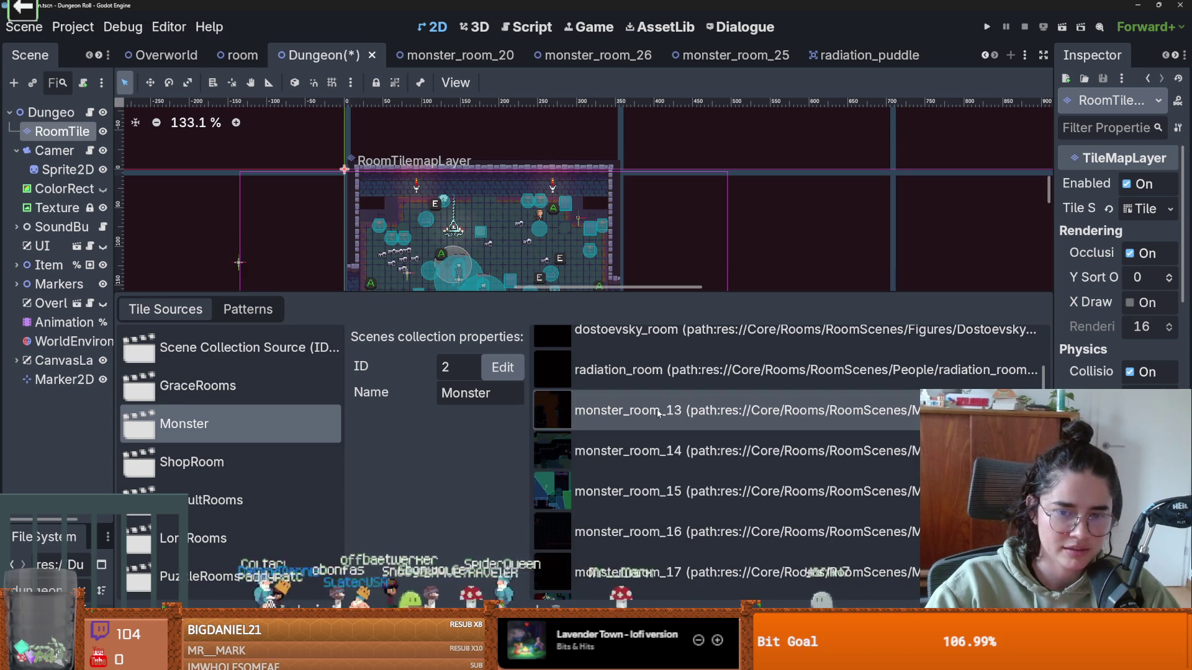
{"action": "left_click", "coordinate": [637, 422]}
{"action": "key", "text": "Delete"}
- Delete monster_room_14 through monster_room_24 from the Monster collection
{"action": "key", "text": "Down"}
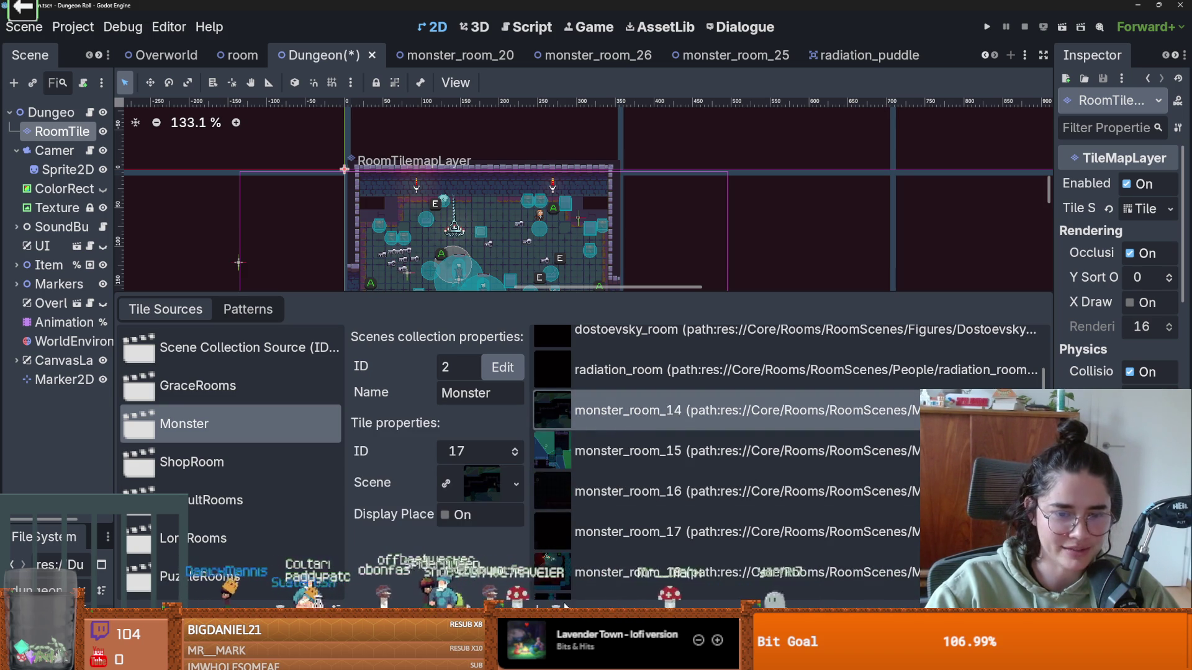
{"action": "key", "text": "Delete"}
{"action": "left_click", "coordinate": [677, 428]}
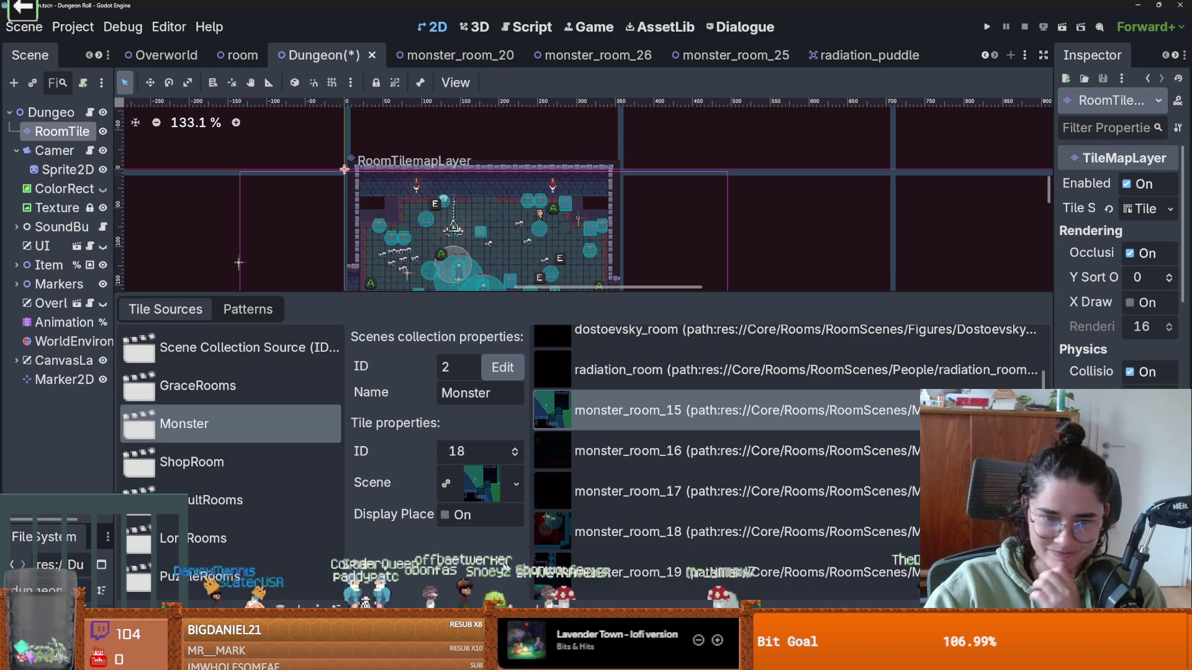
{"action": "key", "text": "Delete"}
{"action": "left_click", "coordinate": [636, 422]}
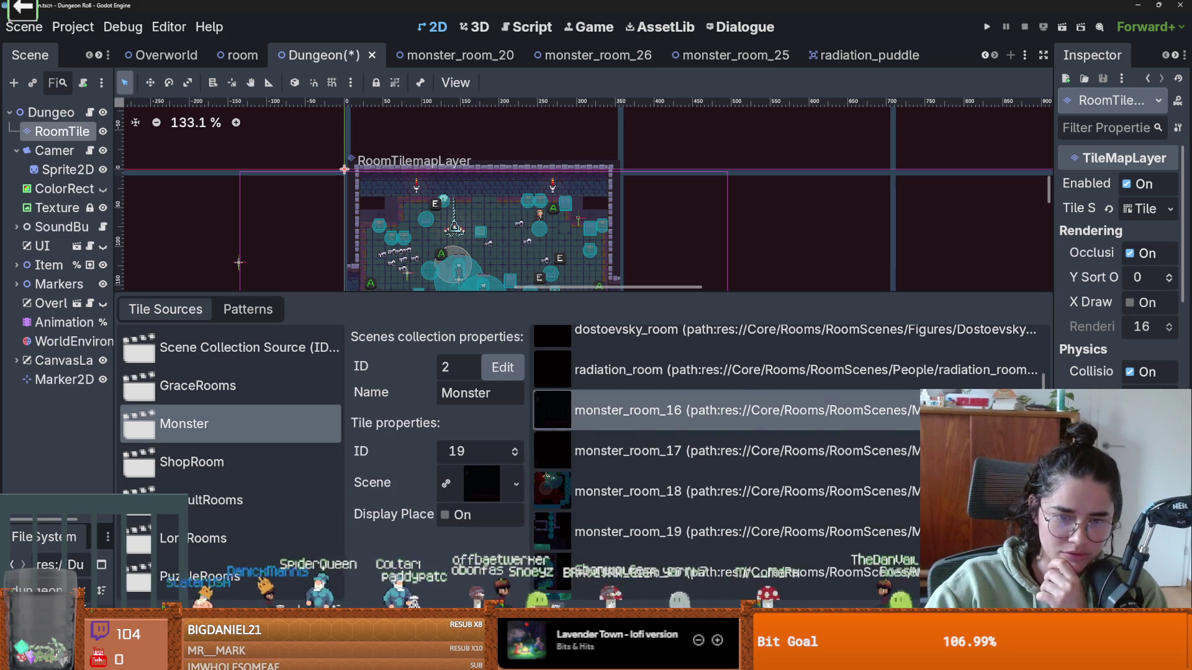
{"action": "key", "text": "Delete"}
{"action": "left_click", "coordinate": [637, 424]}
{"action": "key", "text": "Delete"}
{"action": "left_click", "coordinate": [630, 429]}
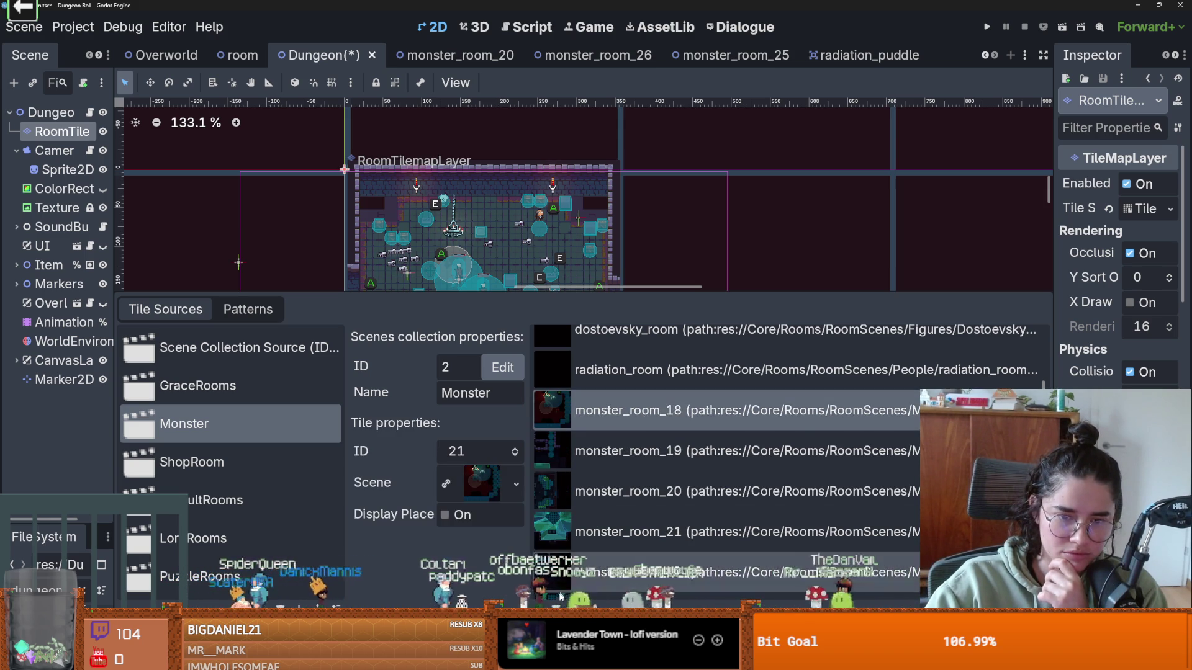
{"action": "key", "text": "Delete"}
{"action": "left_click", "coordinate": [627, 416]}
{"action": "key", "text": "Delete"}
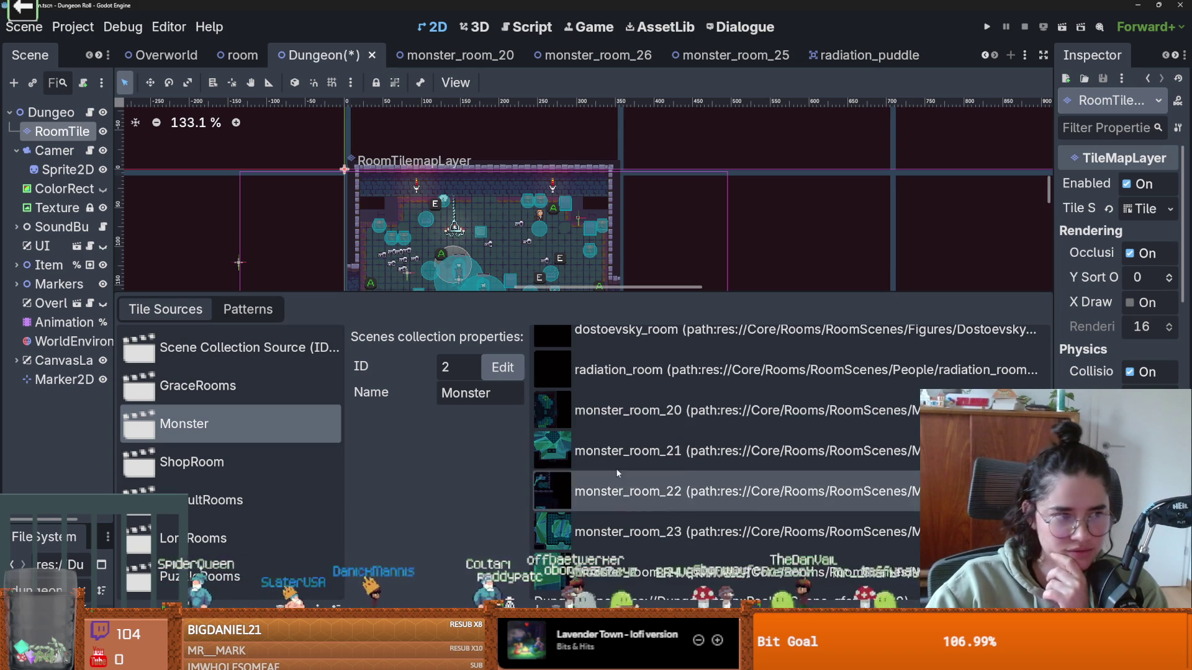
{"action": "left_click", "coordinate": [631, 427]}
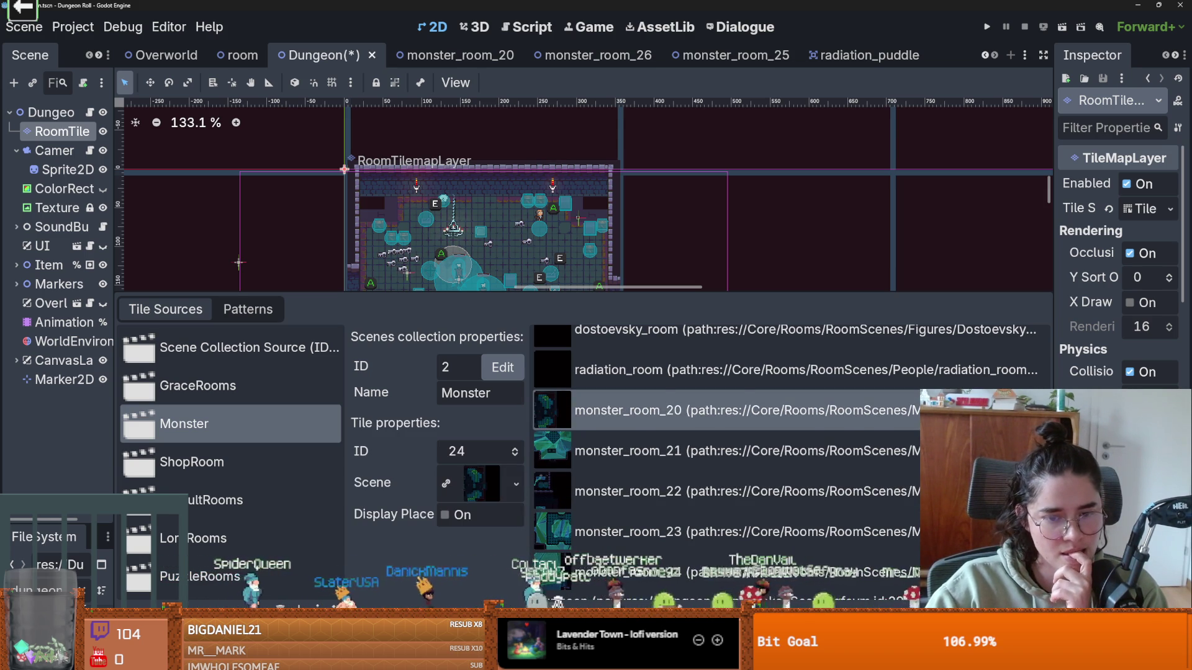
{"action": "key", "text": "Delete"}
{"action": "left_click", "coordinate": [633, 413]}
{"action": "key", "text": "Delete"}
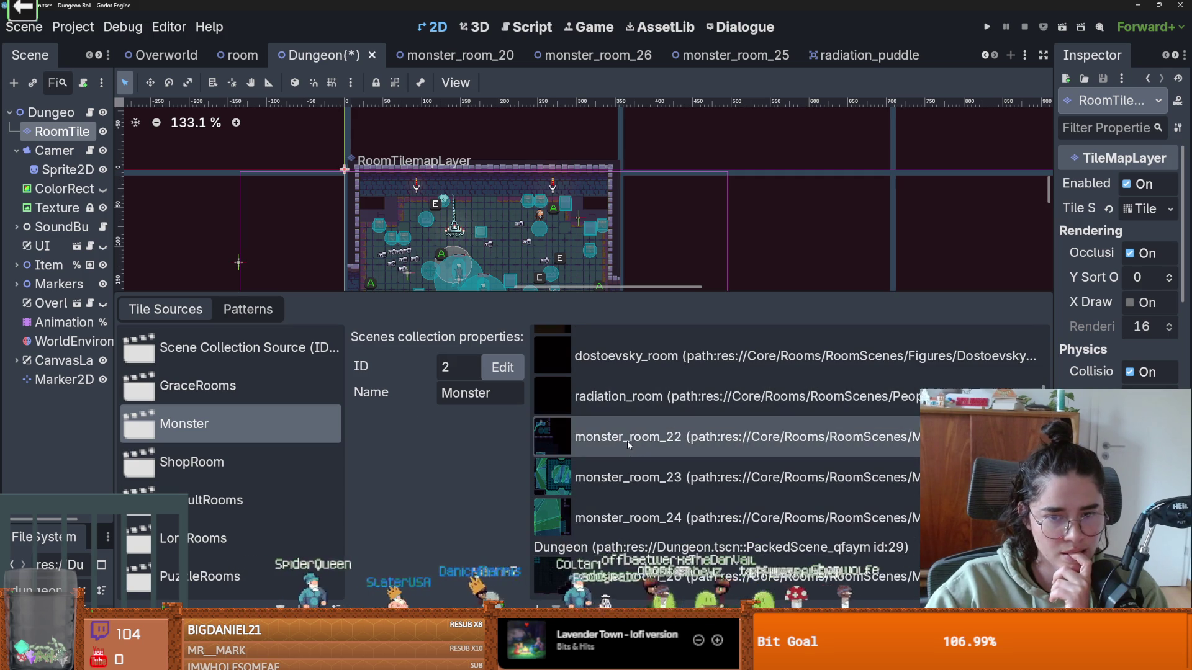
{"action": "left_click", "coordinate": [627, 441]}
{"action": "key", "text": "Delete"}
{"action": "left_click", "coordinate": [632, 463]}
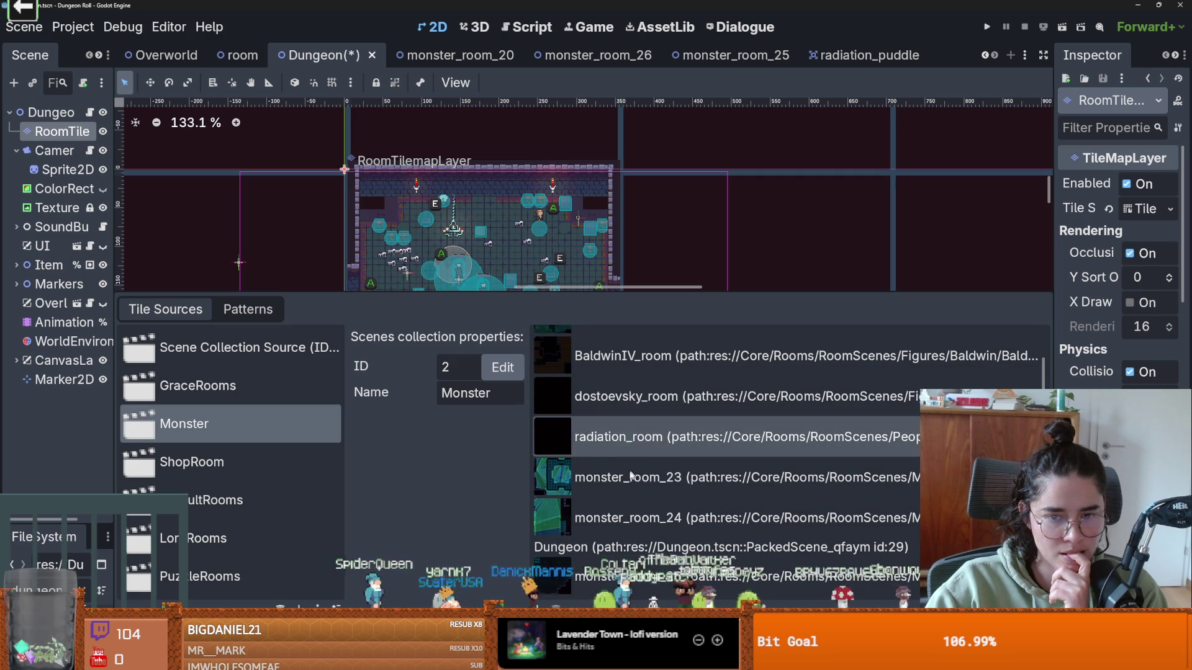
{"action": "key", "text": "Delete"}
{"action": "left_click", "coordinate": [632, 514]}
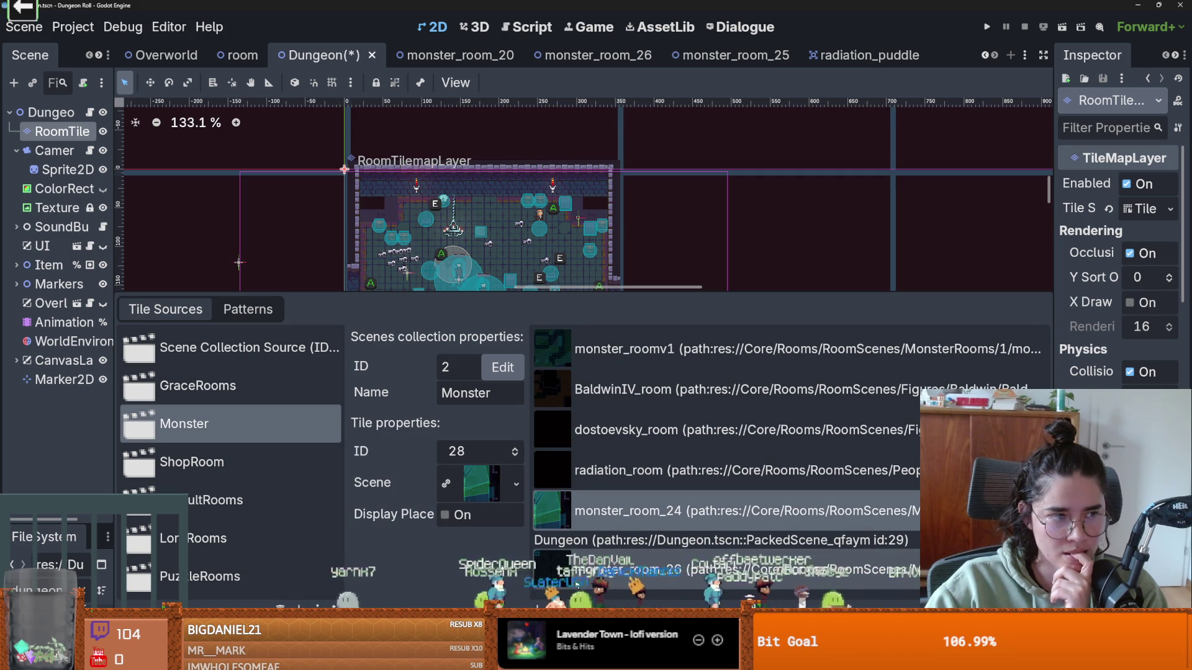
{"action": "key", "text": "Delete"}
- Remove the stray Dungeon entry and open the file picker to add a scene
{"action": "left_click", "coordinate": [631, 510]}
{"action": "left_click", "coordinate": [630, 502]}
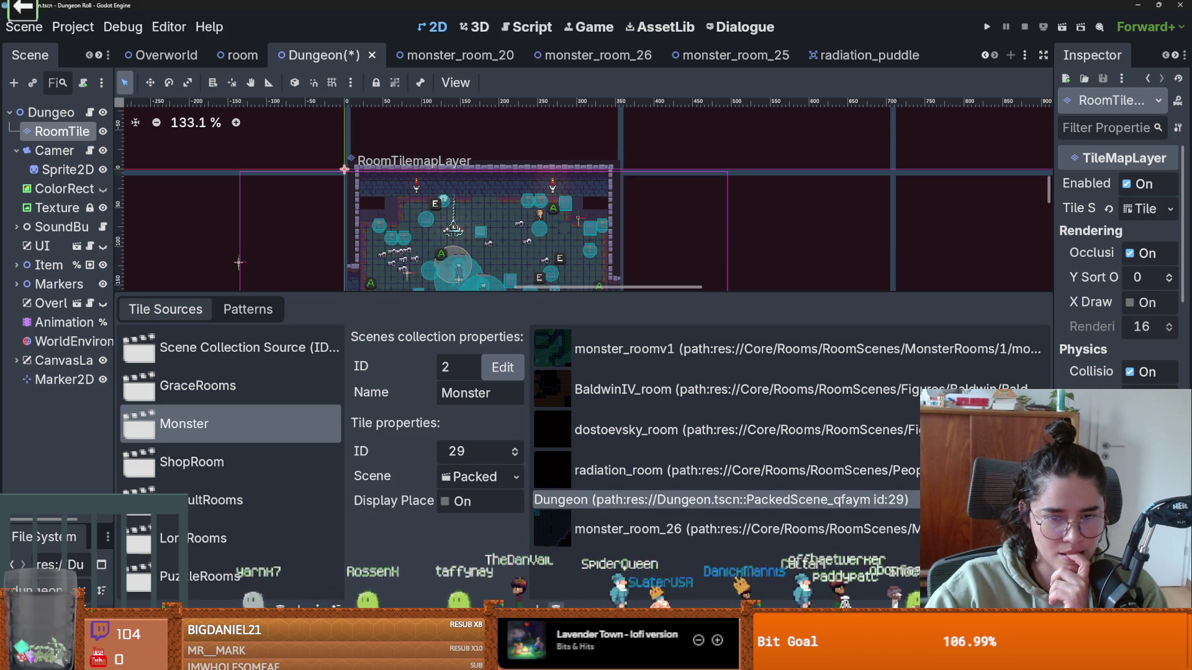
{"action": "key", "text": "Delete"}
{"action": "left_click", "coordinate": [538, 606]}
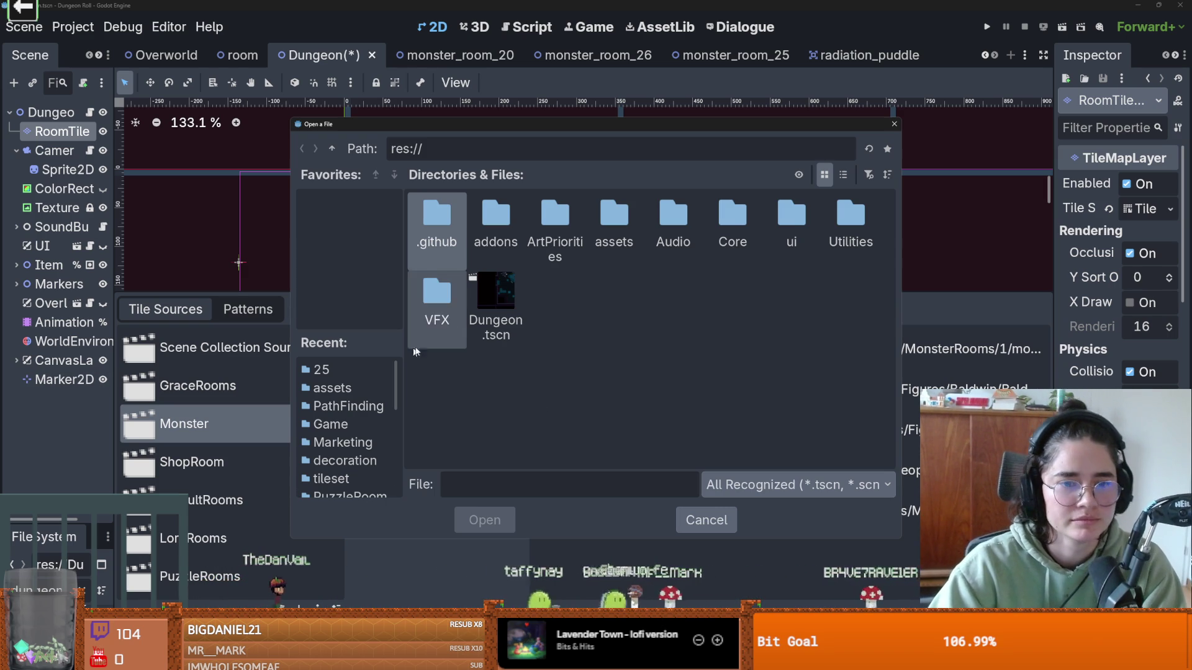
- Add monster_room_25.tscn from res://Core/Rooms/RoomScenes/MonsterRooms/25 to the Monster collection and save Dungeon
{"action": "double_click", "coordinate": [745, 227]}
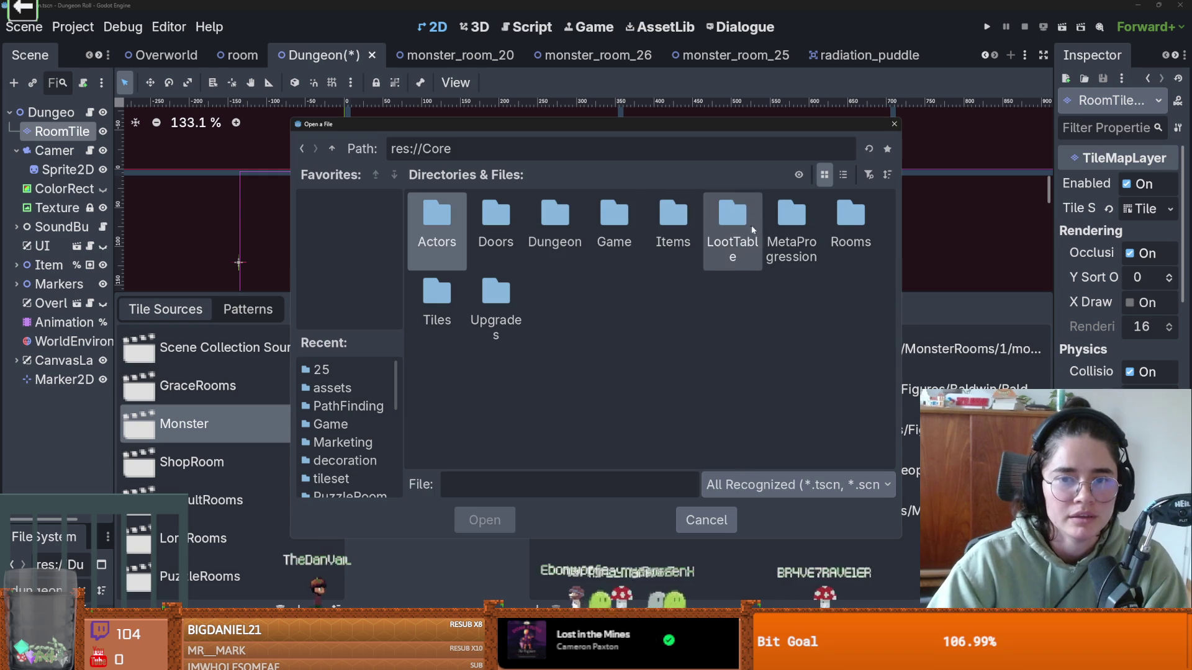
{"action": "double_click", "coordinate": [847, 213]}
{"action": "double_click", "coordinate": [437, 218]}
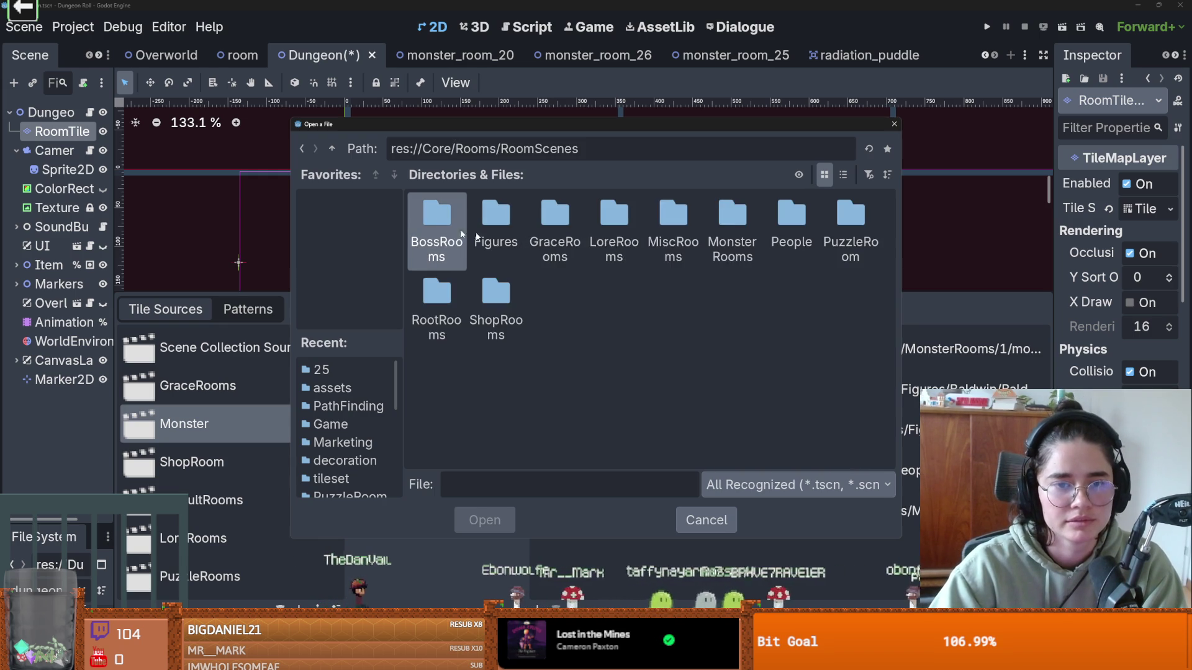
{"action": "double_click", "coordinate": [733, 218]}
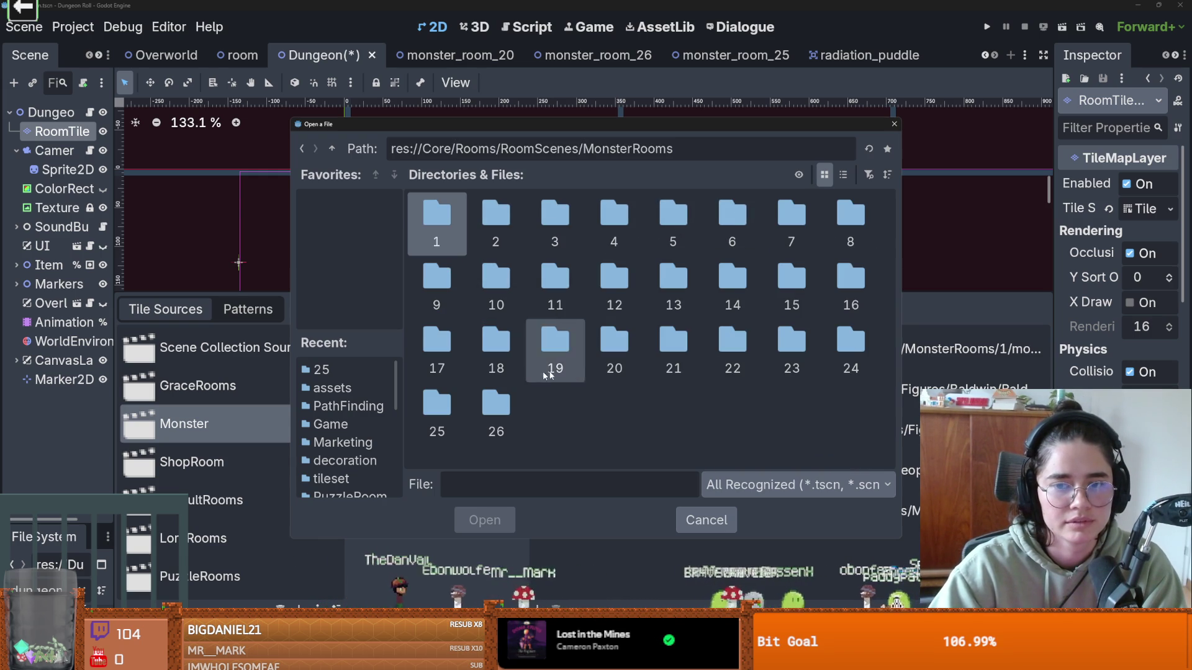
{"action": "double_click", "coordinate": [436, 406]}
{"action": "double_click", "coordinate": [448, 219]}
{"action": "key", "text": "ctrl+s"}
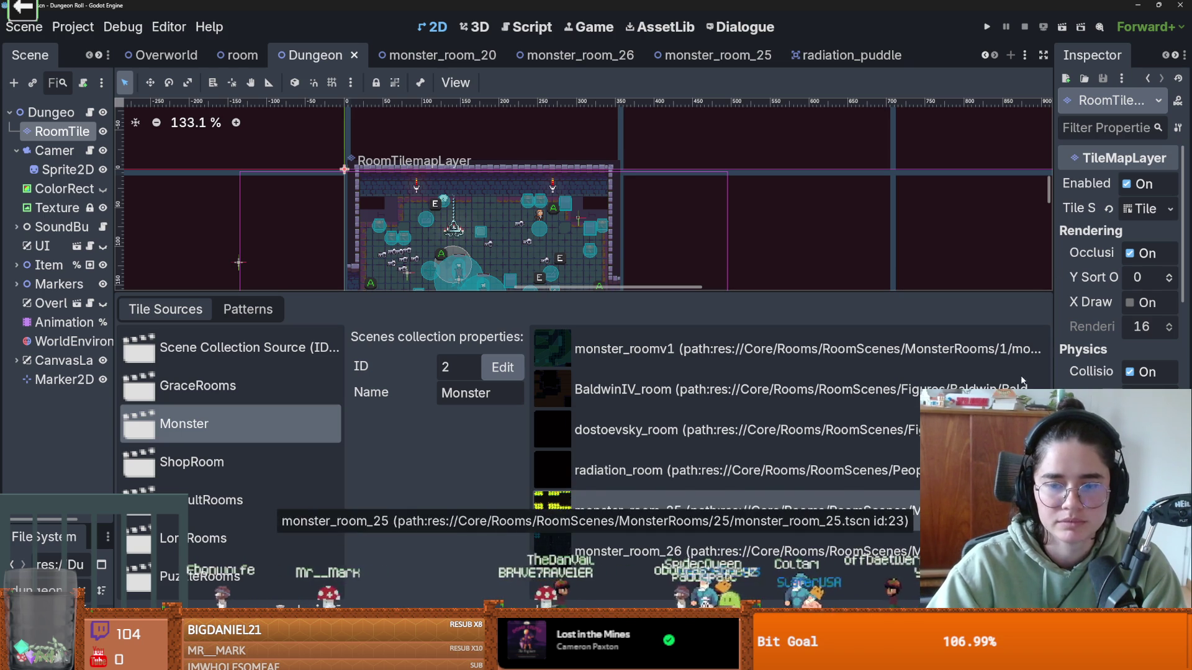
- In monster_room_25, widen the Scene and Inspector docks, lower Version to 23, and run the project
{"action": "left_click", "coordinate": [714, 55]}
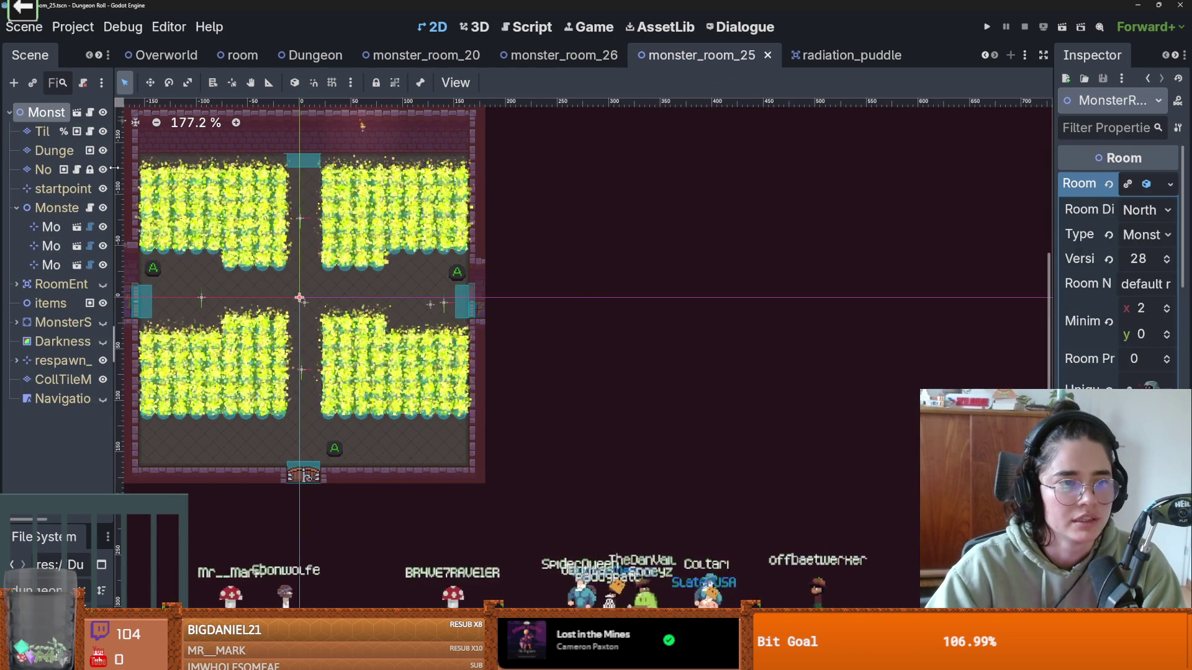
{"action": "left_click_drag", "start_coordinate": [116, 177], "coordinate": [260, 174]}
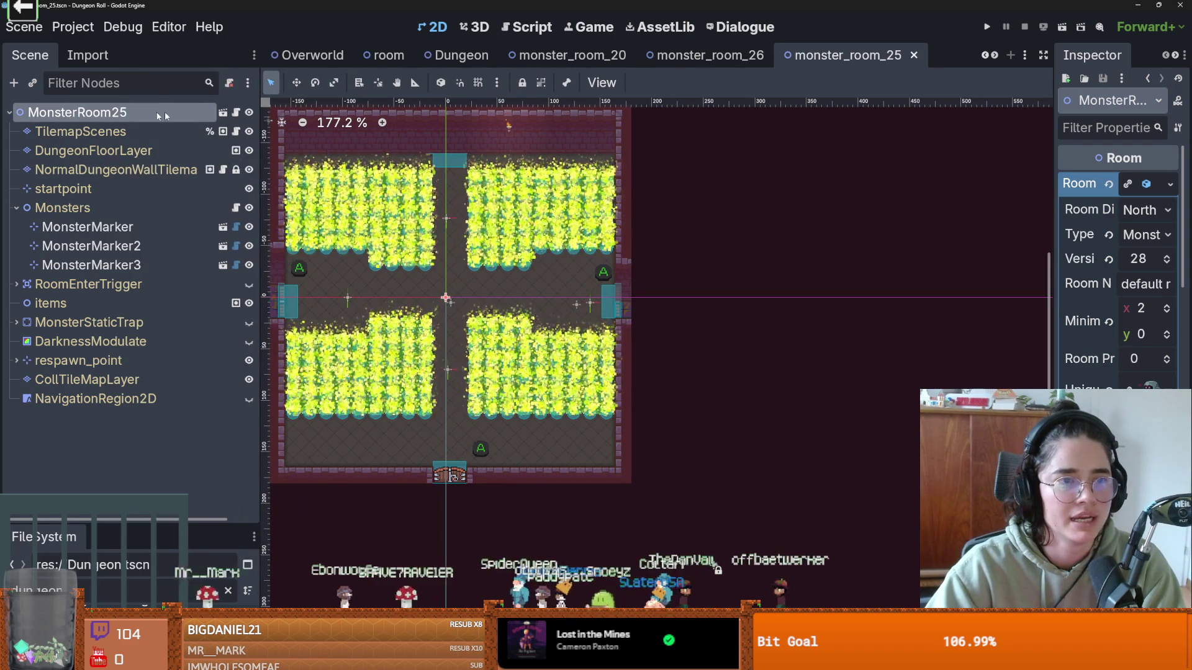
{"action": "left_click_drag", "start_coordinate": [1059, 238], "coordinate": [867, 238]}
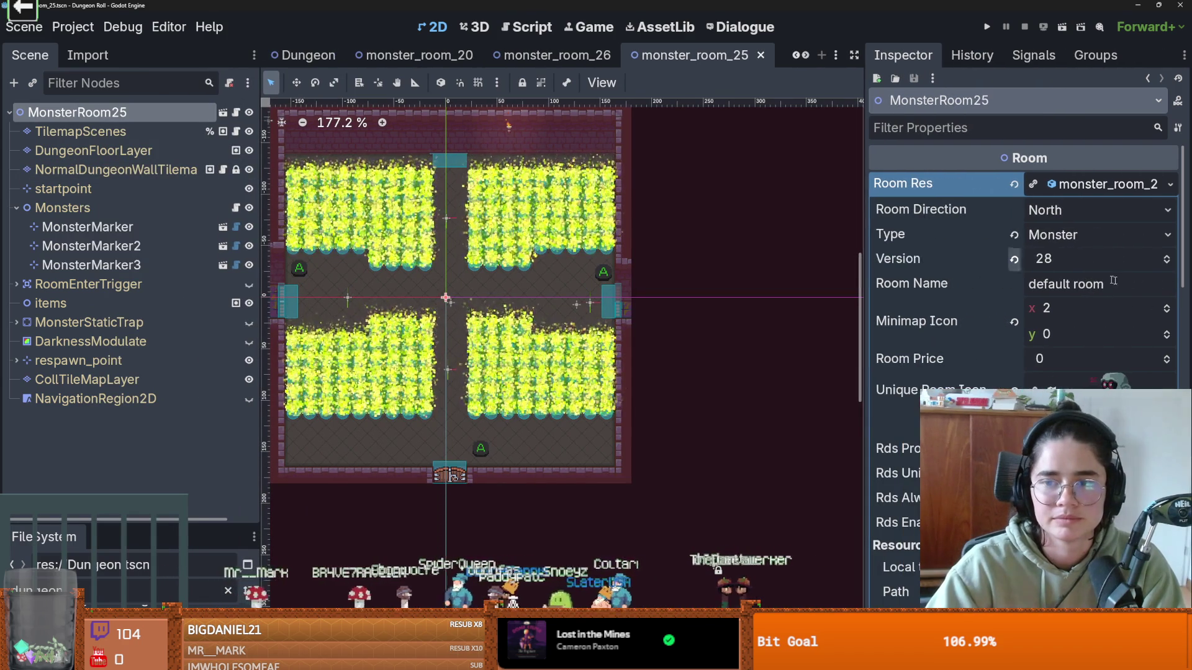
{"action": "left_click", "coordinate": [1167, 264]}
{"action": "left_click", "coordinate": [1166, 264]}
{"action": "left_click", "coordinate": [1167, 264]}
{"action": "left_click", "coordinate": [1167, 264]}
{"action": "left_click", "coordinate": [1167, 263]}
{"action": "left_click", "coordinate": [988, 27]}
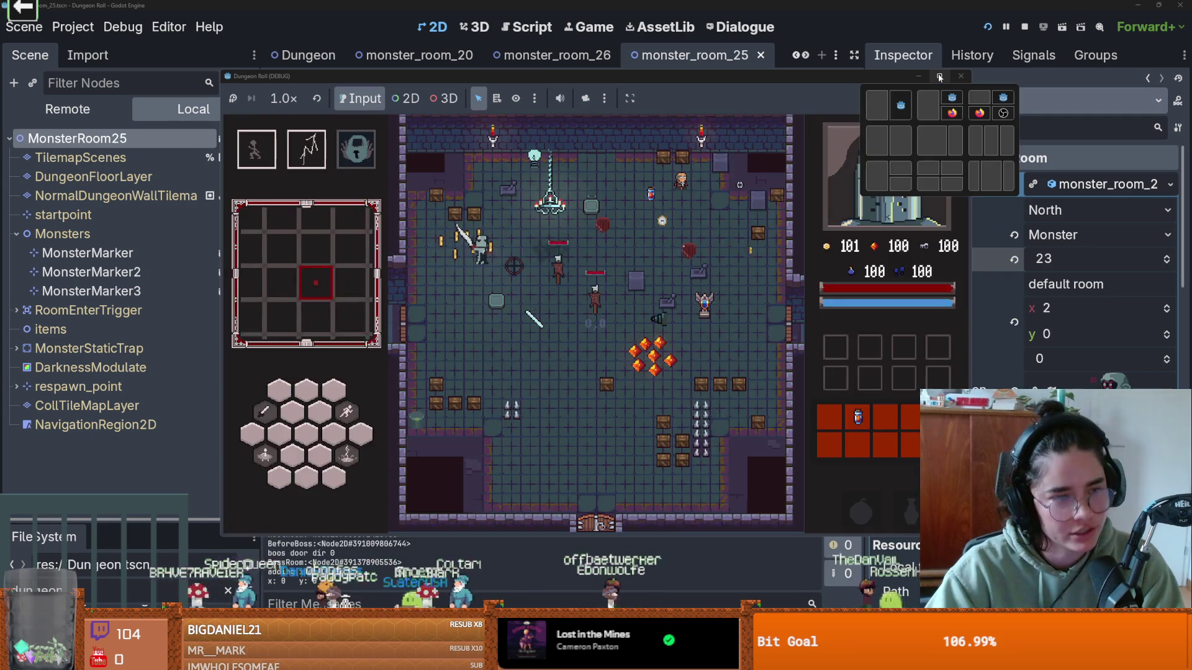
- In the maximized game, enable debug room choices and reroll the third choice until room 25 appears
{"action": "left_click", "coordinate": [939, 76]}
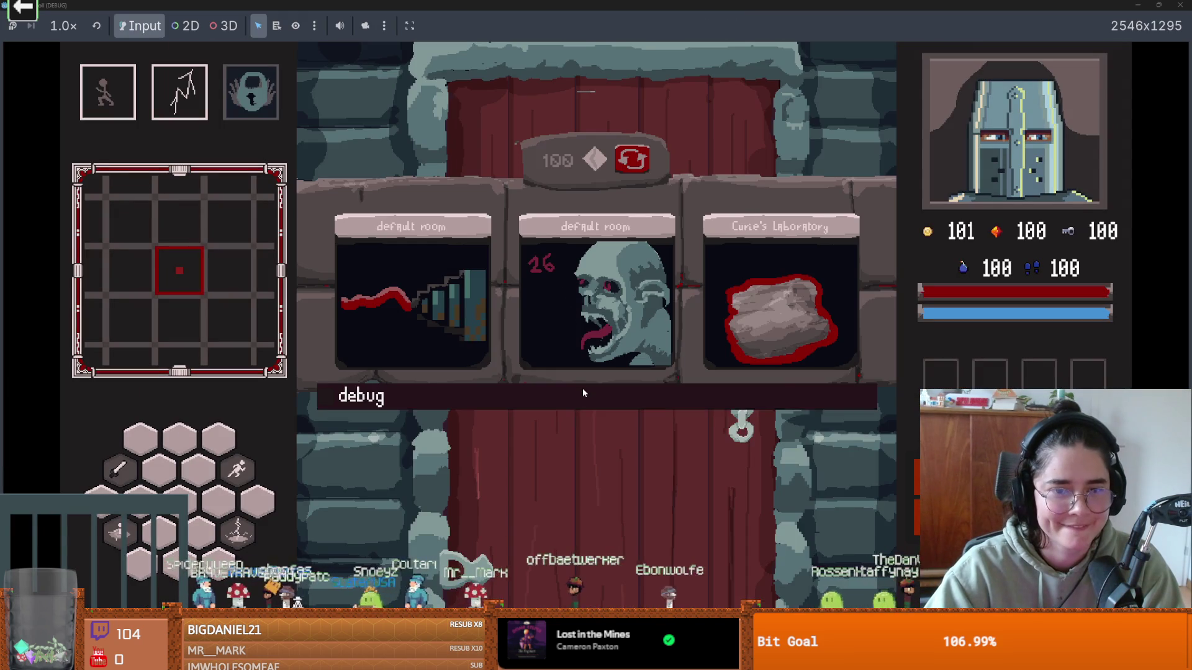
{"action": "left_click", "coordinate": [582, 393]}
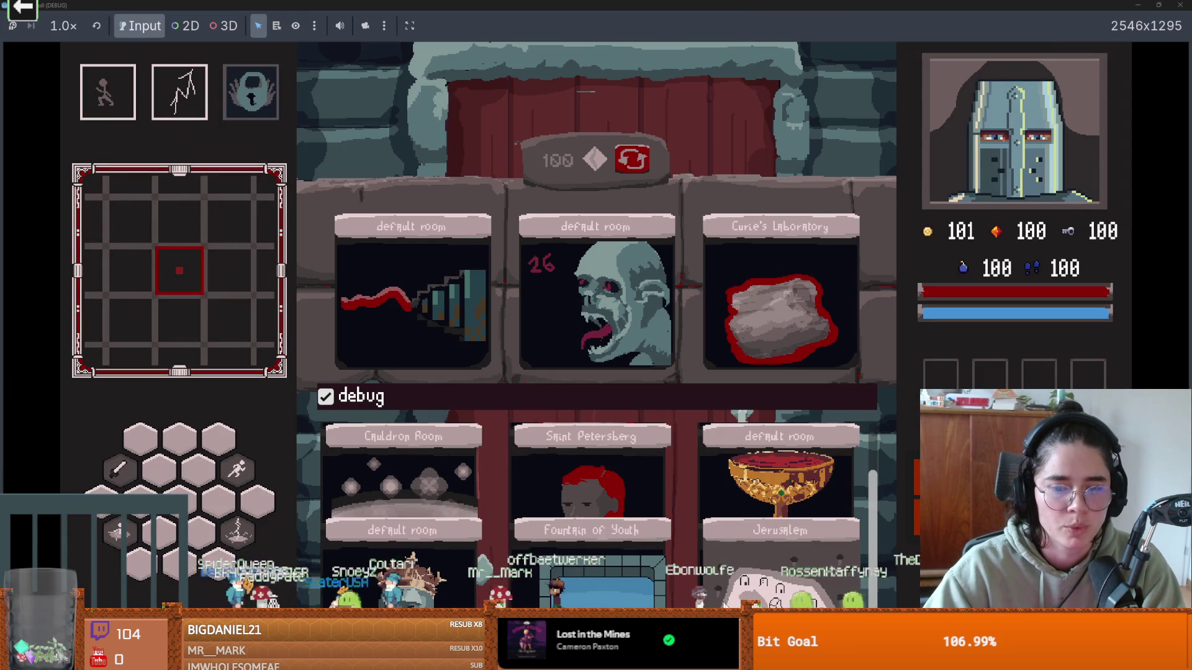
{"action": "left_click", "coordinate": [633, 160]}
{"action": "left_click", "coordinate": [633, 160]}
{"action": "left_click", "coordinate": [633, 160]}
{"action": "left_click", "coordinate": [633, 161]}
{"action": "left_click", "coordinate": [637, 165]}
{"action": "left_click", "coordinate": [637, 164]}
{"action": "left_click", "coordinate": [637, 165]}
{"action": "left_click", "coordinate": [638, 164]}
{"action": "left_click", "coordinate": [638, 165]}
{"action": "left_click", "coordinate": [637, 165]}
{"action": "left_click", "coordinate": [637, 165]}
{"action": "left_click", "coordinate": [638, 164]}
{"action": "left_click", "coordinate": [637, 165]}
{"action": "left_click", "coordinate": [638, 164]}
{"action": "left_click", "coordinate": [638, 165]}
{"action": "left_click", "coordinate": [637, 165]}
{"action": "left_click", "coordinate": [637, 164]}
{"action": "left_click", "coordinate": [638, 164]}
{"action": "left_click", "coordinate": [637, 164]}
{"action": "left_click", "coordinate": [638, 164]}
{"action": "left_click", "coordinate": [637, 164]}
{"action": "left_click", "coordinate": [638, 165]}
{"action": "left_click", "coordinate": [637, 165]}
{"action": "left_click", "coordinate": [637, 165]}
{"action": "left_click", "coordinate": [638, 165]}
{"action": "left_click", "coordinate": [637, 165]}
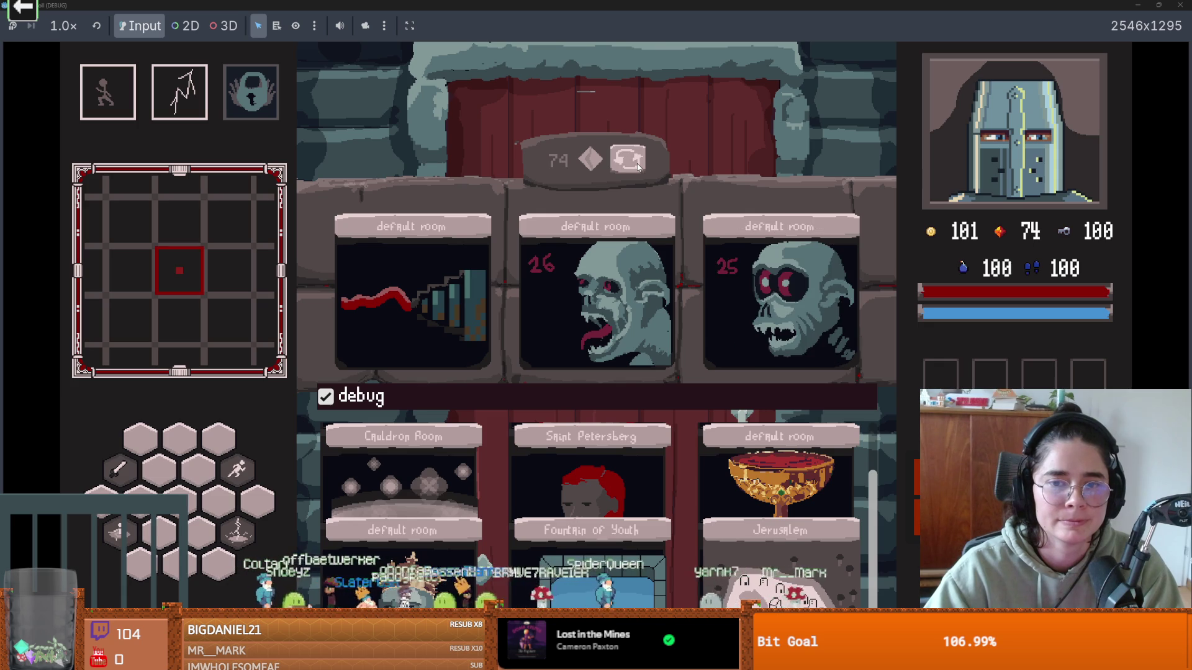
- Enter room 25, view the full dungeon map, then stop the game with F8
{"action": "left_click", "coordinate": [728, 273]}
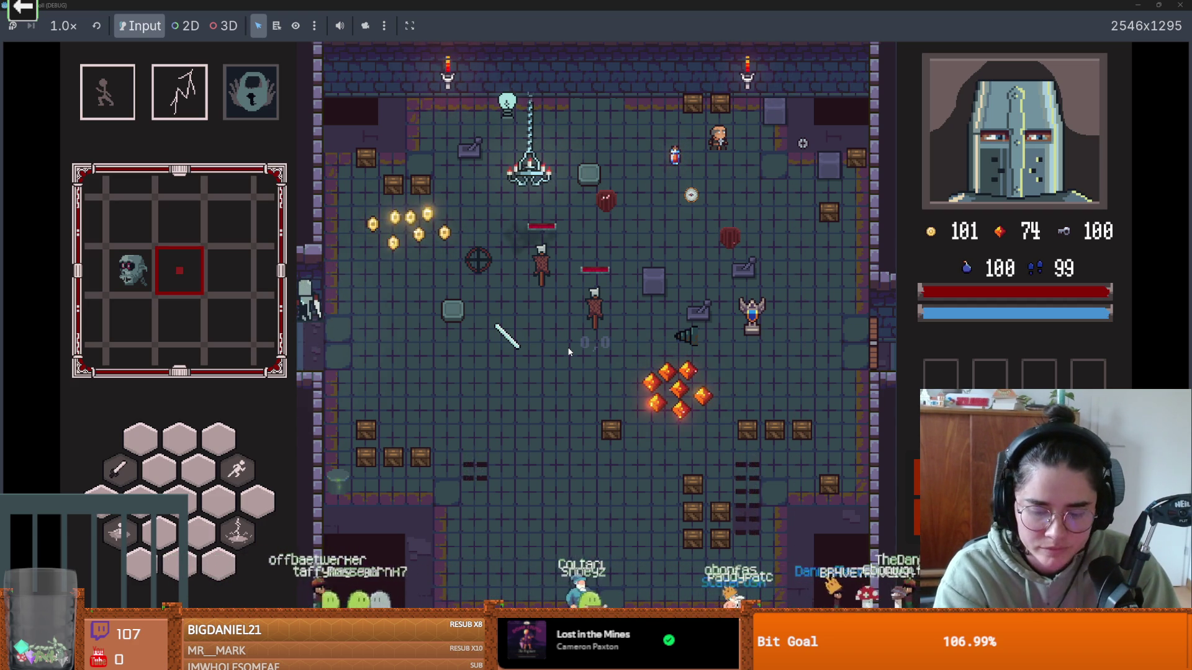
{"action": "key", "text": "m"}
{"action": "key", "text": "m"}
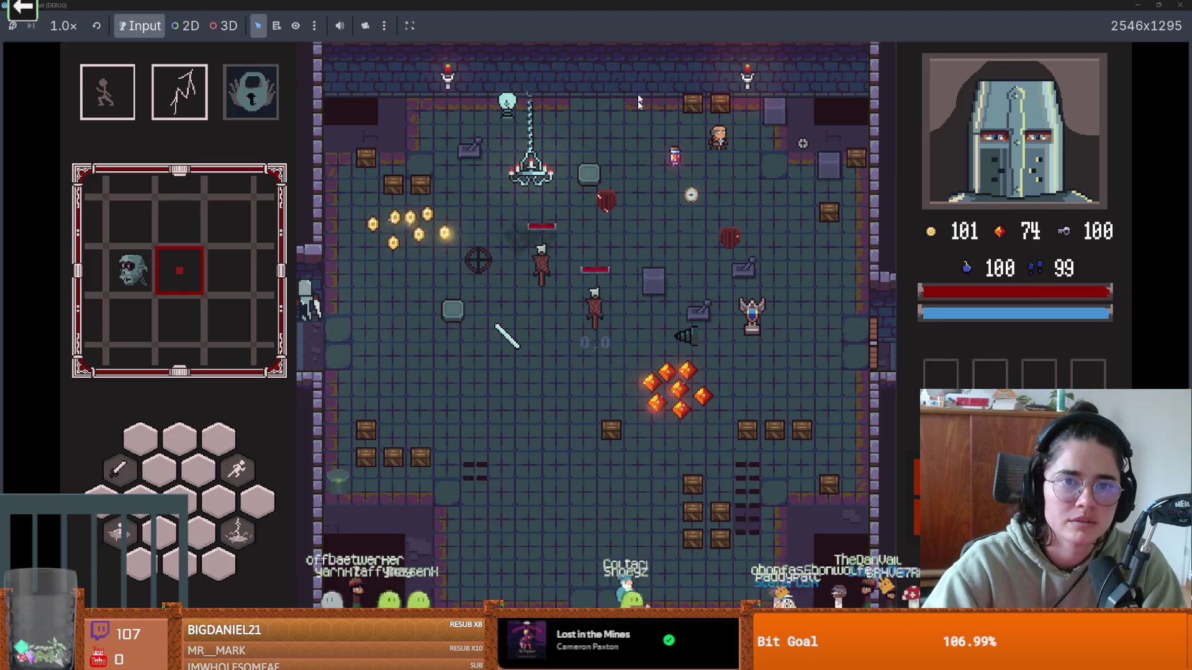
{"action": "key", "text": "F8"}
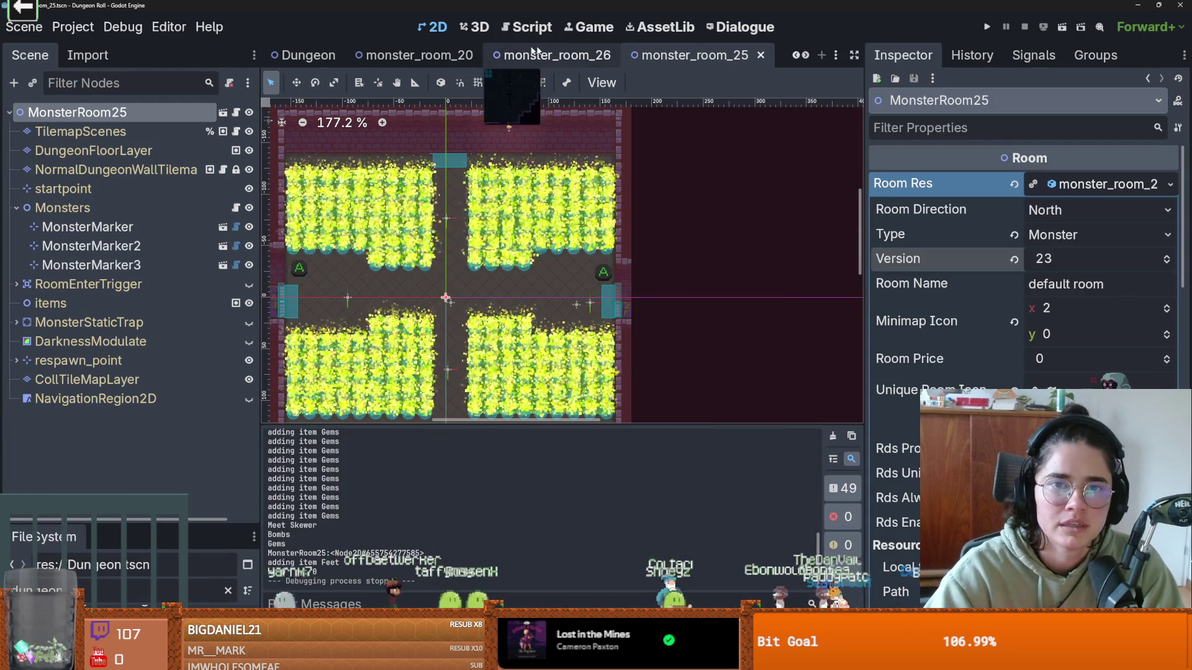
- Select the TilemapScenes node and shrink the tiles panel to enlarge the room view
{"action": "scroll", "coordinate": [373, 156], "scroll_direction": "down", "scroll_amount": 1}
{"action": "scroll", "coordinate": [373, 155], "scroll_direction": "left", "scroll_amount": 3}
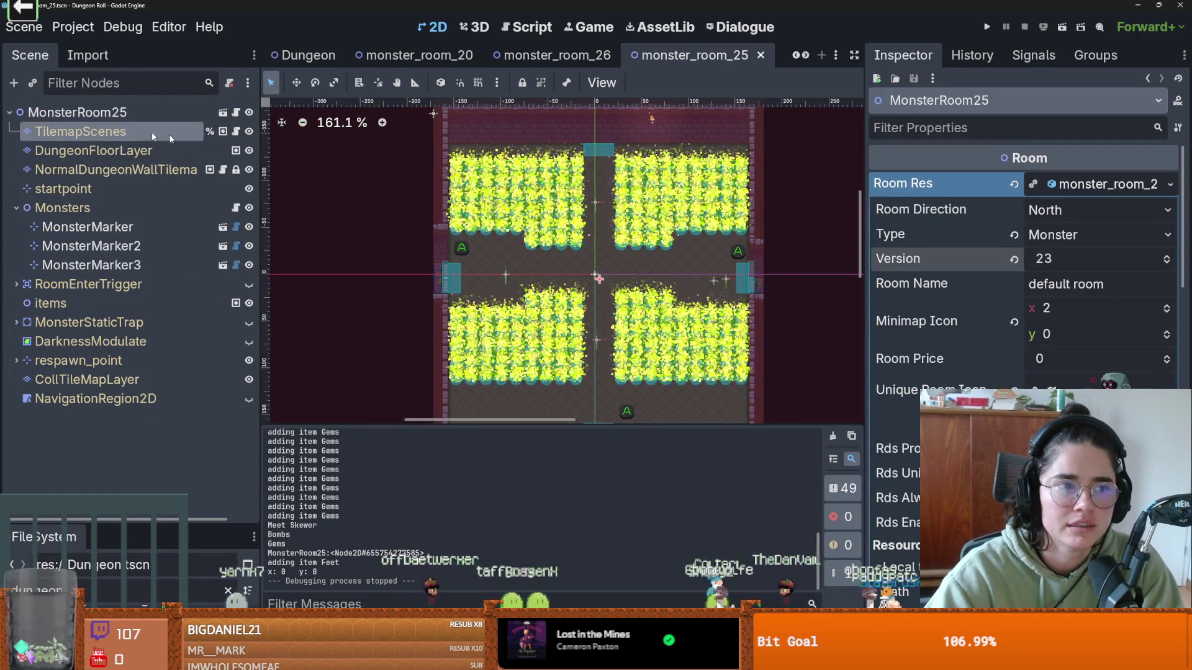
{"action": "left_click", "coordinate": [135, 136]}
{"action": "left_click_drag", "start_coordinate": [555, 122], "coordinate": [546, 496]}
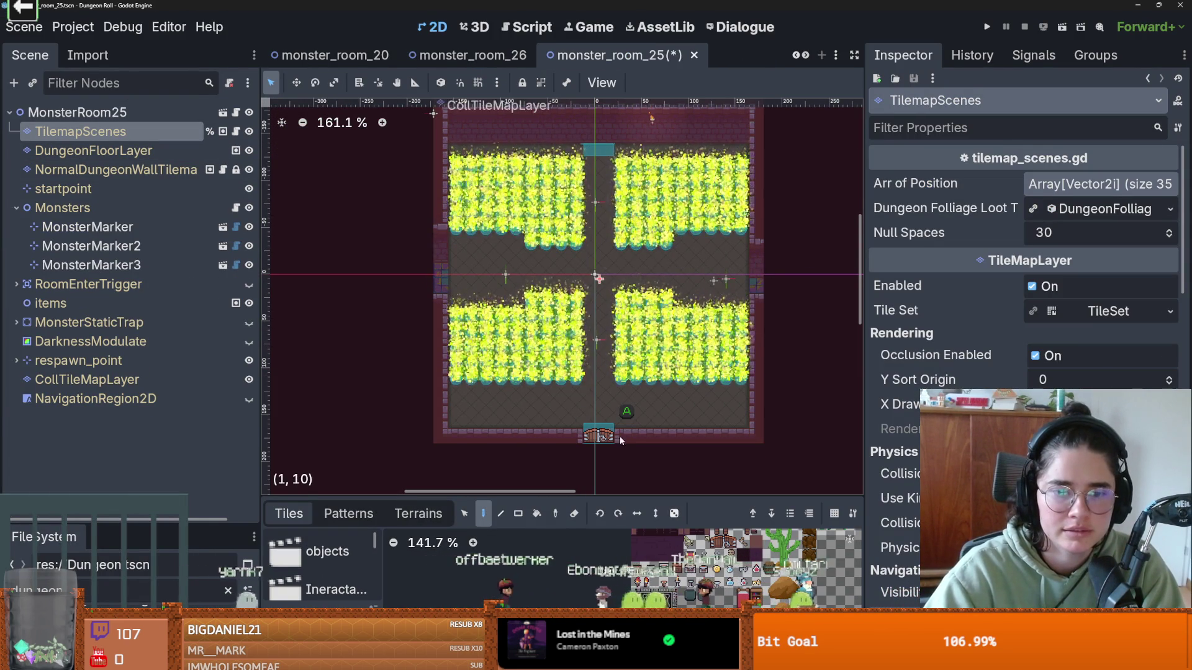
- Bring up the Create New Node dialog with Ctrl+A and cancel it without adding anything
{"action": "scroll", "coordinate": [603, 362], "scroll_direction": "up", "scroll_amount": 2}
{"action": "key", "text": "ctrl+a"}
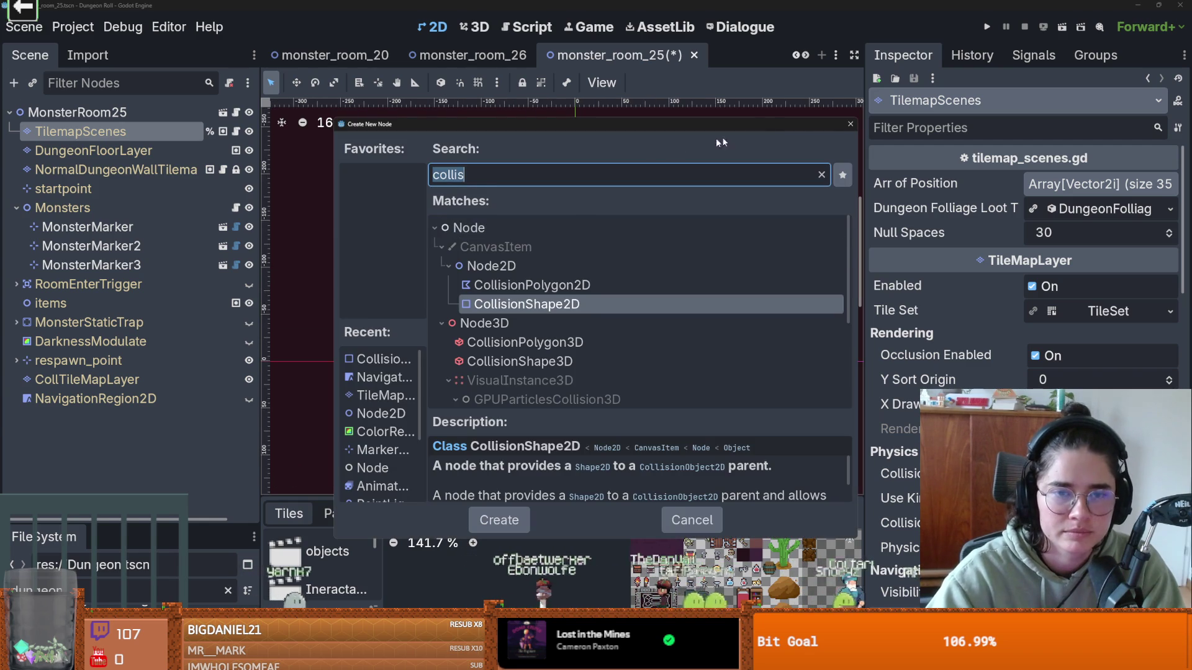
{"action": "left_click", "coordinate": [850, 124]}
- Select DungeonFloorLayer and NormalDungeonWallTilemapLayer, then save and run the game with F5
{"action": "scroll", "coordinate": [621, 161], "scroll_direction": "up", "scroll_amount": 2}
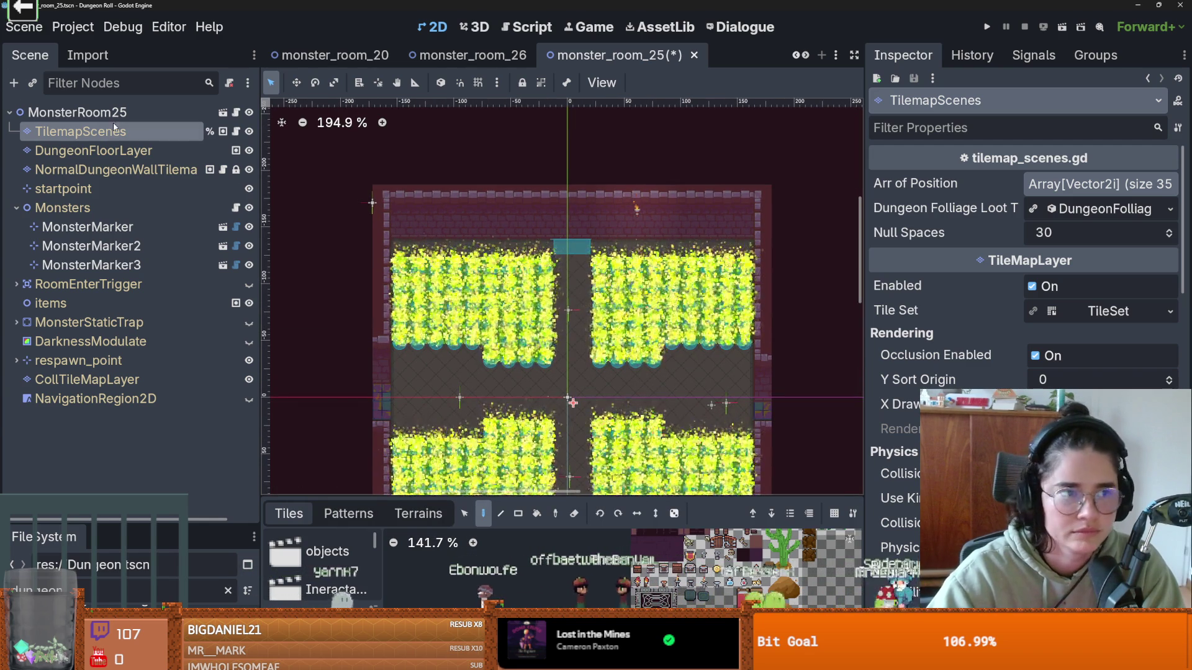
{"action": "left_click", "coordinate": [114, 150]}
{"action": "left_click", "coordinate": [112, 170]}
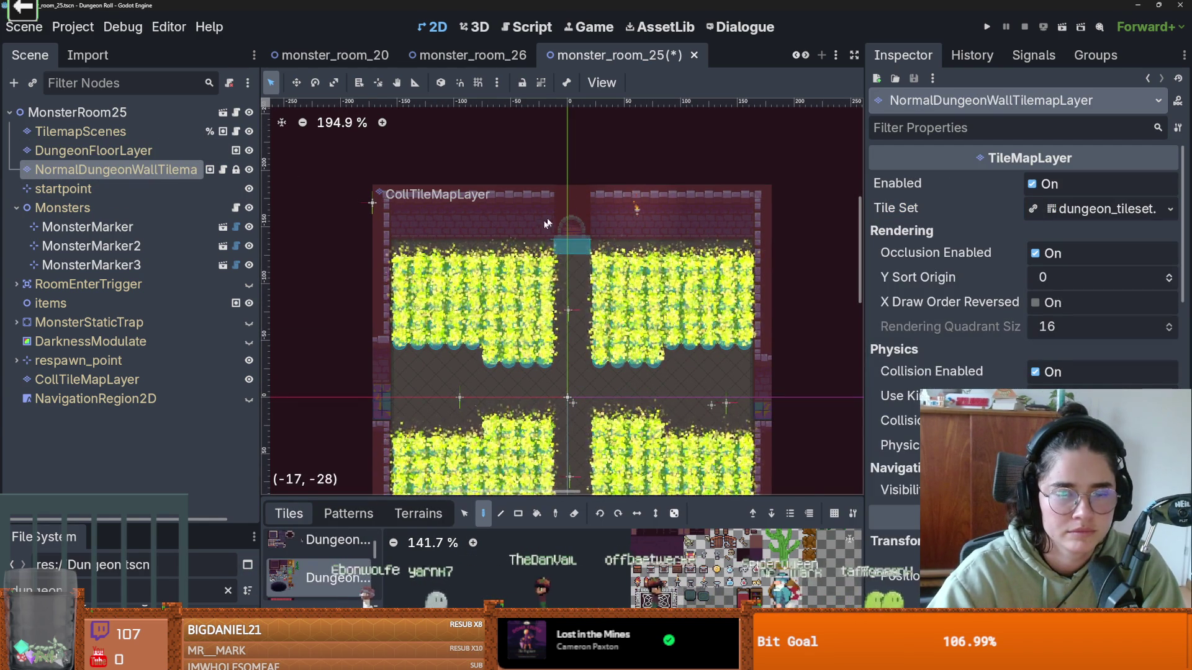
{"action": "scroll", "coordinate": [565, 244], "scroll_direction": "up", "scroll_amount": 1}
{"action": "key", "text": "F5"}
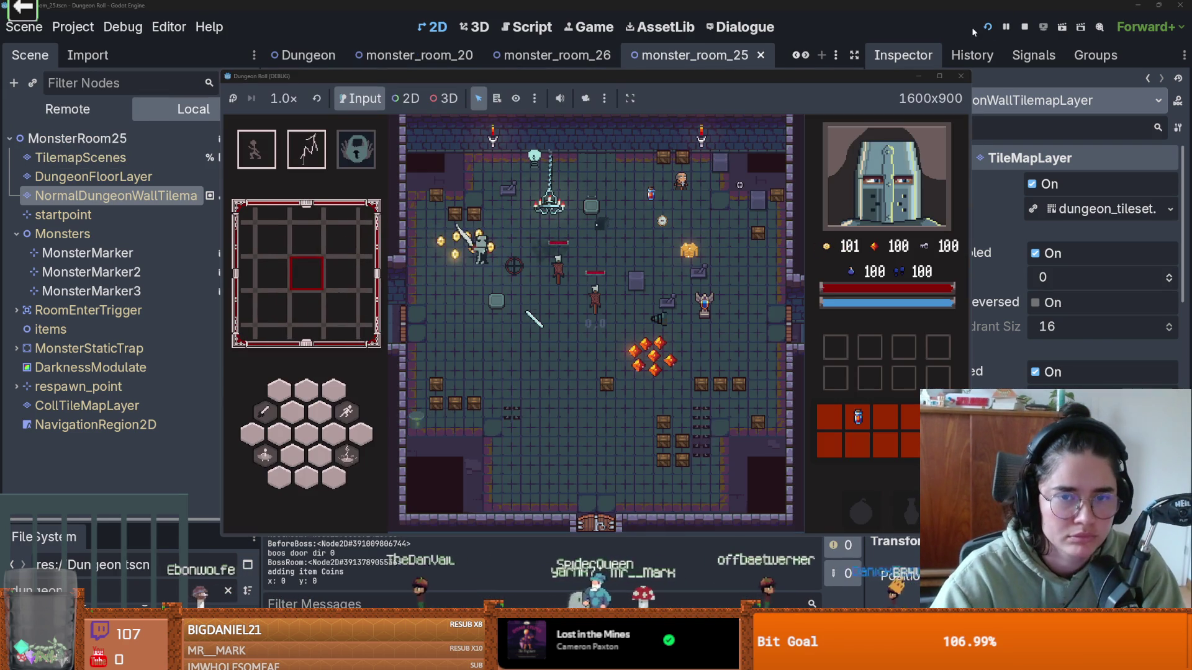
- Walk to the left door, reroll its room offers, and enter room 25
{"action": "key", "text": "a"}
{"action": "key", "text": "s"}
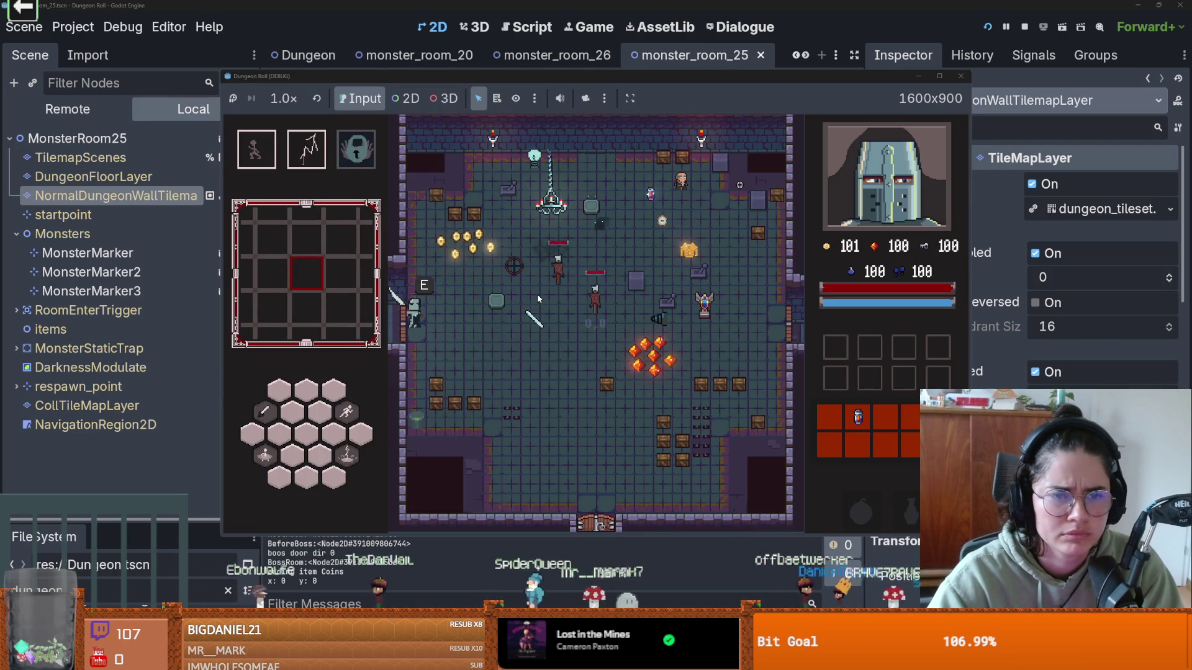
{"action": "key", "text": "e"}
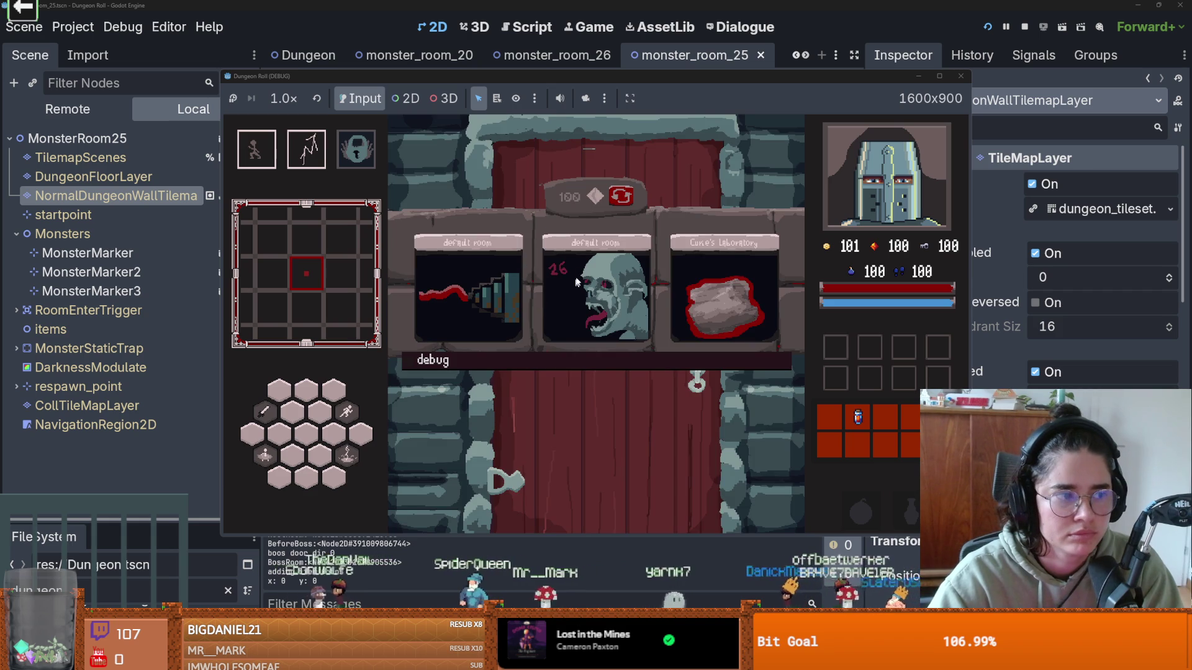
{"action": "left_click", "coordinate": [618, 197]}
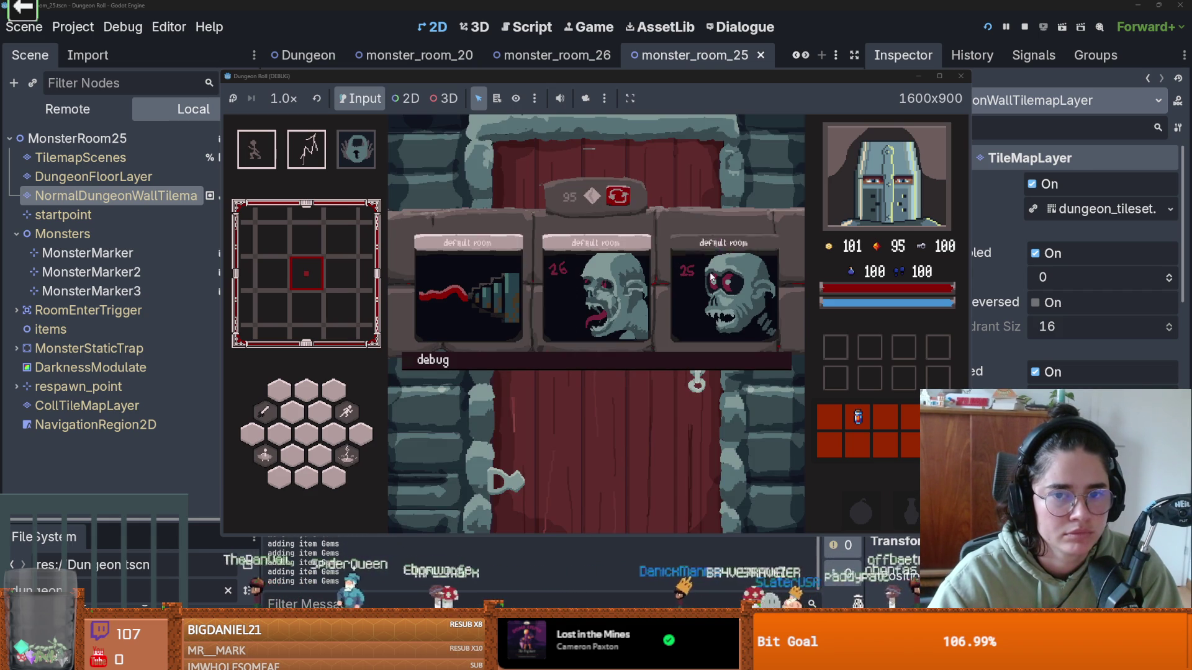
{"action": "left_click", "coordinate": [712, 278]}
- Walk west across room 25 among the archers, then stop the game and save the scene
{"action": "key", "text": "a"}
{"action": "key", "text": "a"}
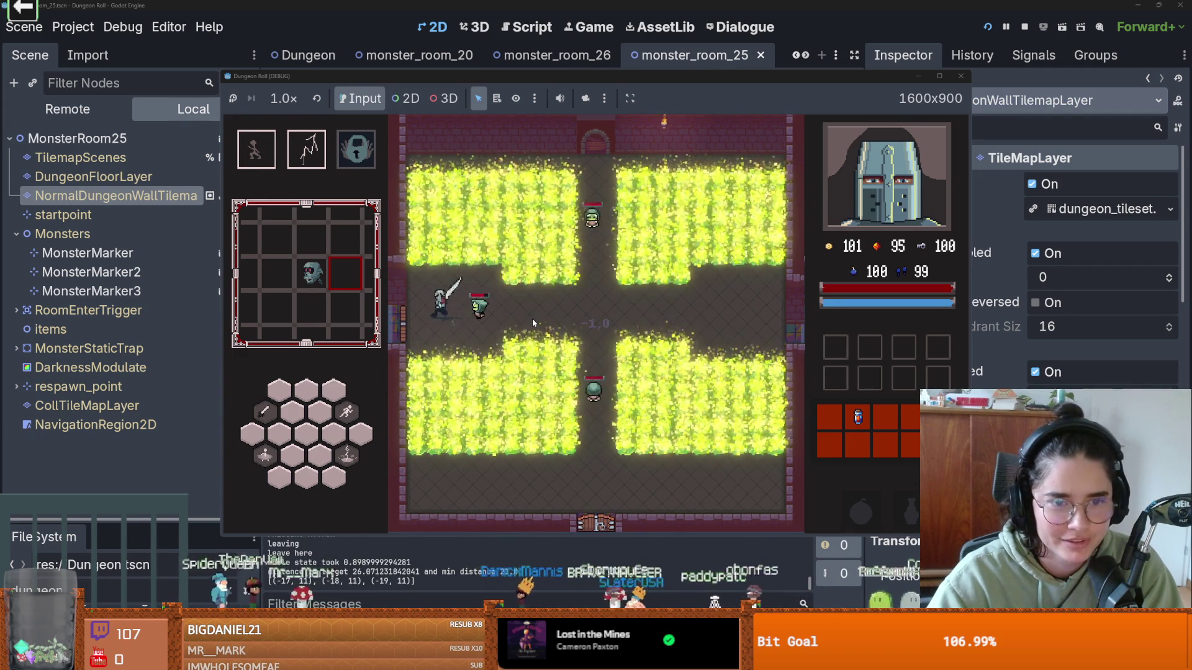
{"action": "key", "text": "a"}
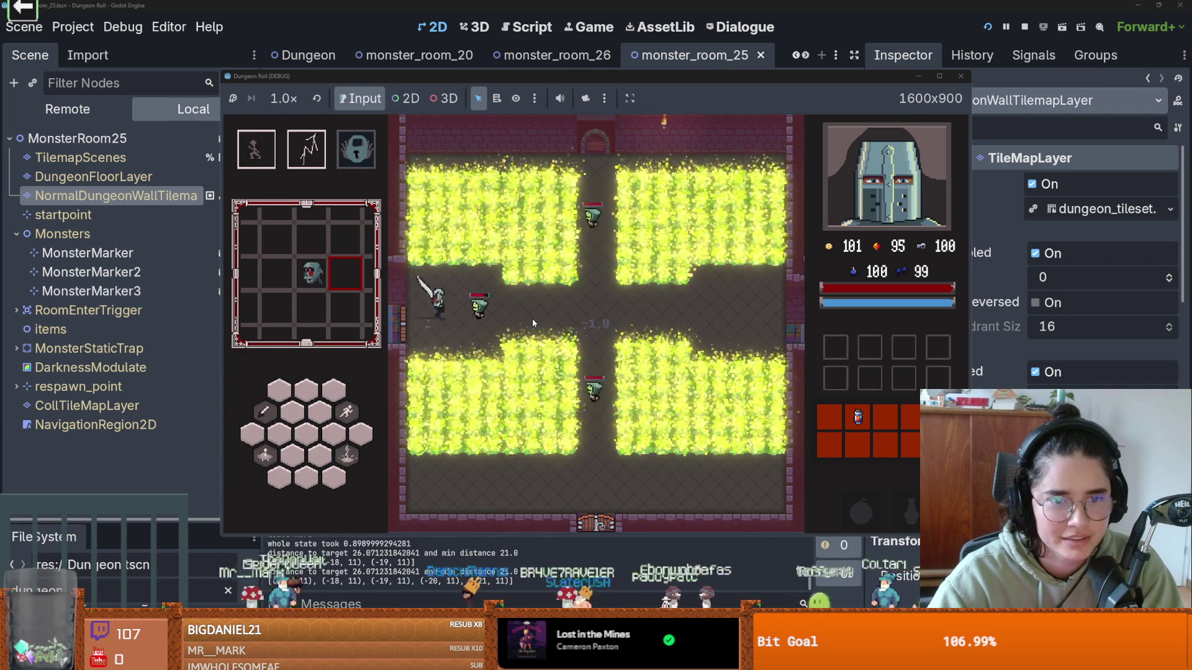
{"action": "key", "text": "F8"}
{"action": "key", "text": "ctrl+s"}
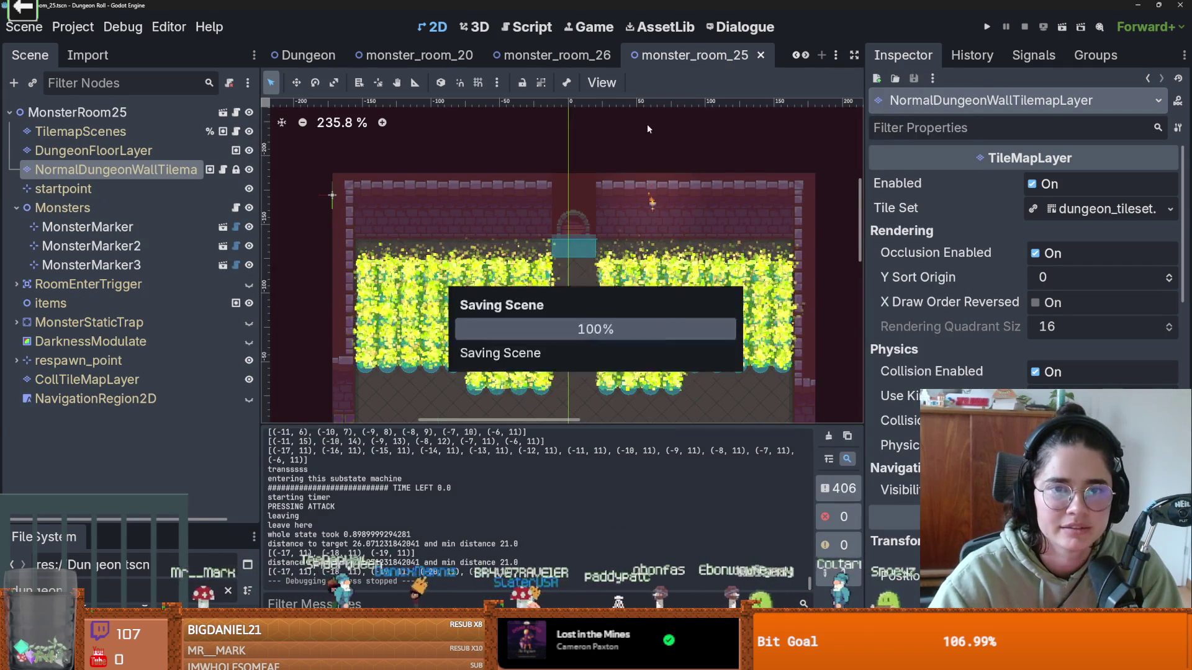
- Set Enemy Type to Bat on MonsterMarker, MonsterMarker2 and MonsterMarker3, then run the project
{"action": "scroll", "coordinate": [571, 200], "scroll_direction": "down", "scroll_amount": 3}
{"action": "scroll", "coordinate": [571, 201], "scroll_direction": "up", "scroll_amount": 2}
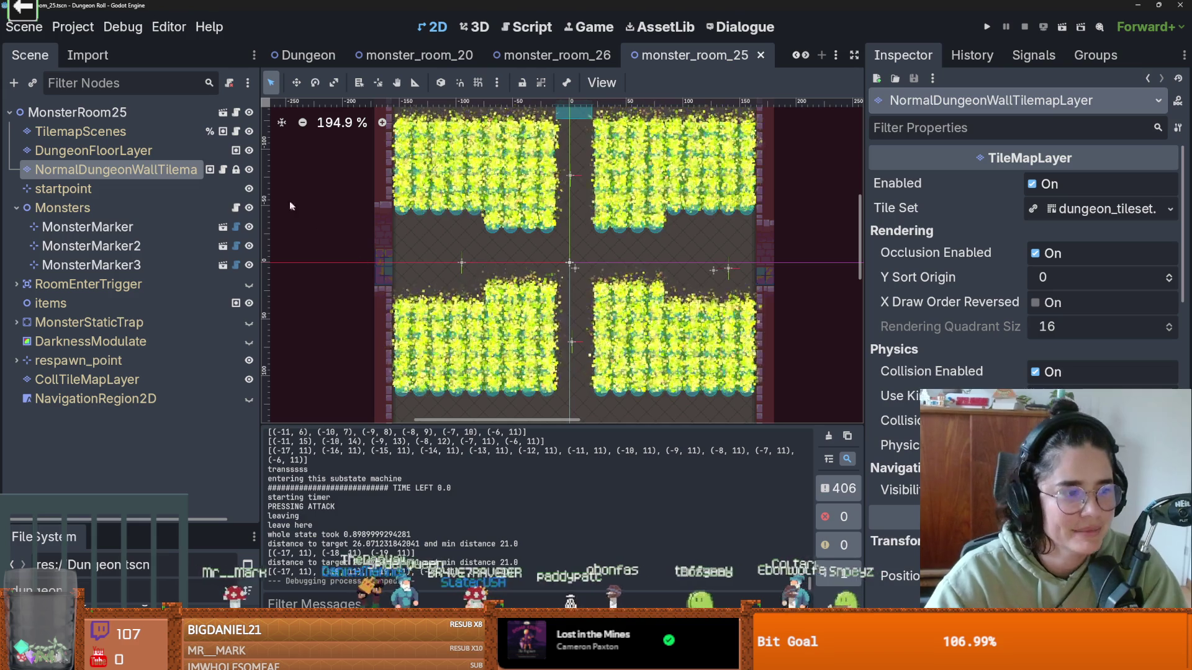
{"action": "left_click", "coordinate": [88, 227]}
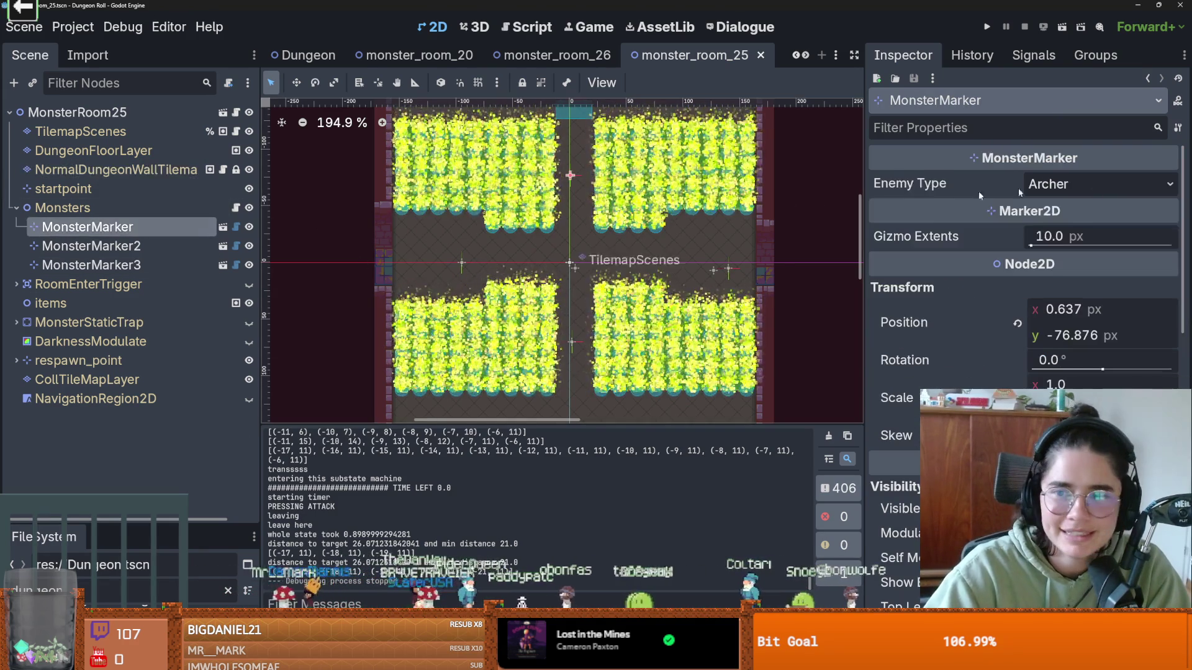
{"action": "left_click", "coordinate": [1068, 183]}
{"action": "left_click", "coordinate": [1054, 252]}
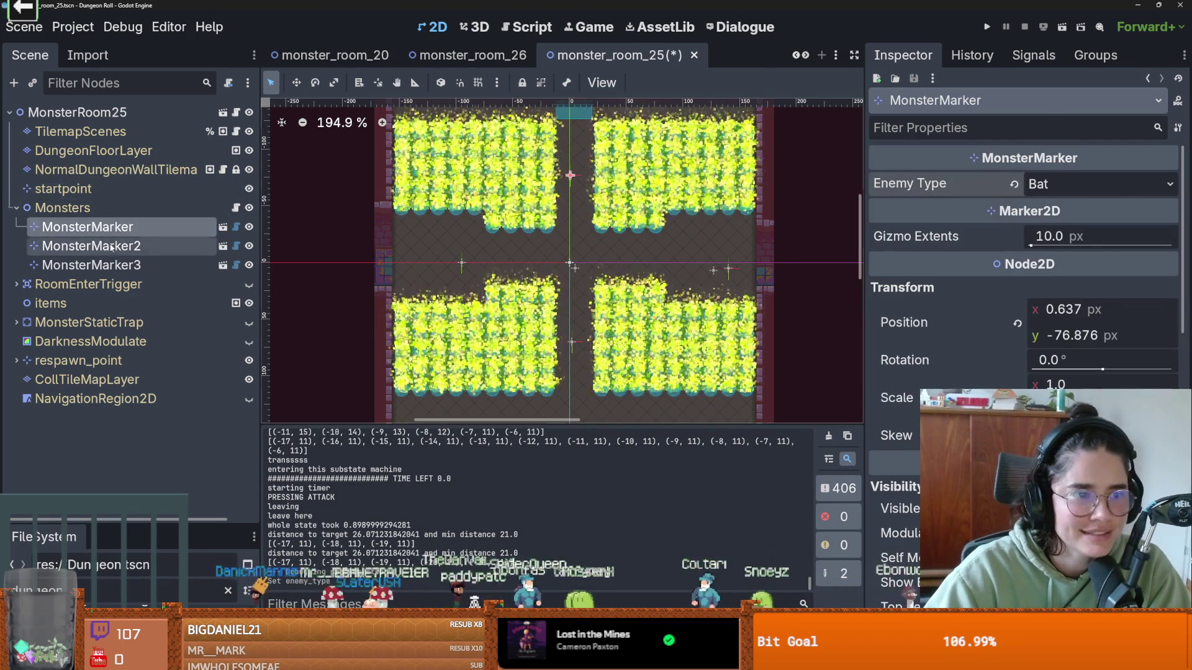
{"action": "left_click", "coordinate": [112, 247]}
{"action": "left_click", "coordinate": [1068, 184]}
{"action": "left_click", "coordinate": [1055, 250]}
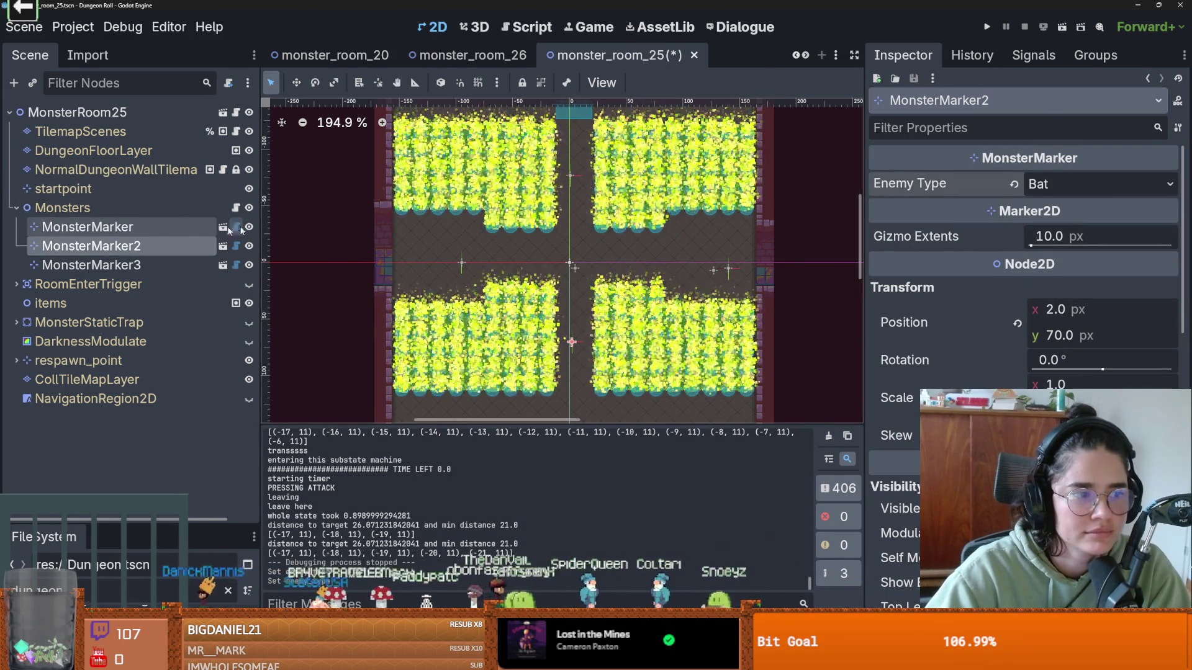
{"action": "left_click", "coordinate": [91, 266]}
{"action": "left_click", "coordinate": [1068, 184]}
{"action": "left_click", "coordinate": [1059, 248]}
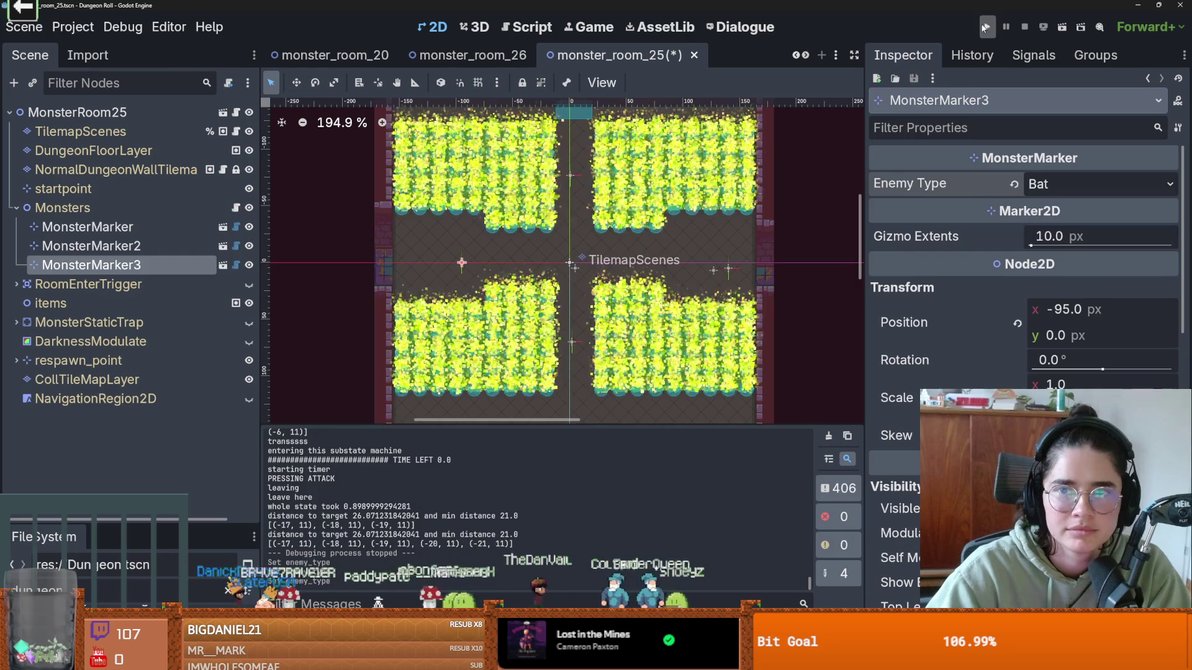
{"action": "left_click", "coordinate": [986, 27]}
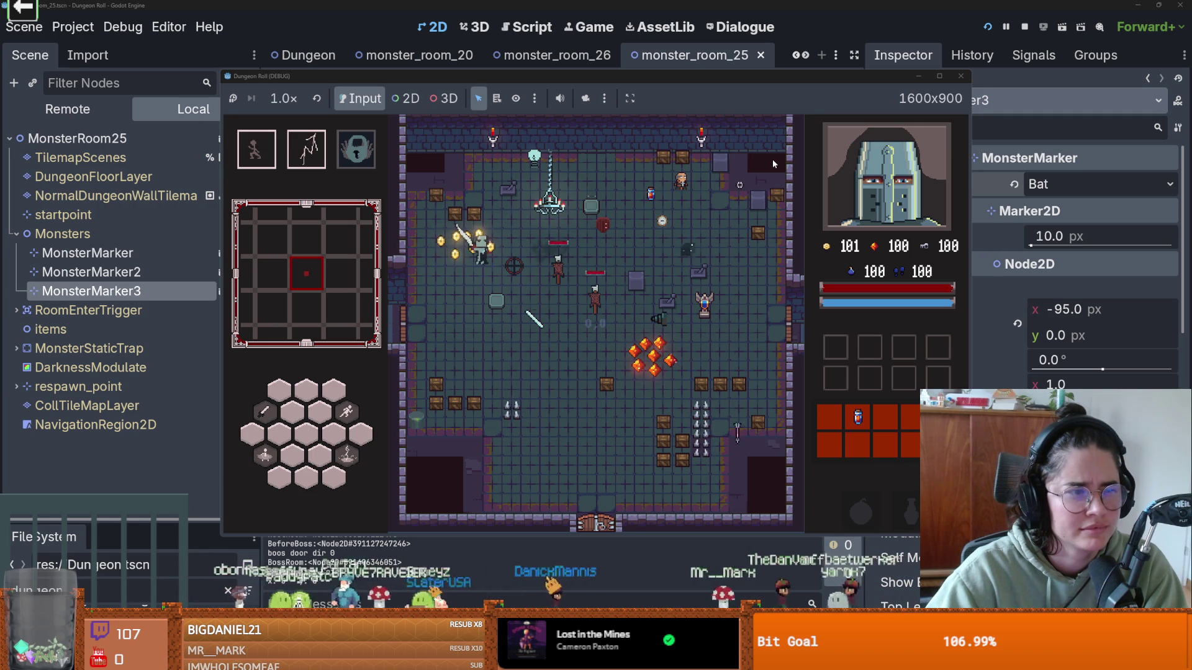
- Maximize the game window, walk to the west door, and bring up its room choices
{"action": "left_click", "coordinate": [942, 77]}
{"action": "key", "text": "a"}
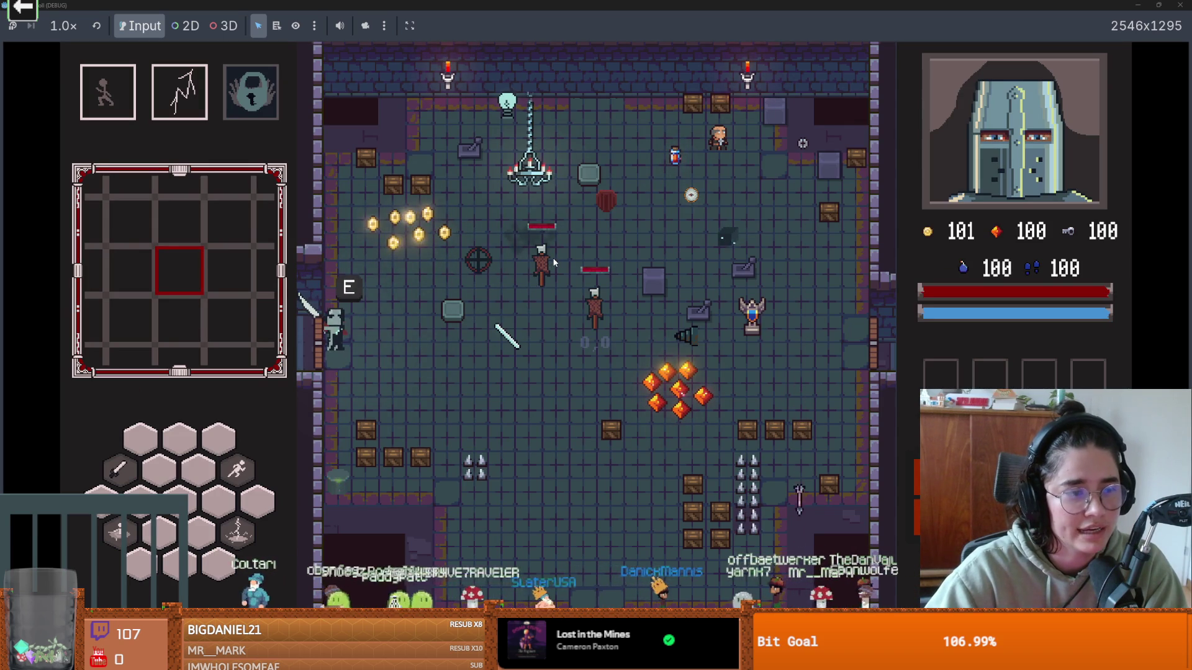
{"action": "key", "text": "e"}
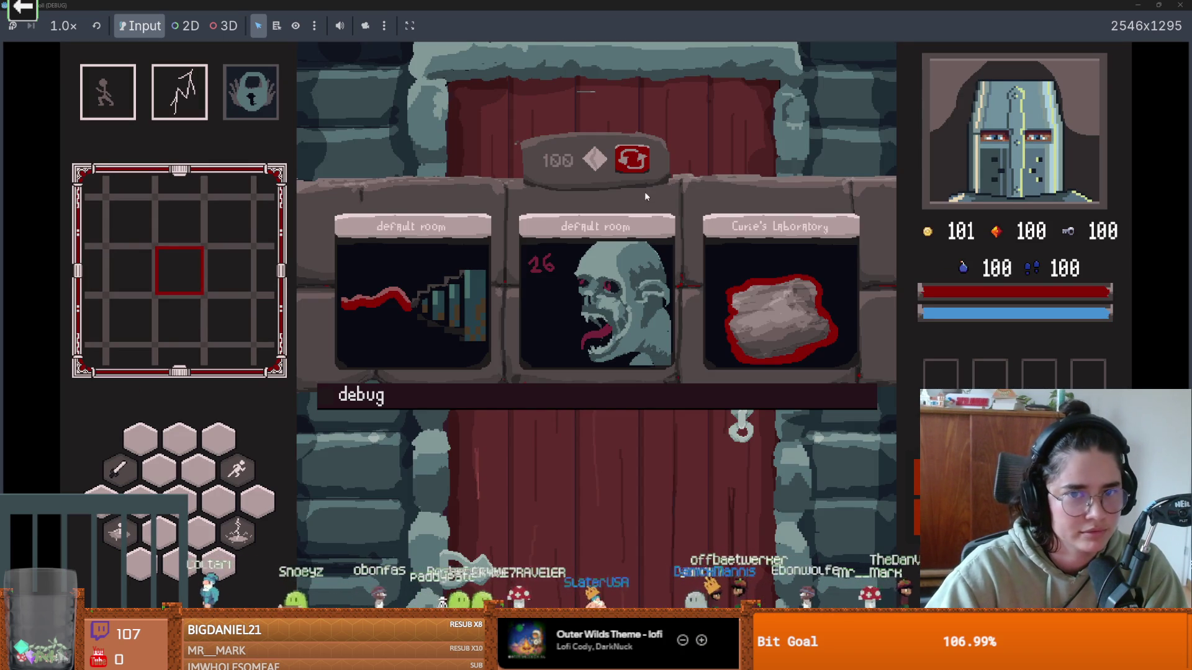
- Reroll the third room offer repeatedly looking for room 25, then pick the offered room
{"action": "left_click", "coordinate": [642, 166]}
{"action": "left_click", "coordinate": [643, 166]}
{"action": "left_click", "coordinate": [642, 167]}
{"action": "left_click", "coordinate": [642, 167]}
{"action": "left_click", "coordinate": [642, 167]}
{"action": "left_click", "coordinate": [641, 167]}
{"action": "left_click", "coordinate": [641, 167]}
{"action": "left_click", "coordinate": [641, 166]}
{"action": "left_click", "coordinate": [641, 166]}
{"action": "left_click", "coordinate": [641, 166]}
{"action": "left_click", "coordinate": [641, 167]}
{"action": "left_click", "coordinate": [641, 167]}
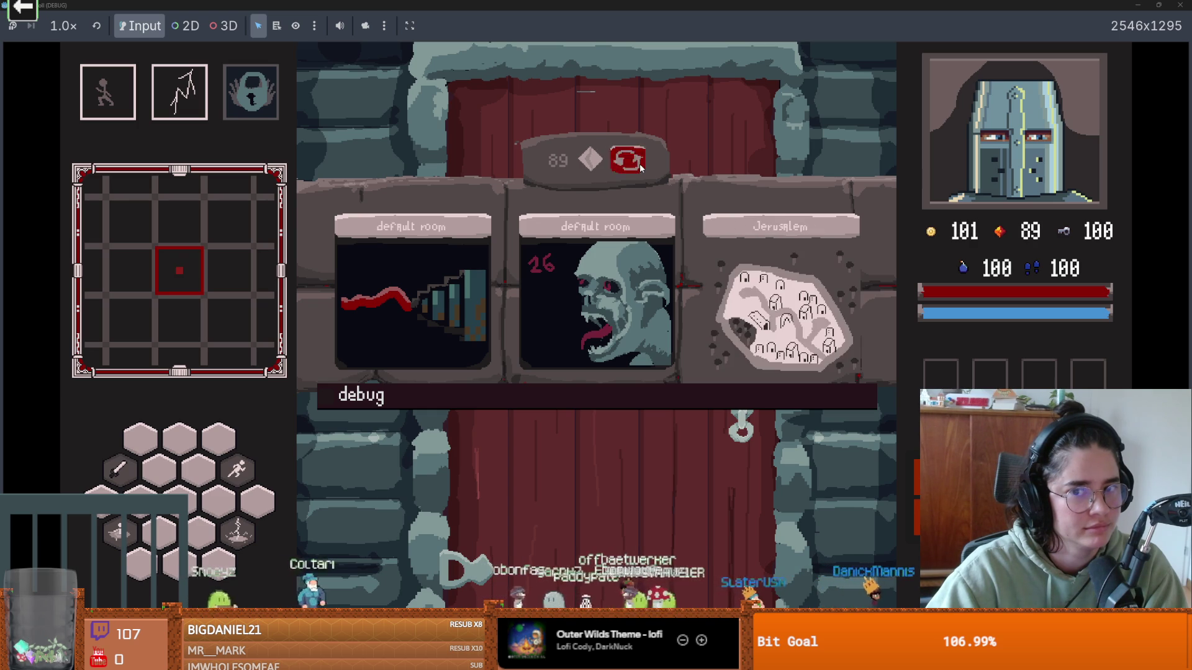
{"action": "left_click", "coordinate": [642, 167]}
{"action": "left_click", "coordinate": [641, 166]}
{"action": "left_click", "coordinate": [641, 166]}
{"action": "left_click", "coordinate": [642, 166]}
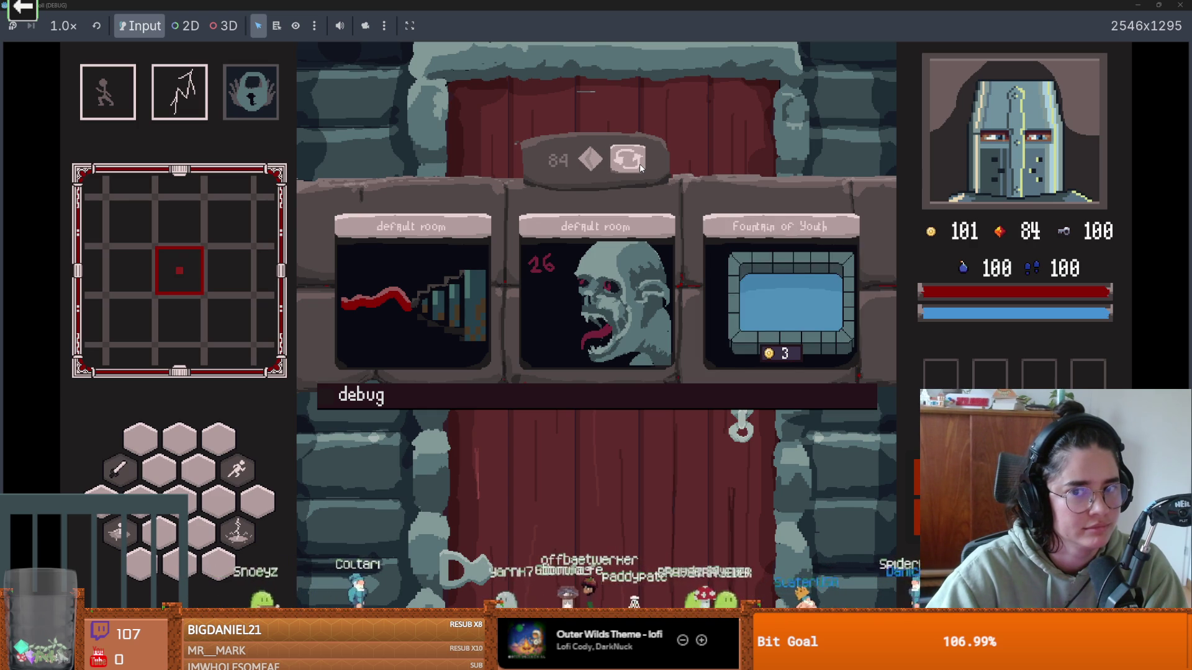
{"action": "left_click", "coordinate": [641, 167]}
{"action": "left_click", "coordinate": [641, 167]}
{"action": "left_click", "coordinate": [755, 282]}
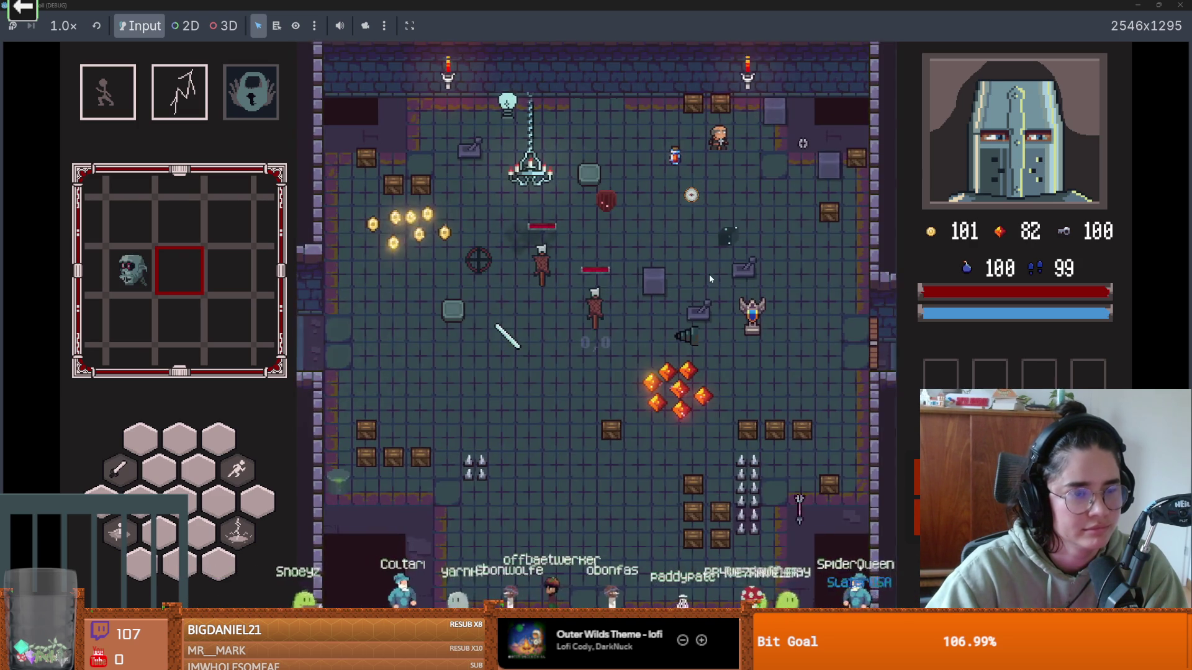
- Fight the bats around the radiation puddles using WASD movement, dashes and sword swings
{"action": "key", "text": "a"}
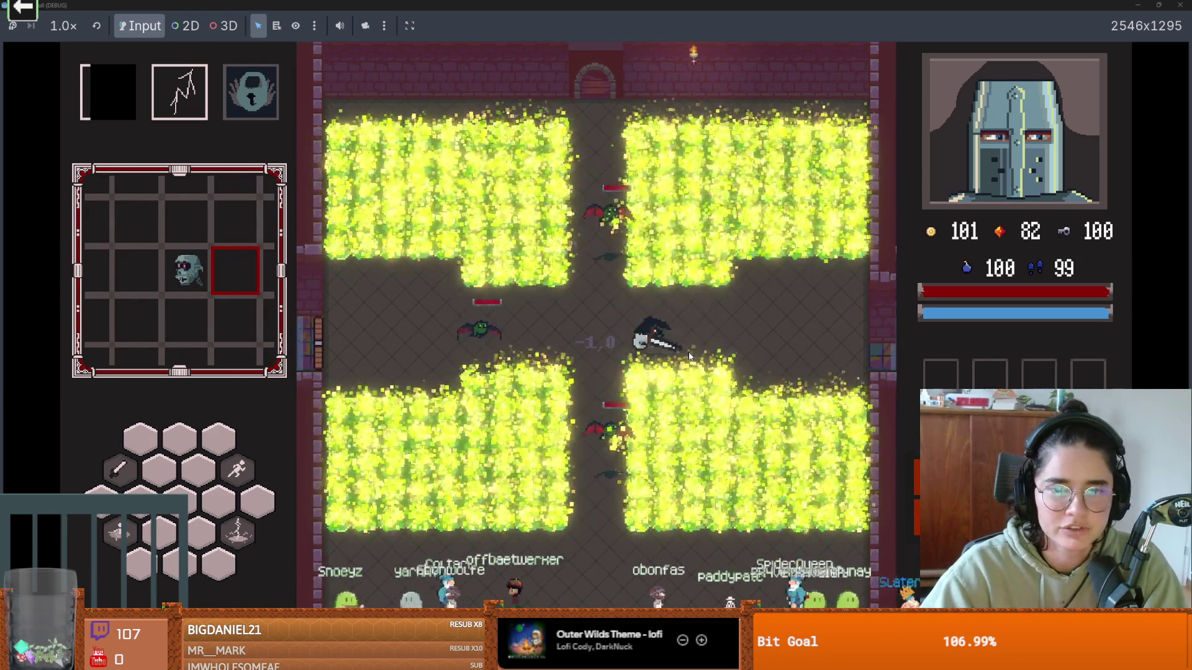
{"action": "left_click", "coordinate": [674, 355]}
{"action": "key", "text": "a"}
{"action": "left_click", "coordinate": [580, 336]}
{"action": "key", "text": "a"}
{"action": "left_click", "coordinate": [580, 336]}
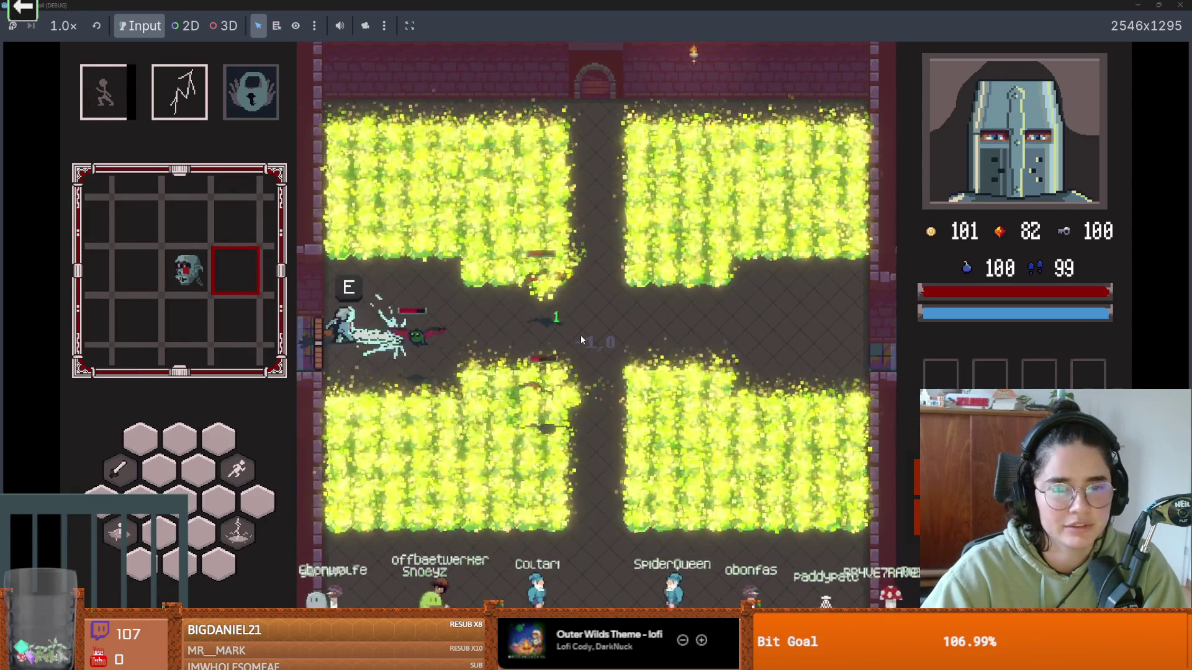
{"action": "key", "text": "d"}
{"action": "key", "text": "space"}
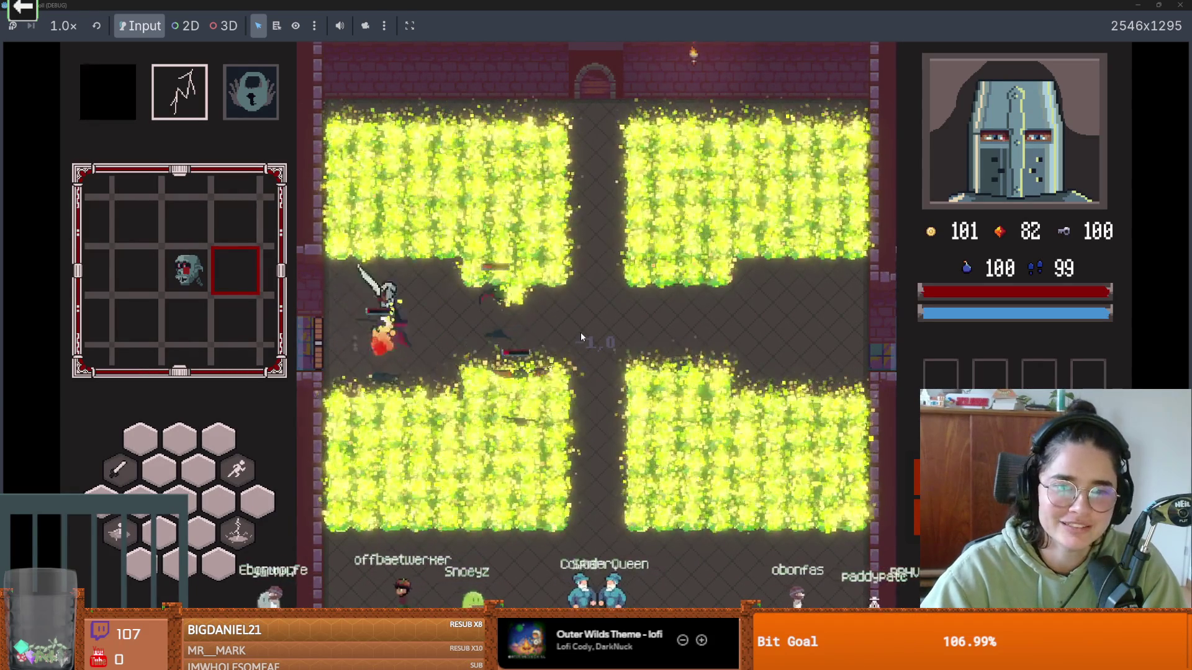
{"action": "left_click", "coordinate": [581, 336]}
{"action": "key", "text": "d"}
{"action": "key", "text": "s"}
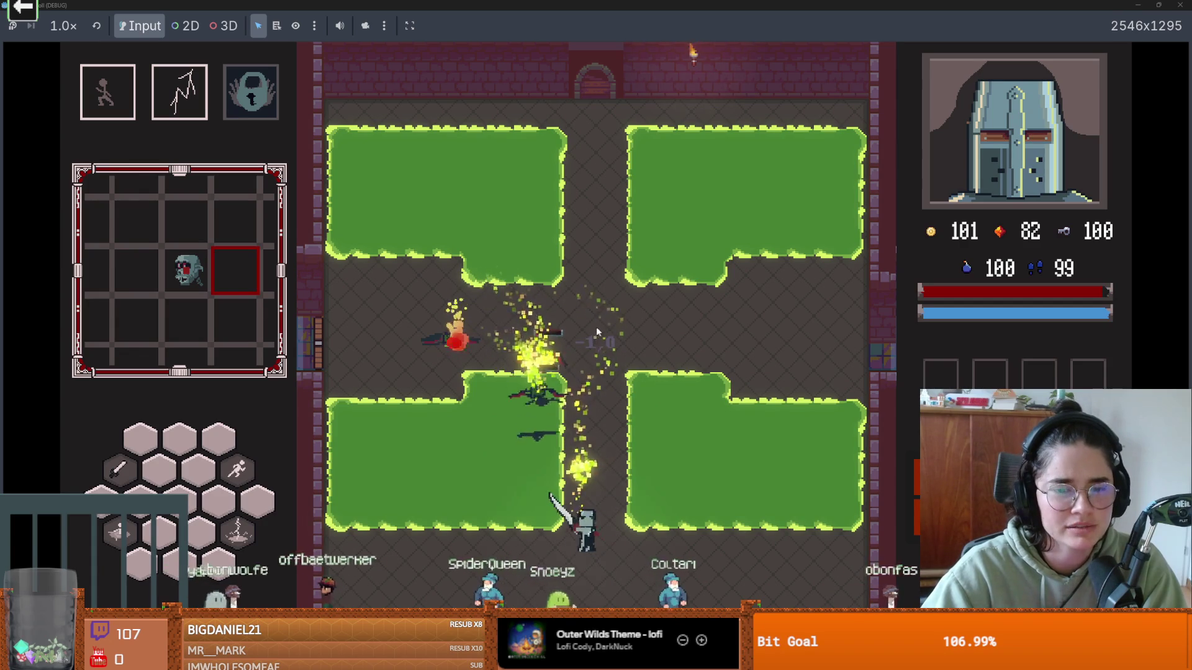
{"action": "left_click", "coordinate": [527, 407]}
{"action": "left_click", "coordinate": [529, 396]}
{"action": "key", "text": "space"}
{"action": "key", "text": "w"}
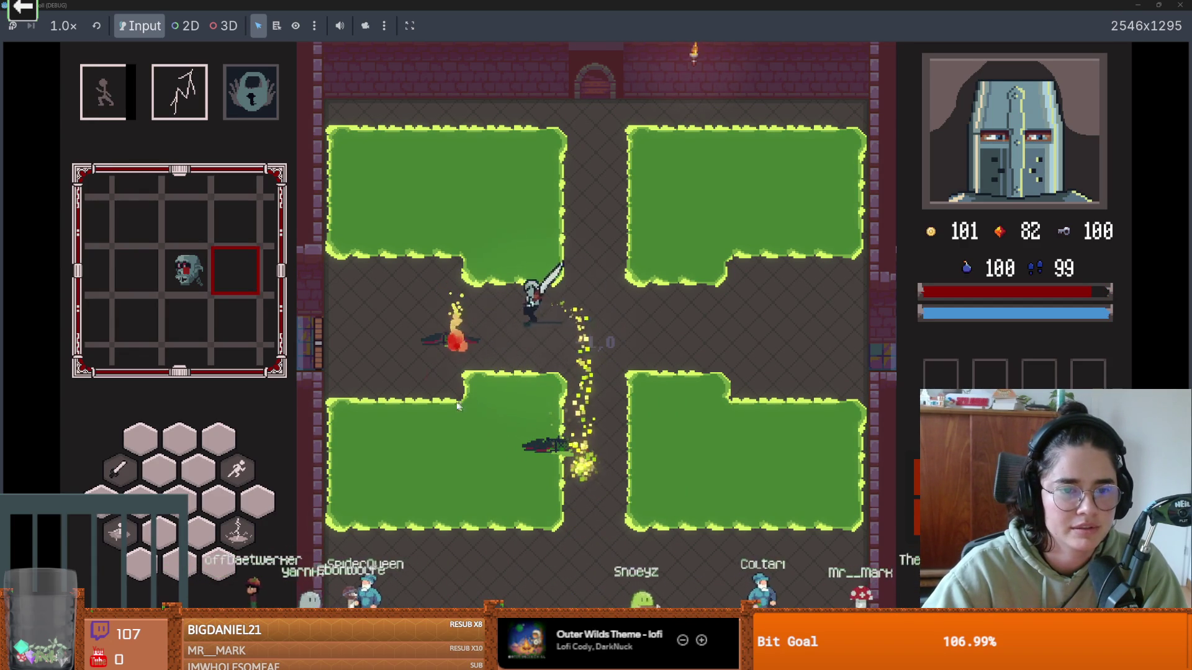
{"action": "key", "text": "a"}
{"action": "key", "text": "d"}
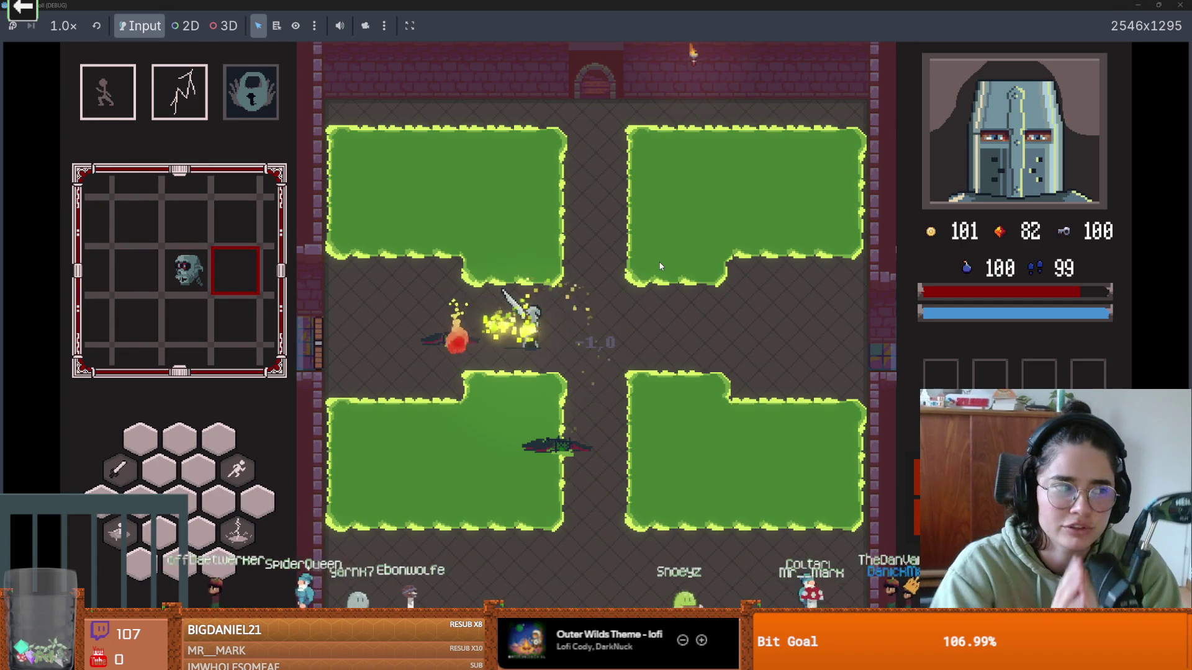
{"action": "left_click", "coordinate": [660, 266]}
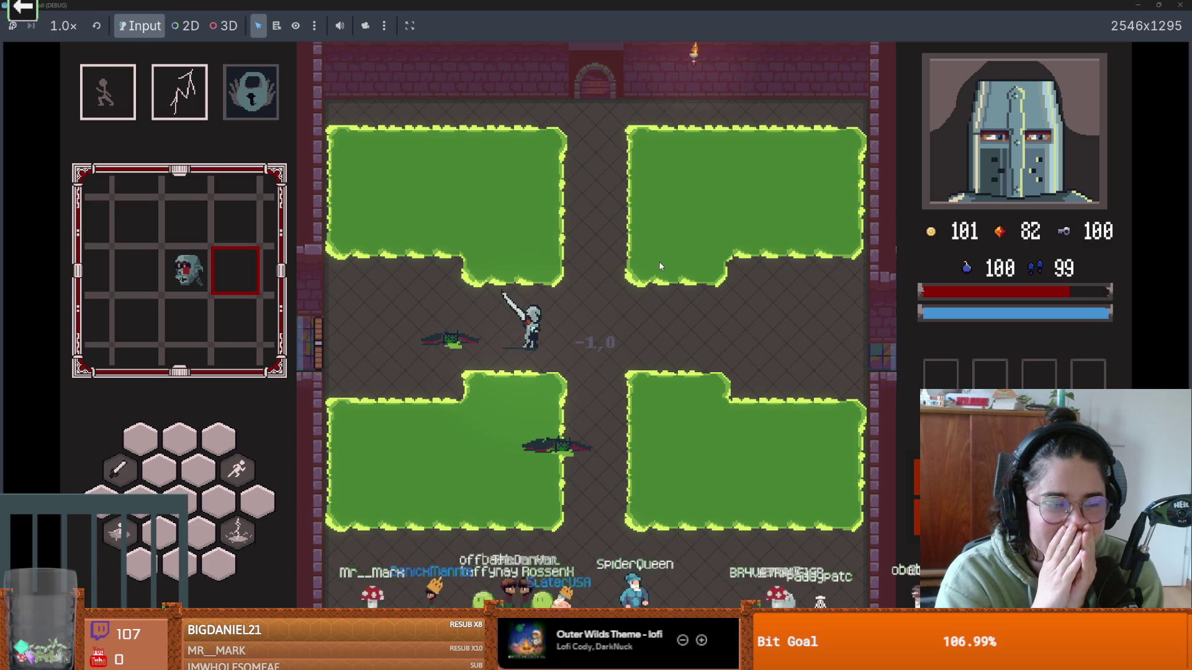
- Restore and close the game window, then zoom the canvas on room 25
{"action": "double_click", "coordinate": [697, 5]}
{"action": "left_click", "coordinate": [863, 148]}
{"action": "scroll", "coordinate": [452, 264], "scroll_direction": "up", "scroll_amount": 5}
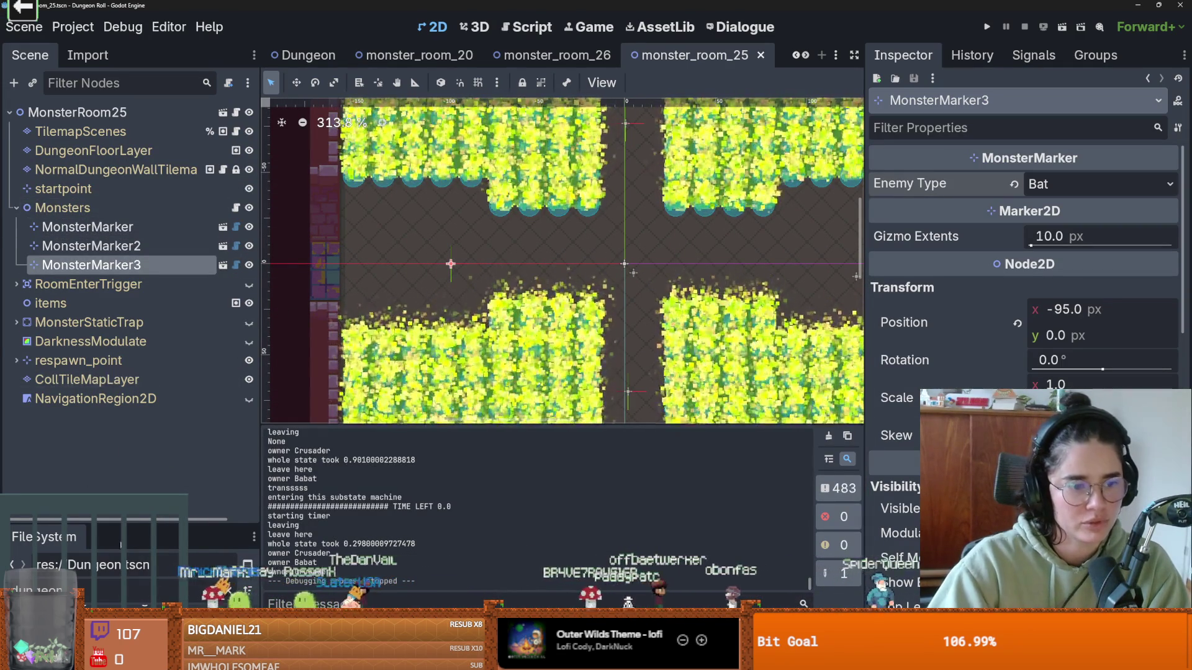
- Enlarge the file browser and search it for 'radiation_pudd'
{"action": "left_click_drag", "start_coordinate": [124, 528], "coordinate": [124, 349]}
{"action": "double_click", "coordinate": [100, 407]}
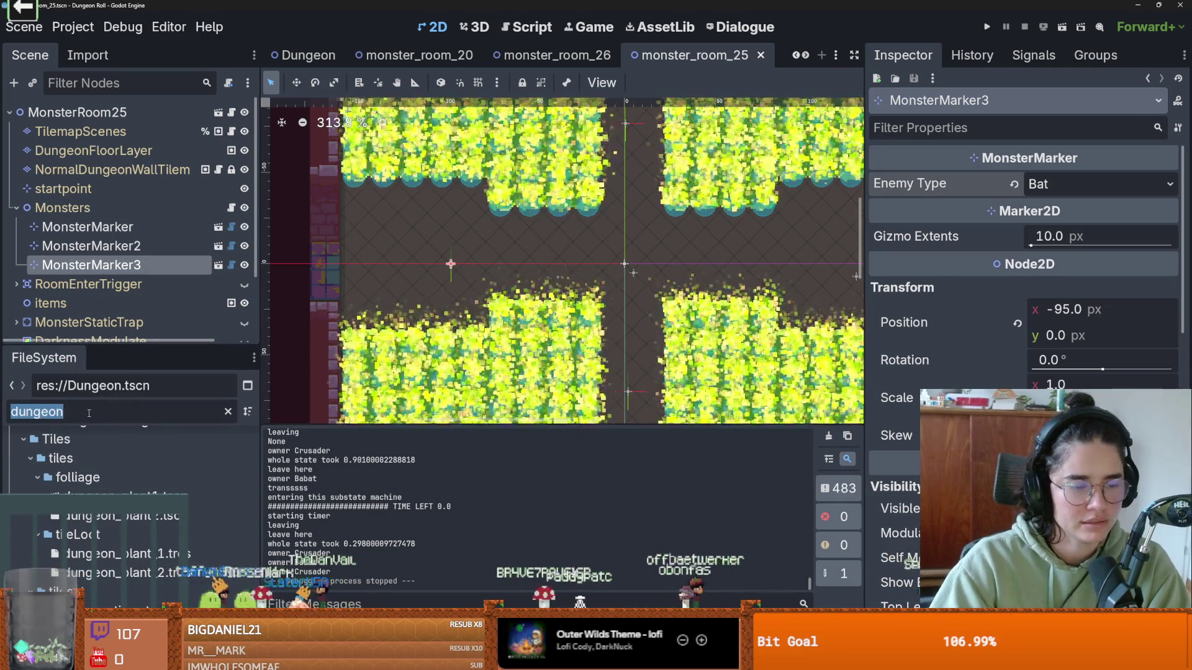
{"action": "type", "text": "radiationp"}
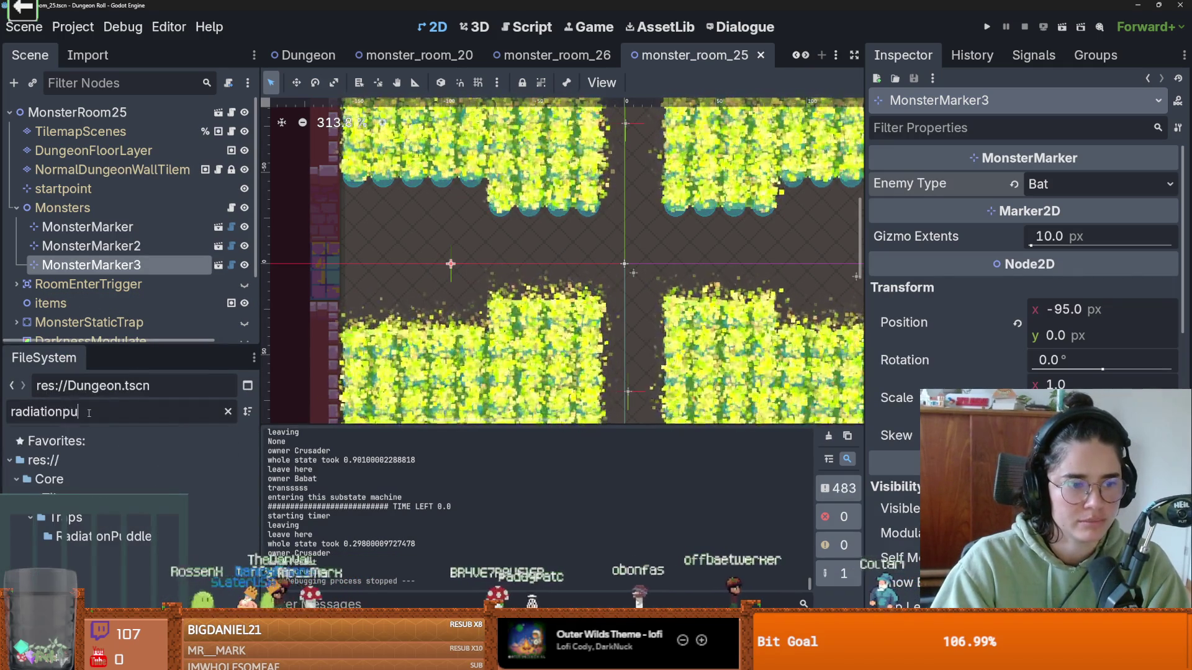
{"action": "key", "text": "BackSpace"}
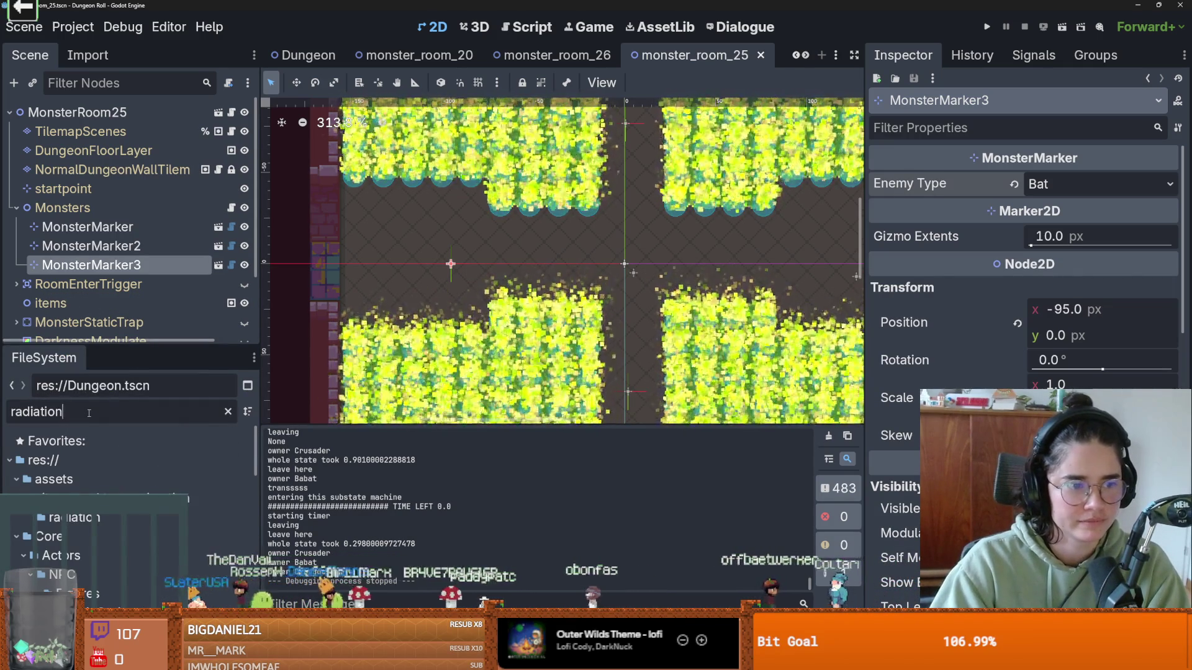
{"action": "type", "text": "_pudd"}
- Open the radiation_puddle scene and RadiationParticles2's settings_based_particles.gd script
{"action": "scroll", "coordinate": [125, 527], "scroll_direction": "down", "scroll_amount": 2}
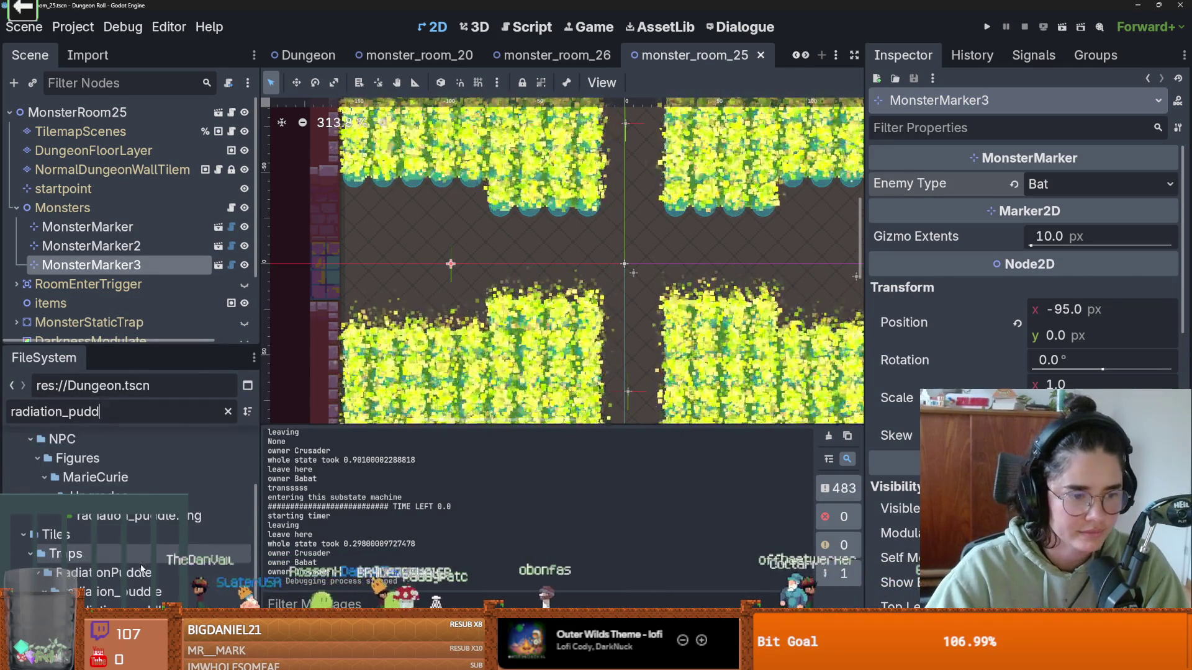
{"action": "double_click", "coordinate": [118, 592]}
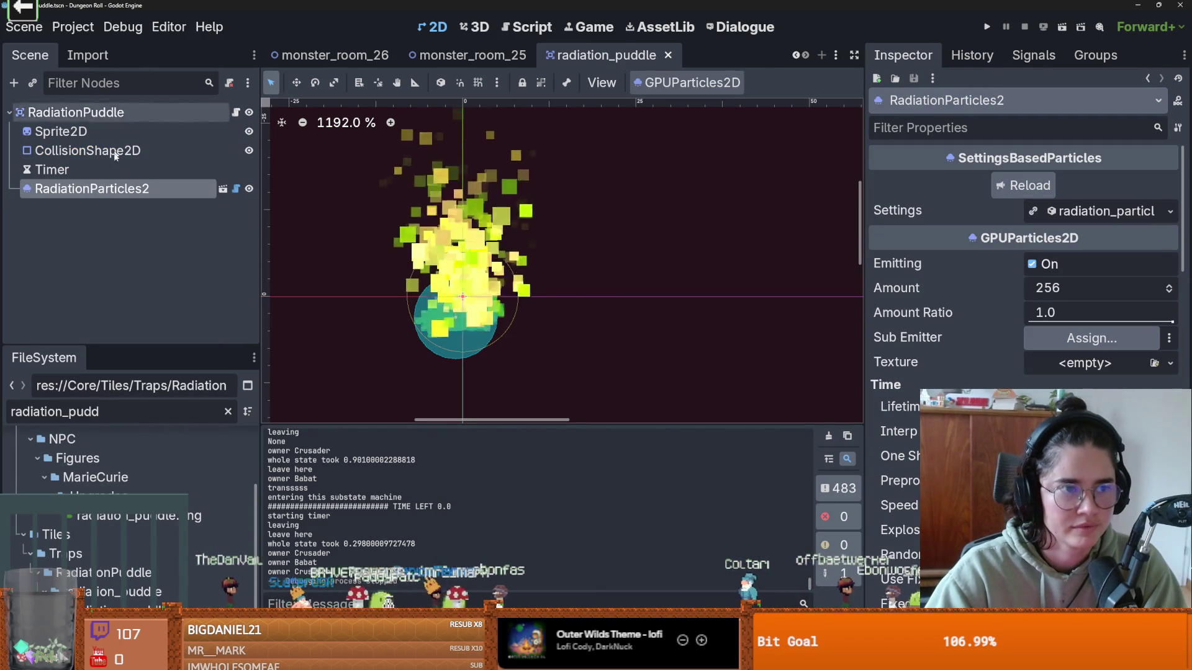
{"action": "left_click", "coordinate": [236, 189]}
{"action": "scroll", "coordinate": [626, 309], "scroll_direction": "down", "scroll_amount": 6}
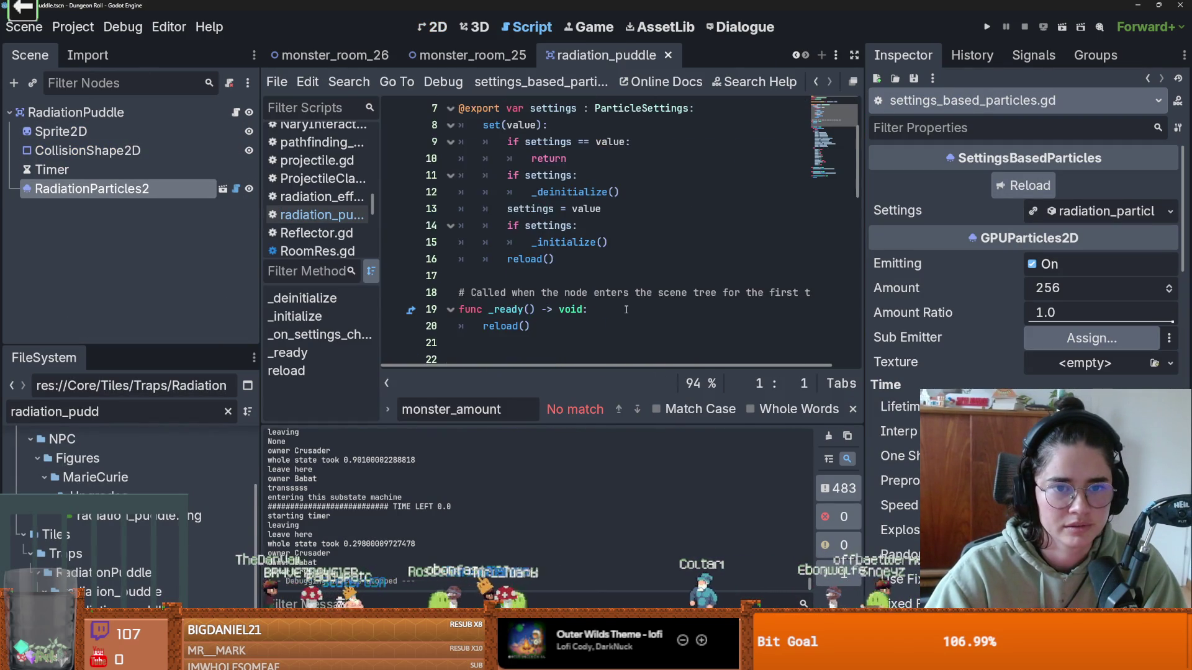
- Open radiation_puddle.gd and look for where the timer is used
{"action": "scroll", "coordinate": [626, 309], "scroll_direction": "down", "scroll_amount": 9}
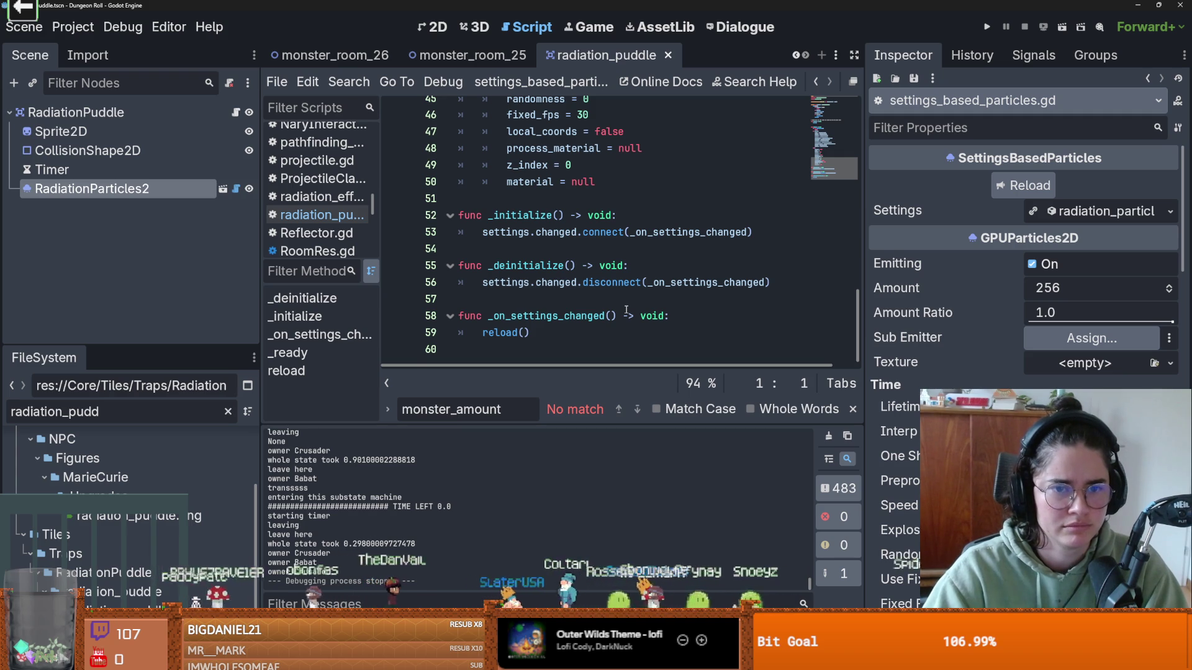
{"action": "scroll", "coordinate": [625, 309], "scroll_direction": "up", "scroll_amount": 15}
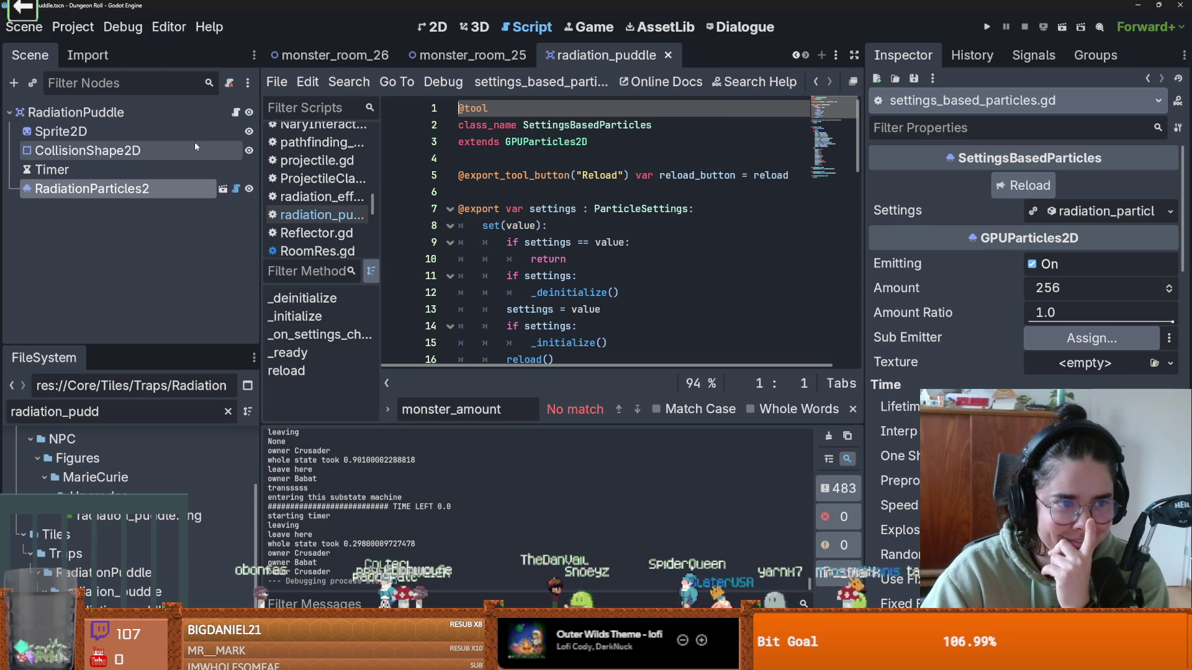
{"action": "left_click", "coordinate": [235, 113]}
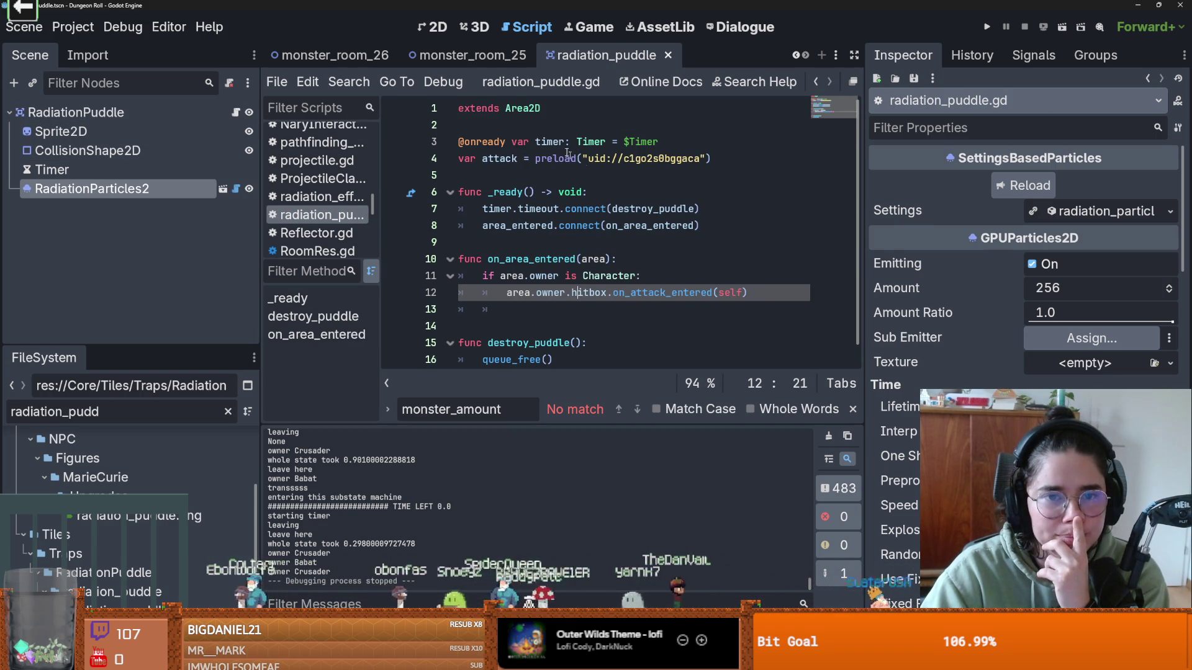
{"action": "double_click", "coordinate": [539, 141]}
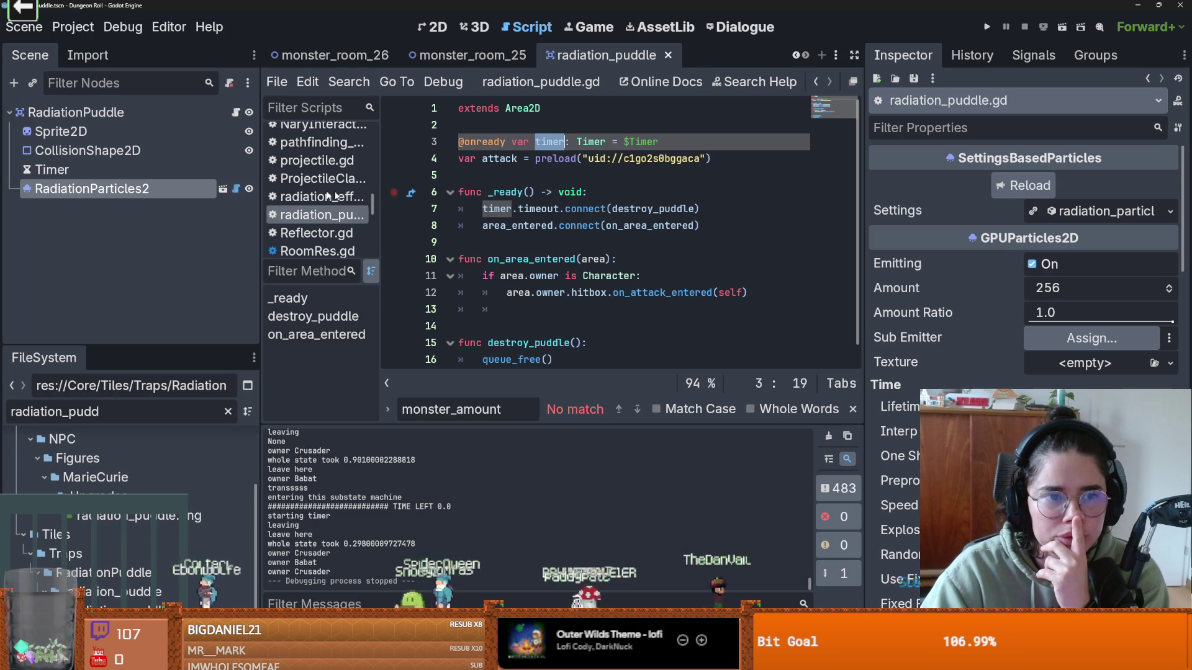
{"action": "left_click_drag", "start_coordinate": [383, 221], "coordinate": [442, 221]}
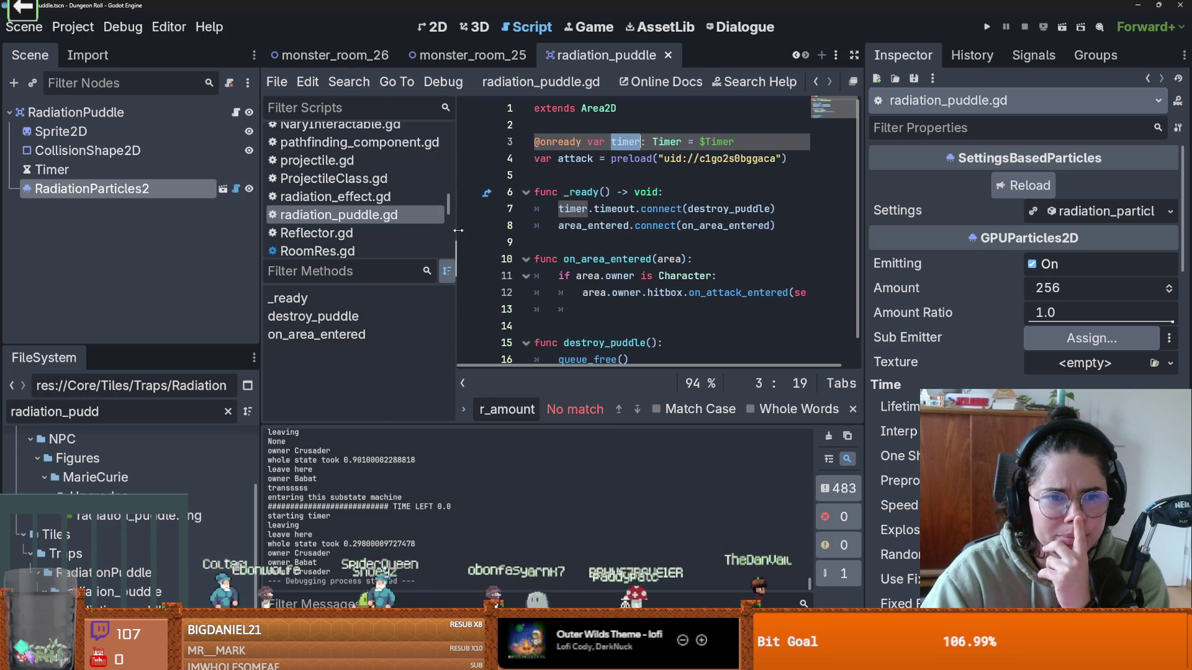
{"action": "scroll", "coordinate": [612, 237], "scroll_direction": "down", "scroll_amount": 1}
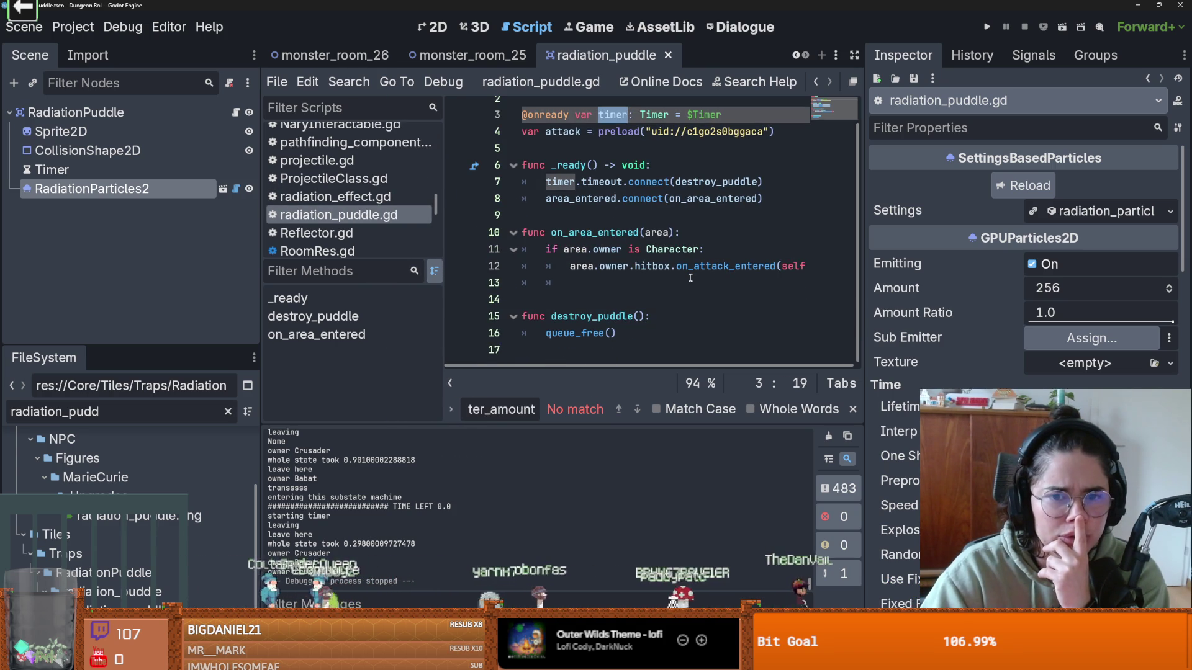
{"action": "scroll", "coordinate": [690, 278], "scroll_direction": "up", "scroll_amount": 1}
{"action": "scroll", "coordinate": [690, 277], "scroll_direction": "down", "scroll_amount": 1}
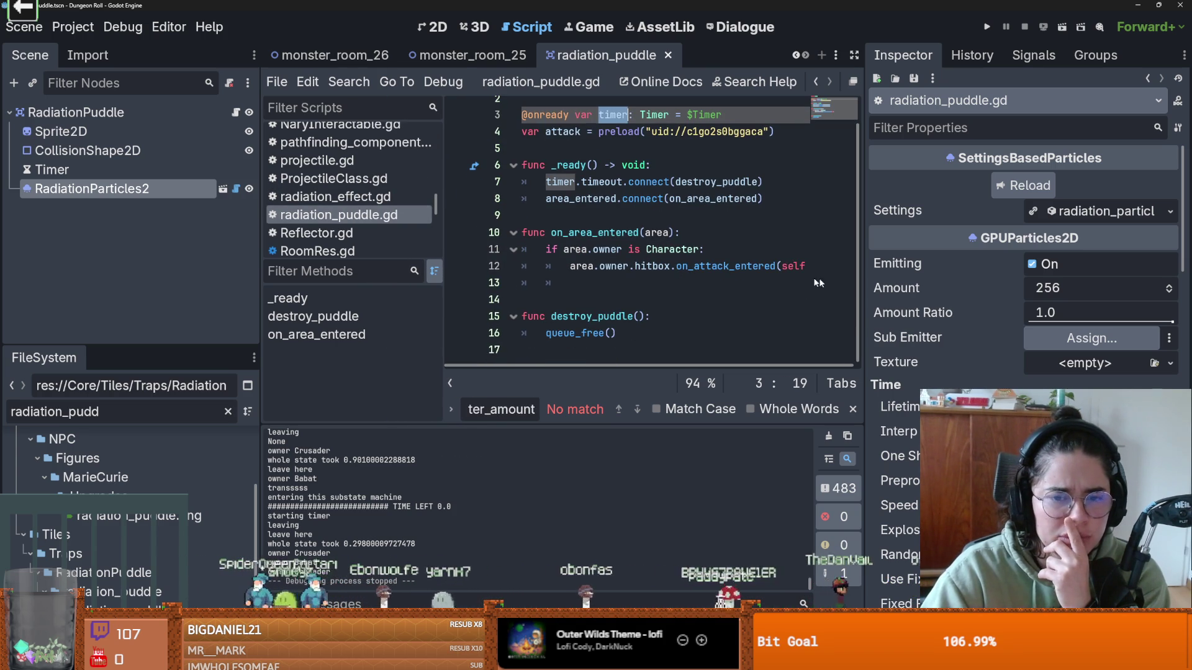
- Trace the destroy_puddle call and the line 7 timer reference, then view the RadiationPuddle scene
{"action": "left_click_drag", "start_coordinate": [868, 282], "coordinate": [989, 282]}
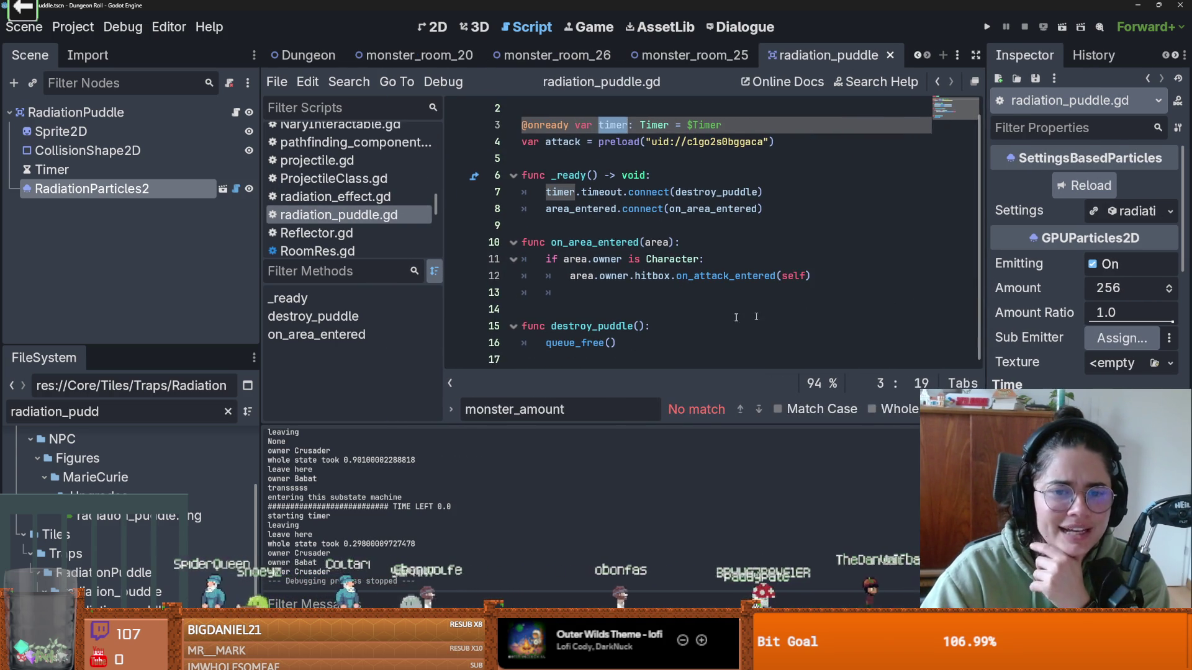
{"action": "double_click", "coordinate": [597, 327]}
{"action": "double_click", "coordinate": [560, 191]}
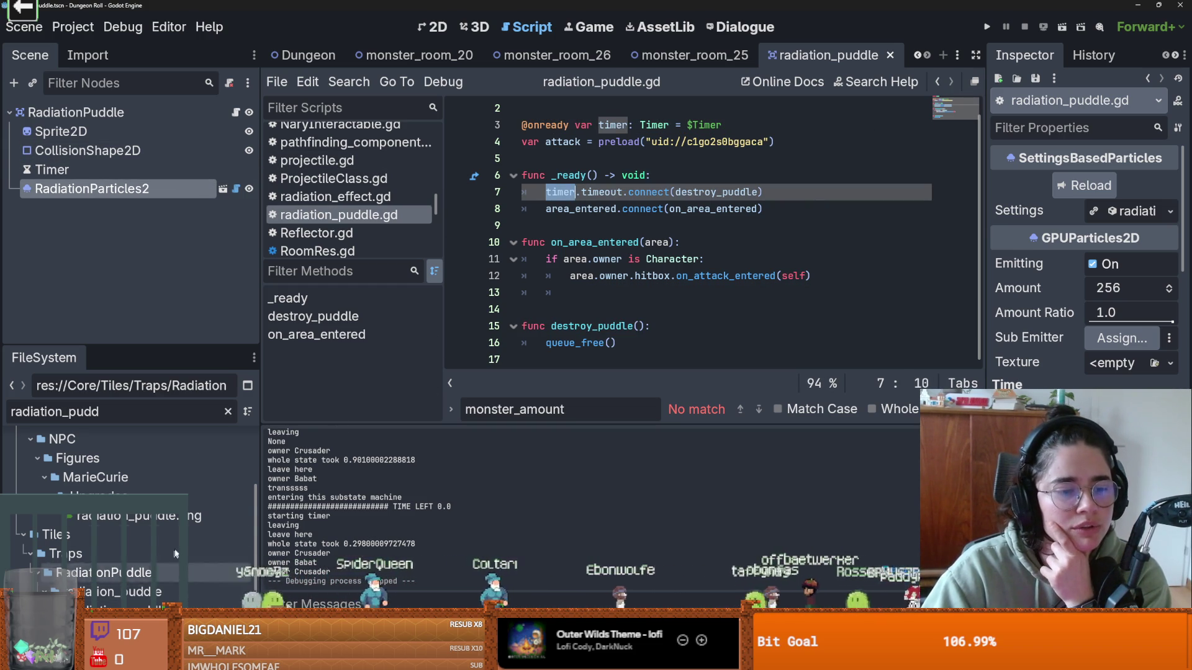
{"action": "left_click", "coordinate": [227, 413]}
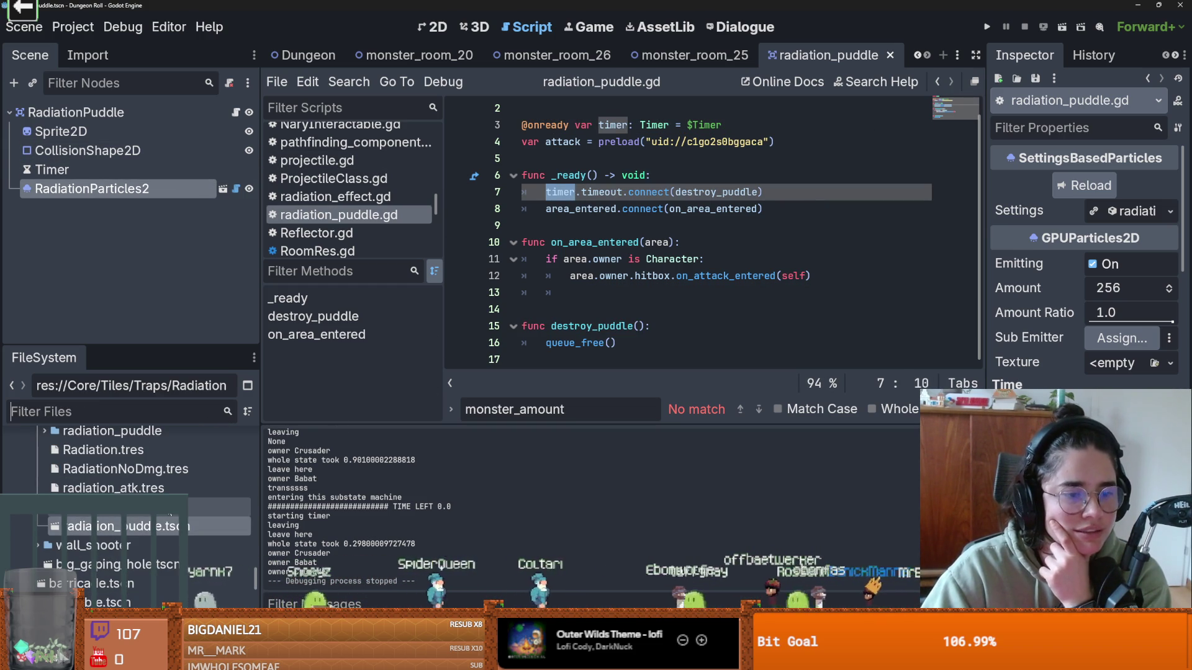
{"action": "scroll", "coordinate": [203, 533], "scroll_direction": "up", "scroll_amount": 3}
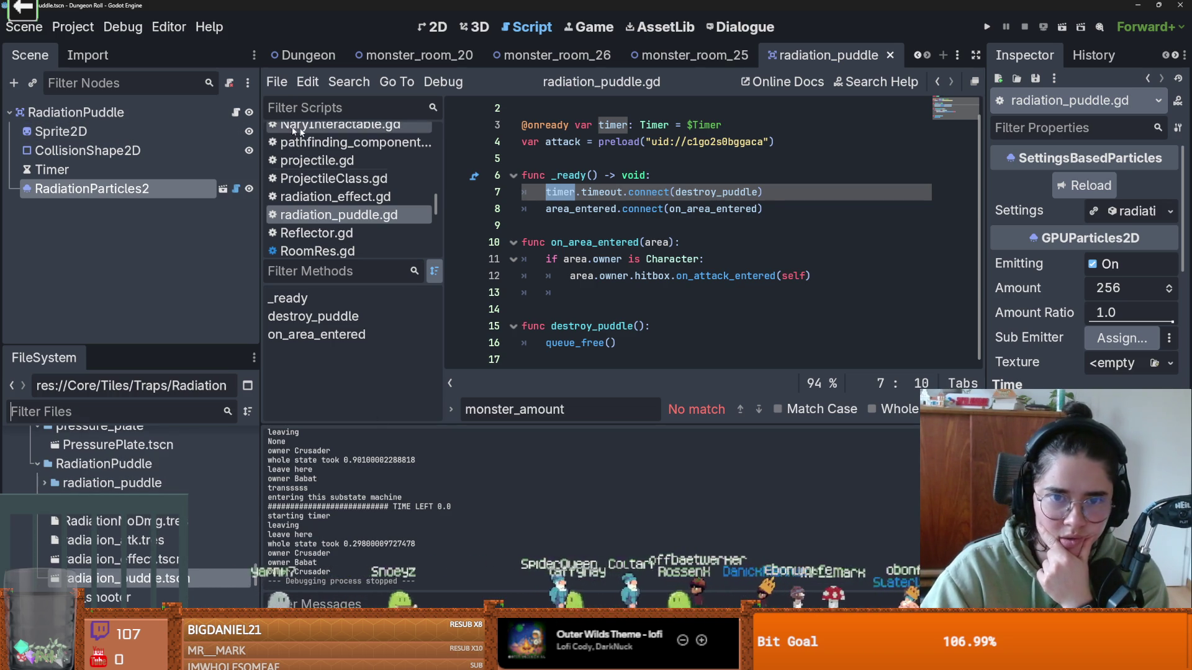
{"action": "left_click", "coordinate": [149, 113]}
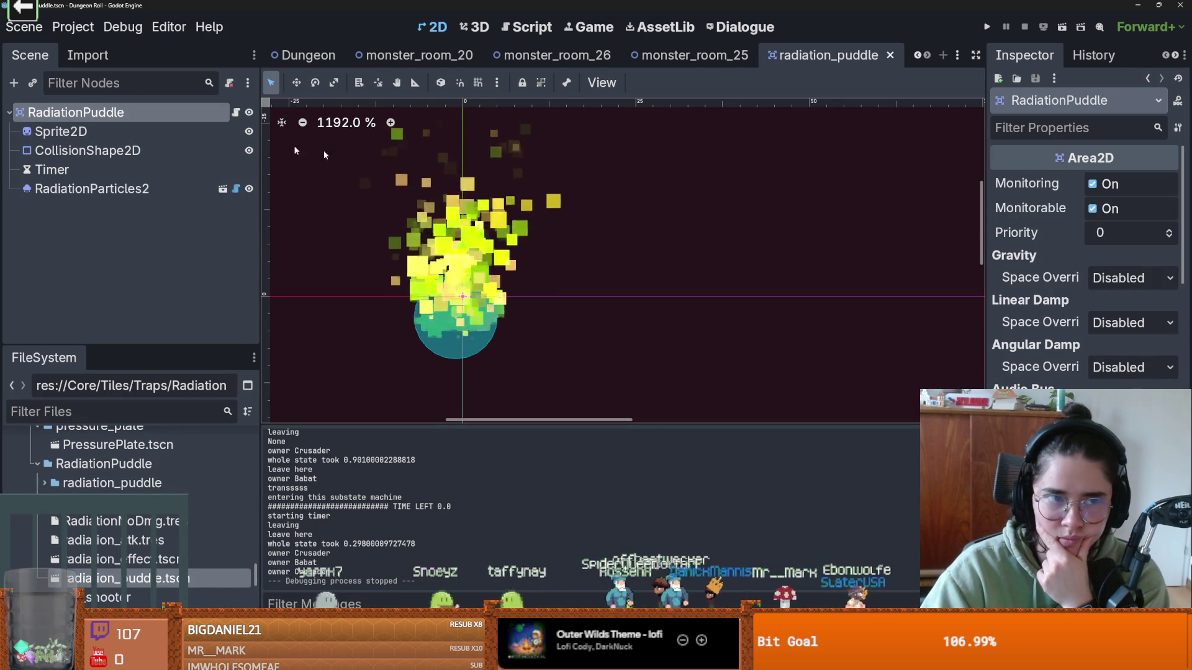
- Comment out timer.timeout.connect(destroy_puddle) on line 7 and save the script
{"action": "left_click", "coordinate": [236, 113]}
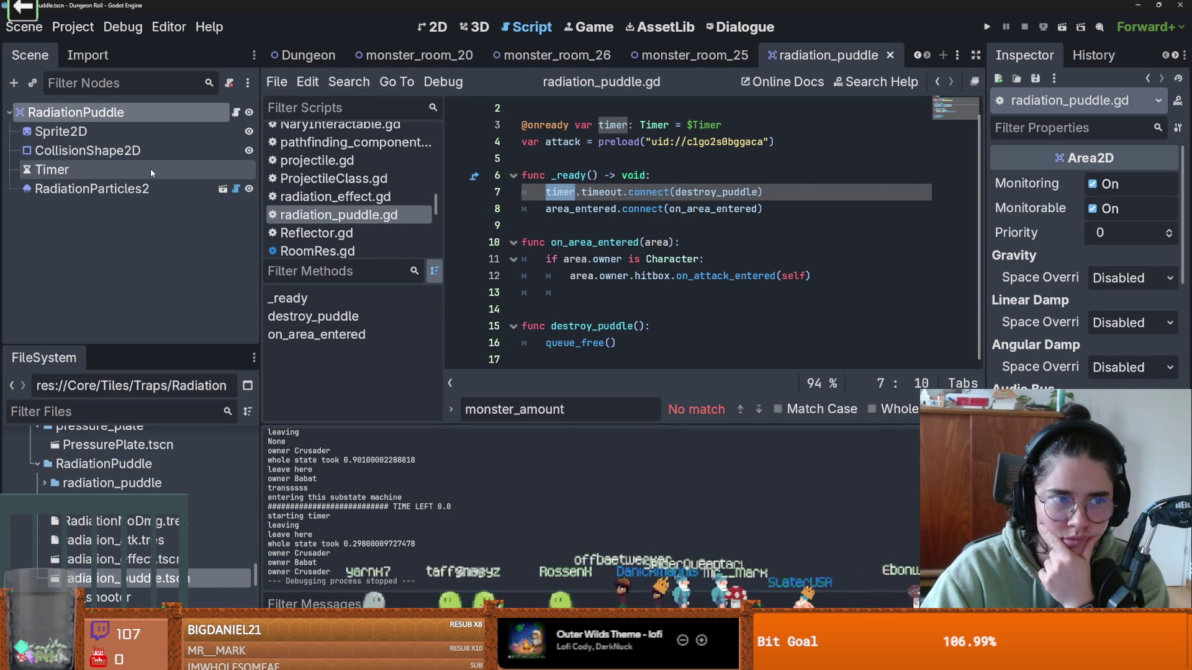
{"action": "left_click", "coordinate": [52, 170]}
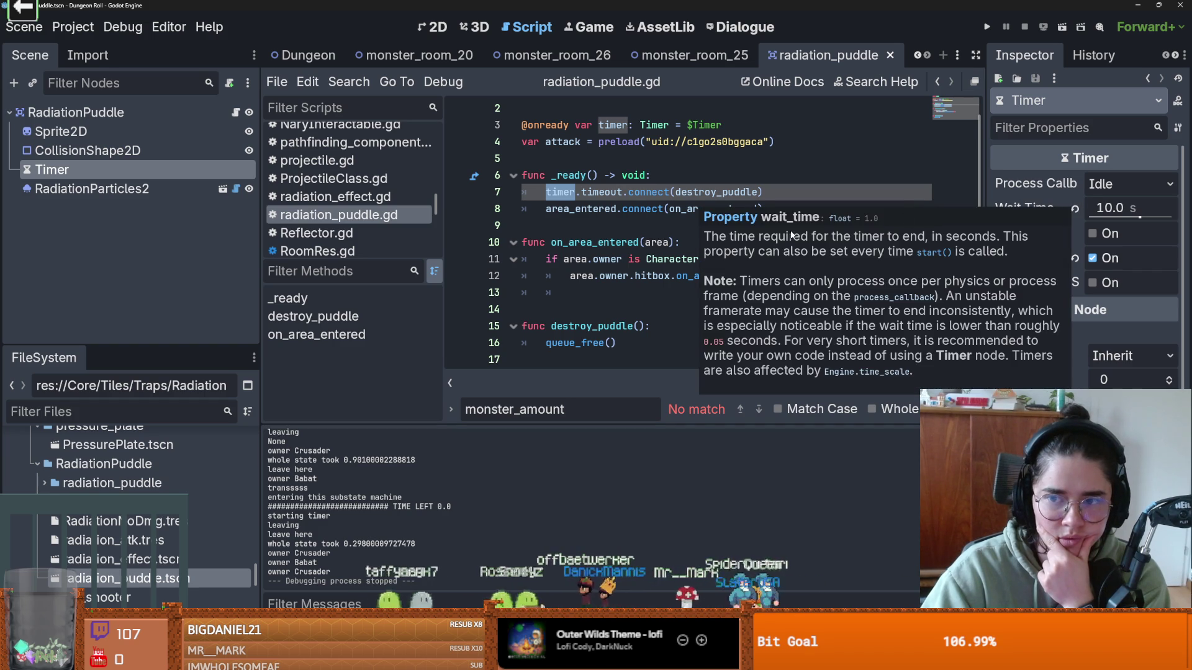
{"action": "left_click", "coordinate": [611, 193]}
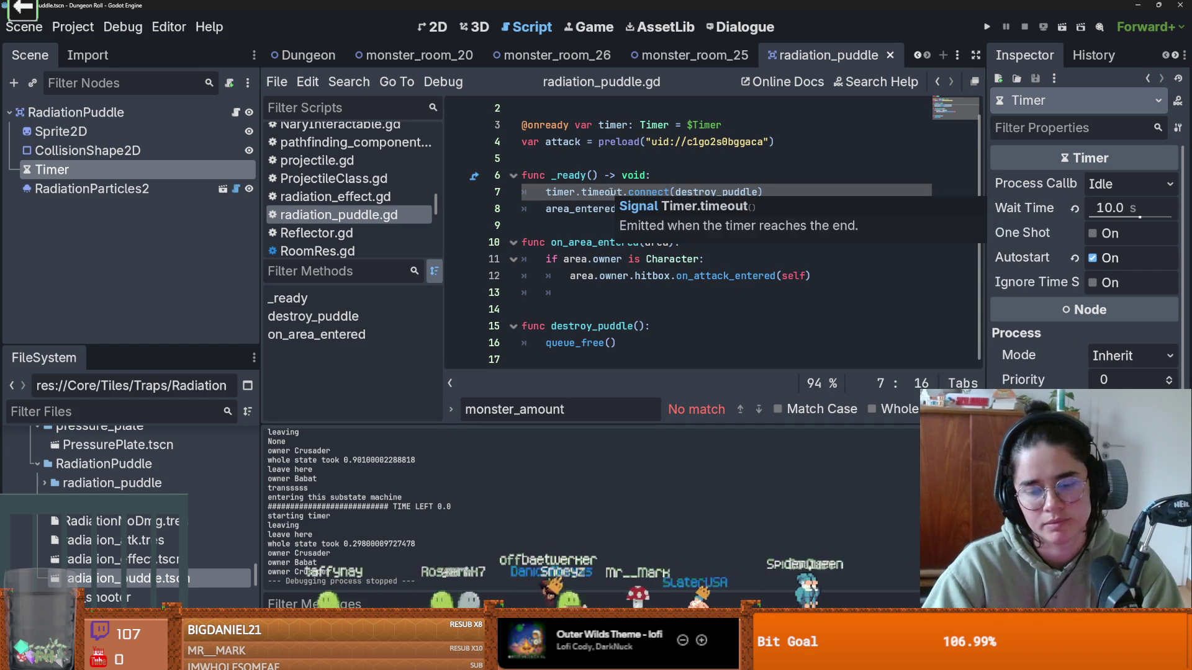
{"action": "key", "text": "ctrl+k"}
{"action": "key", "text": "ctrl+s"}
{"action": "left_click", "coordinate": [629, 219]}
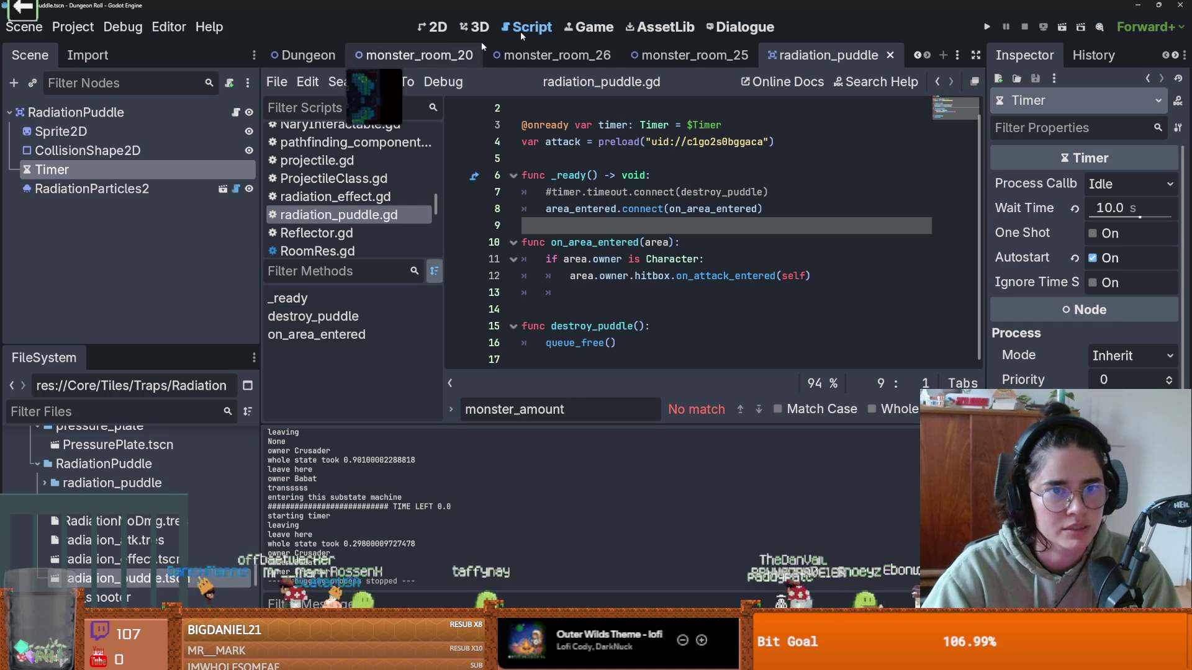
{"action": "scroll", "coordinate": [410, 54], "scroll_direction": "up", "scroll_amount": 3}
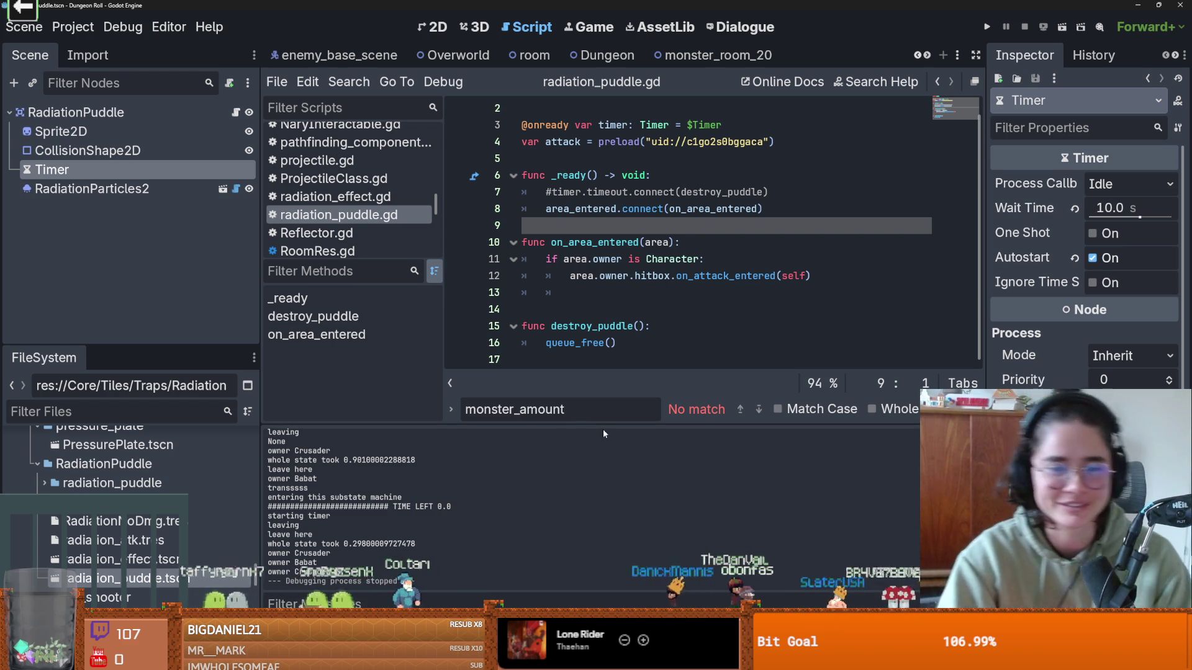
- Delete blank line 14 after on_area_entered in radiation_puddle.gd and save it
{"action": "left_click_drag", "start_coordinate": [446, 367], "coordinate": [352, 367]}
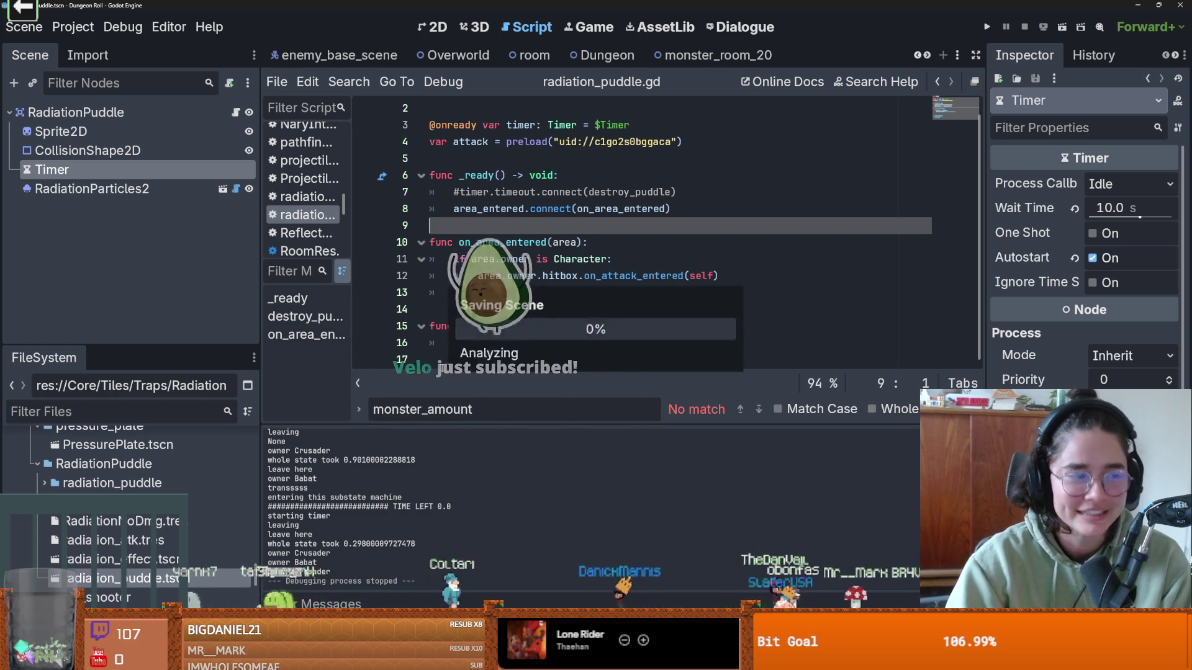
{"action": "scroll", "coordinate": [671, 290], "scroll_direction": "down", "scroll_amount": 1}
{"action": "scroll", "coordinate": [658, 289], "scroll_direction": "up", "scroll_amount": 1}
{"action": "scroll", "coordinate": [646, 289], "scroll_direction": "down", "scroll_amount": 1}
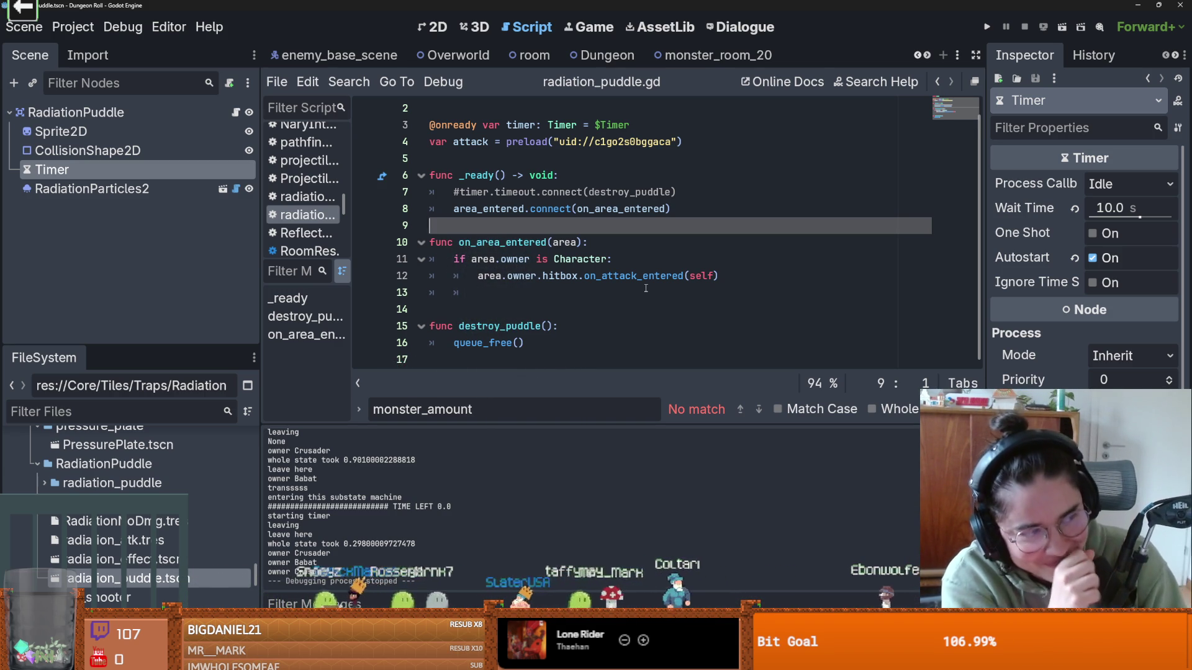
{"action": "left_click", "coordinate": [483, 303]}
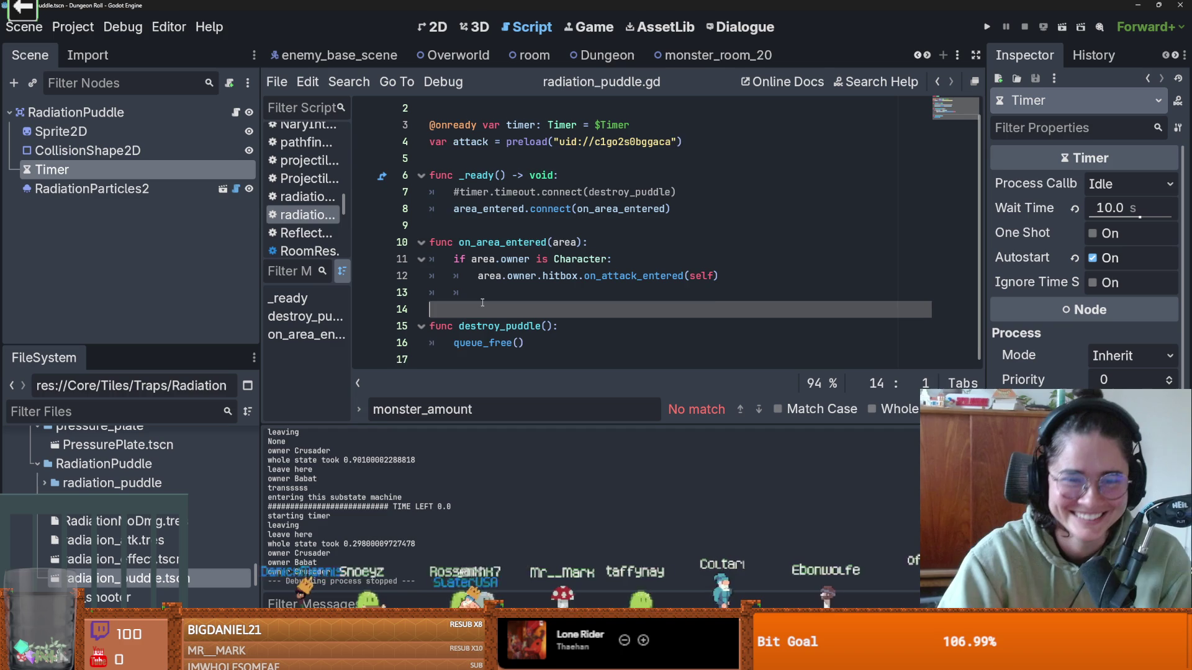
{"action": "key", "text": "BackSpace"}
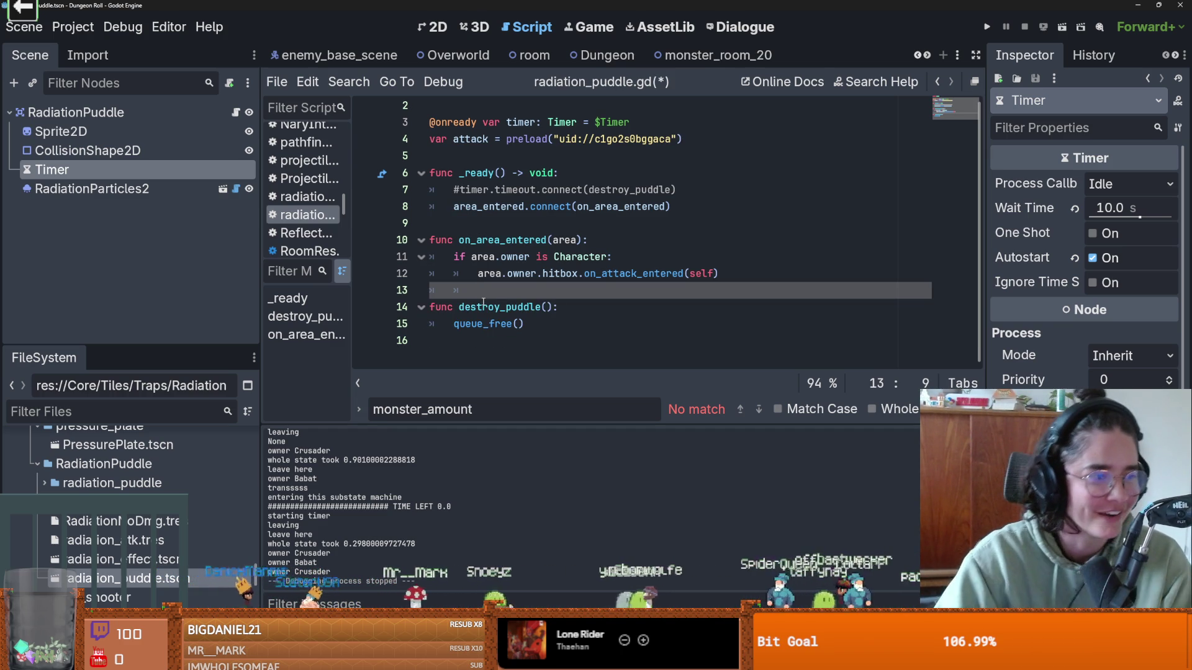
{"action": "scroll", "coordinate": [621, 230], "scroll_direction": "up", "scroll_amount": 1}
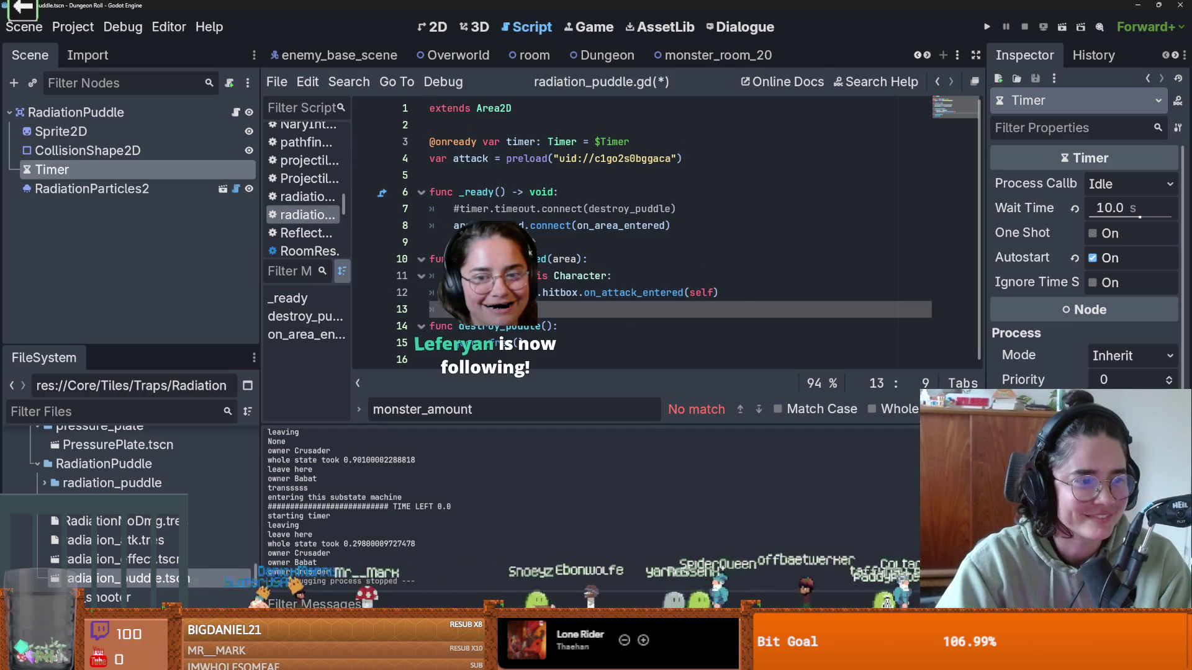
{"action": "key", "text": "ctrl+s"}
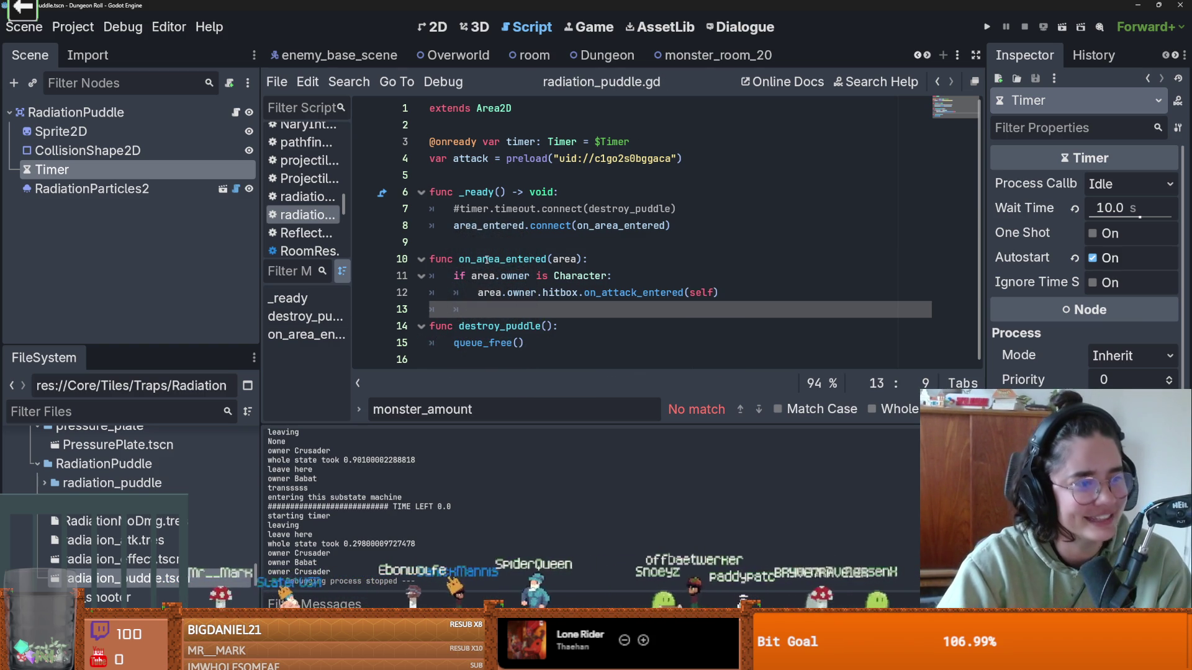
{"action": "left_click", "coordinate": [549, 258]}
{"action": "key", "text": "ctrl+s"}
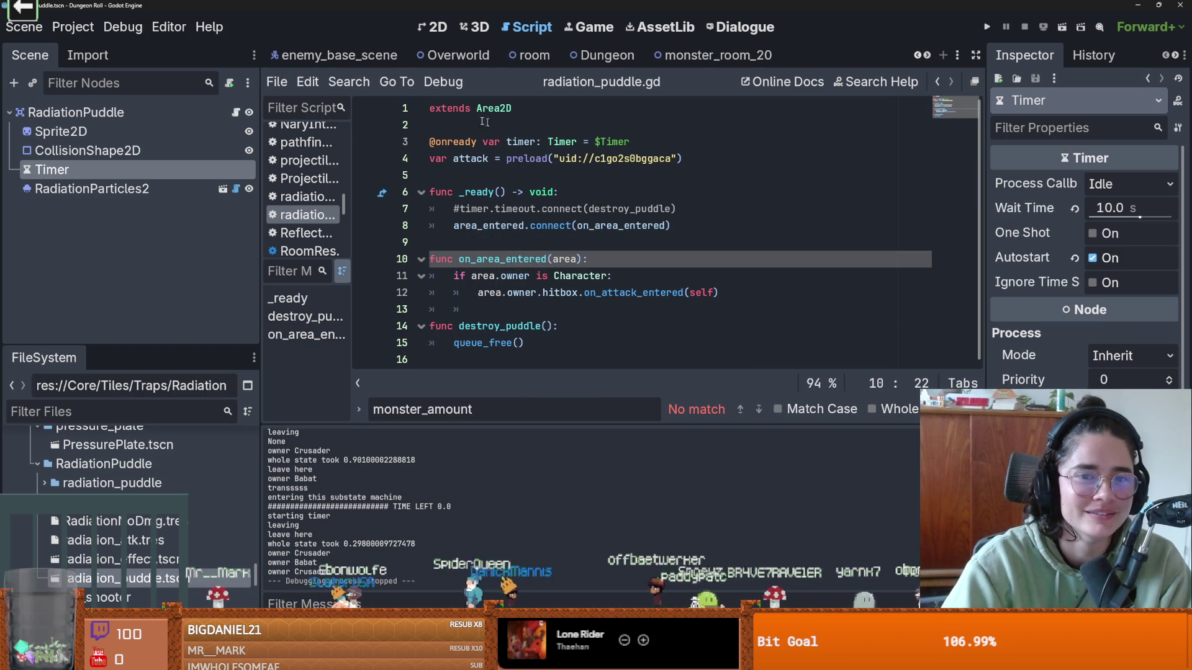
{"action": "left_click", "coordinate": [696, 56]}
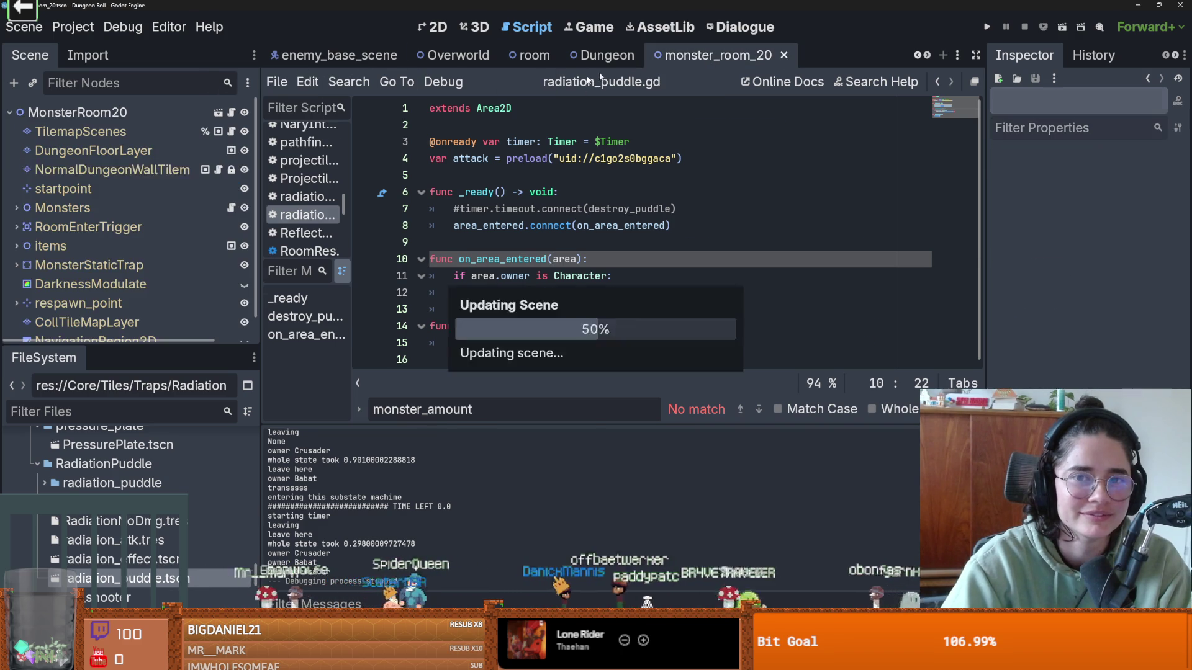
- Switch to monster_room_25 in the 2D view, collapse the Monsters group and save
{"action": "key", "text": "ctrl+s"}
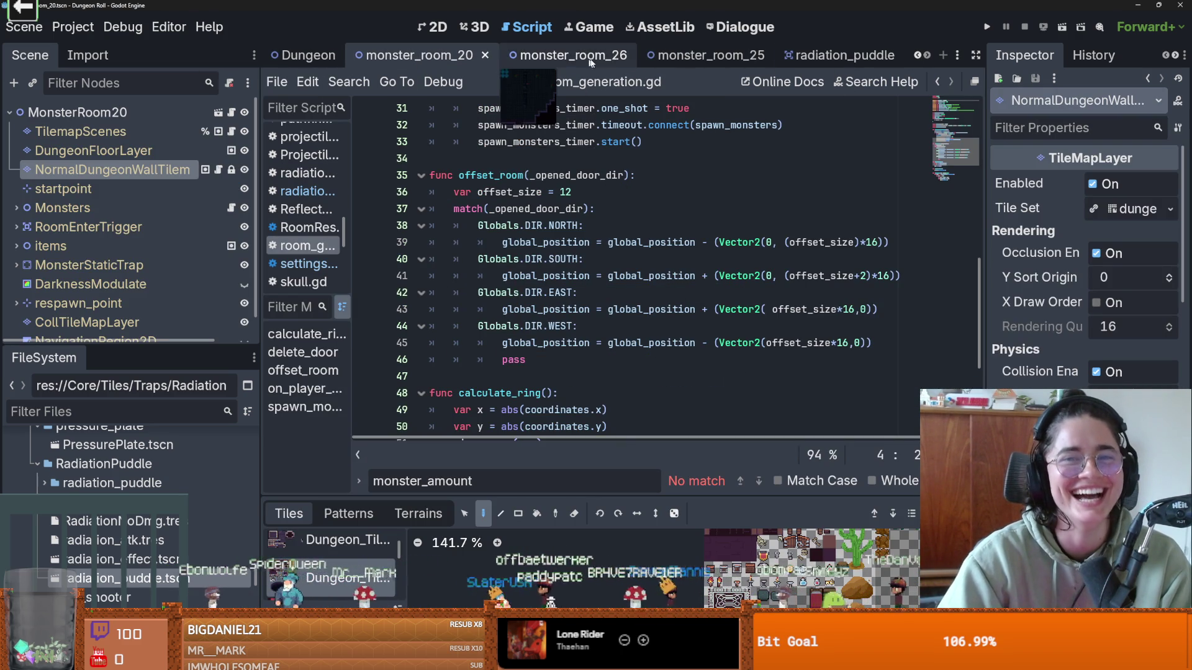
{"action": "left_click", "coordinate": [704, 54]}
{"action": "left_click", "coordinate": [444, 29]}
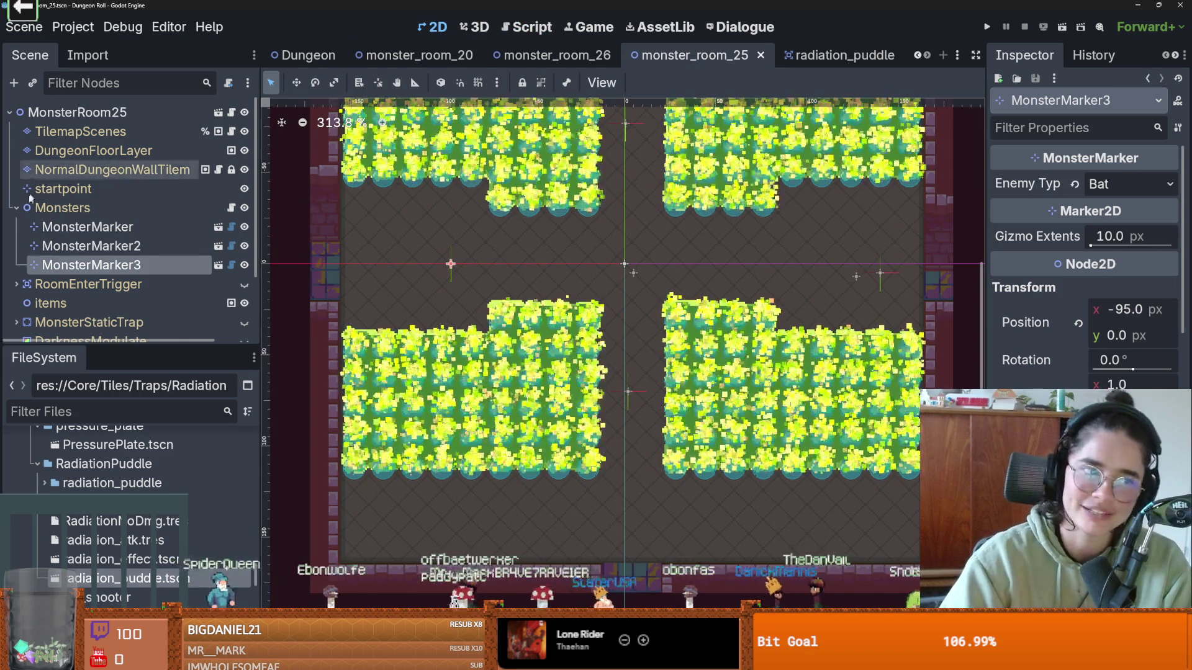
{"action": "left_click", "coordinate": [17, 208]}
{"action": "key", "text": "ctrl+s"}
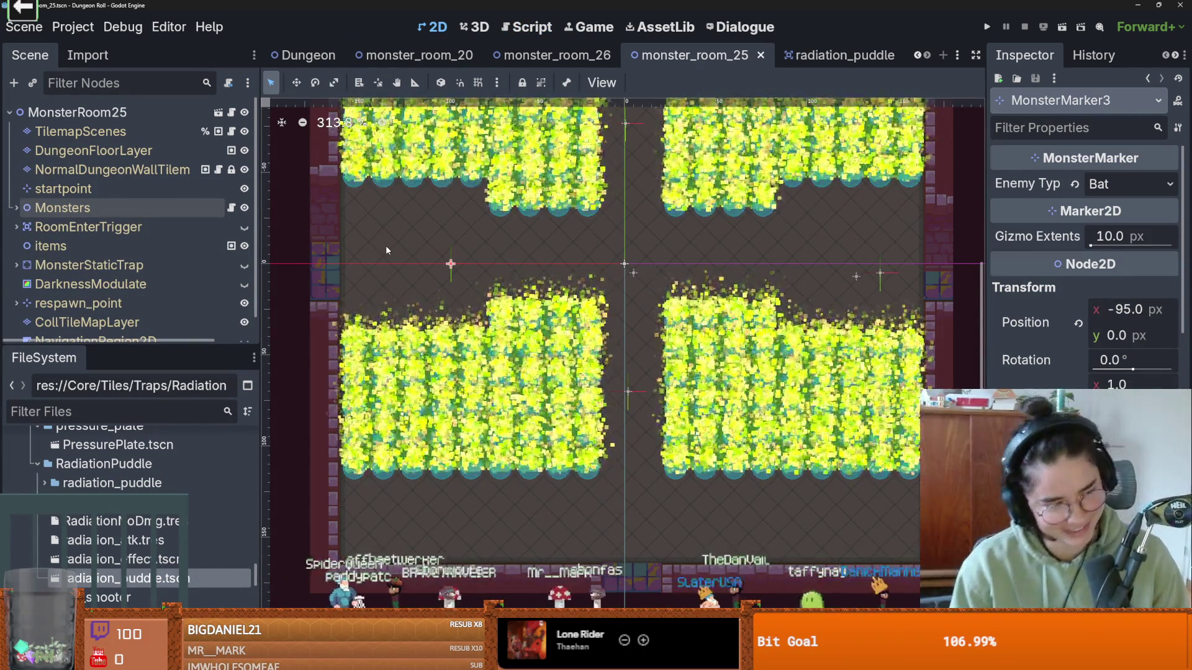
{"action": "left_click_drag", "start_coordinate": [176, 347], "coordinate": [164, 547]}
{"action": "key", "text": "ctrl+s"}
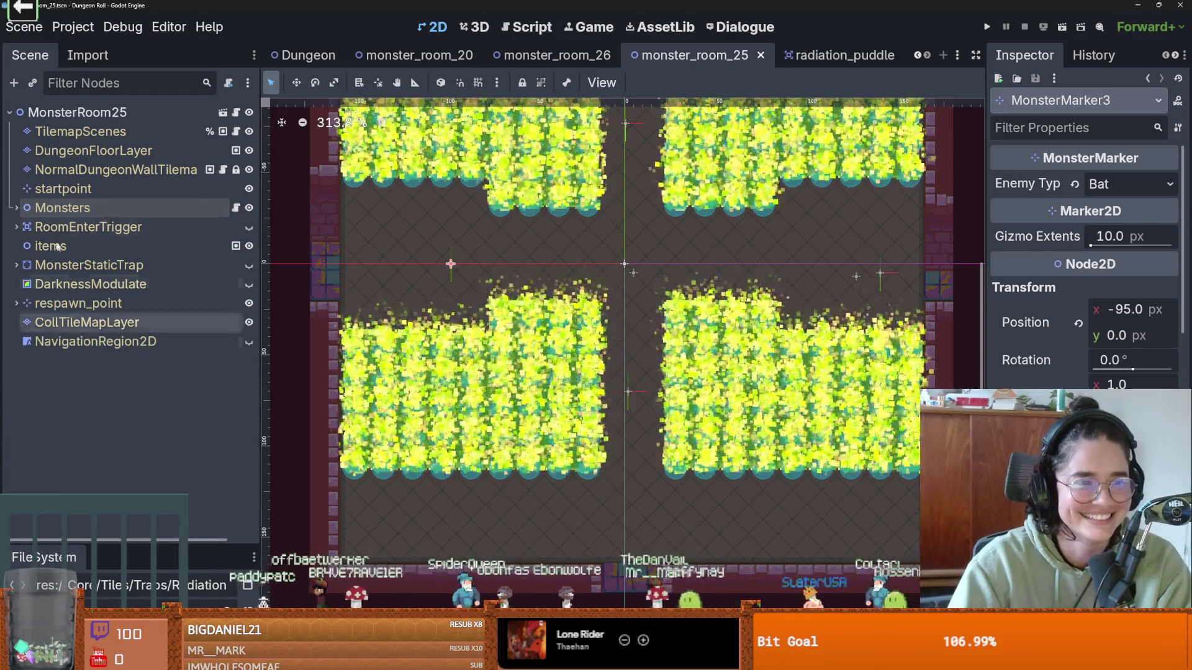
{"action": "left_click", "coordinate": [13, 210]}
{"action": "left_click", "coordinate": [13, 210]}
{"action": "key", "text": "f"}
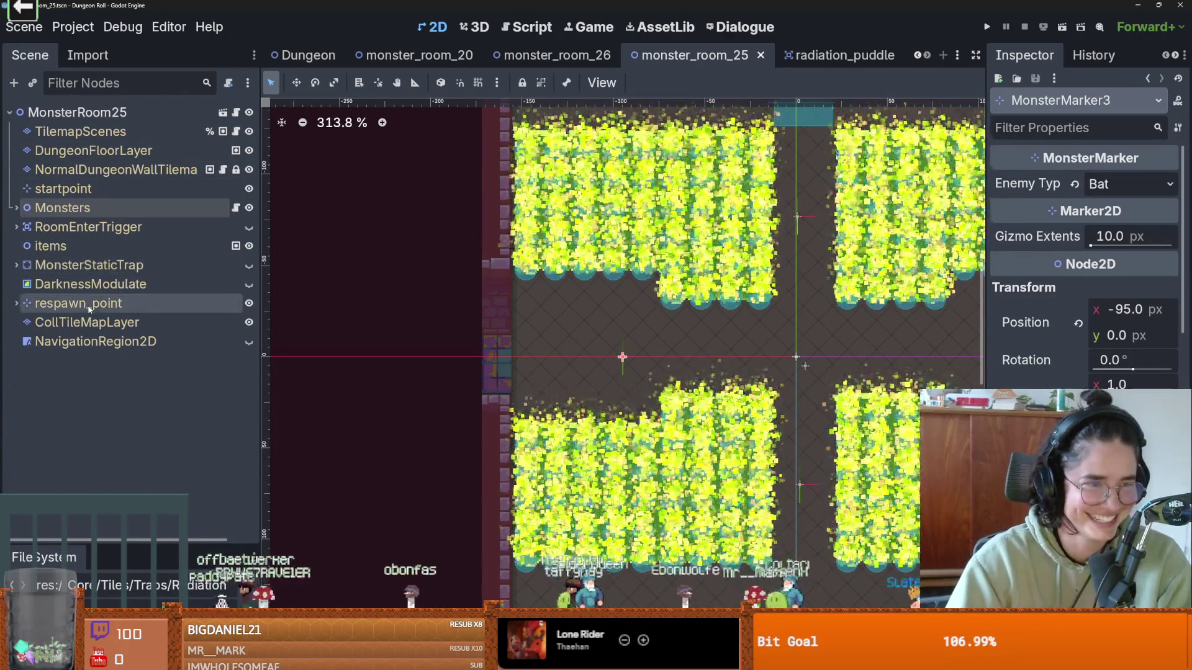
- Make DarknessModulate visible again and select the TilemapScenes layer for tile painting
{"action": "left_click", "coordinate": [87, 286]}
{"action": "left_click", "coordinate": [249, 286]}
{"action": "scroll", "coordinate": [463, 341], "scroll_direction": "down", "scroll_amount": 2}
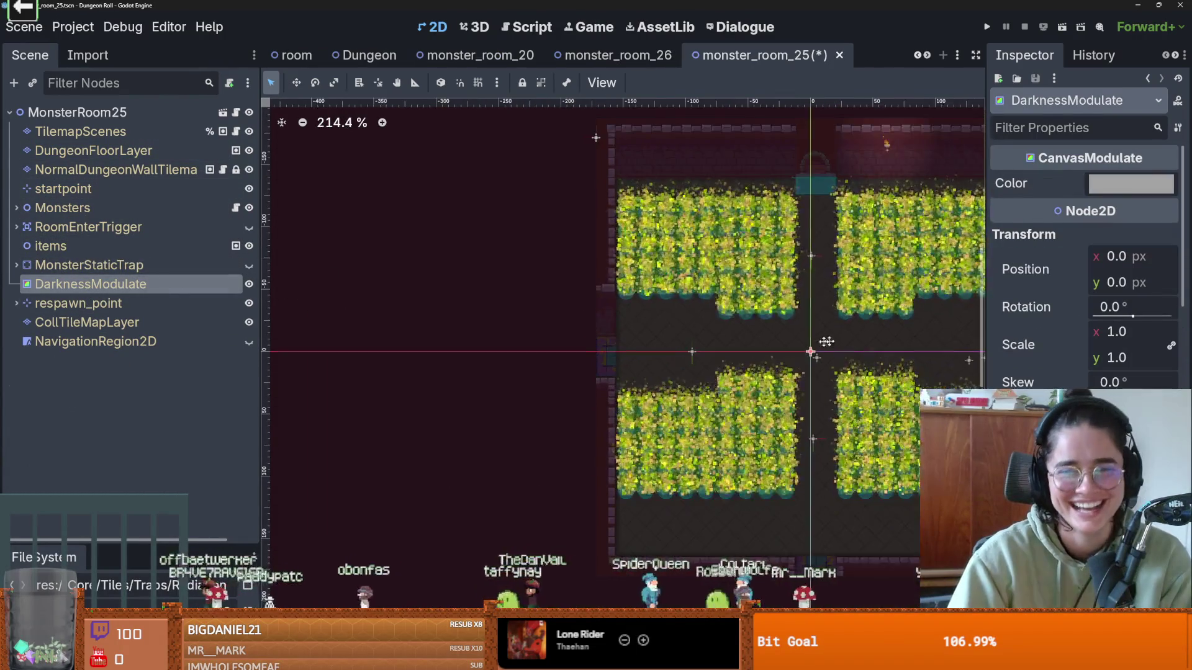
{"action": "scroll", "coordinate": [699, 283], "scroll_direction": "right", "scroll_amount": 3}
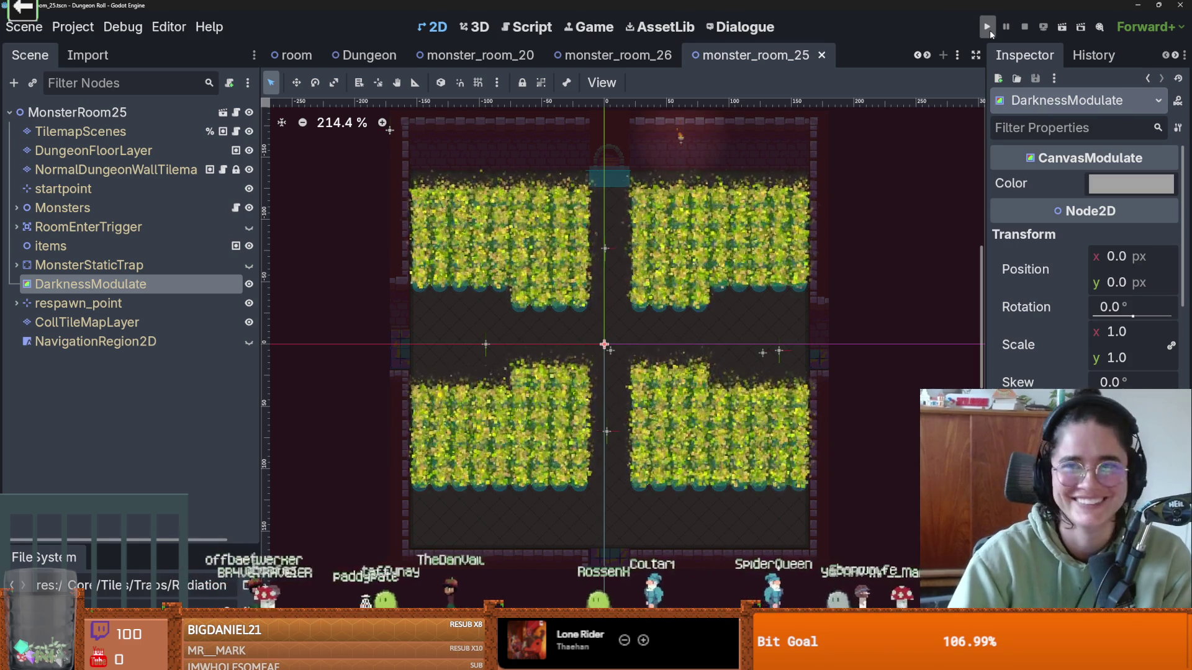
{"action": "scroll", "coordinate": [837, 239], "scroll_direction": "up", "scroll_amount": 2}
{"action": "scroll", "coordinate": [621, 211], "scroll_direction": "up", "scroll_amount": 1}
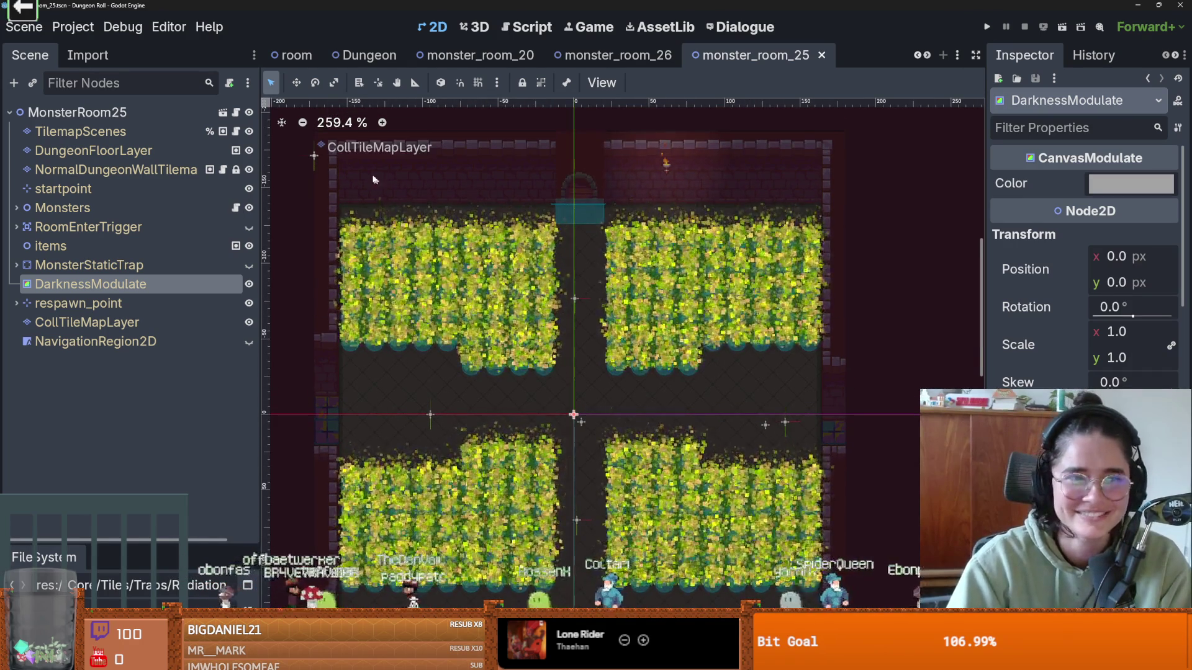
{"action": "left_click", "coordinate": [118, 132]}
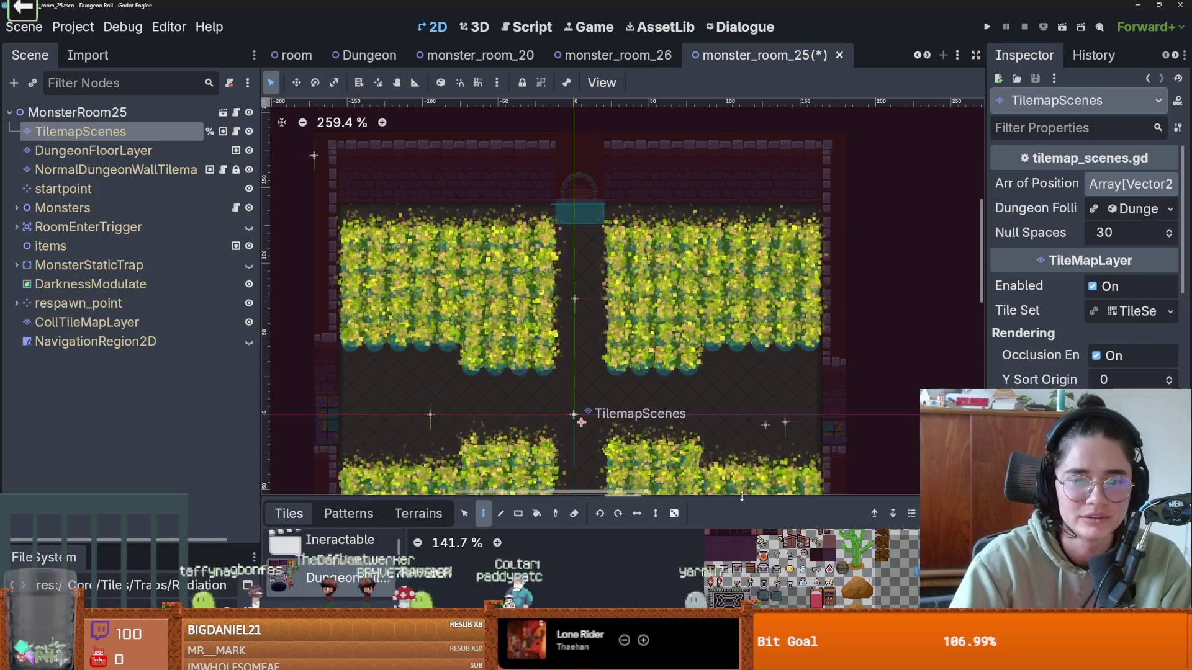
- Paint Decorative torch tiles (ID 6) on the upper wall of monster_room_25 and save
{"action": "left_click_drag", "start_coordinate": [466, 498], "coordinate": [465, 216]}
{"action": "left_click", "coordinate": [348, 416]}
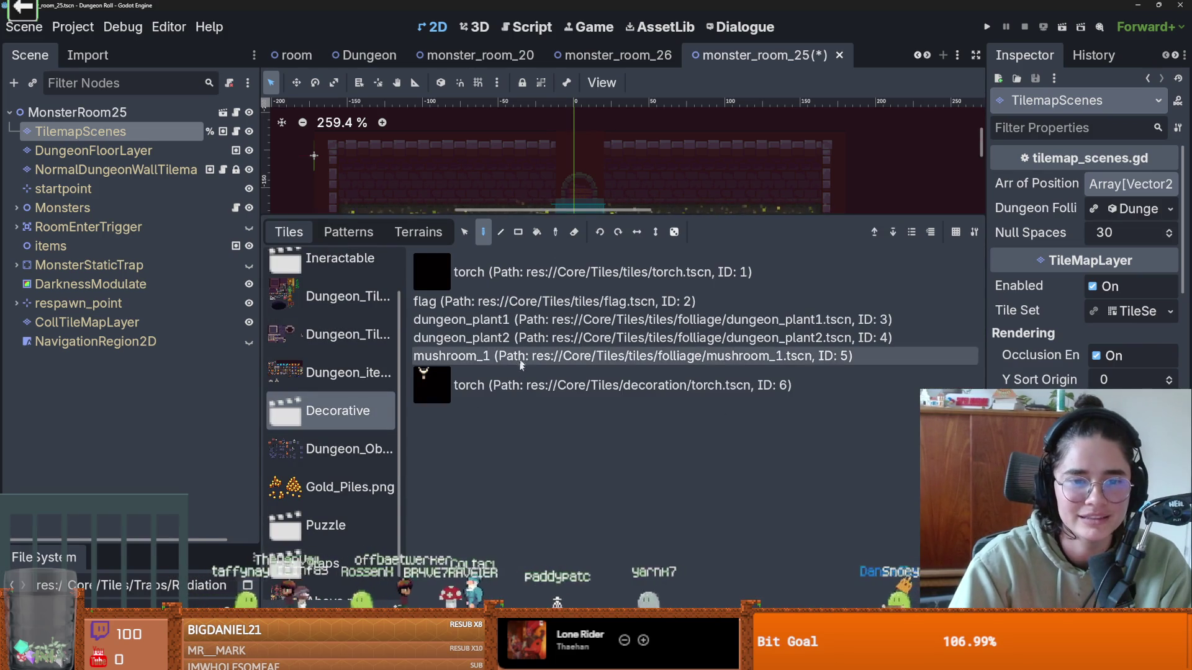
{"action": "left_click", "coordinate": [534, 383]}
{"action": "left_click_drag", "start_coordinate": [599, 215], "coordinate": [600, 359]}
{"action": "left_click", "coordinate": [786, 183]}
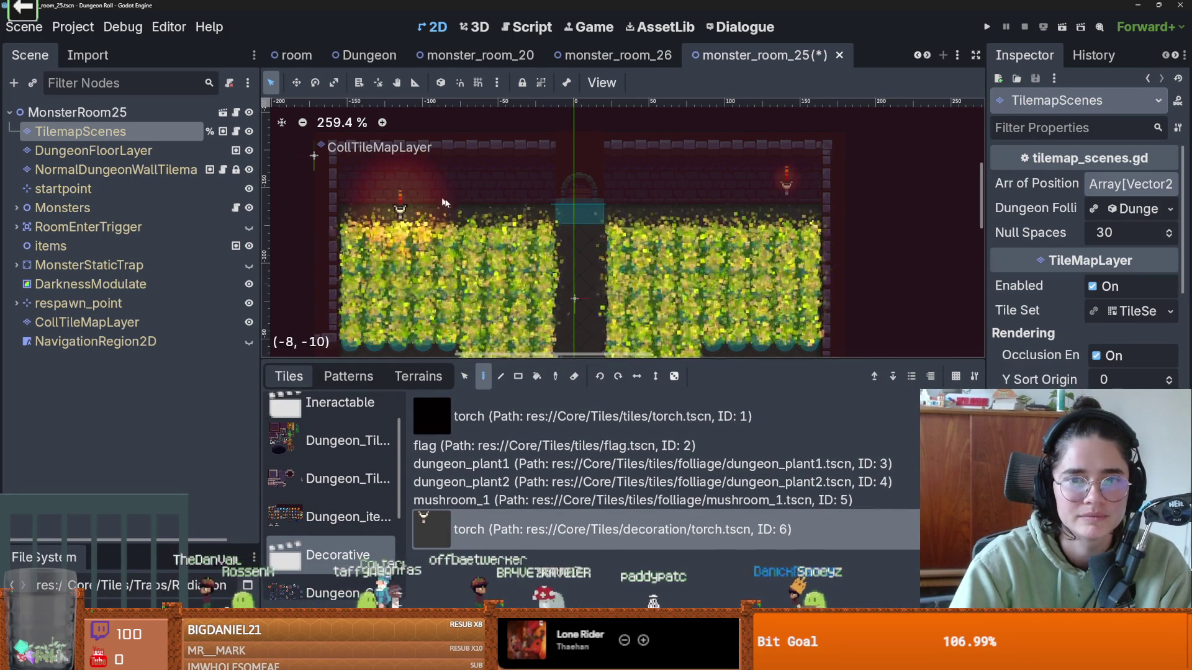
{"action": "scroll", "coordinate": [404, 180], "scroll_direction": "down", "scroll_amount": 3}
{"action": "scroll", "coordinate": [402, 181], "scroll_direction": "up", "scroll_amount": 1}
{"action": "scroll", "coordinate": [441, 211], "scroll_direction": "up", "scroll_amount": 1}
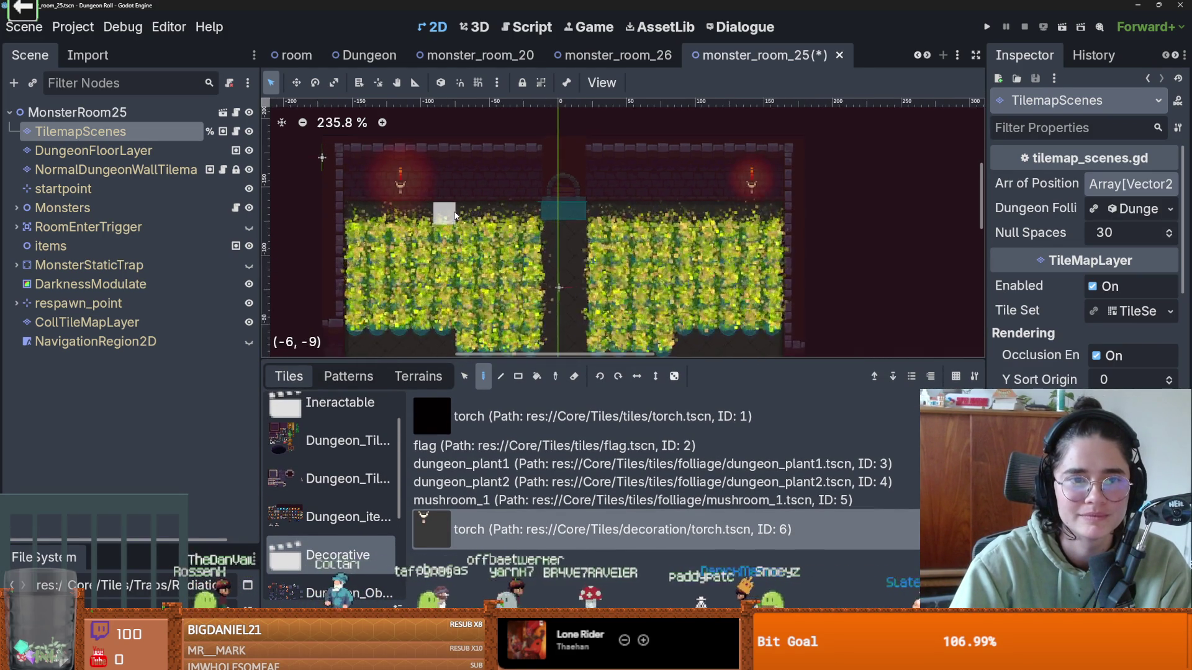
{"action": "scroll", "coordinate": [447, 217], "scroll_direction": "down", "scroll_amount": 3}
{"action": "key", "text": "ctrl+s"}
{"action": "scroll", "coordinate": [639, 269], "scroll_direction": "down", "scroll_amount": 3}
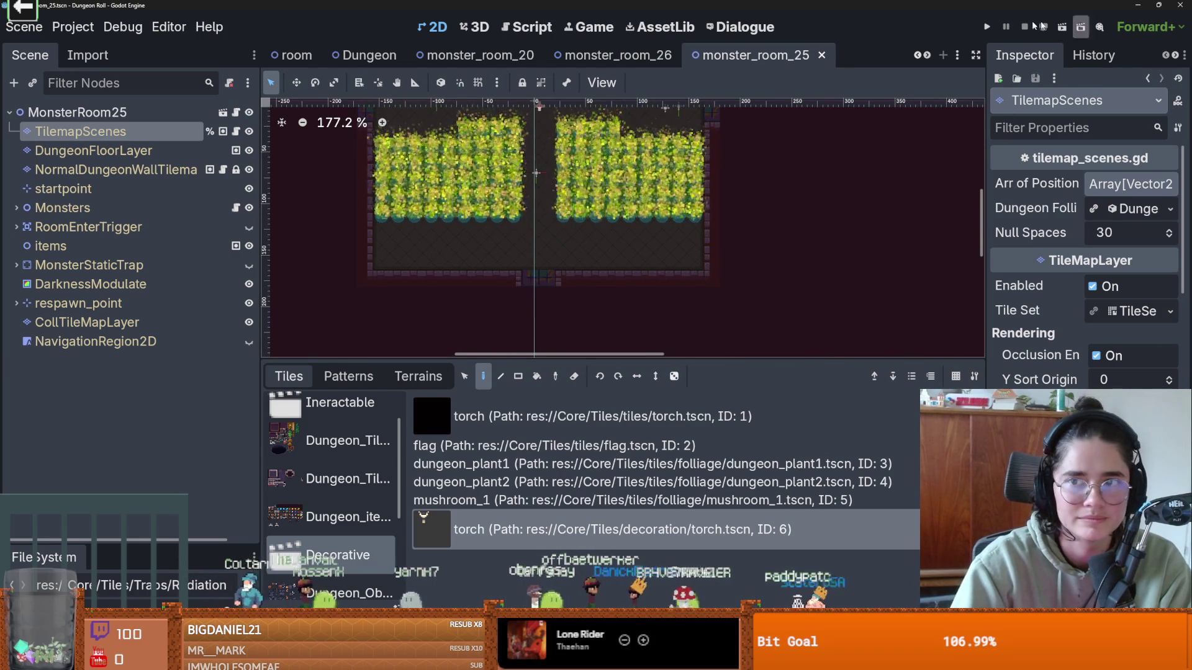
{"action": "key", "text": "F5"}
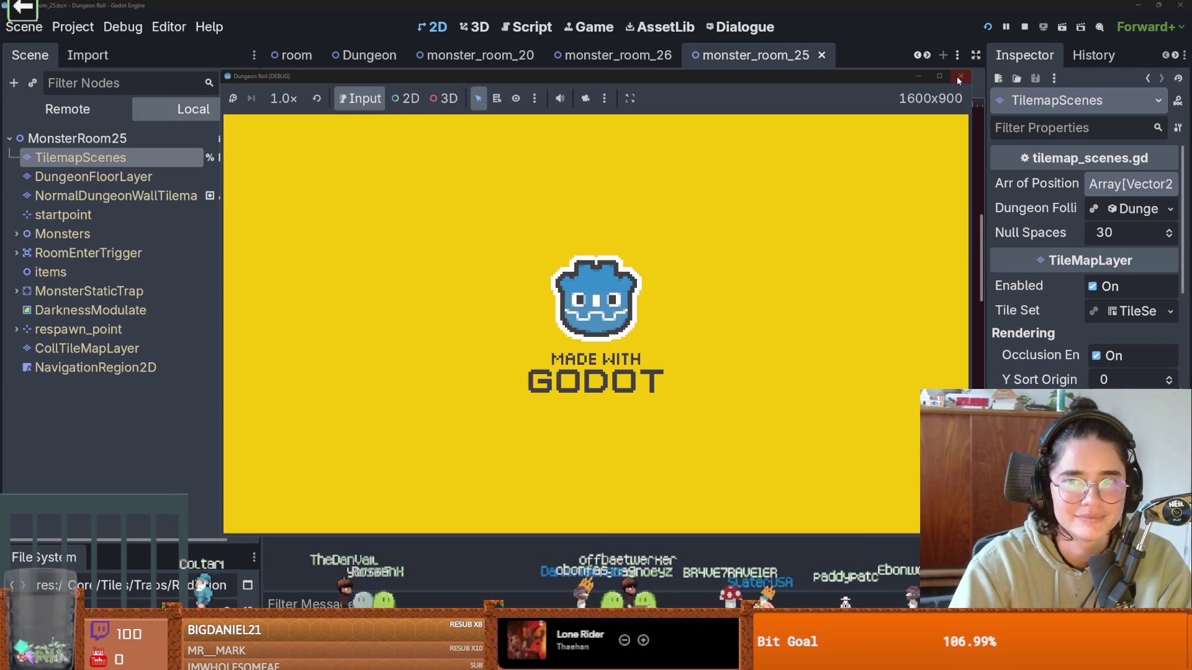
{"action": "left_click", "coordinate": [961, 76]}
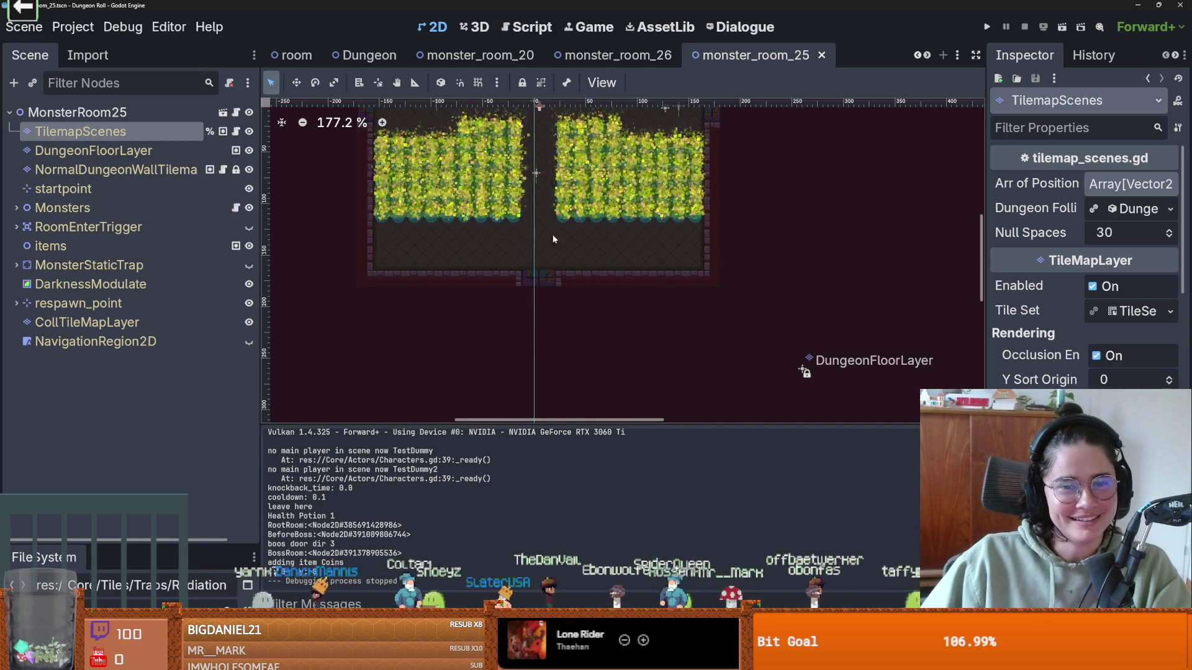
- Reselect the TilemapScenes layer and pick the Decorative torch tile (ID 6) again
{"action": "scroll", "coordinate": [745, 348], "scroll_direction": "up", "scroll_amount": 1}
{"action": "left_click", "coordinate": [747, 340]}
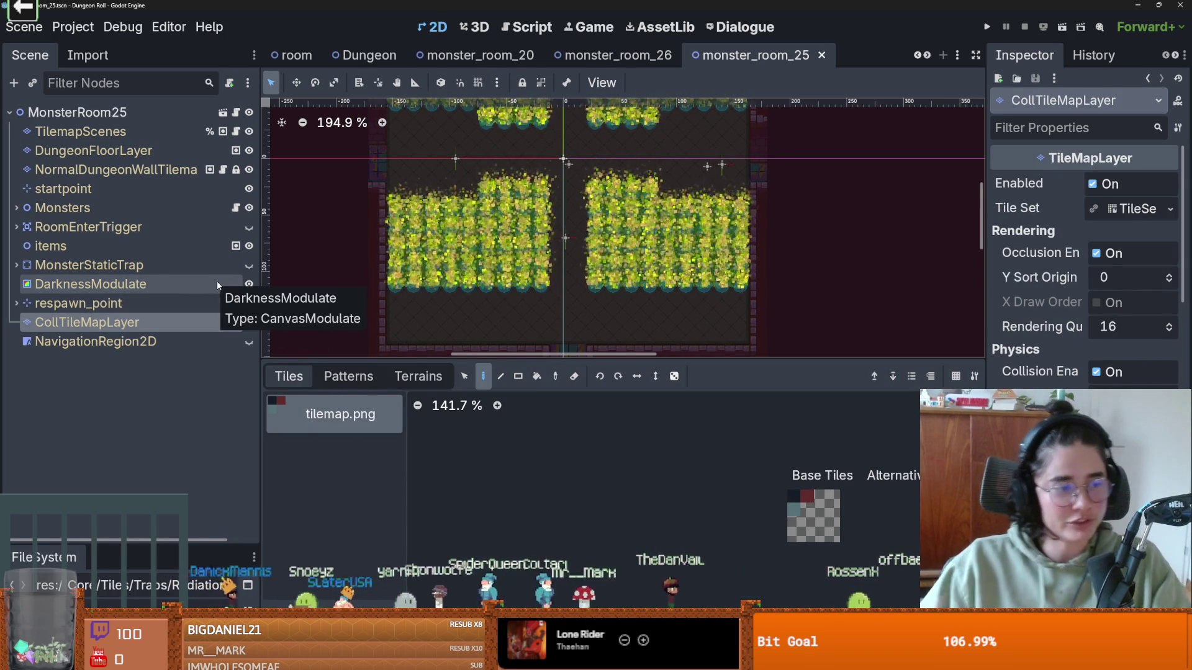
{"action": "left_click", "coordinate": [81, 131]}
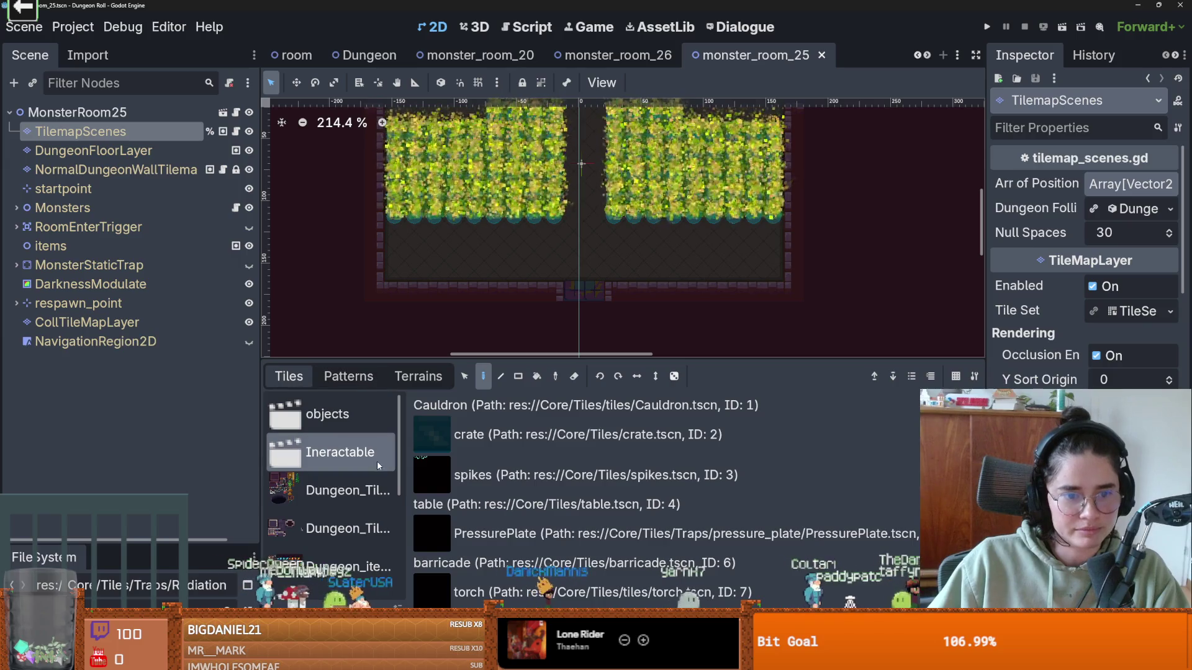
{"action": "scroll", "coordinate": [501, 496], "scroll_direction": "down", "scroll_amount": 1}
{"action": "scroll", "coordinate": [501, 527], "scroll_direction": "up", "scroll_amount": 3}
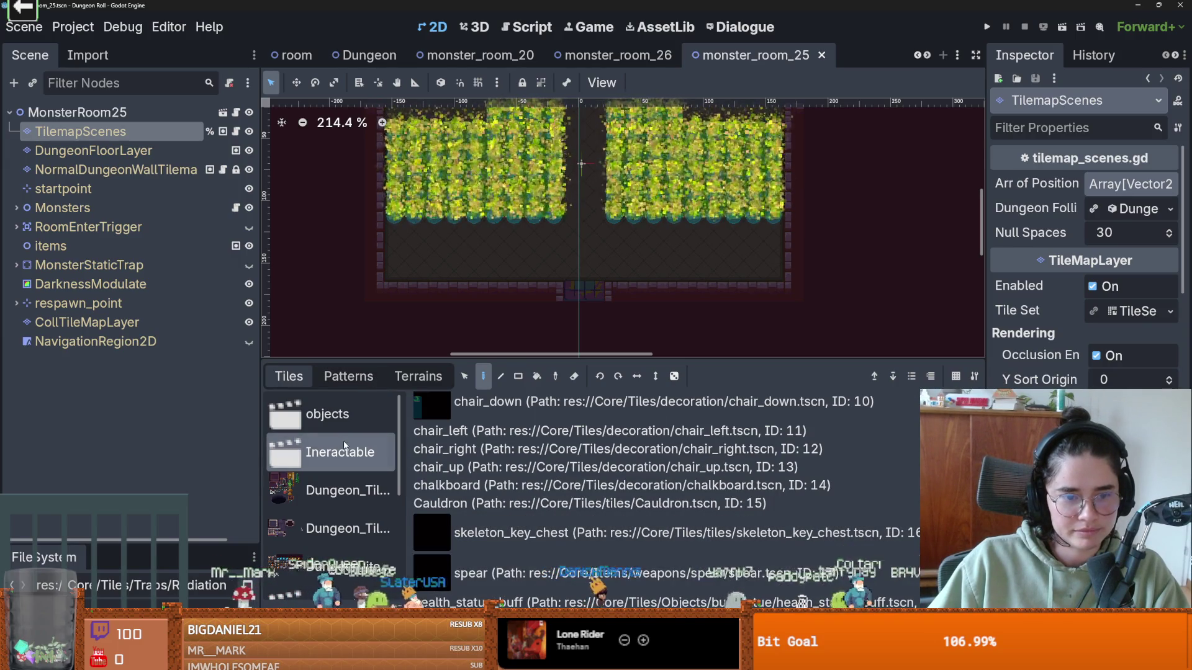
{"action": "left_click", "coordinate": [334, 416]}
{"action": "left_click", "coordinate": [367, 467]}
{"action": "scroll", "coordinate": [369, 497], "scroll_direction": "down", "scroll_amount": 5}
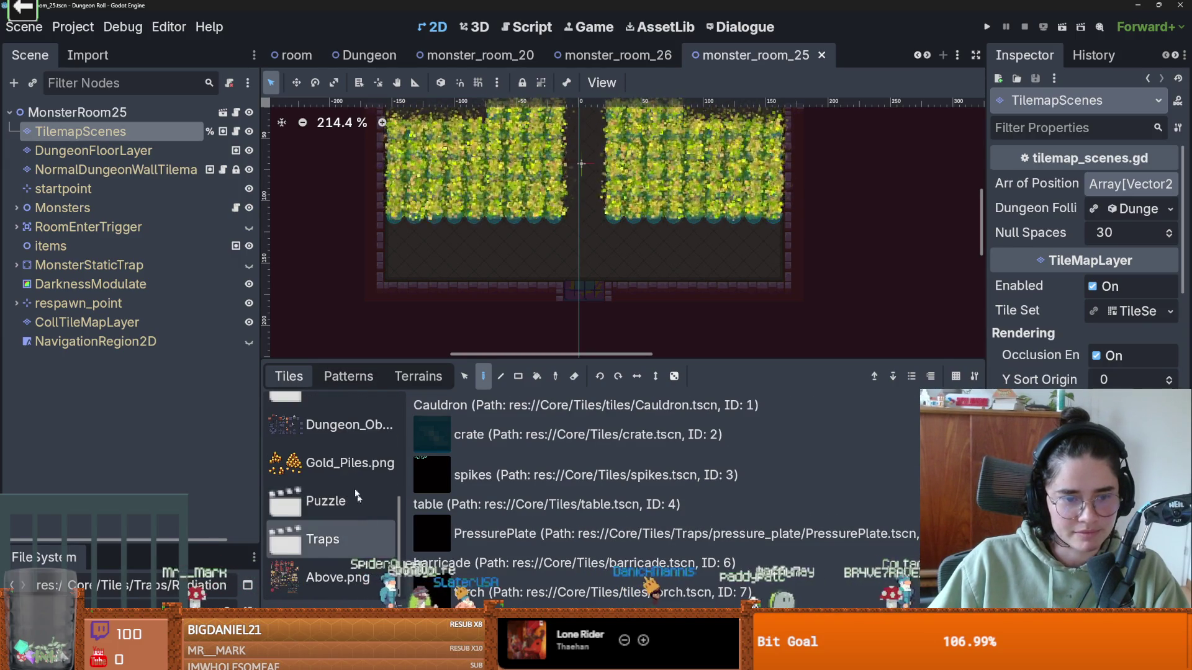
{"action": "scroll", "coordinate": [347, 472], "scroll_direction": "up", "scroll_amount": 2}
{"action": "left_click", "coordinate": [337, 444]}
{"action": "left_click", "coordinate": [435, 530]}
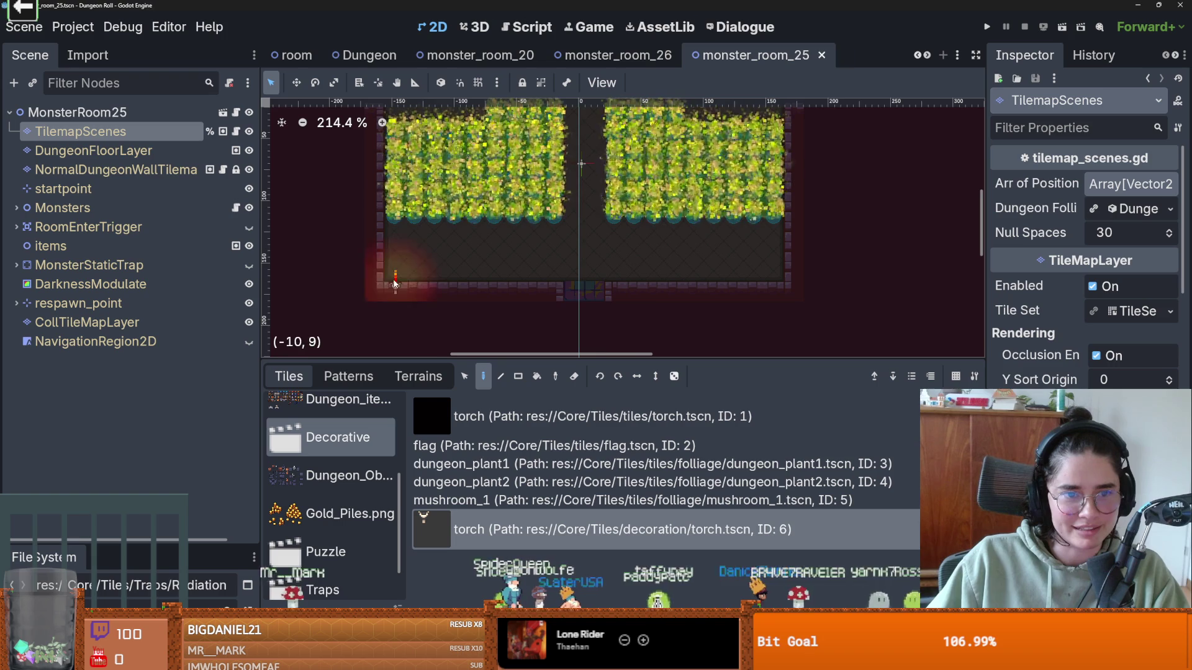
- Try a torch near the bottom-left wall, undo it, and browse the Puzzle and Traps collections
{"action": "left_click", "coordinate": [394, 284]}
{"action": "scroll", "coordinate": [391, 279], "scroll_direction": "up", "scroll_amount": 2}
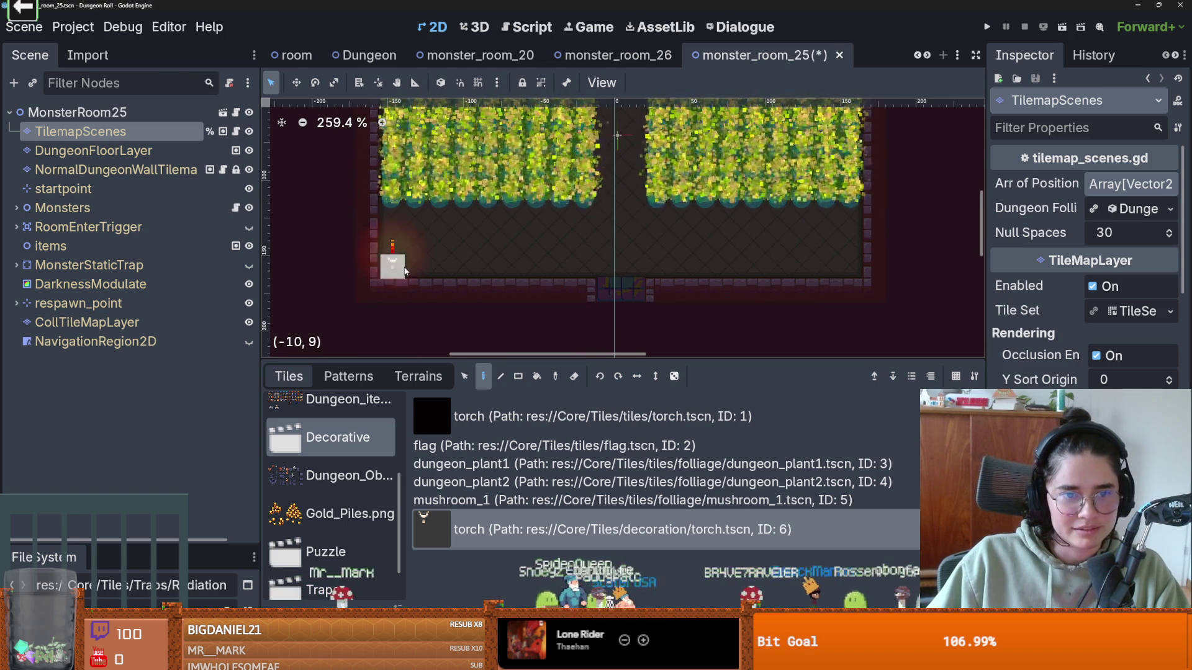
{"action": "scroll", "coordinate": [752, 299], "scroll_direction": "down", "scroll_amount": 9}
{"action": "scroll", "coordinate": [527, 278], "scroll_direction": "up", "scroll_amount": 6}
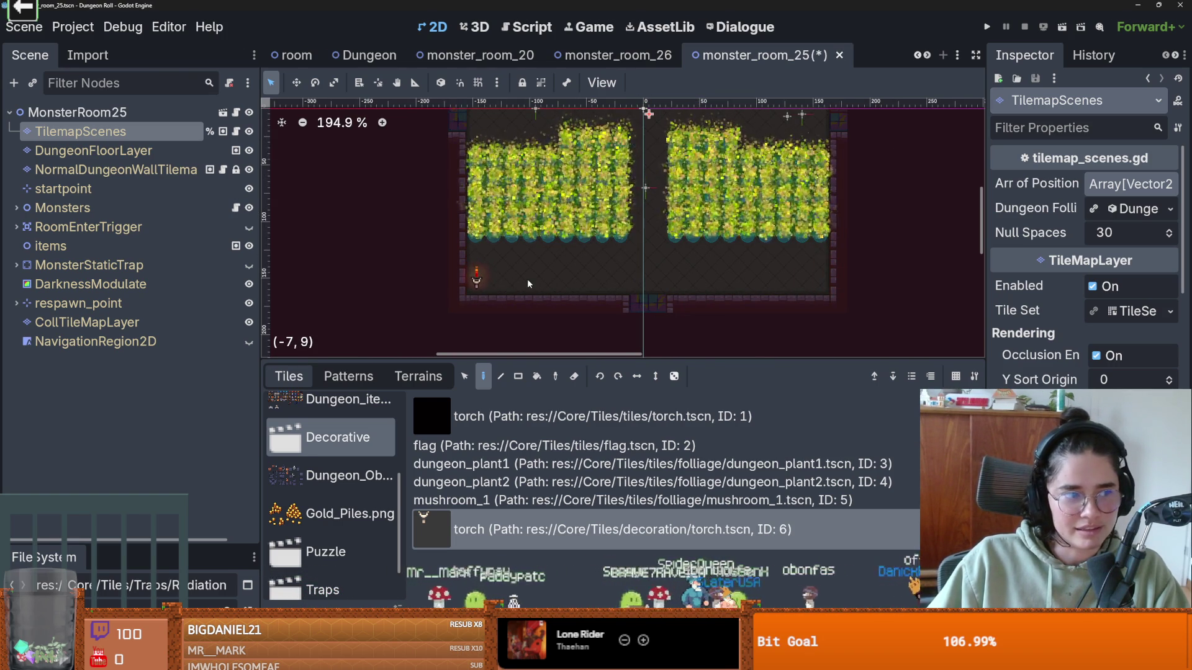
{"action": "key", "text": "ctrl+z"}
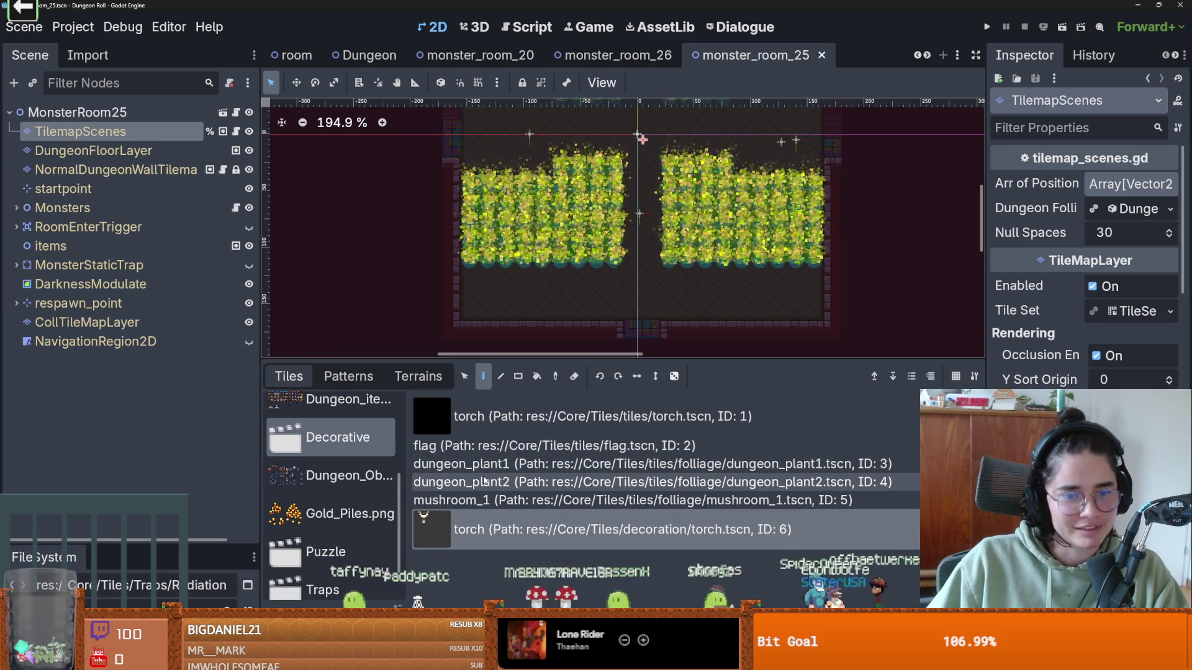
{"action": "scroll", "coordinate": [339, 478], "scroll_direction": "down", "scroll_amount": 1}
{"action": "left_click", "coordinate": [339, 500]}
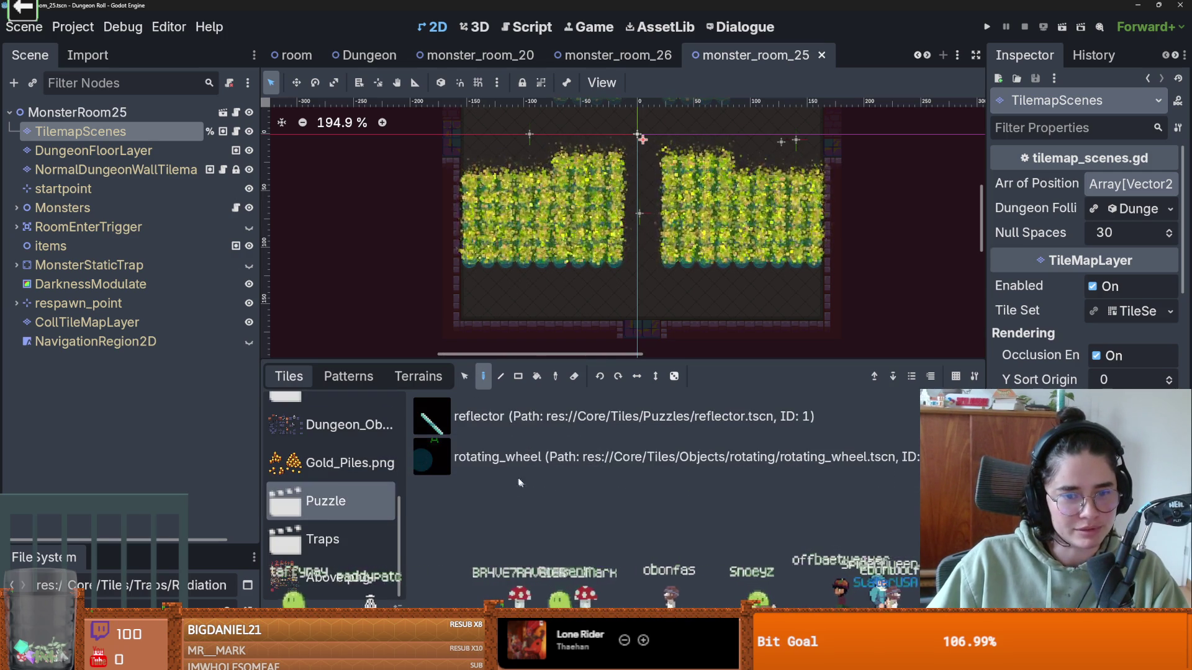
{"action": "left_click", "coordinate": [333, 538]}
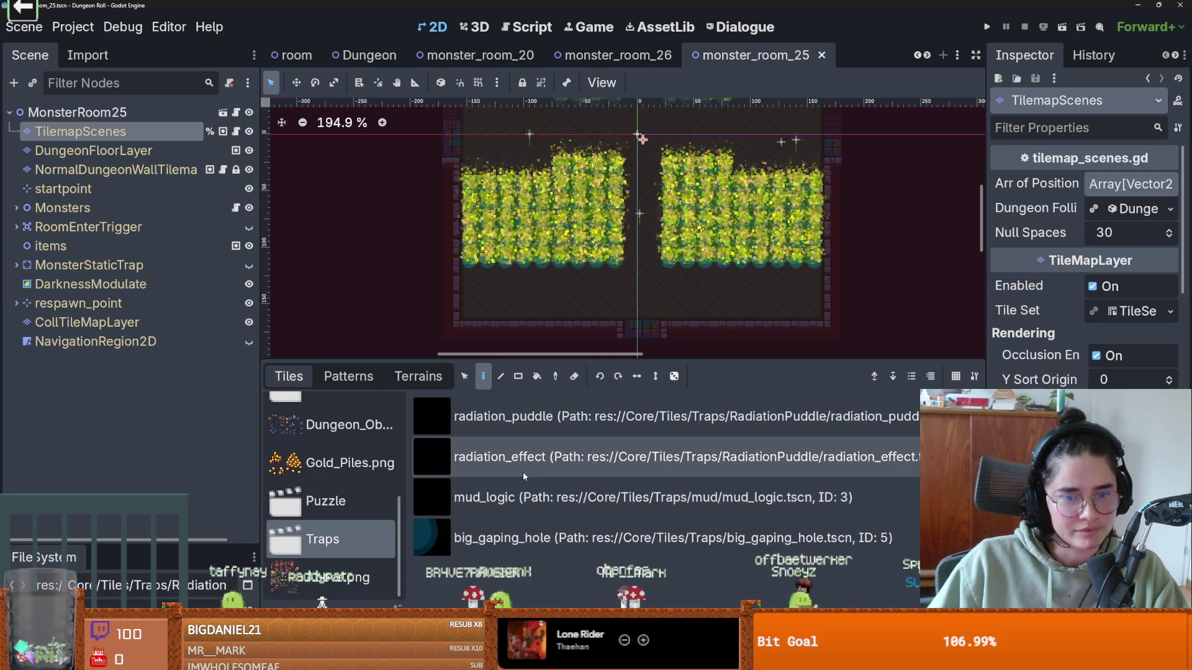
- Enlarge the room view, look over monster_room_25 and save the scene
{"action": "left_click_drag", "start_coordinate": [576, 365], "coordinate": [577, 438]}
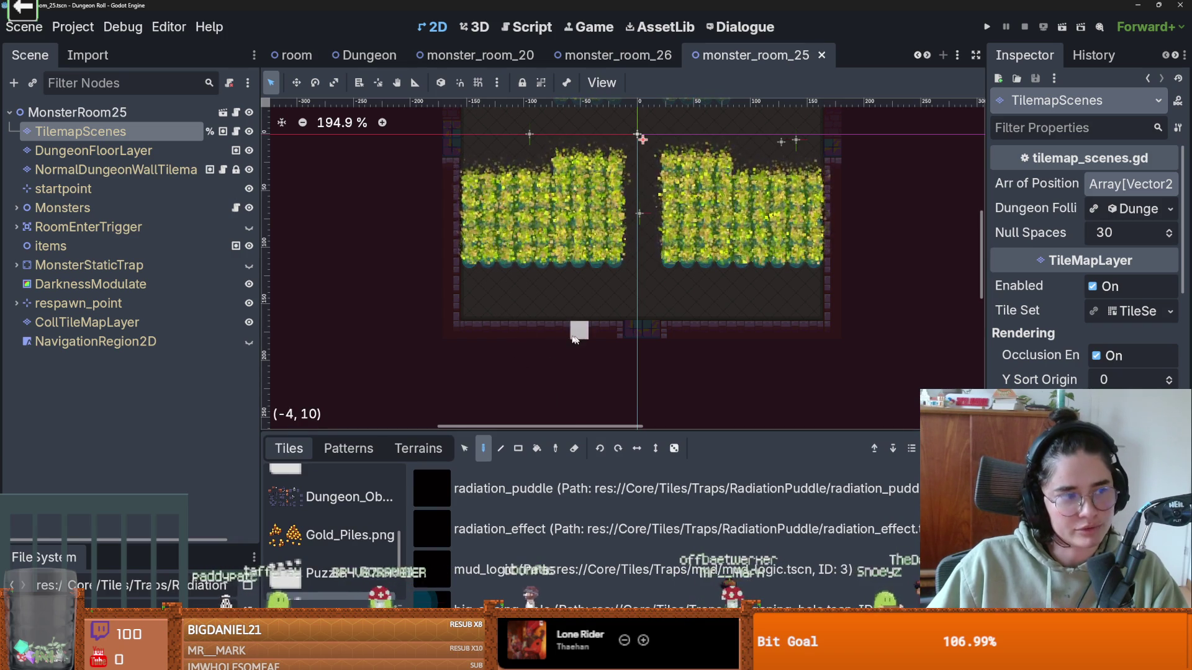
{"action": "scroll", "coordinate": [518, 346], "scroll_direction": "right", "scroll_amount": 3}
{"action": "key", "text": "ctrl+s"}
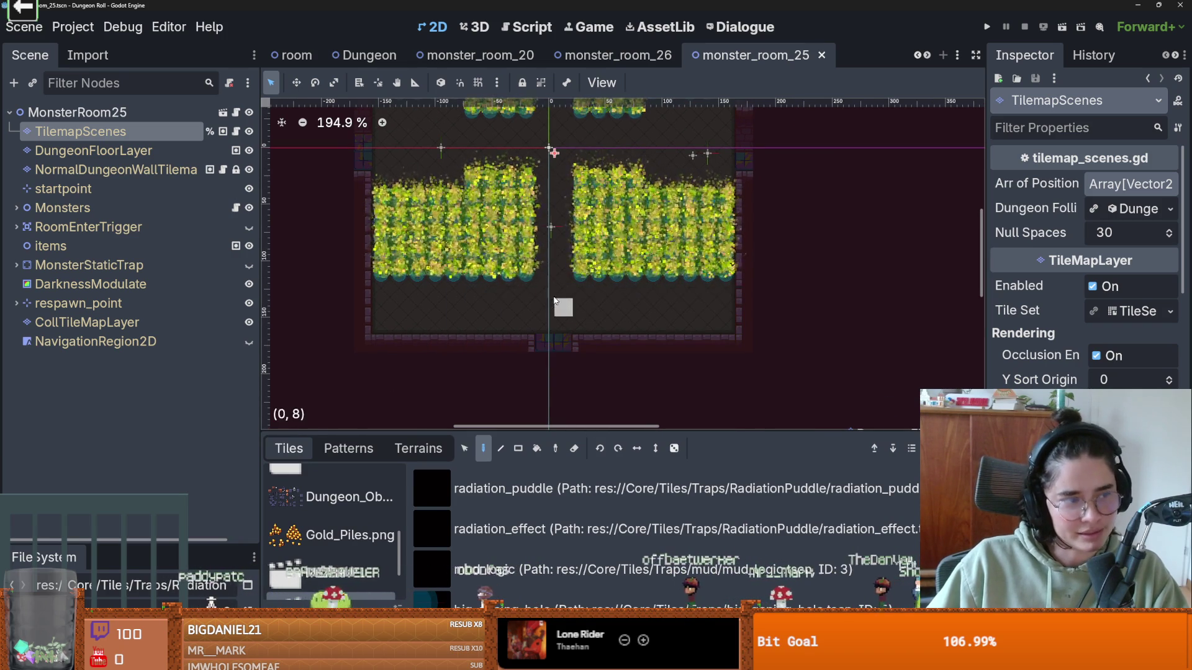
{"action": "scroll", "coordinate": [553, 285], "scroll_direction": "down", "scroll_amount": 1, "text": "ctrl"}
{"action": "scroll", "coordinate": [559, 298], "scroll_direction": "up", "scroll_amount": 5}
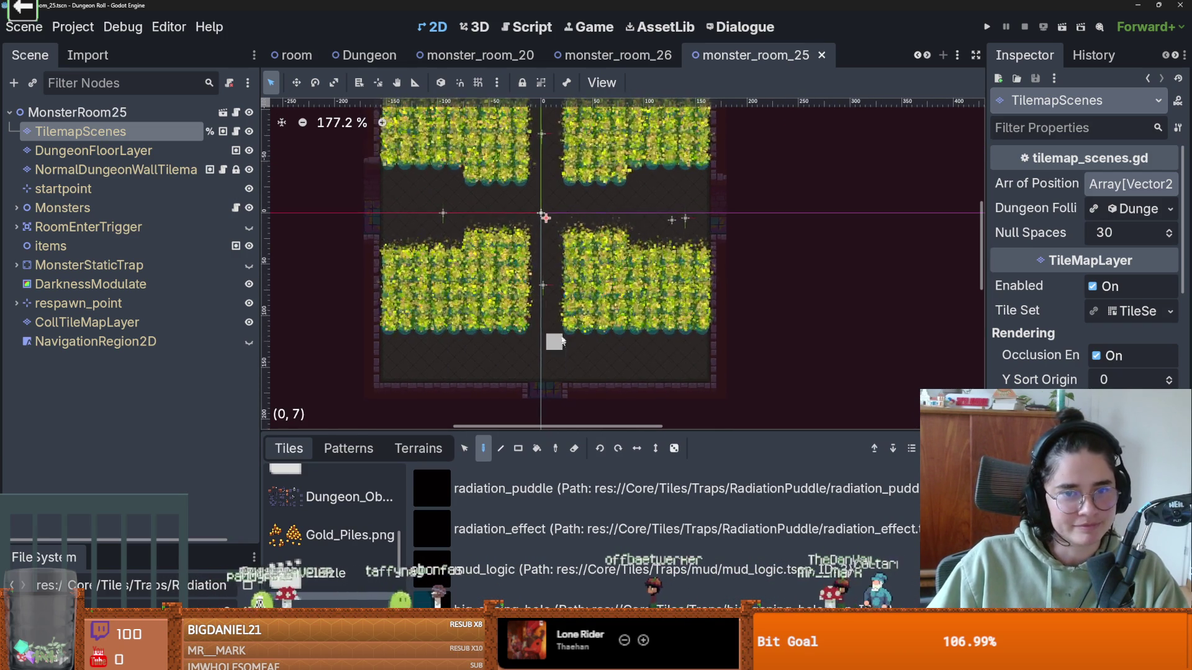
{"action": "scroll", "coordinate": [566, 325], "scroll_direction": "down", "scroll_amount": 2}
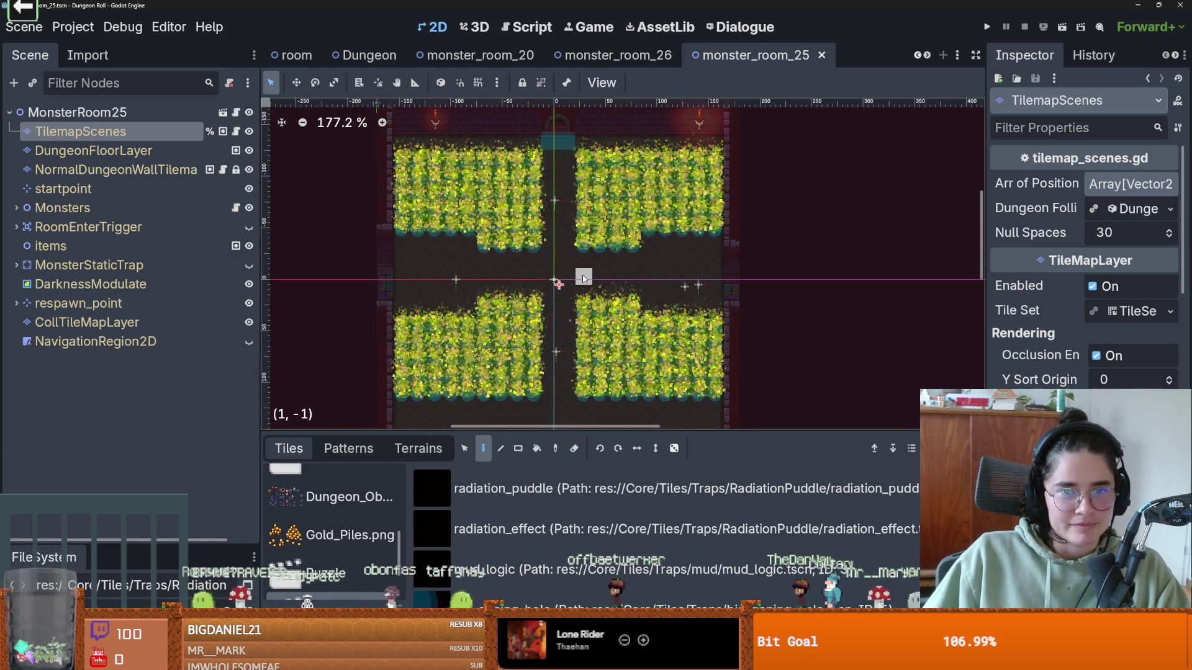
{"action": "scroll", "coordinate": [608, 289], "scroll_direction": "down", "scroll_amount": 2}
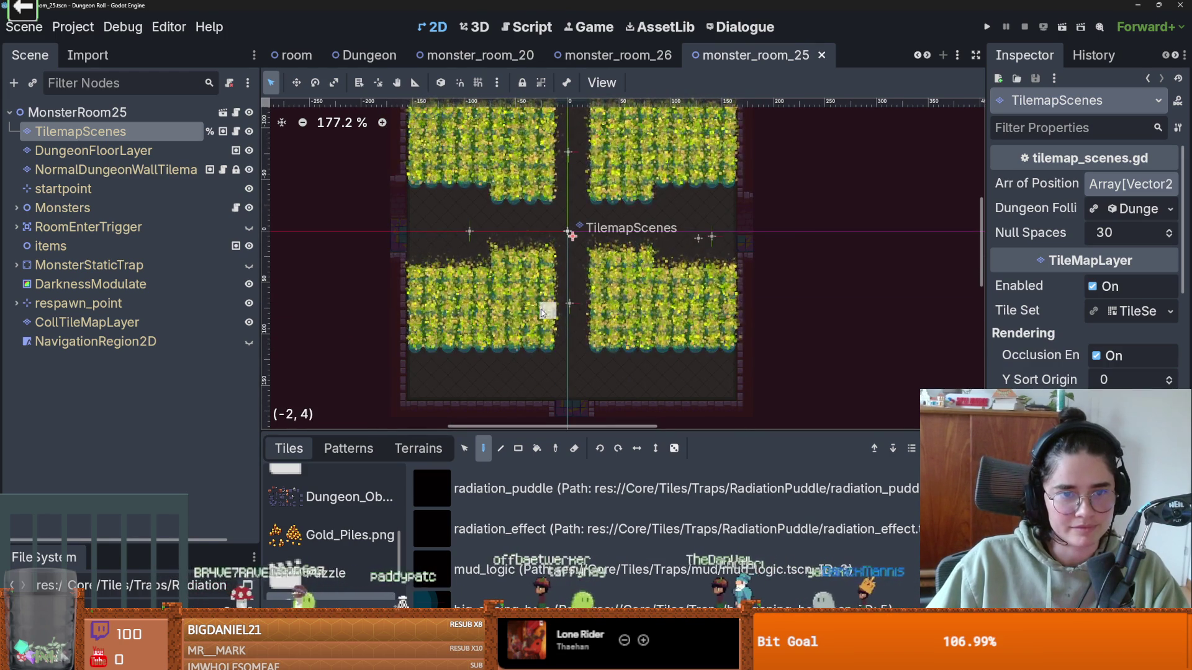
{"action": "scroll", "coordinate": [593, 318], "scroll_direction": "down", "scroll_amount": 1}
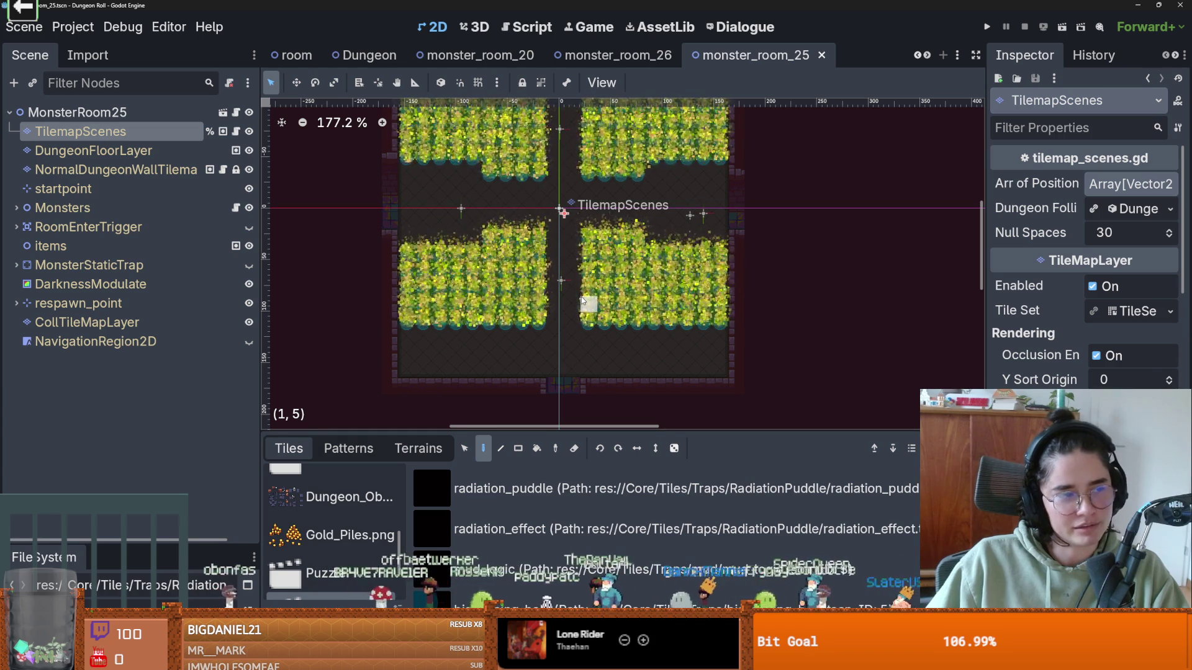
{"action": "scroll", "coordinate": [600, 308], "scroll_direction": "down", "scroll_amount": 1}
{"action": "key", "text": "ctrl+s"}
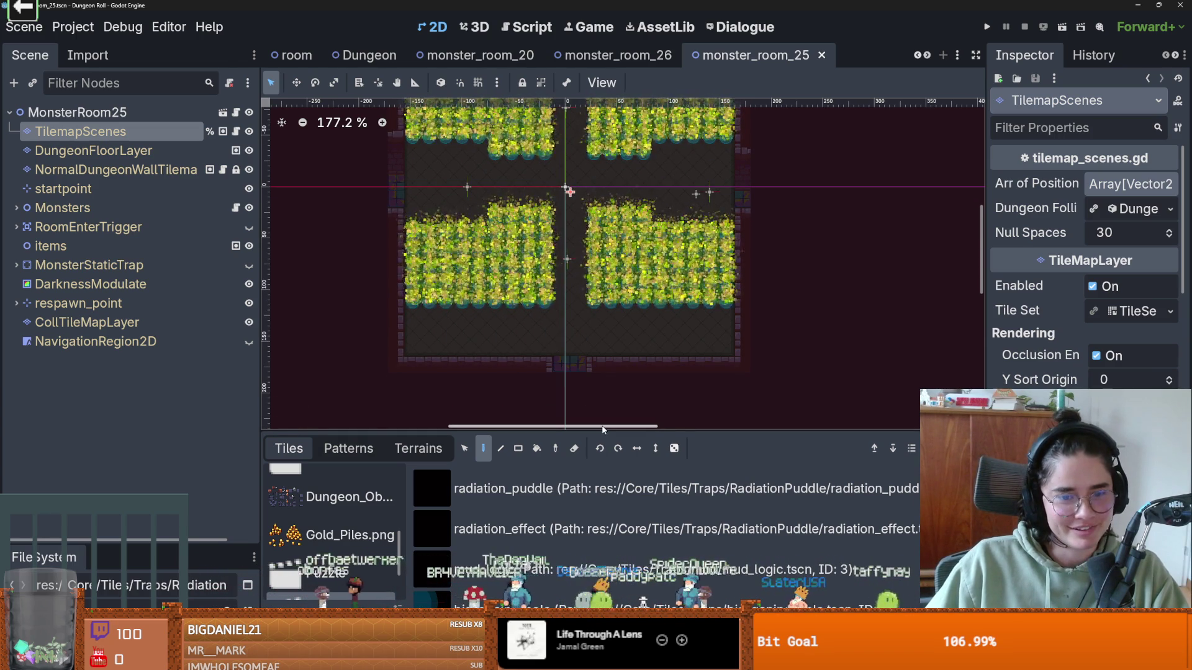
- Enlarge the FileSystem panel and open the radiation_puddle scene from the RadiationPuddle folder
{"action": "scroll", "coordinate": [628, 334], "scroll_direction": "right", "scroll_amount": 10}
{"action": "scroll", "coordinate": [591, 351], "scroll_direction": "left", "scroll_amount": 10}
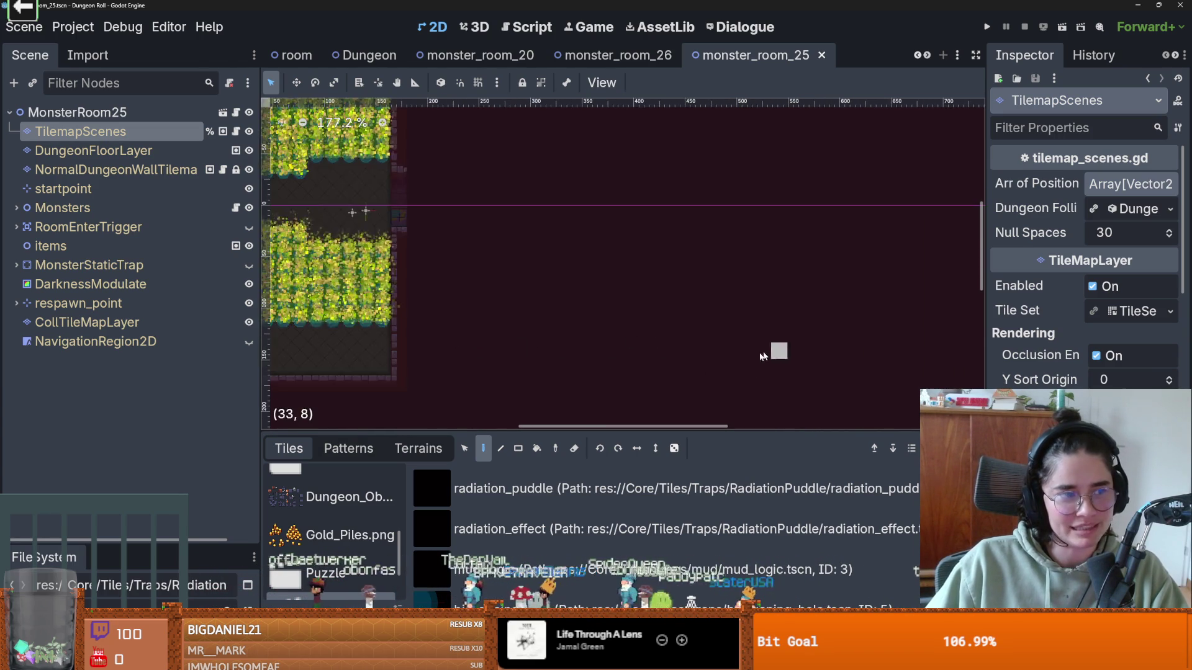
{"action": "scroll", "coordinate": [706, 350], "scroll_direction": "left", "scroll_amount": 5}
{"action": "scroll", "coordinate": [668, 344], "scroll_direction": "up", "scroll_amount": 2}
{"action": "scroll", "coordinate": [614, 342], "scroll_direction": "right", "scroll_amount": 5}
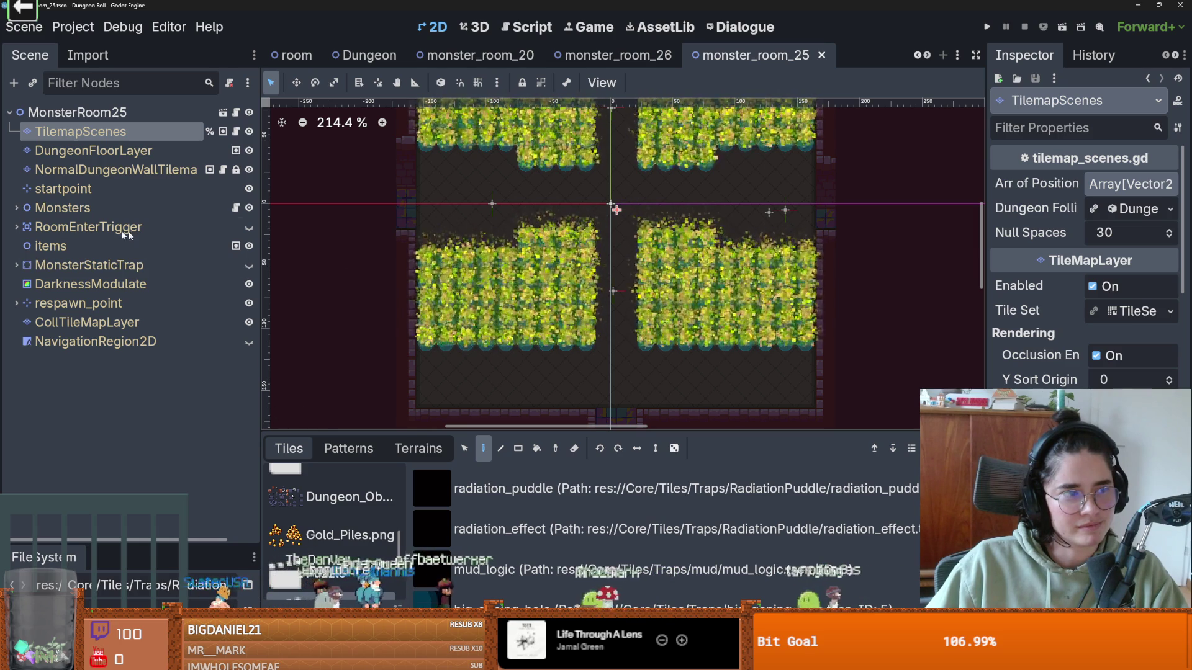
{"action": "scroll", "coordinate": [567, 311], "scroll_direction": "down", "scroll_amount": 1}
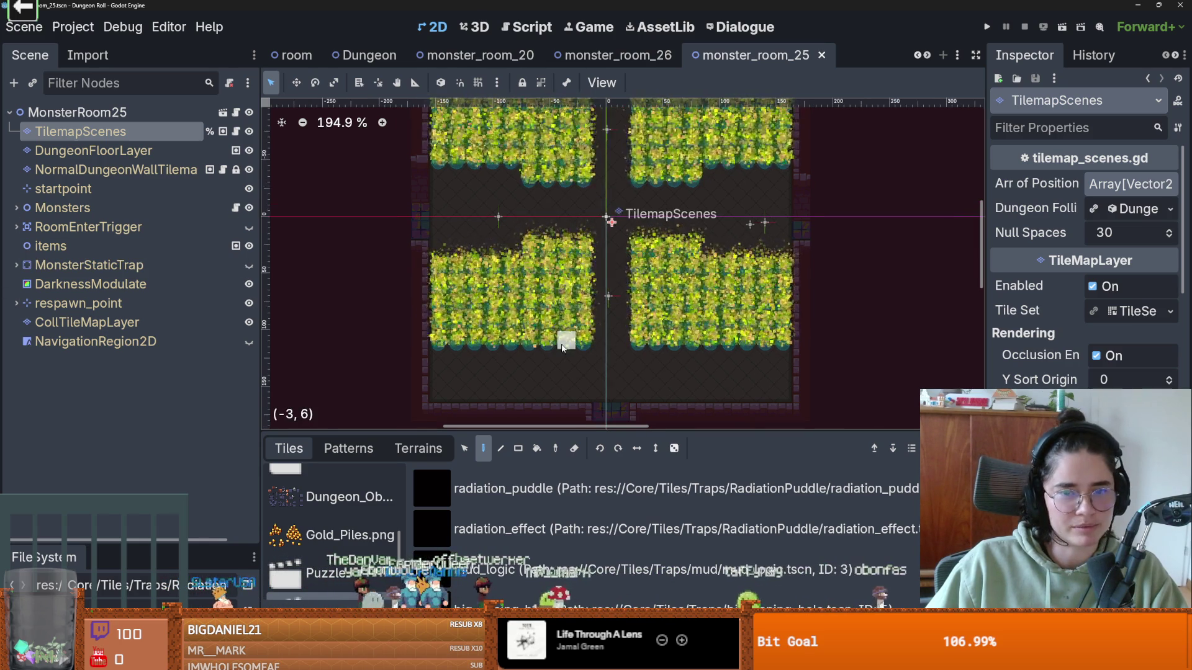
{"action": "scroll", "coordinate": [612, 331], "scroll_direction": "down", "scroll_amount": 1}
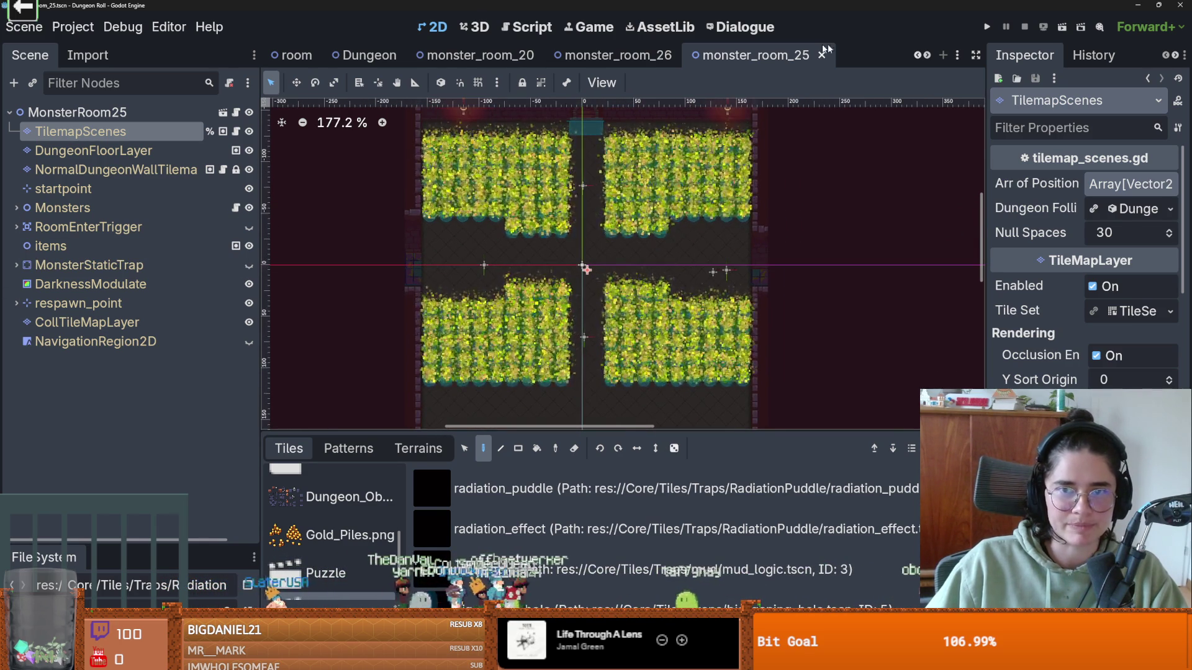
{"action": "left_click_drag", "start_coordinate": [155, 544], "coordinate": [155, 302]}
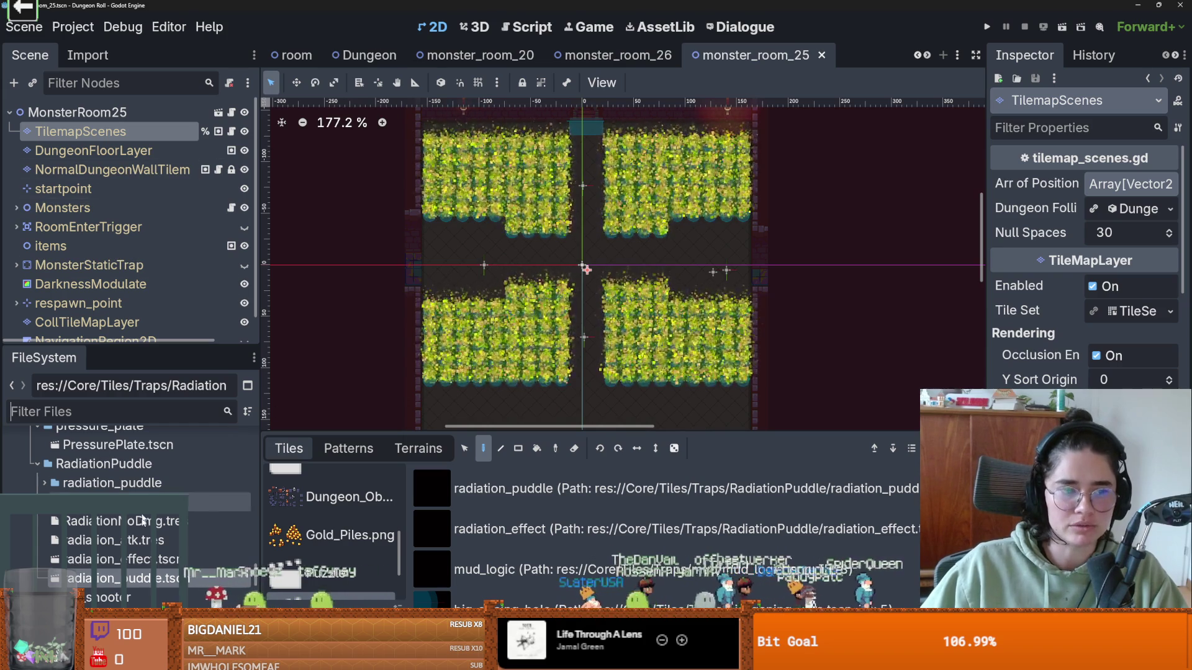
{"action": "double_click", "coordinate": [135, 579]}
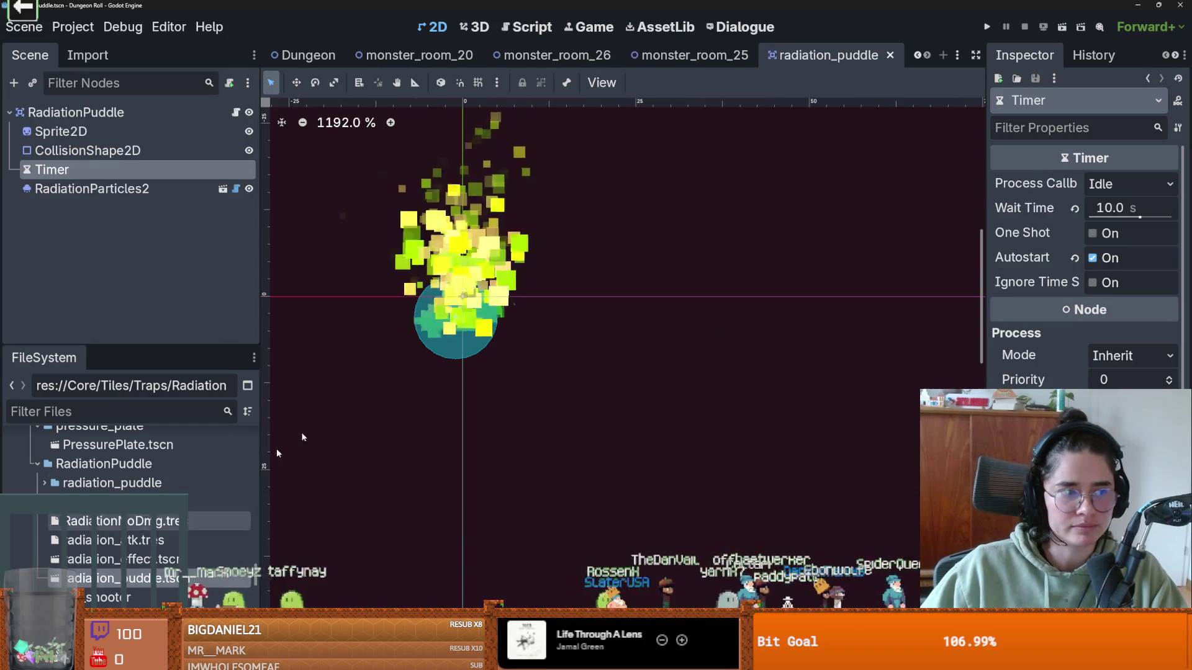
- Add 'var character:Character = area.owner' under the Character check in on_area_entered and save
{"action": "left_click", "coordinate": [235, 112]}
{"action": "left_click", "coordinate": [496, 275]}
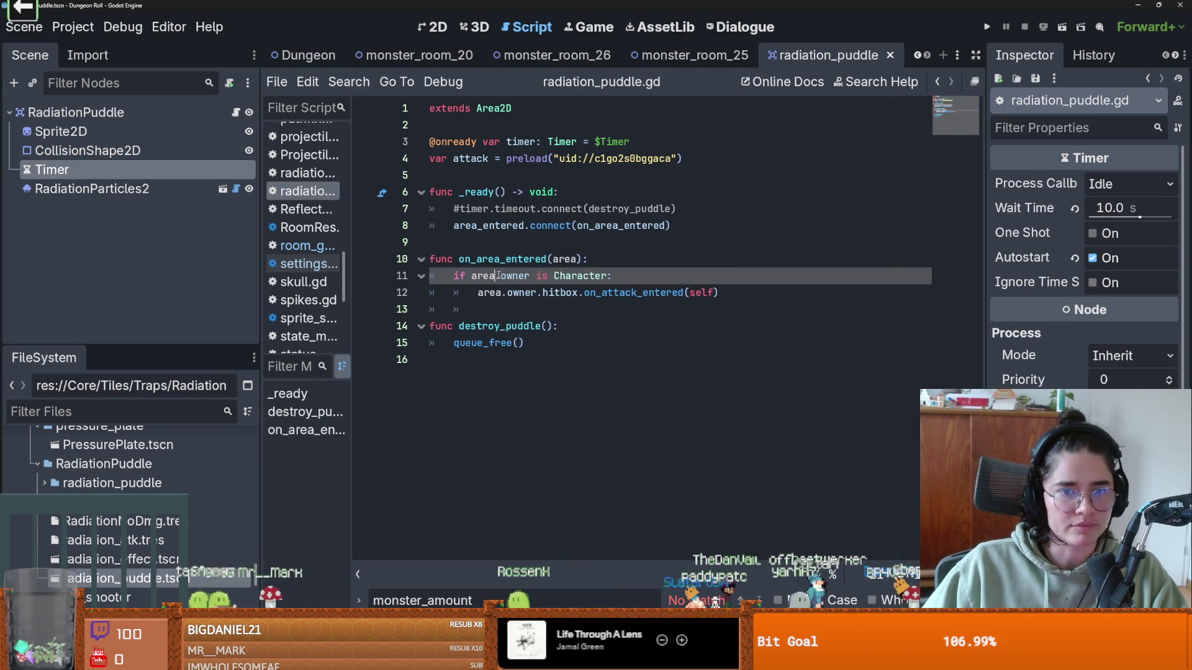
{"action": "double_click", "coordinate": [556, 292]}
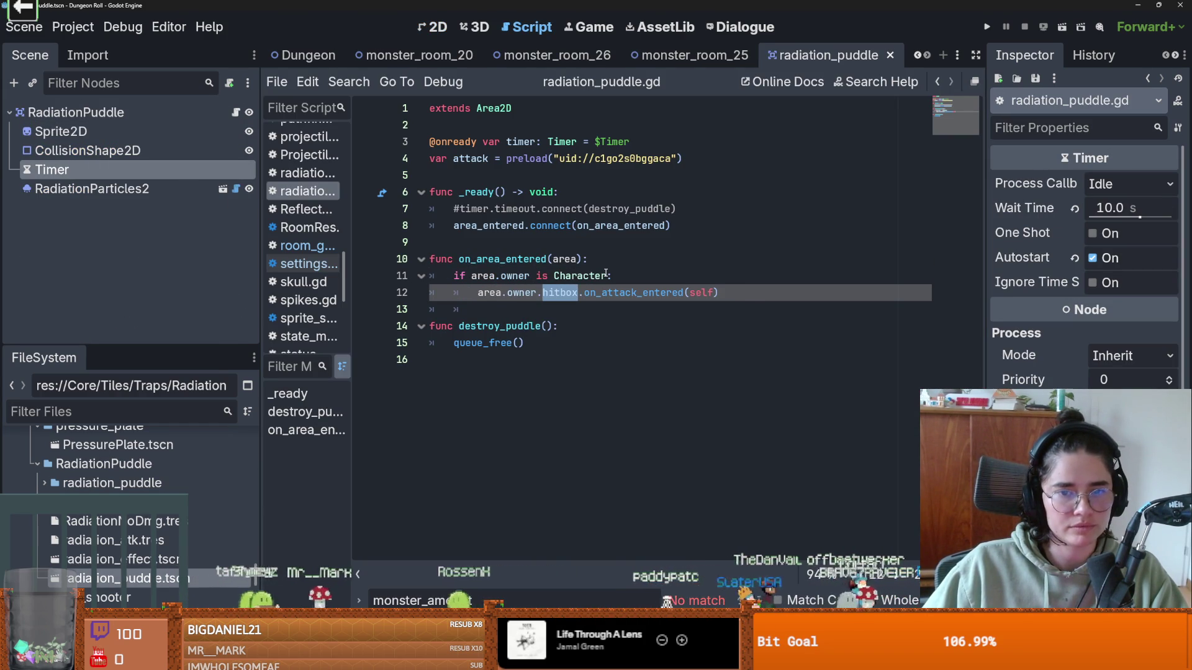
{"action": "left_click", "coordinate": [607, 276]}
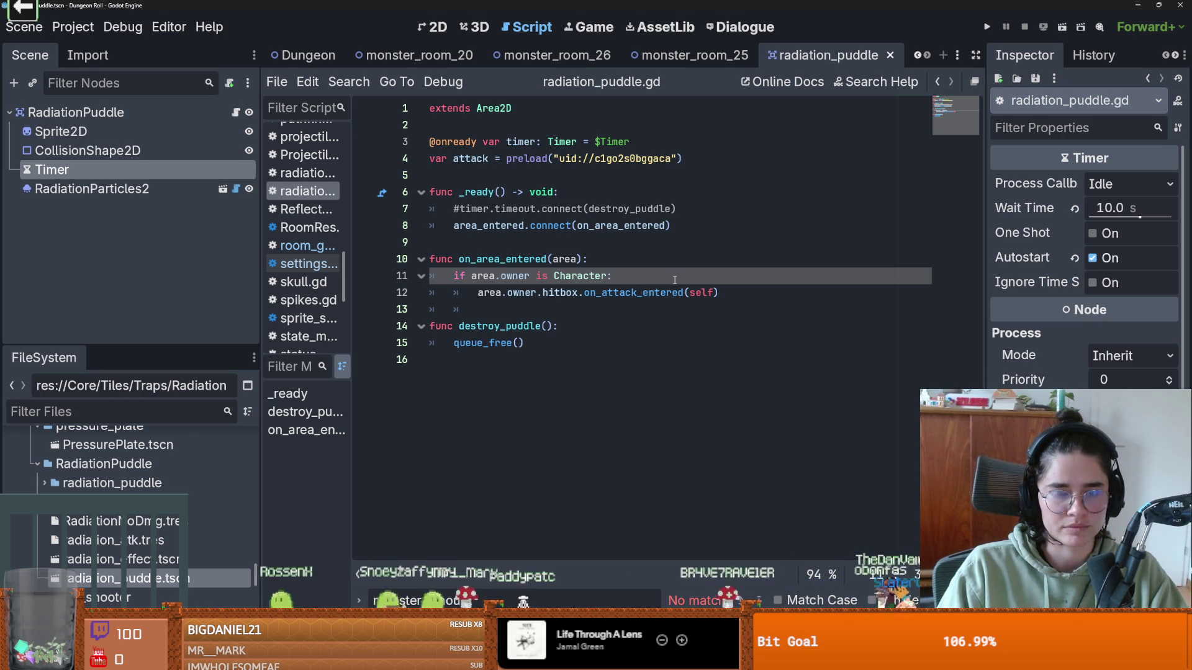
{"action": "key", "text": "Return"}
{"action": "type", "text": "var character = area."}
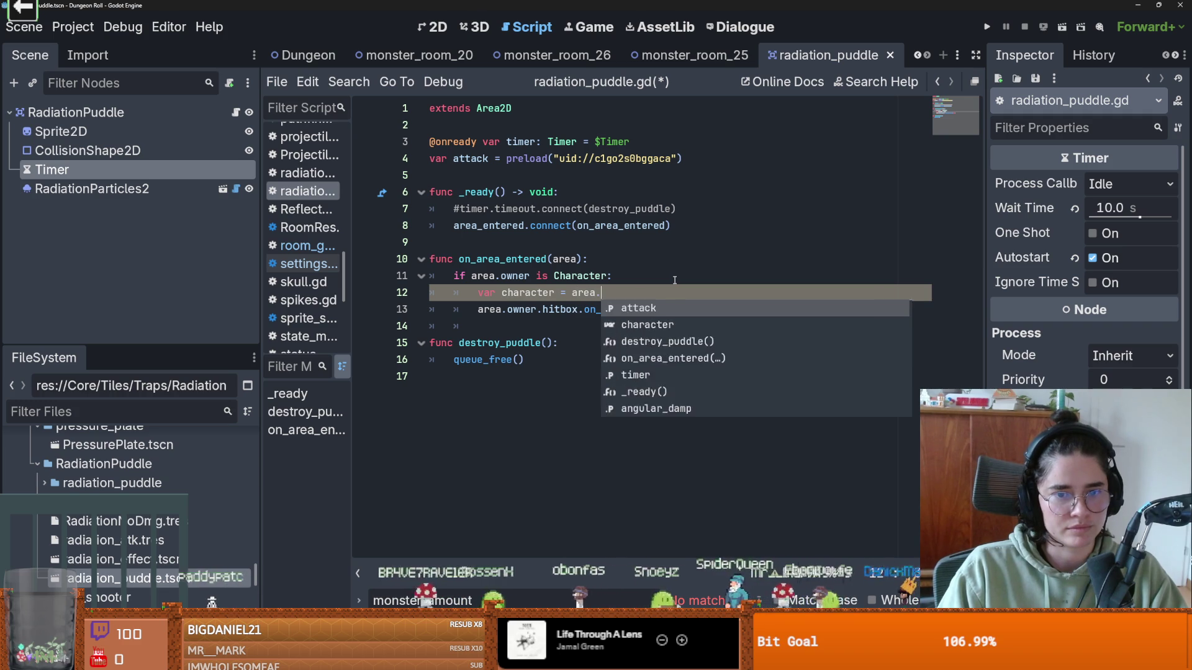
{"action": "type", "text": "owne"}
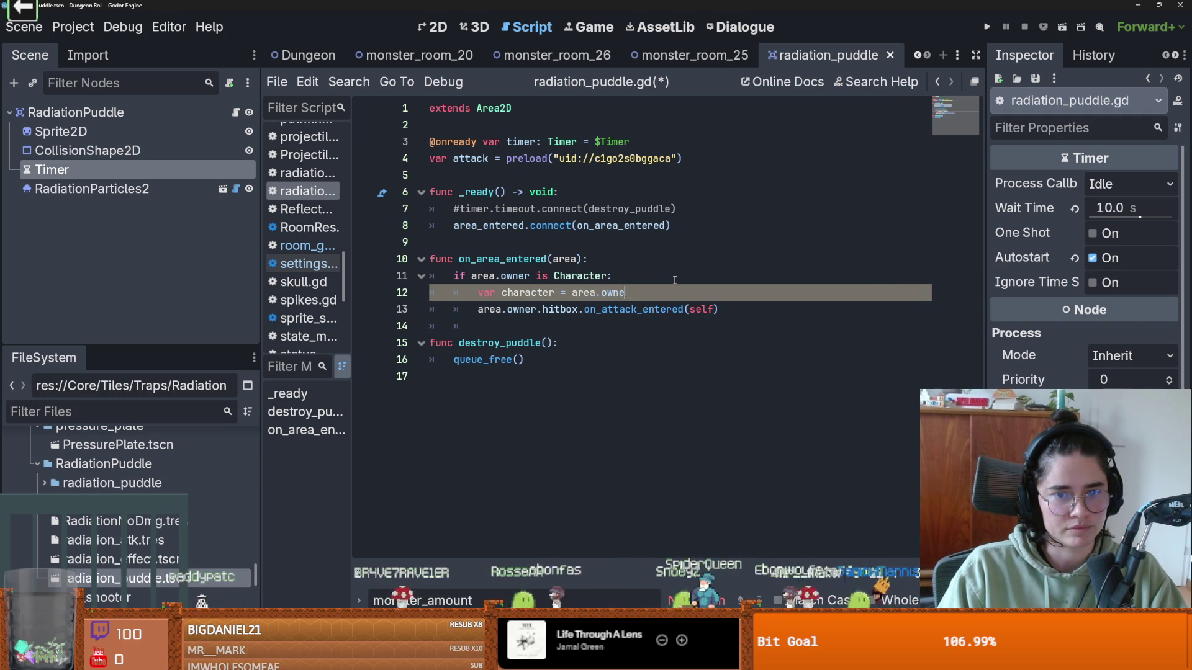
{"action": "key", "text": "Return"}
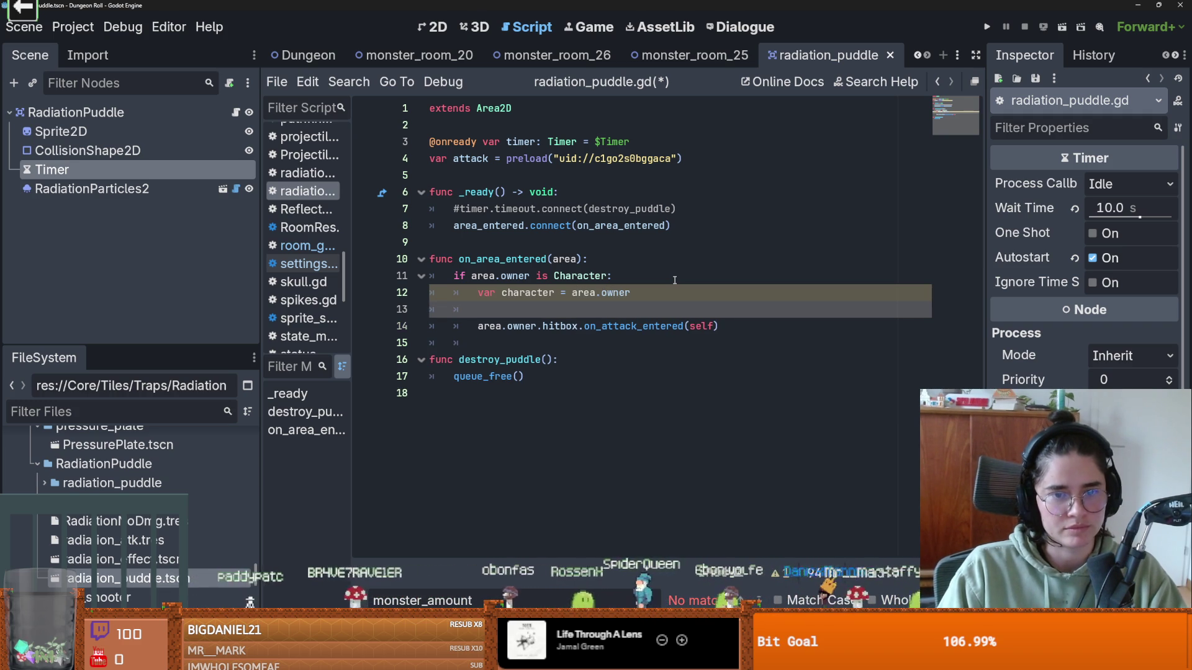
{"action": "key", "text": "Up"}
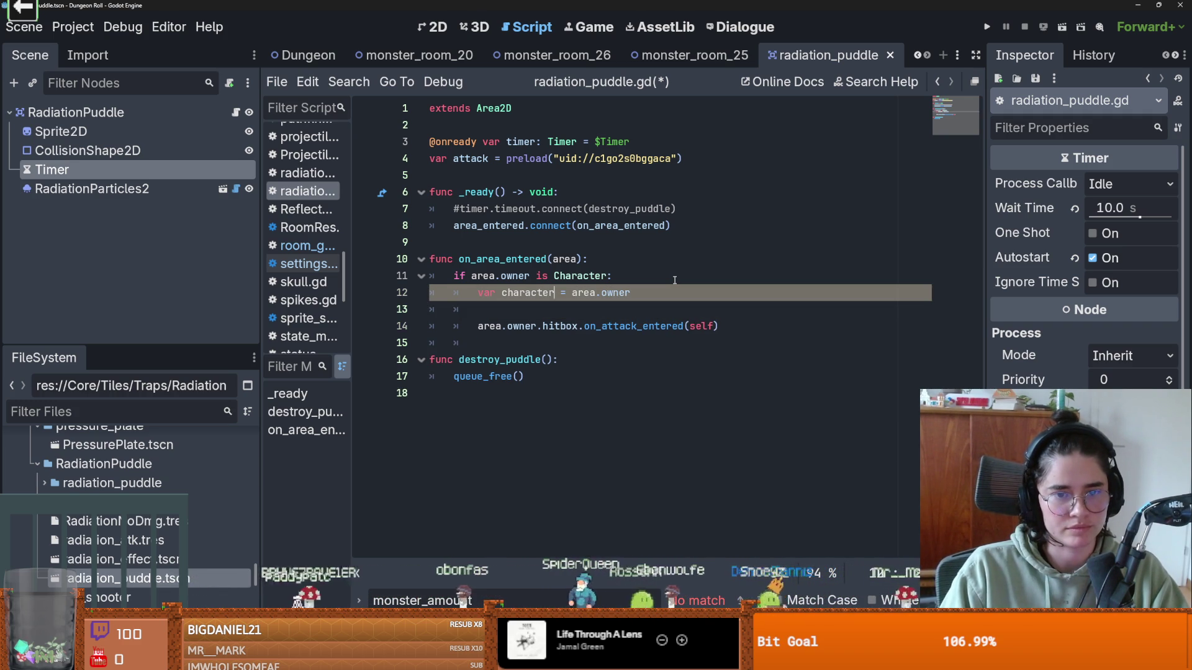
{"action": "key", "text": "Return"}
{"action": "key", "text": "ctrl+s"}
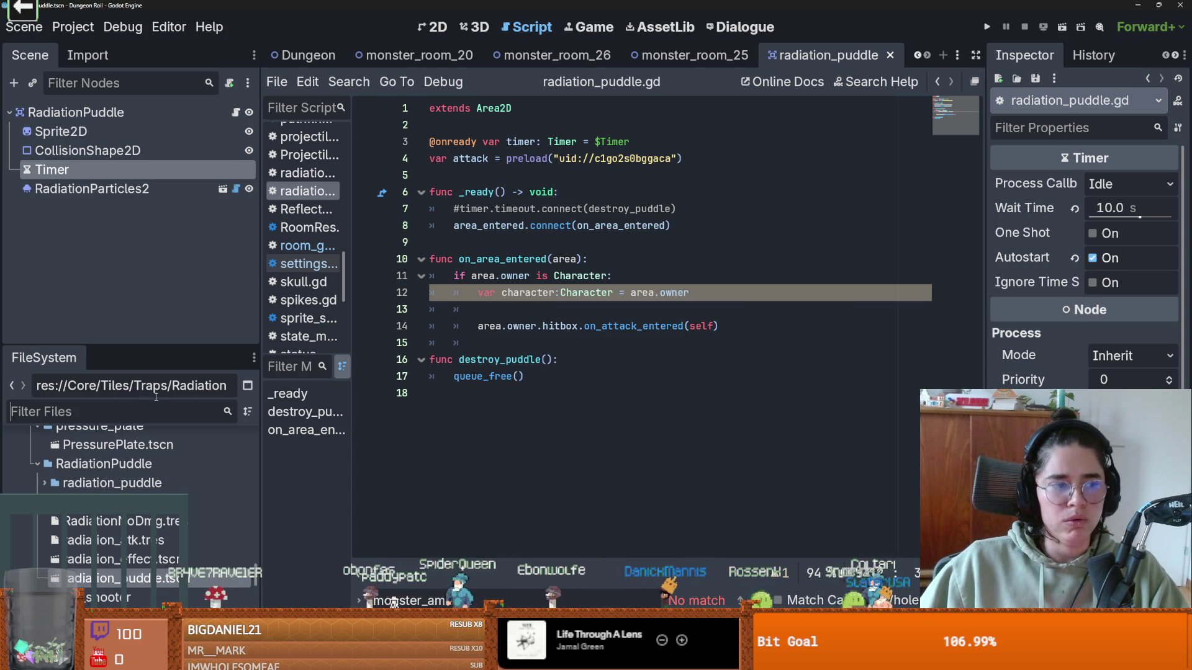
- Filter files to 'babat', open Babat.tscn and inspect is_flying in EnemyCharacter.gd
{"action": "type", "text": "babat"}
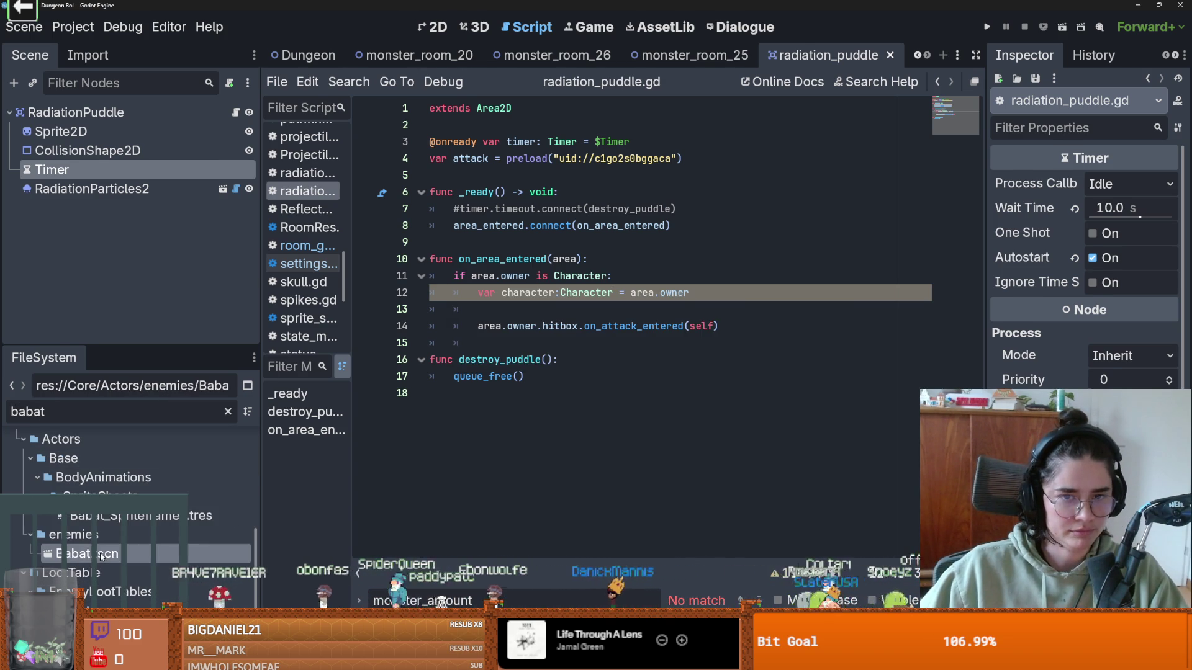
{"action": "double_click", "coordinate": [101, 557]}
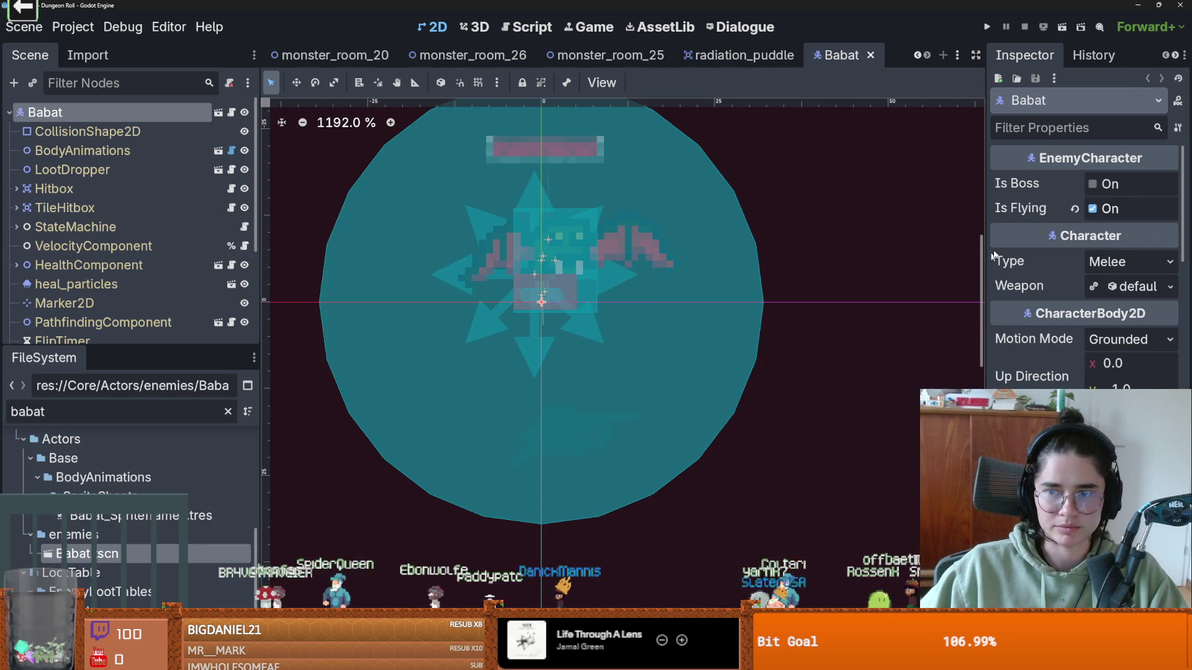
{"action": "left_click", "coordinate": [219, 112]}
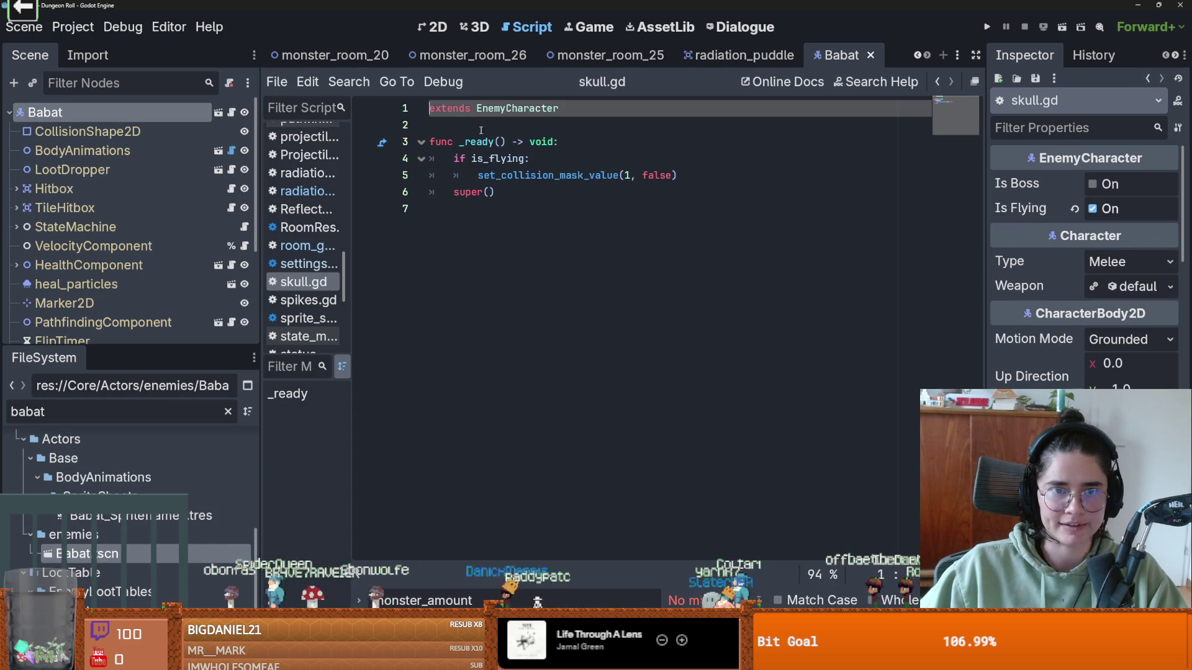
{"action": "left_click", "coordinate": [501, 109], "text": "ctrl"}
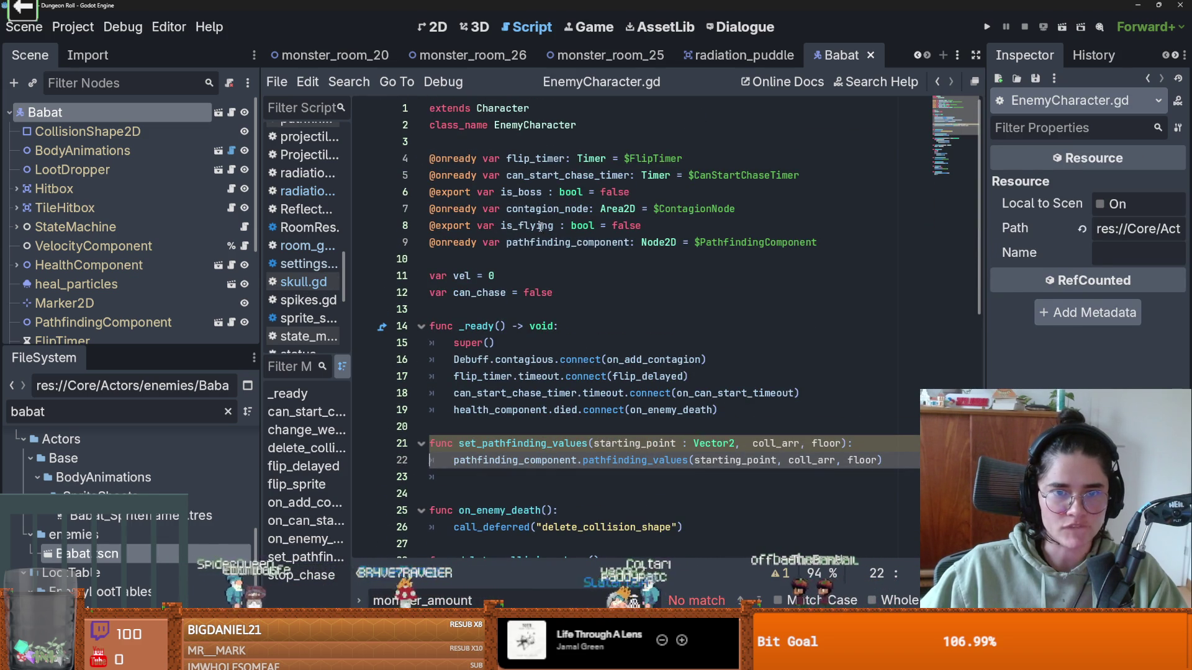
{"action": "left_click", "coordinate": [524, 125]}
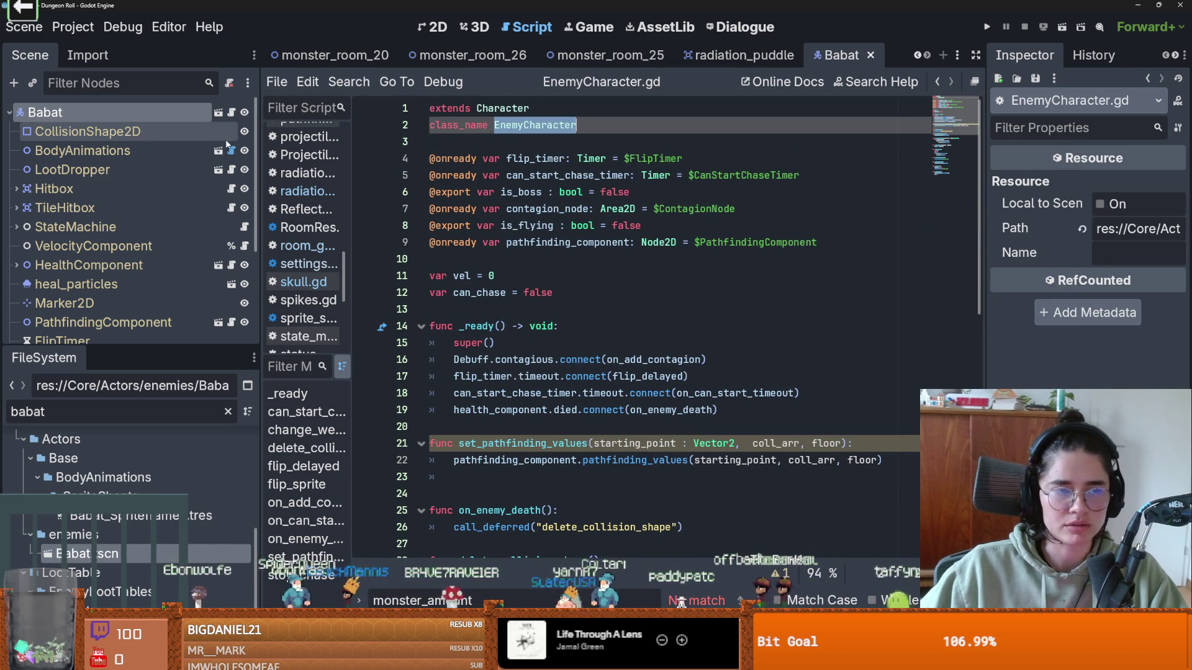
{"action": "left_click", "coordinate": [742, 55]}
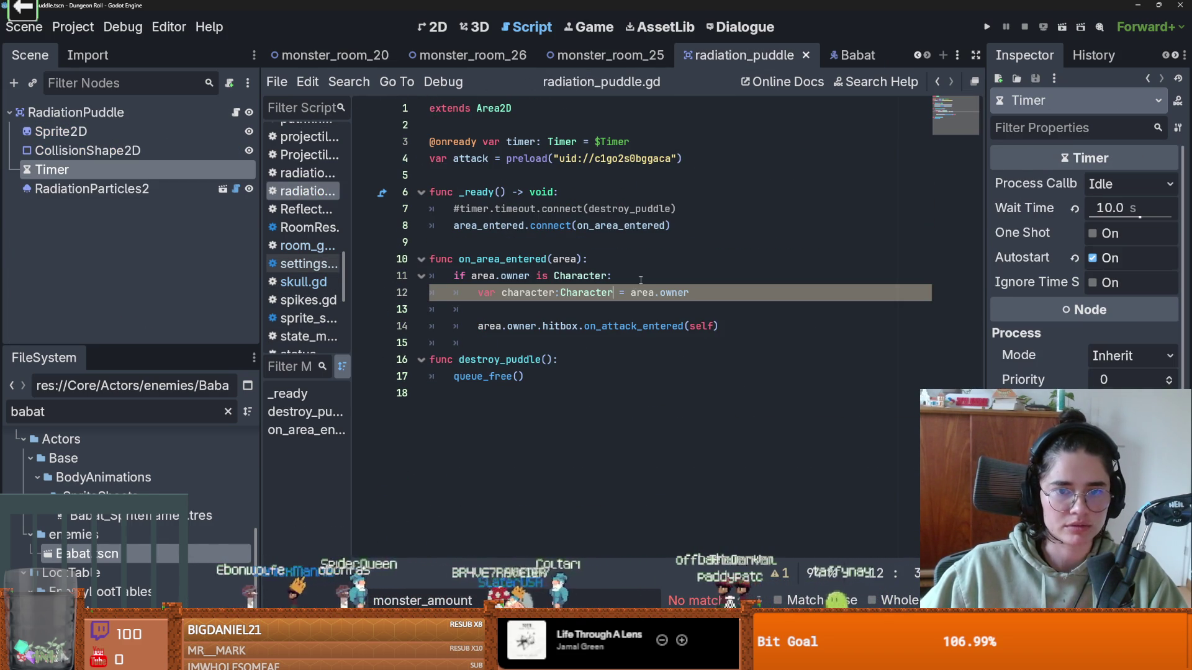
- Add an EnemyCharacter check with a character.is_flying condition above the hitbox call
{"action": "key", "text": "Return"}
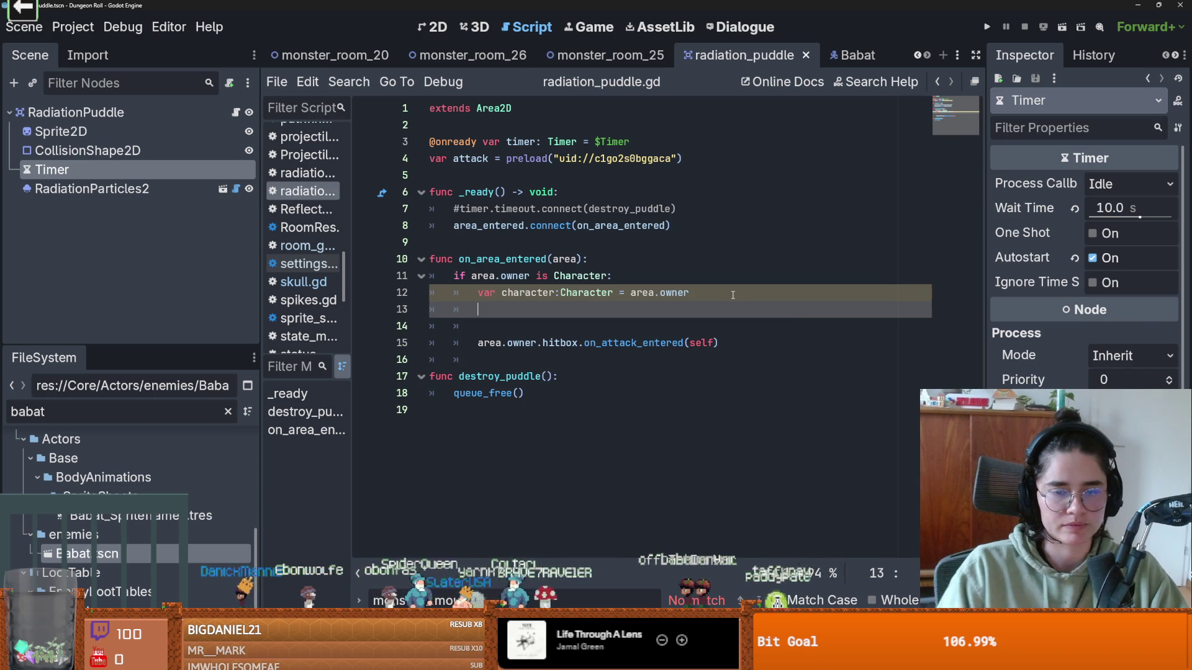
{"action": "type", "text": "if character"}
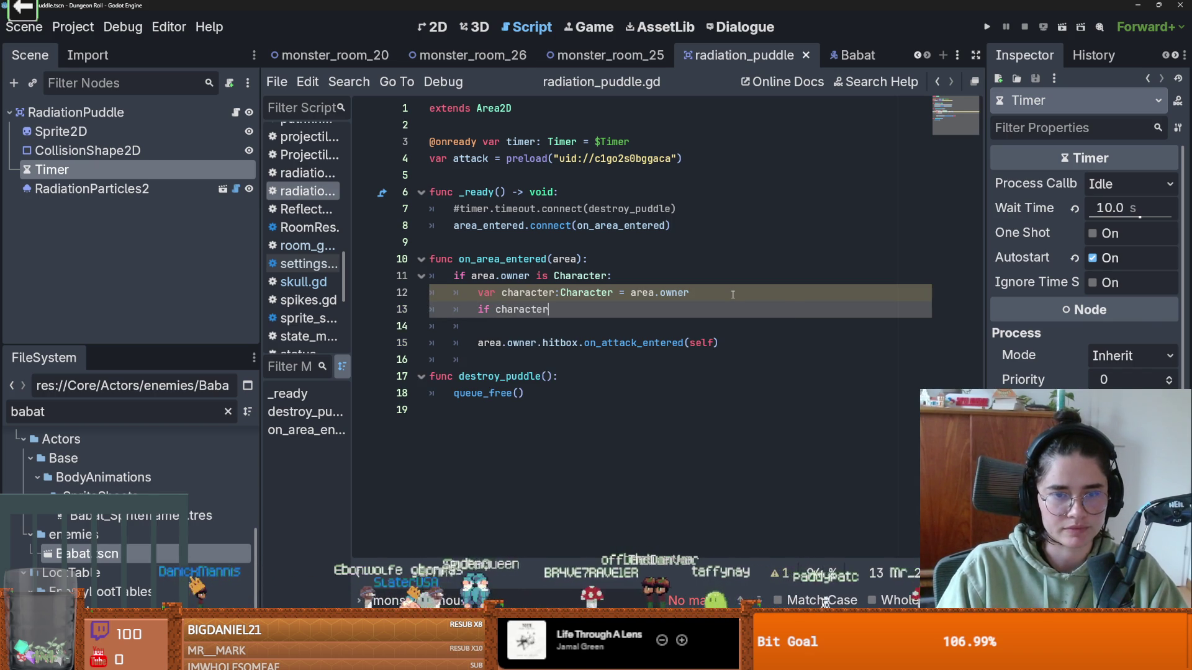
{"action": "type", "text": ":"}
{"action": "key", "text": "Return"}
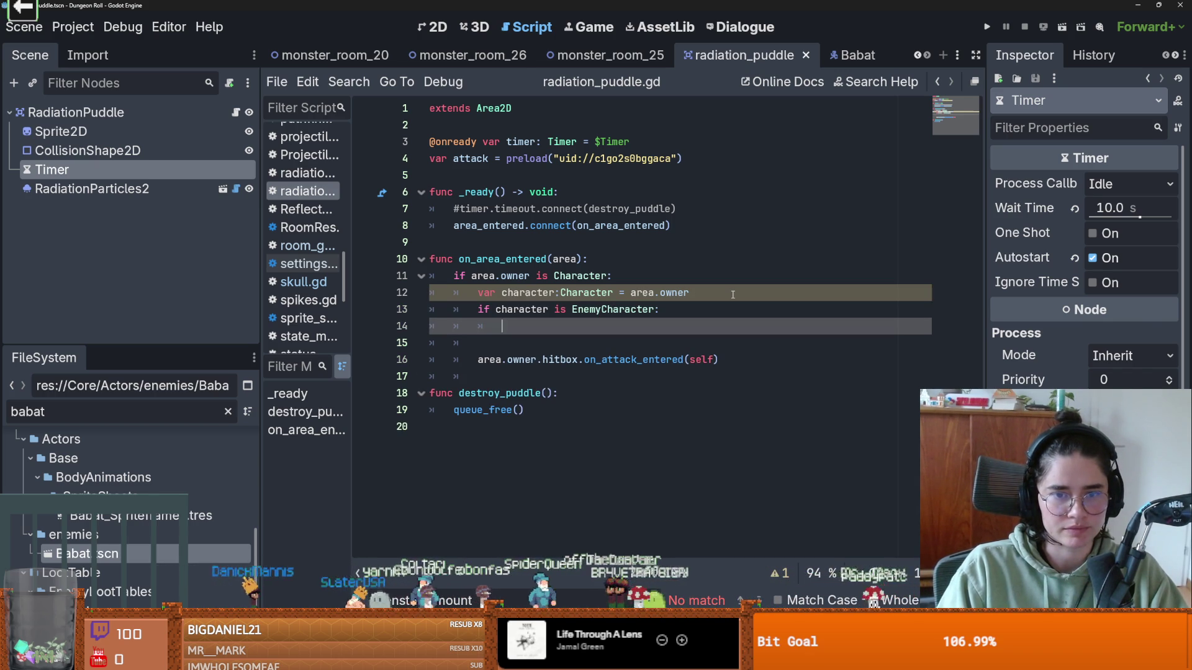
{"action": "key", "text": "Down"}
{"action": "key", "text": "Down"}
{"action": "key", "text": "Home"}
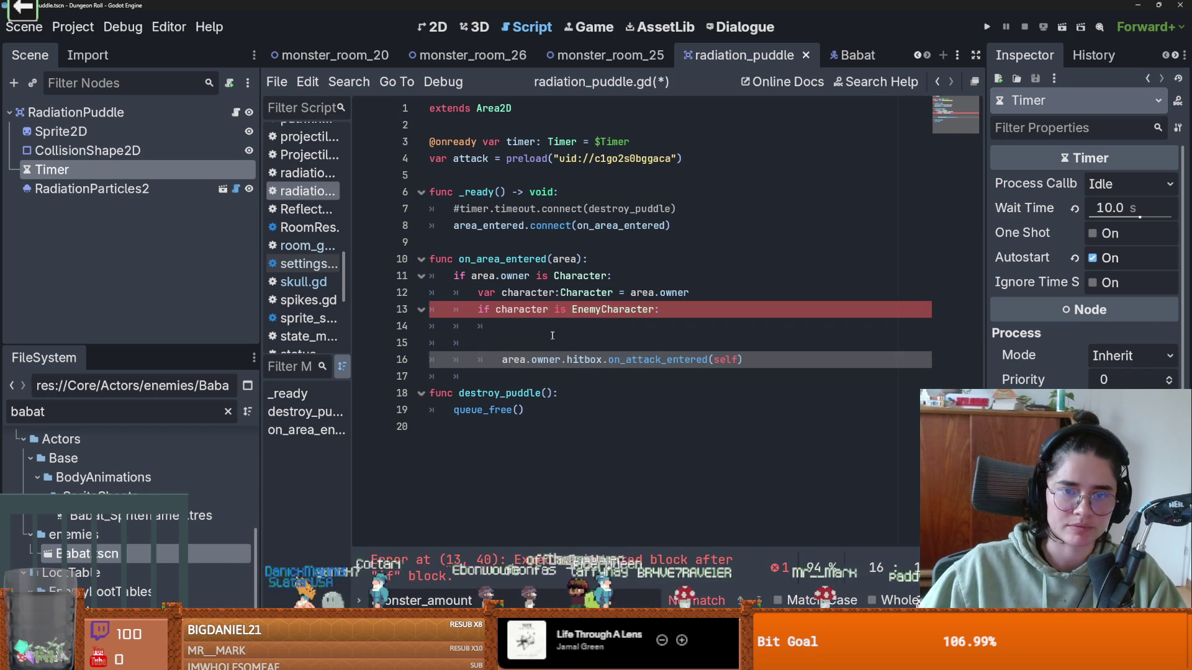
{"action": "left_click", "coordinate": [549, 337]}
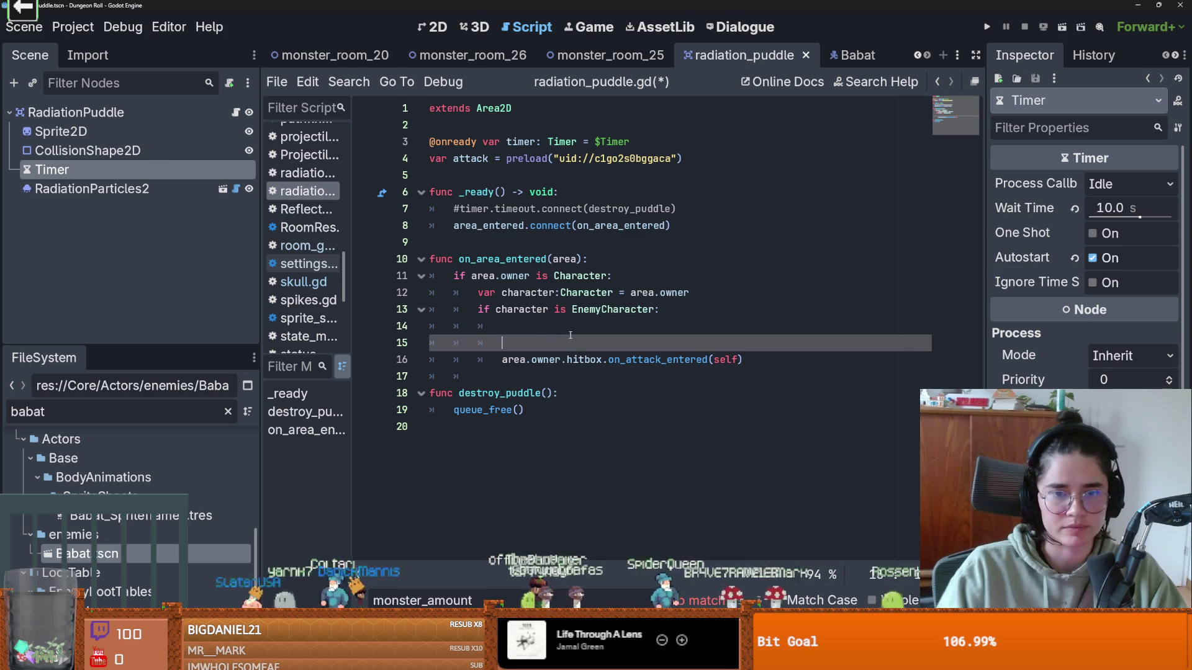
{"action": "type", "text": "if character.is_"}
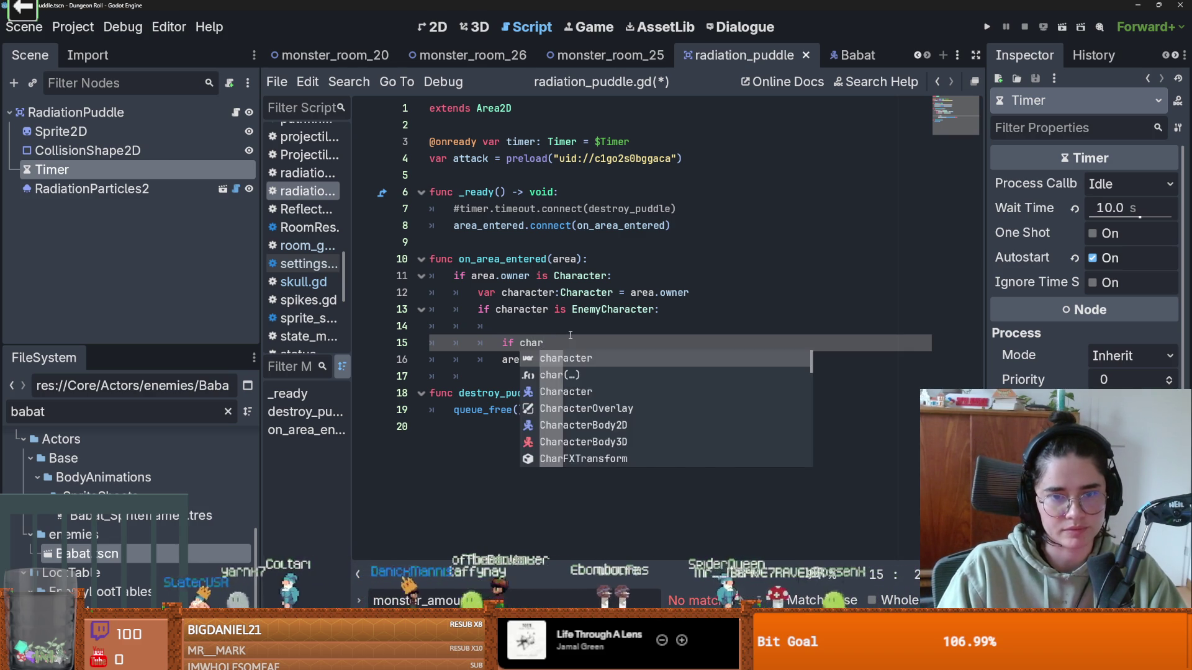
{"action": "type", "text": "f"}
{"action": "key", "text": "Return"}
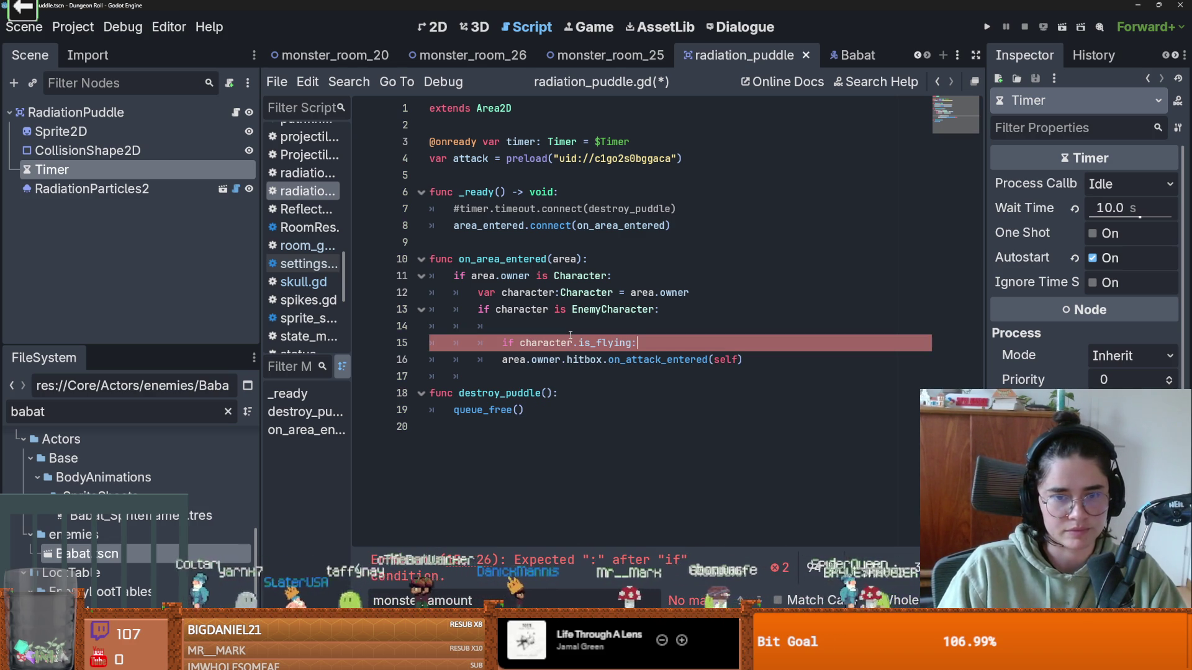
- Indent the hitbox call under the flying check, negate it to !character.is_flying, and remove the empty line
{"action": "left_click", "coordinate": [499, 361]}
{"action": "key", "text": "Tab"}
{"action": "left_click", "coordinate": [519, 343]}
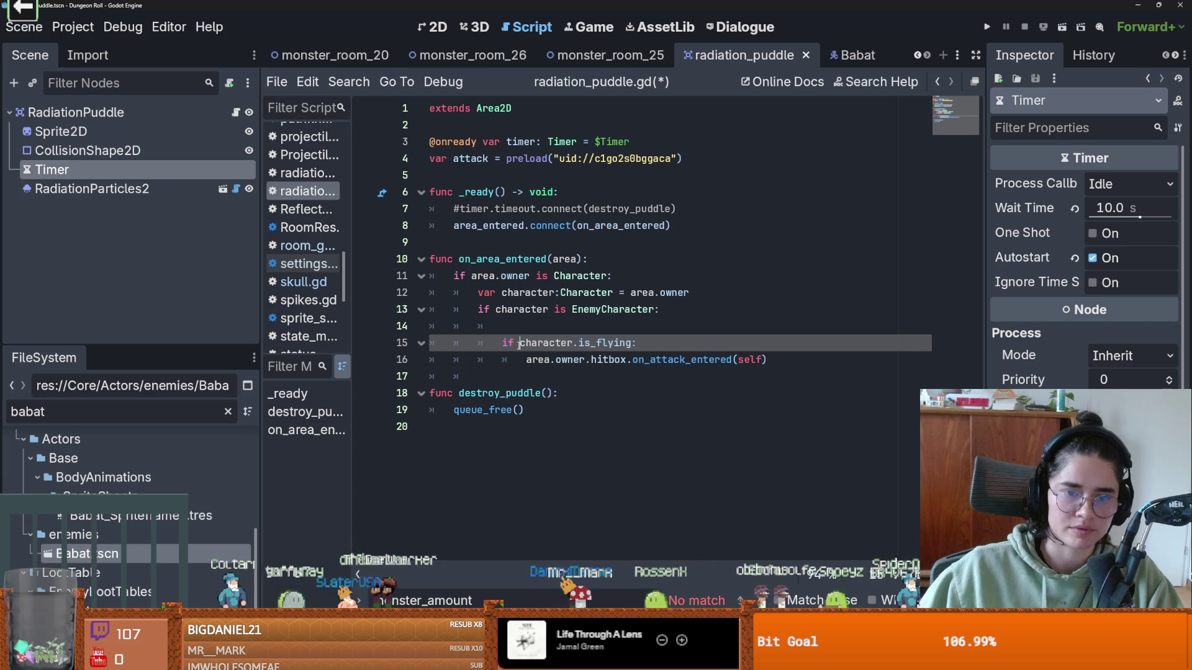
{"action": "type", "text": "!"}
{"action": "left_click", "coordinate": [514, 333]}
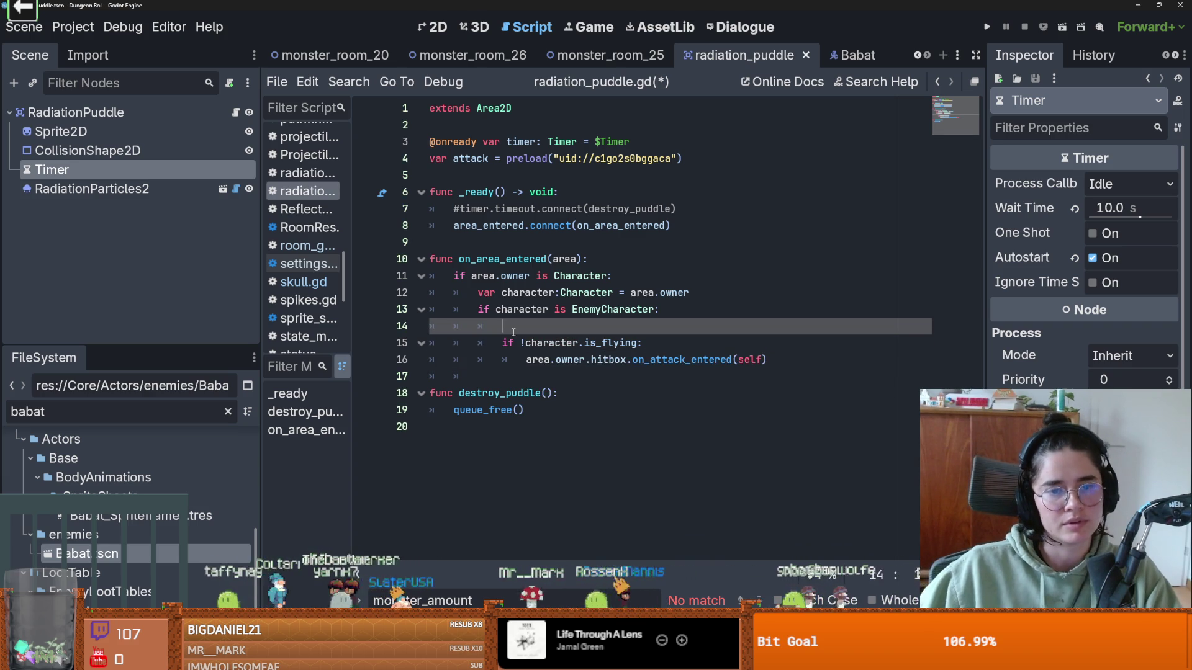
{"action": "key", "text": "BackSpace"}
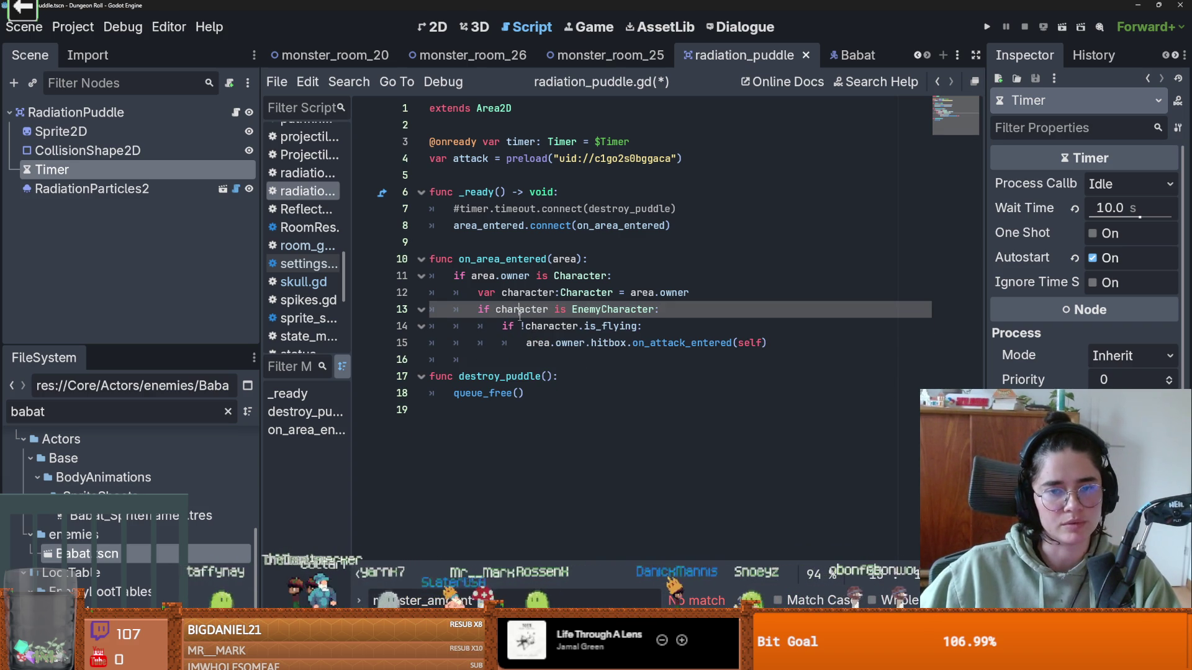
{"action": "left_click_drag", "start_coordinate": [502, 326], "coordinate": [749, 343]}
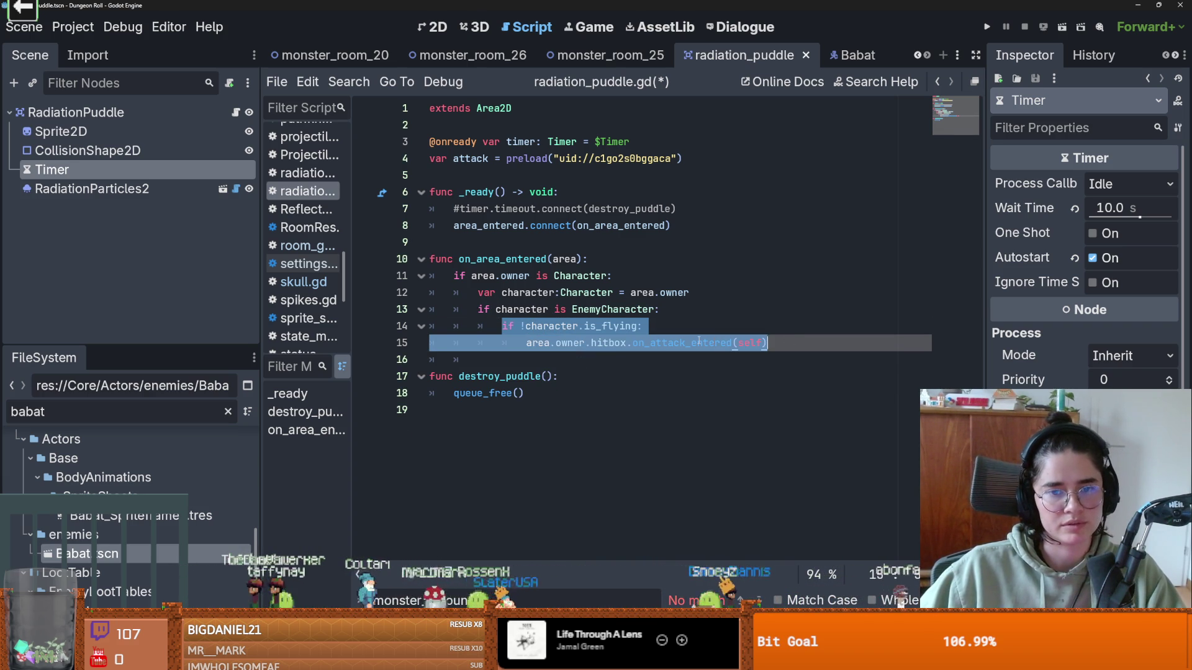
{"action": "left_click", "coordinate": [600, 328]}
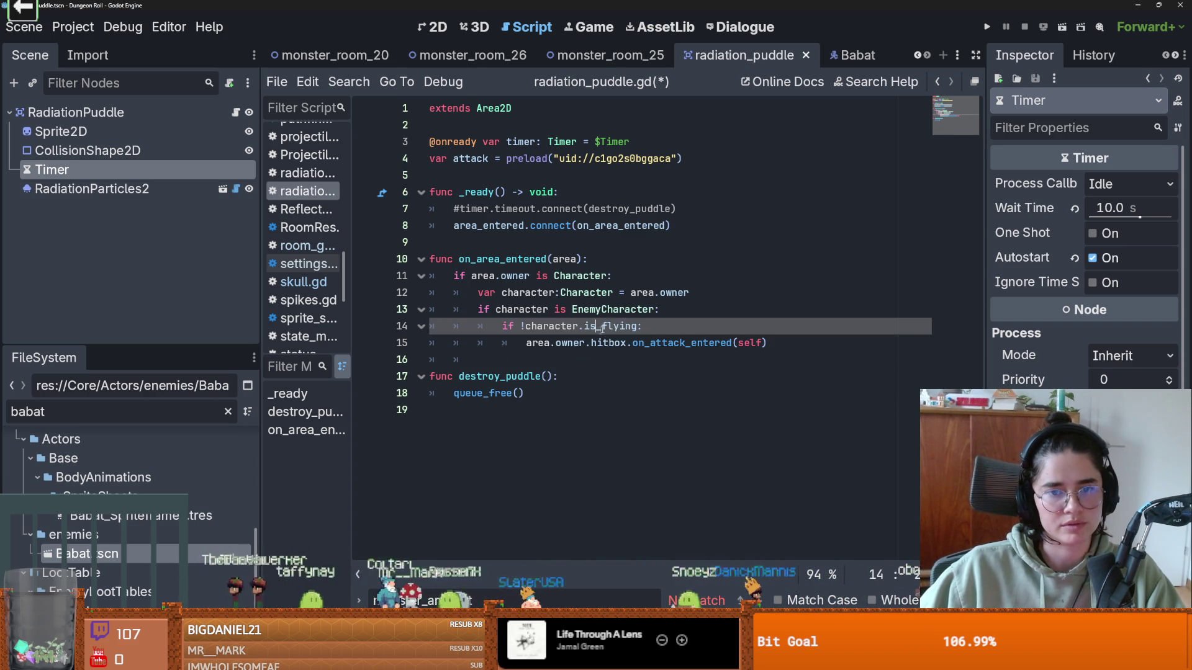
- Add an else: branch that reuses the area.owner.hitbox.on_attack_entered(self) call
{"action": "left_click", "coordinate": [511, 355]}
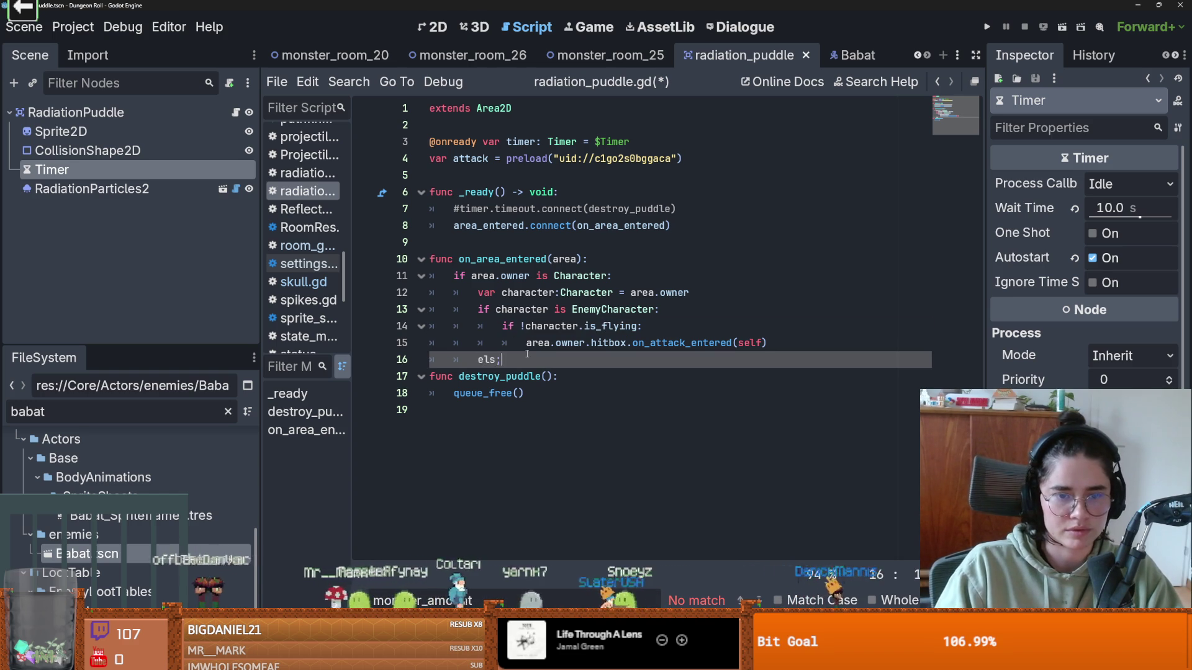
{"action": "key", "text": "Return"}
{"action": "key", "text": "BackSpace"}
{"action": "key", "text": "BackSpace"}
{"action": "key", "text": "BackSpace"}
{"action": "key", "text": "Return"}
{"action": "key", "text": "BackSpace"}
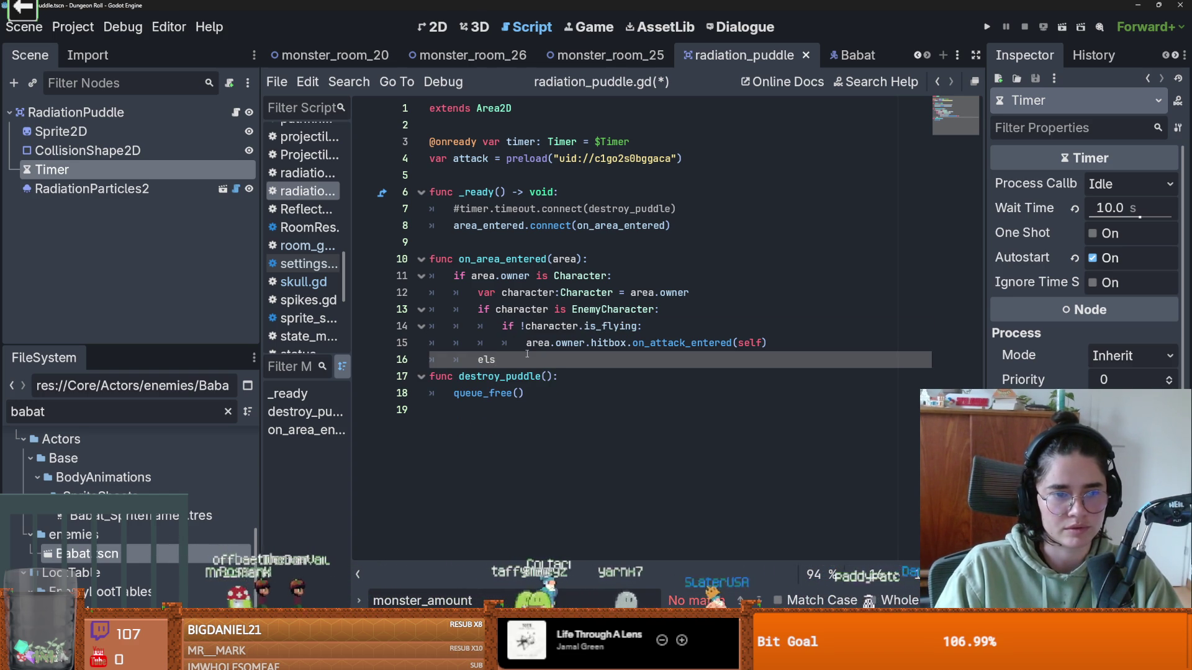
{"action": "type", "text": "e:"}
{"action": "key", "text": "Return"}
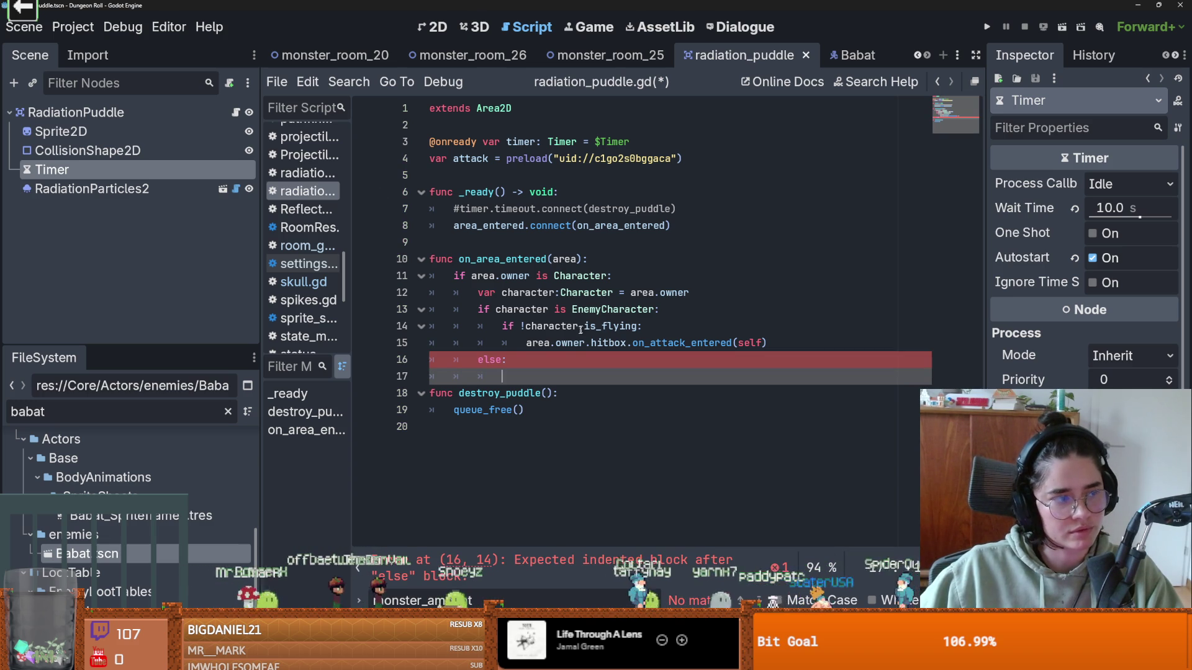
{"action": "left_click_drag", "start_coordinate": [767, 343], "coordinate": [599, 350]}
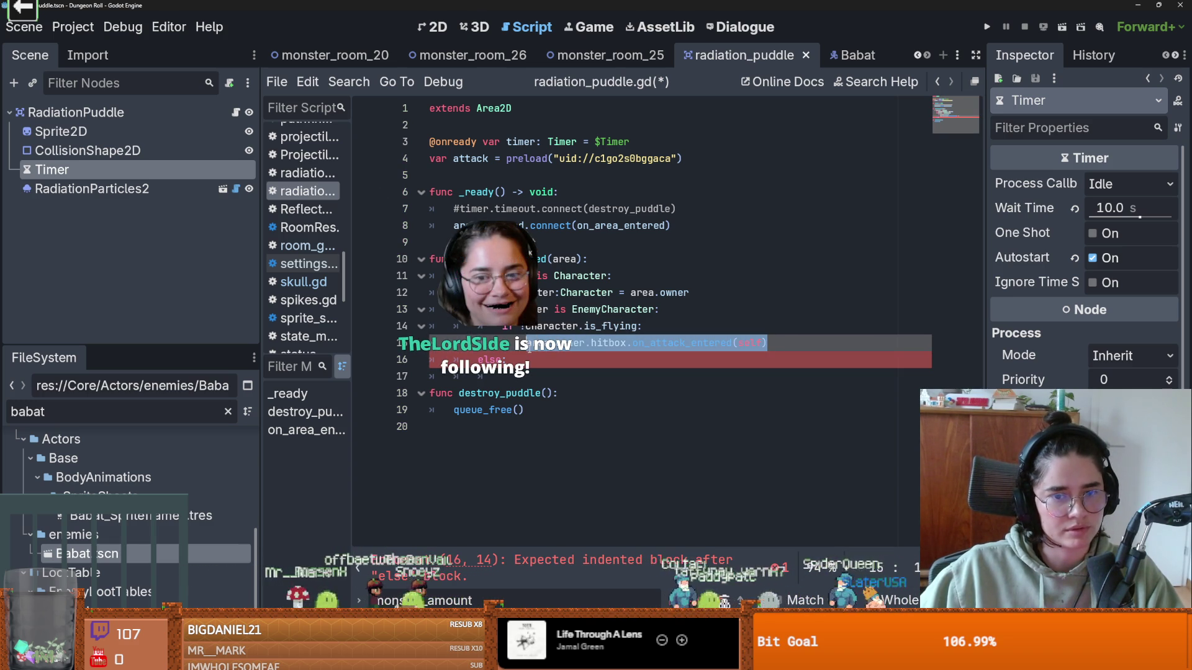
{"action": "left_click", "coordinate": [565, 381]}
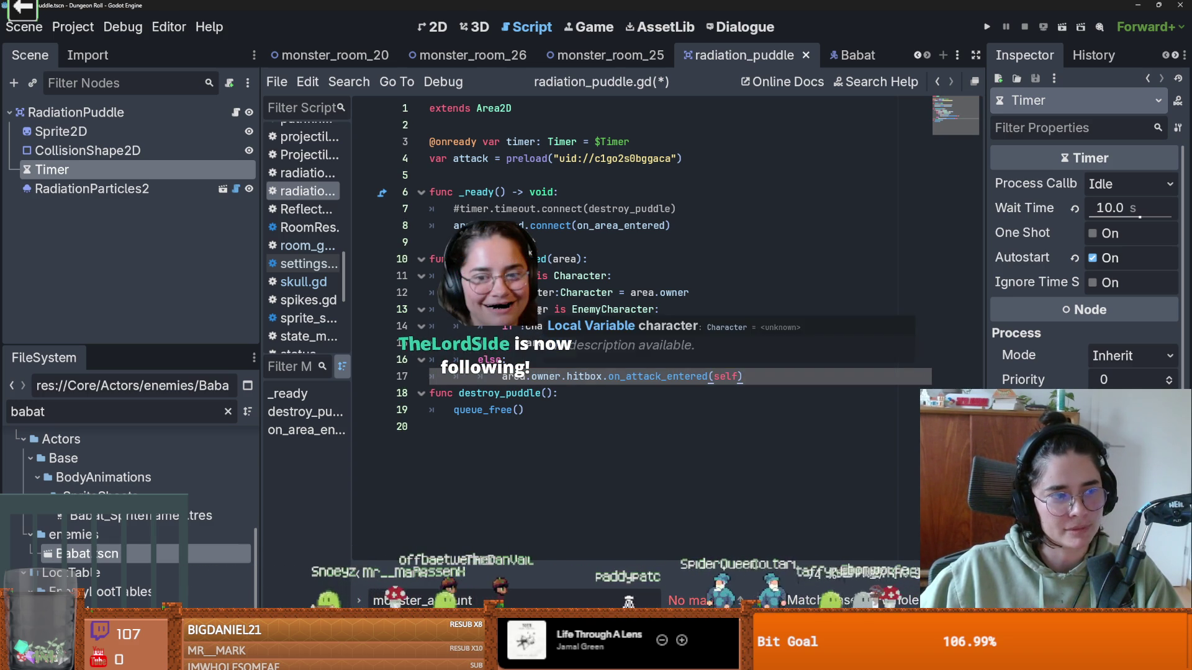
- Save radiation_puddle.gd and launch the game
{"action": "left_click", "coordinate": [543, 297]}
{"action": "key", "text": "ctrl+s"}
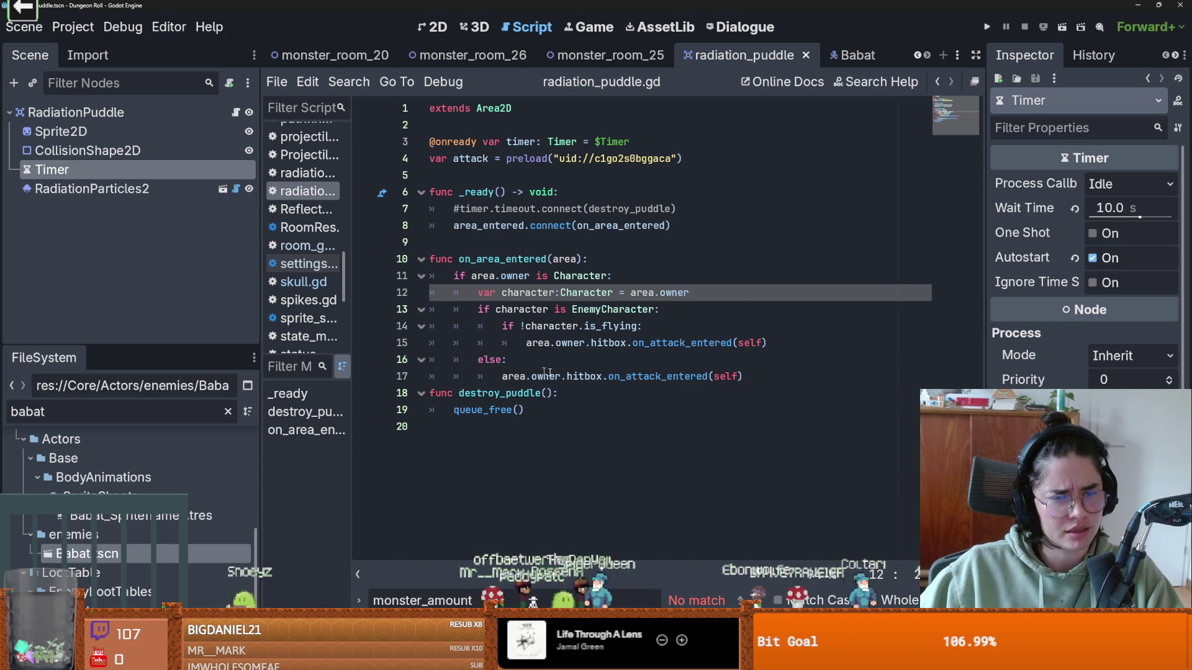
{"action": "left_click", "coordinate": [561, 376]}
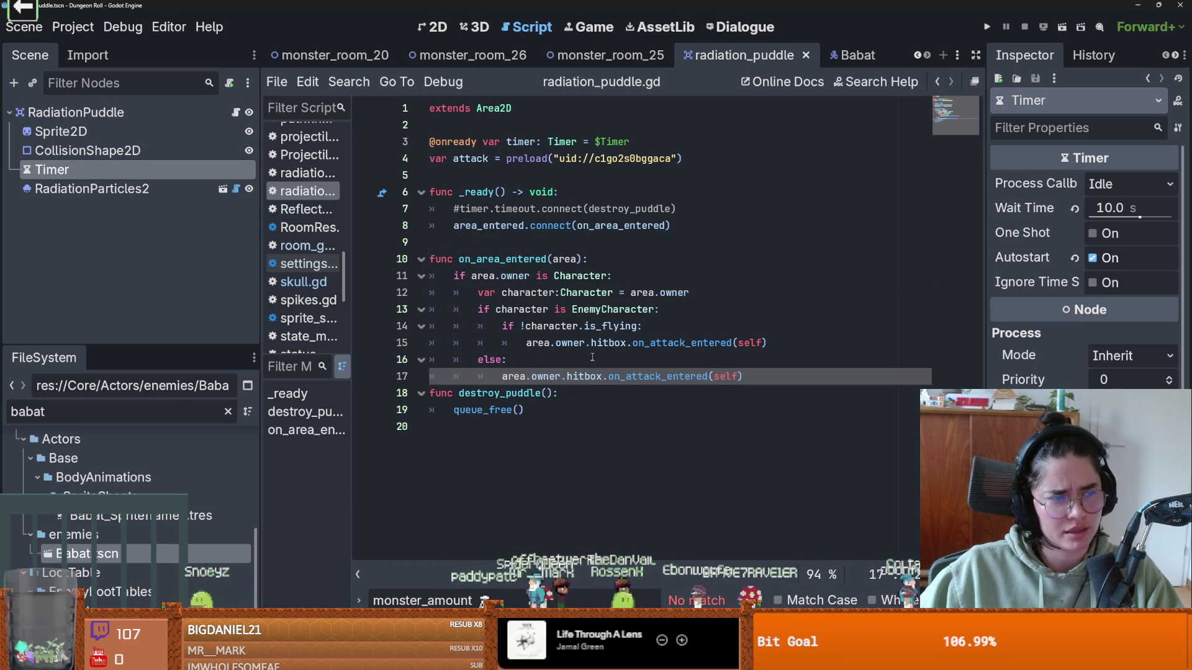
{"action": "left_click", "coordinate": [989, 26]}
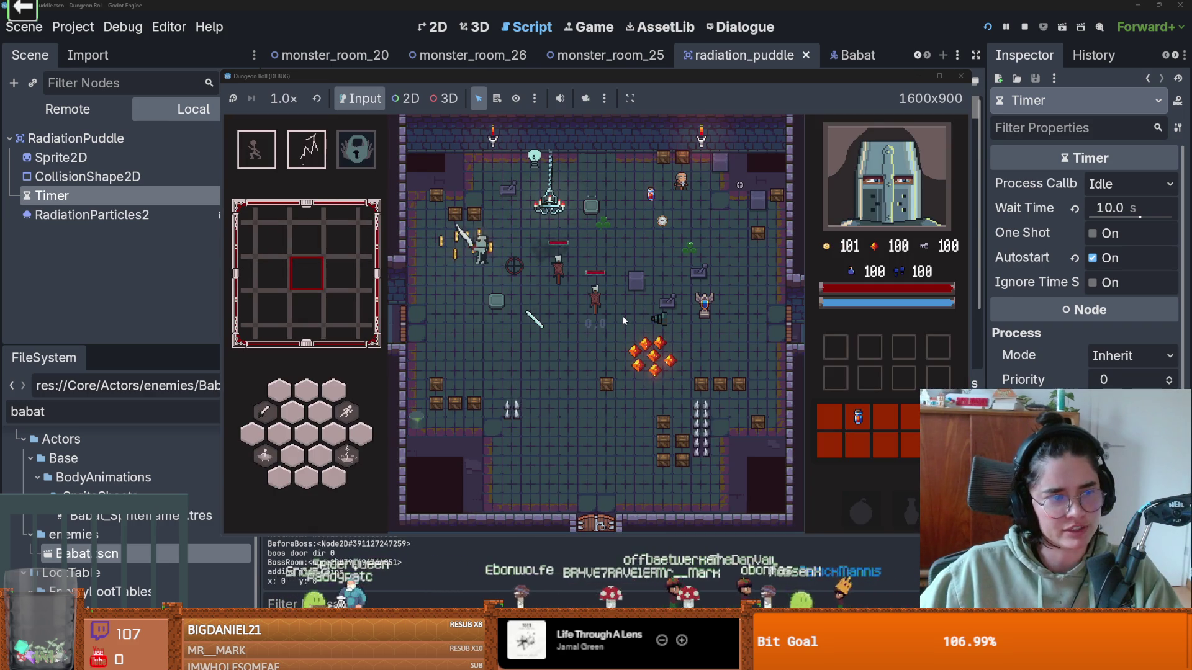
{"action": "key", "text": "e"}
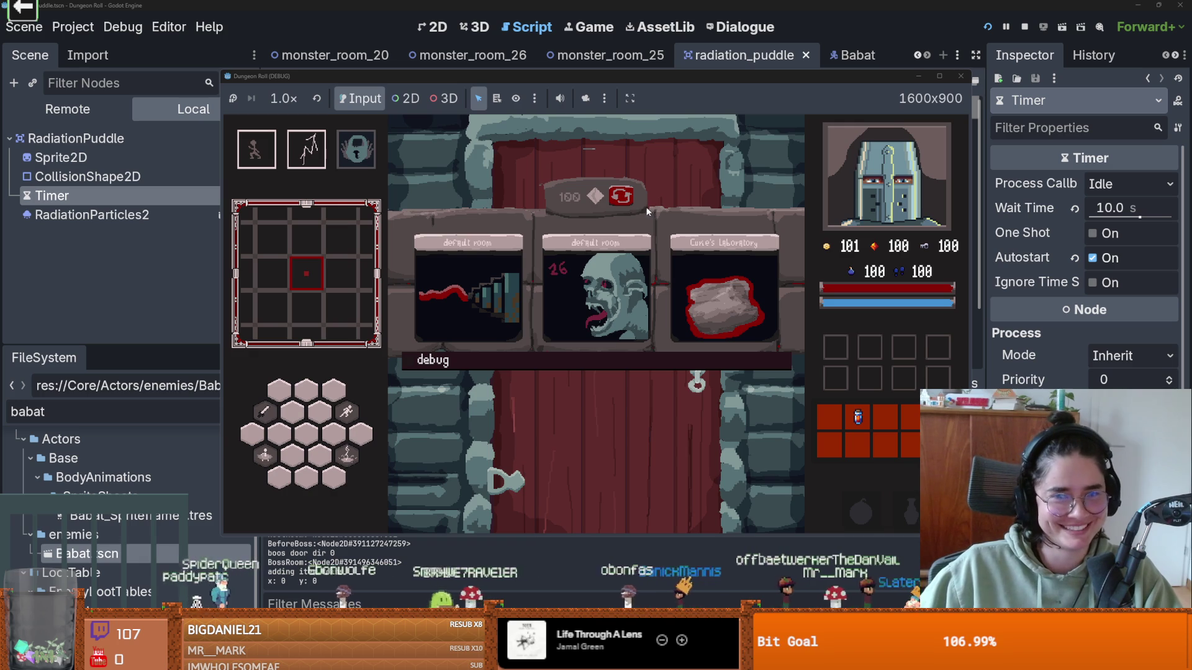
{"action": "left_click", "coordinate": [725, 285]}
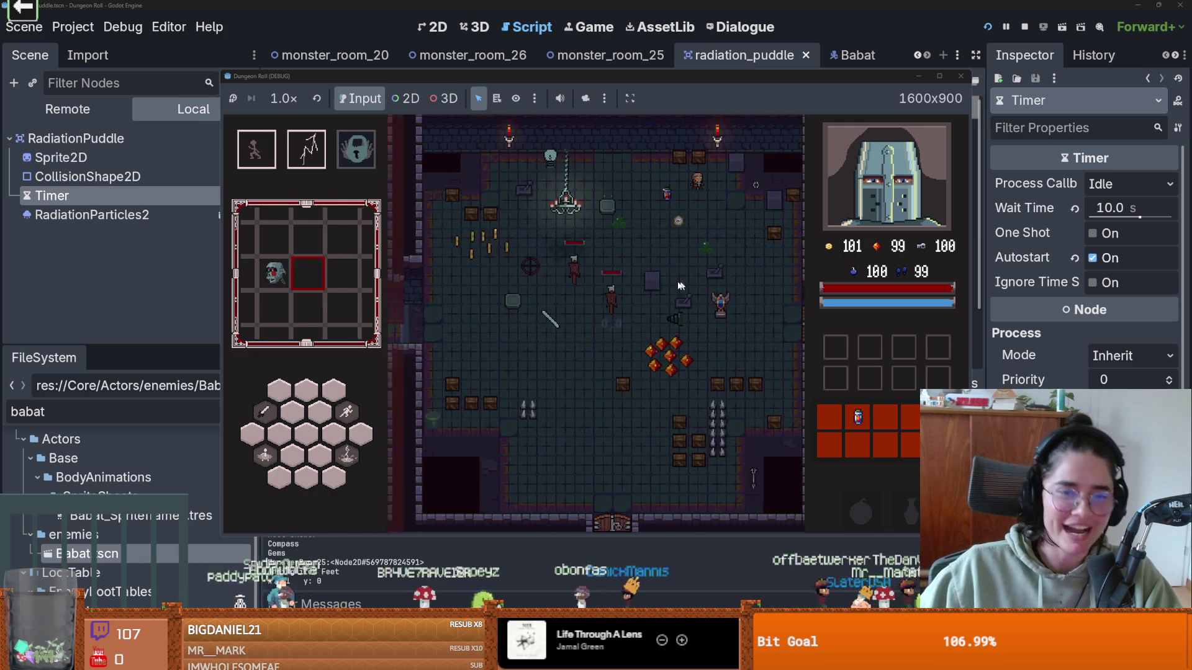
{"action": "key", "text": "a"}
{"action": "key", "text": "s"}
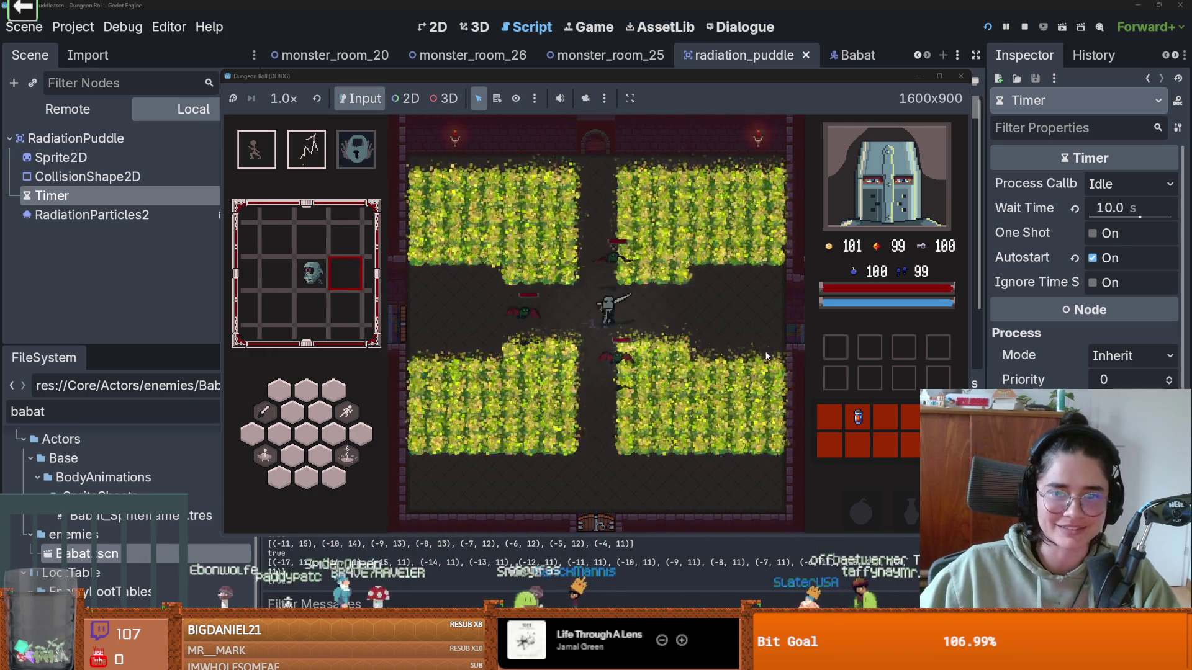
{"action": "key", "text": "s"}
{"action": "key", "text": "d"}
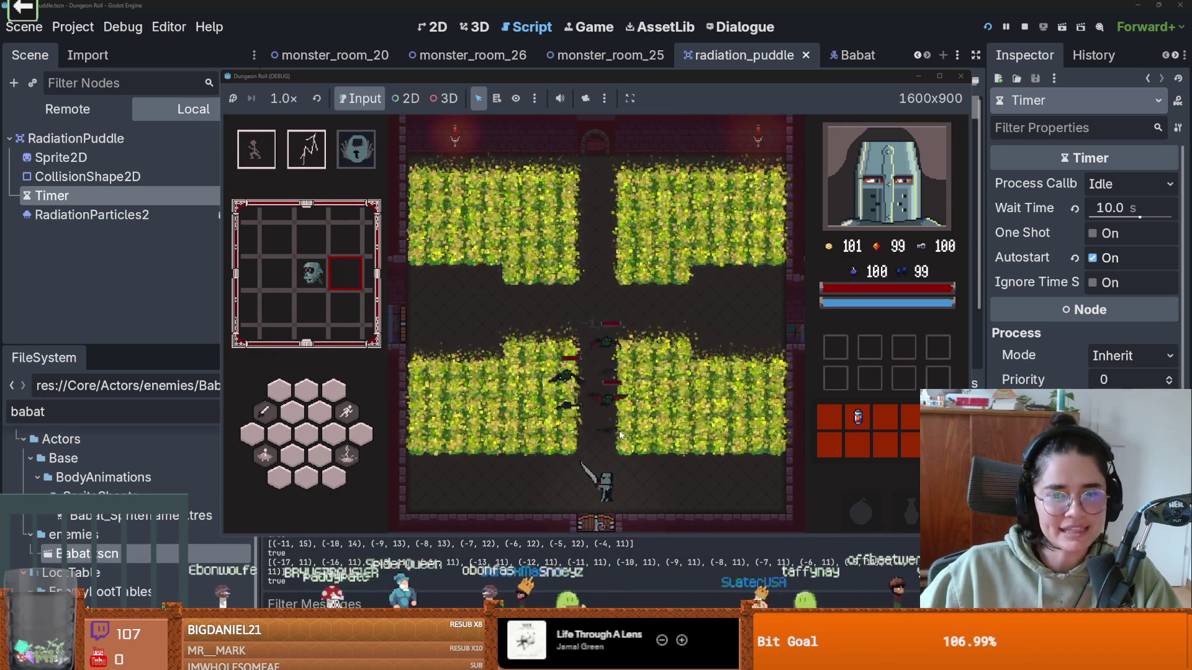
{"action": "key", "text": "d"}
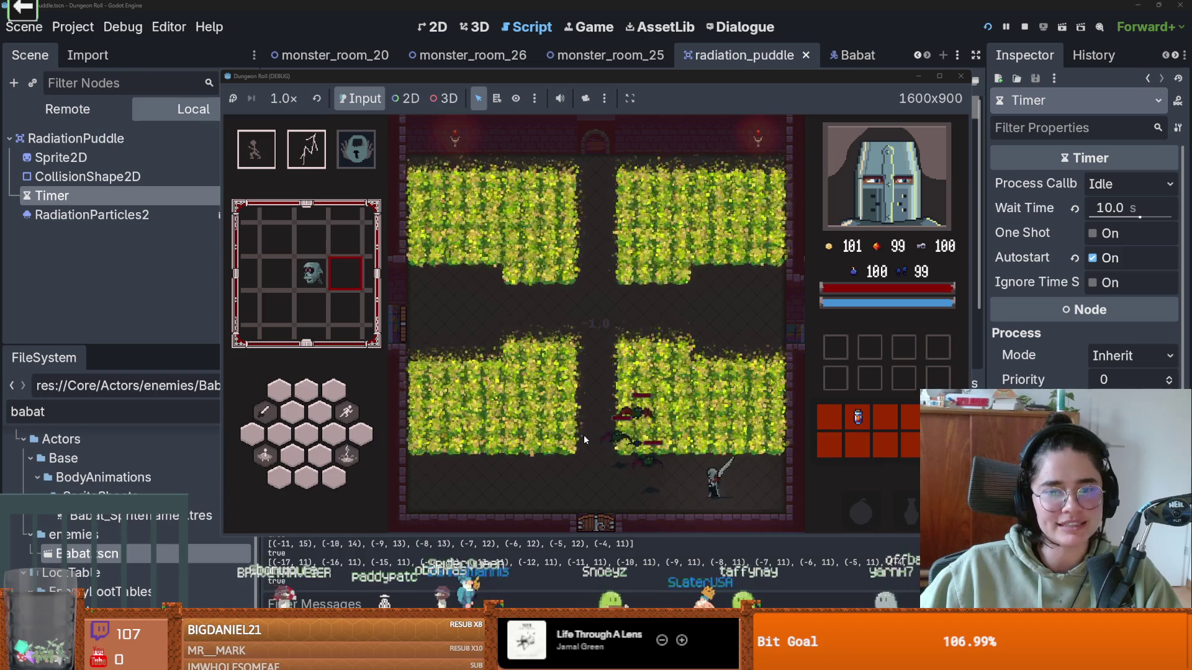
{"action": "key", "text": "a"}
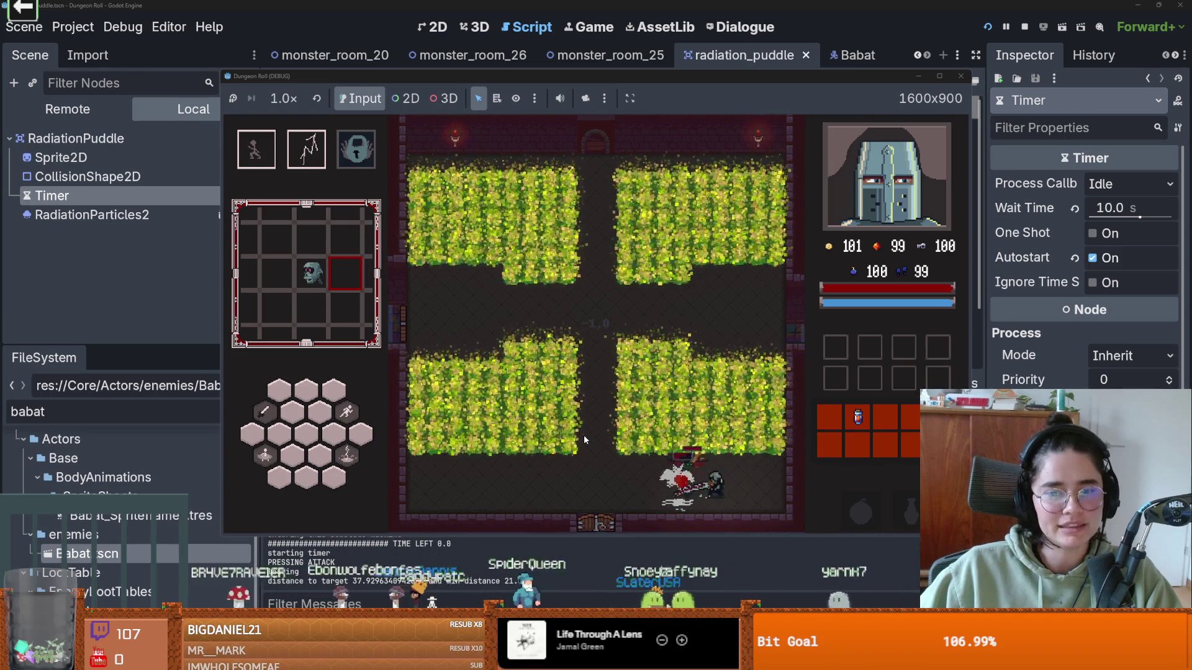
{"action": "left_click", "coordinate": [694, 451]}
{"action": "key", "text": "a"}
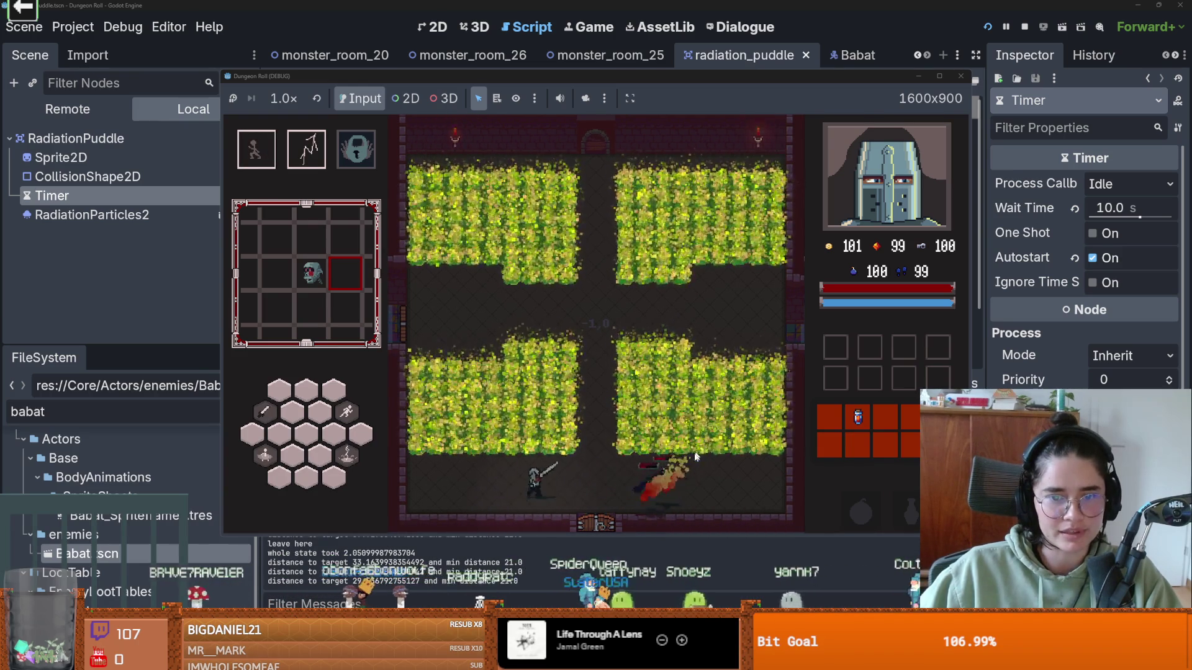
{"action": "key", "text": "d"}
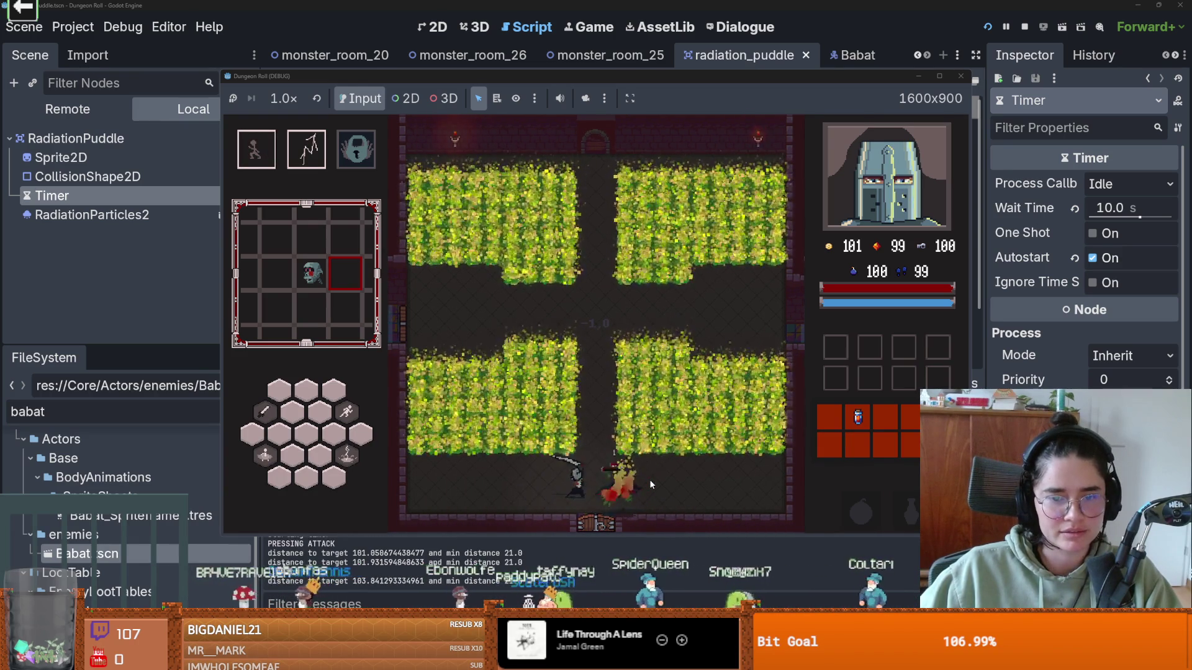
{"action": "key", "text": "a"}
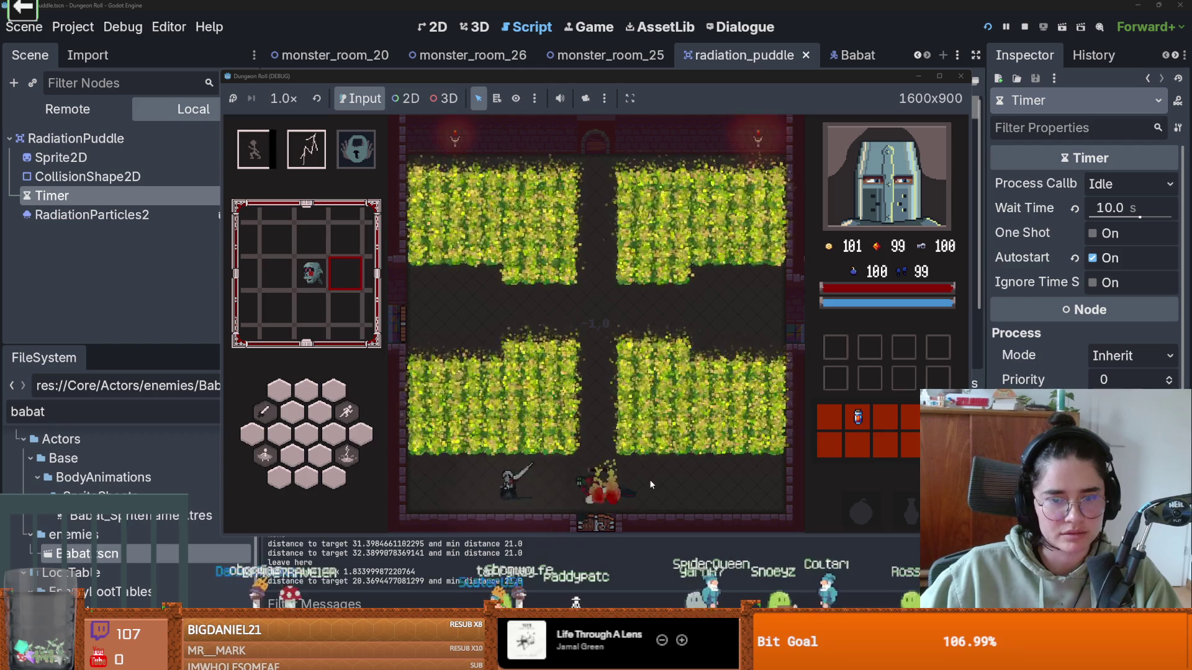
{"action": "key", "text": "d"}
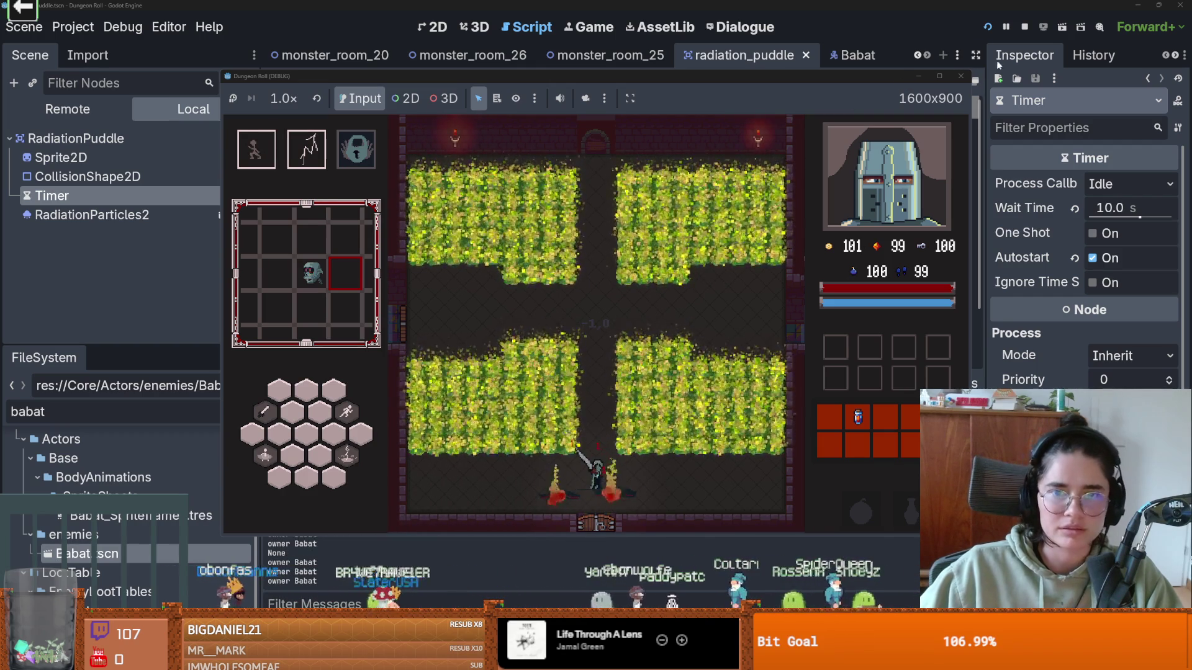
{"action": "left_click", "coordinate": [962, 77]}
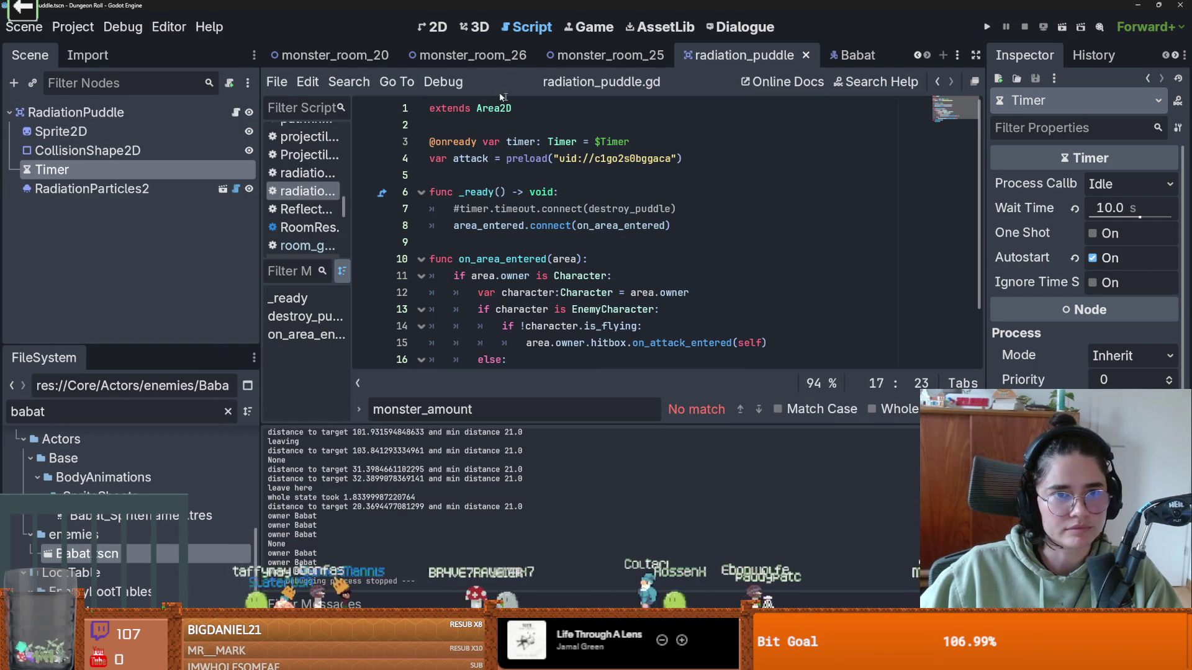
- Run the game from monster_room_25 and load the radiation puddle room via debug room selection
{"action": "left_click", "coordinate": [607, 56]}
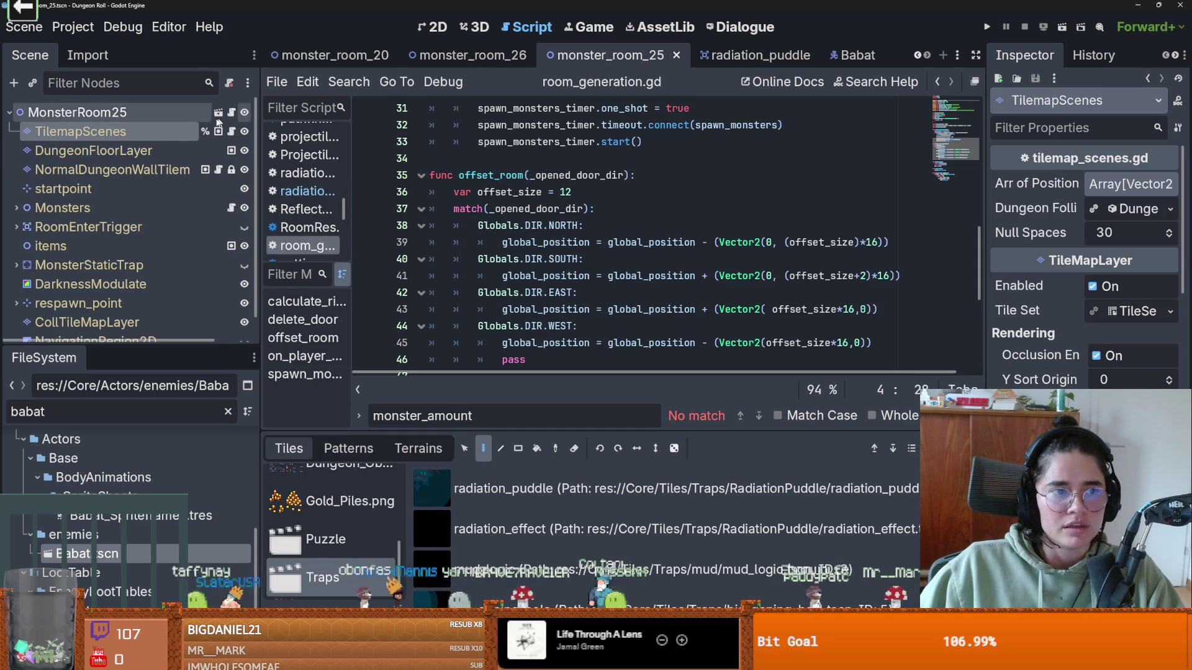
{"action": "scroll", "coordinate": [121, 264], "scroll_direction": "down", "scroll_amount": 1}
{"action": "left_click", "coordinate": [118, 263]}
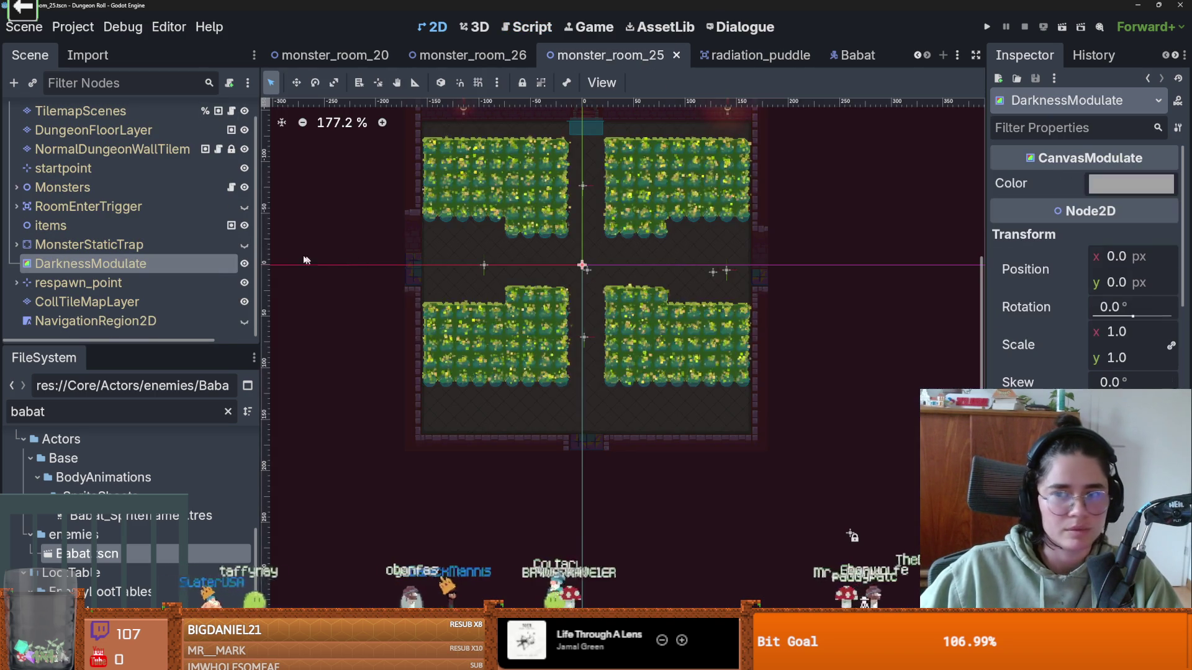
{"action": "key", "text": "F5"}
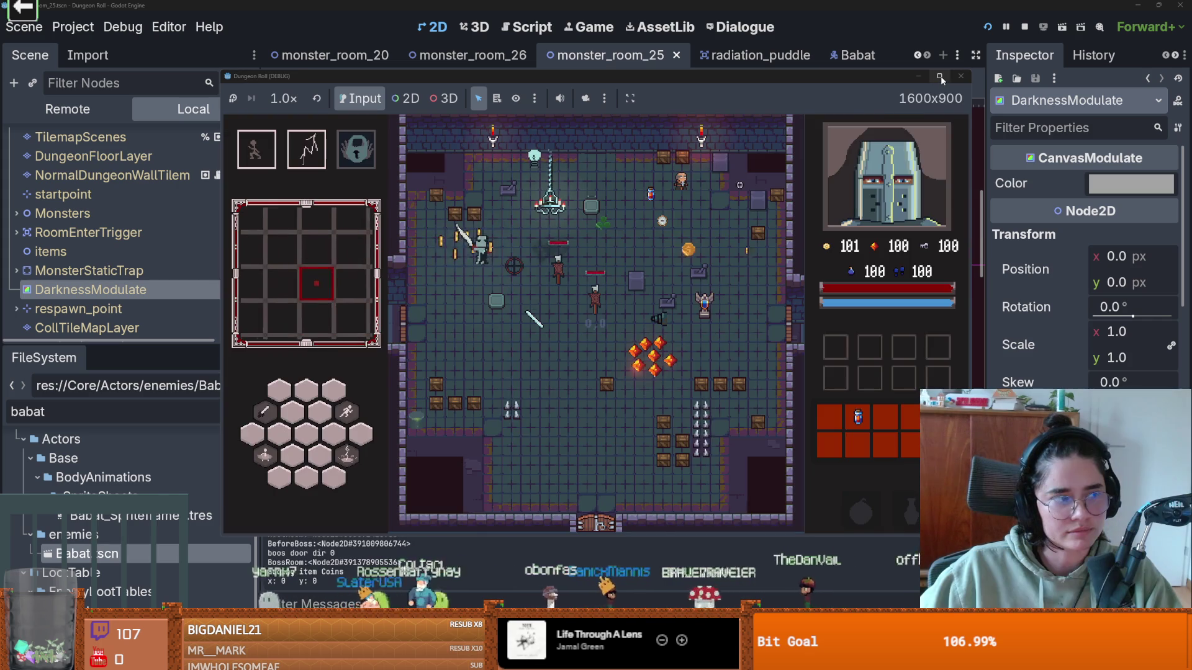
{"action": "key", "text": "e"}
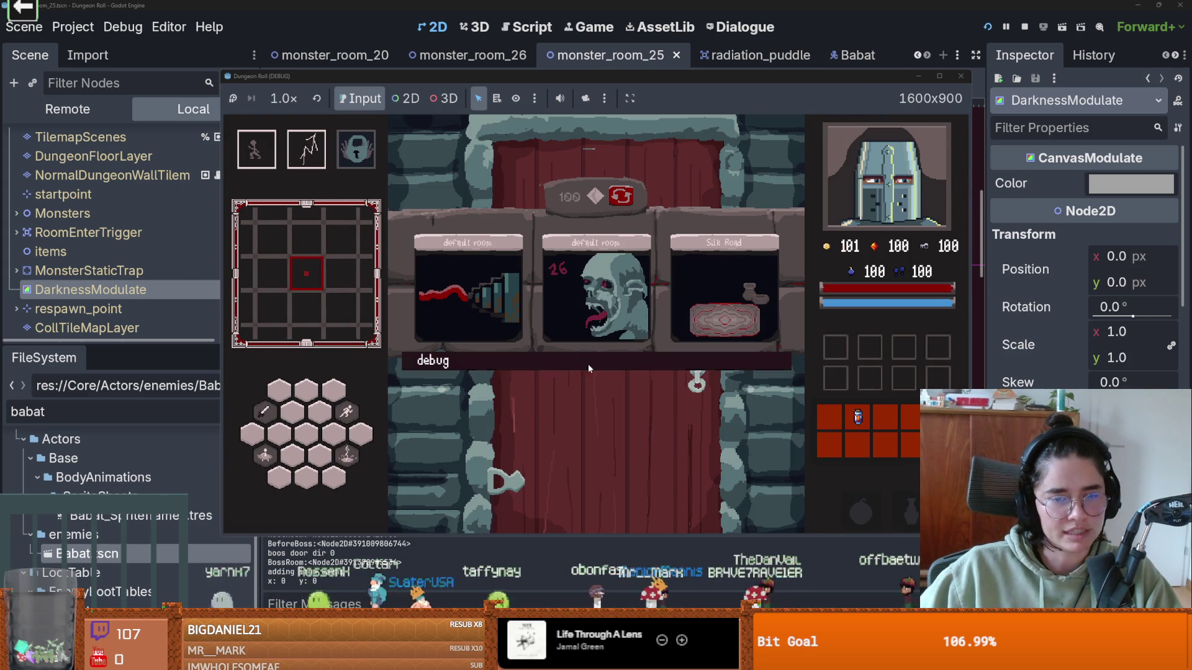
{"action": "left_click", "coordinate": [587, 363]}
{"action": "left_click", "coordinate": [727, 526]}
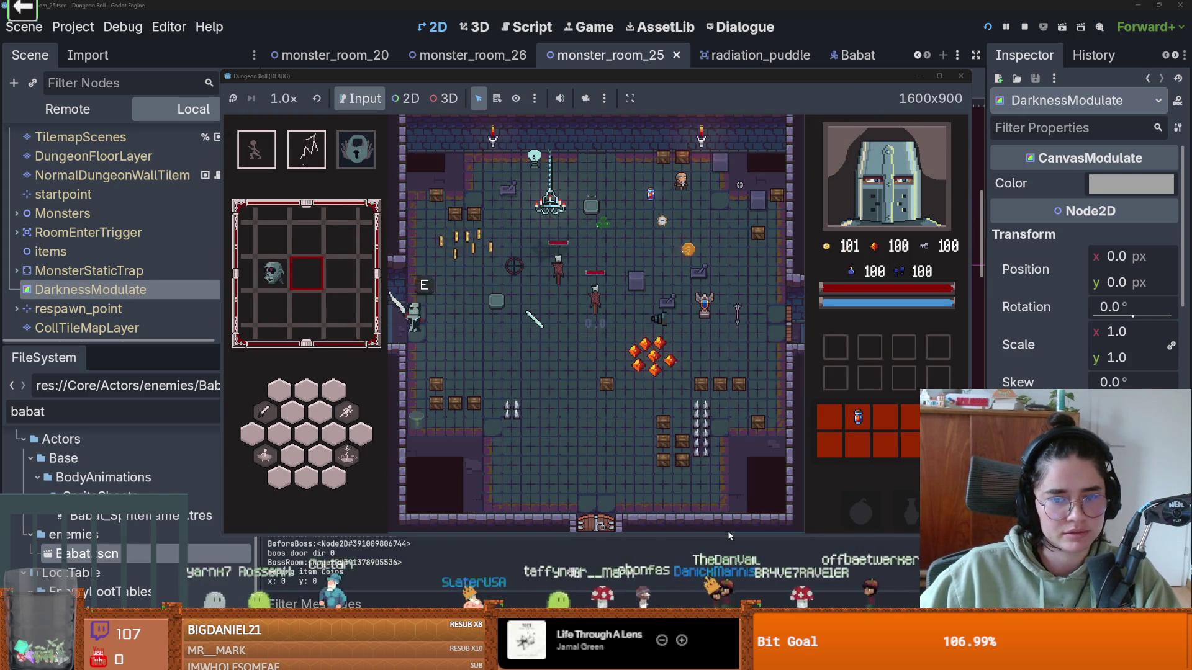
- Move the knight down and along the bottom corridor and swing the sword at the enemies
{"action": "key", "text": "a"}
{"action": "key", "text": "s"}
{"action": "key", "text": "s"}
{"action": "key", "text": "d"}
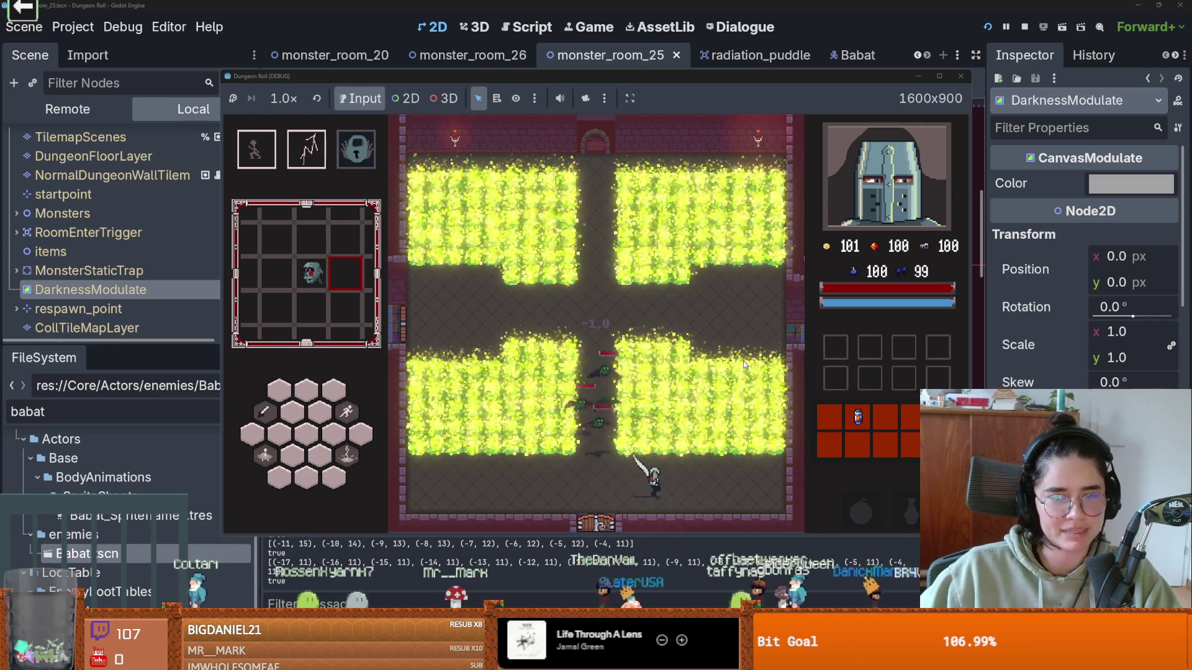
{"action": "key", "text": "a"}
{"action": "key", "text": "space"}
{"action": "key", "text": "a"}
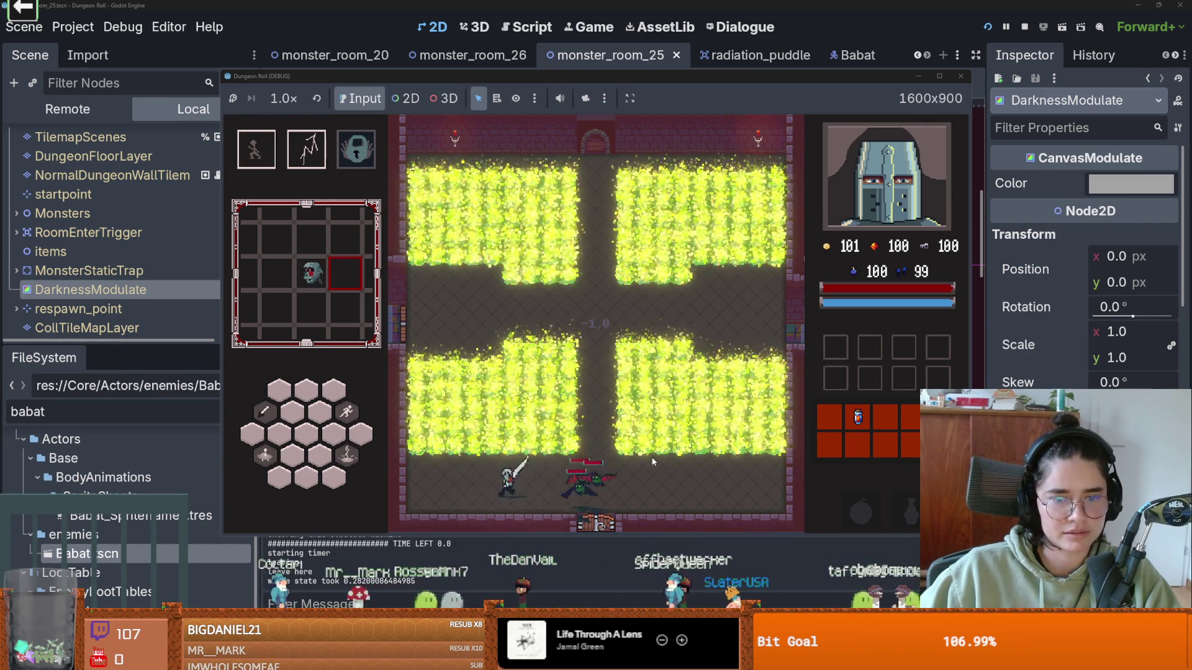
{"action": "key", "text": "d"}
{"action": "left_click", "coordinate": [531, 483]}
- Dash at the bat, grab a coin, and stop the game with F8
{"action": "key", "text": "d"}
{"action": "key", "text": "a"}
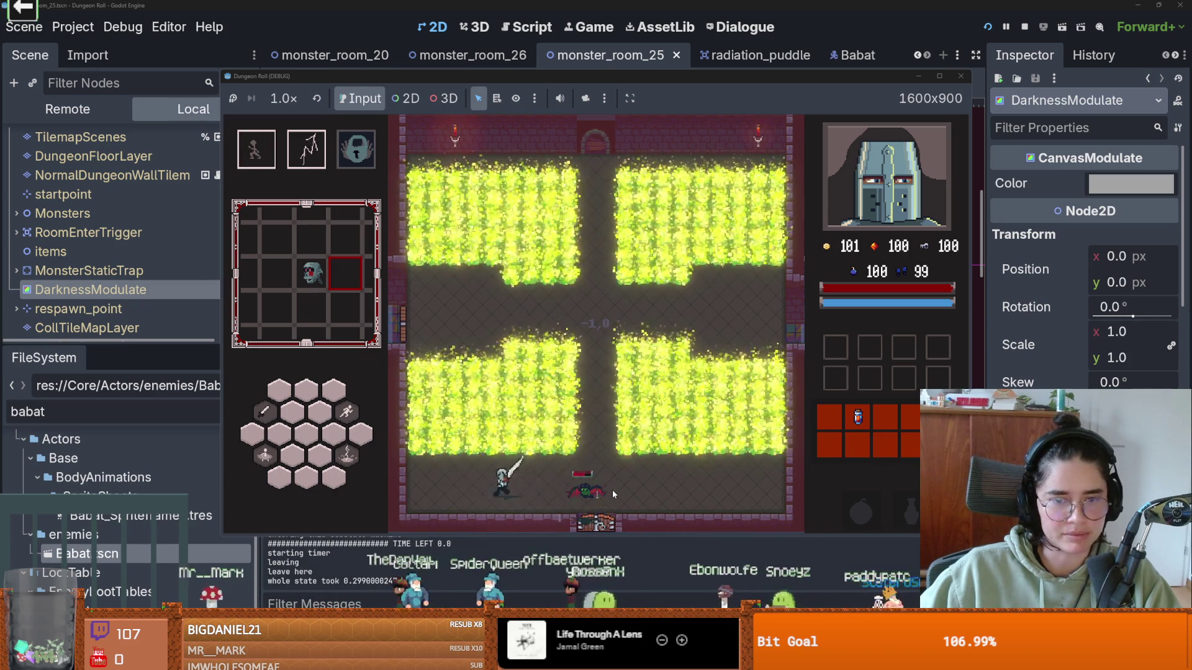
{"action": "key", "text": "a"}
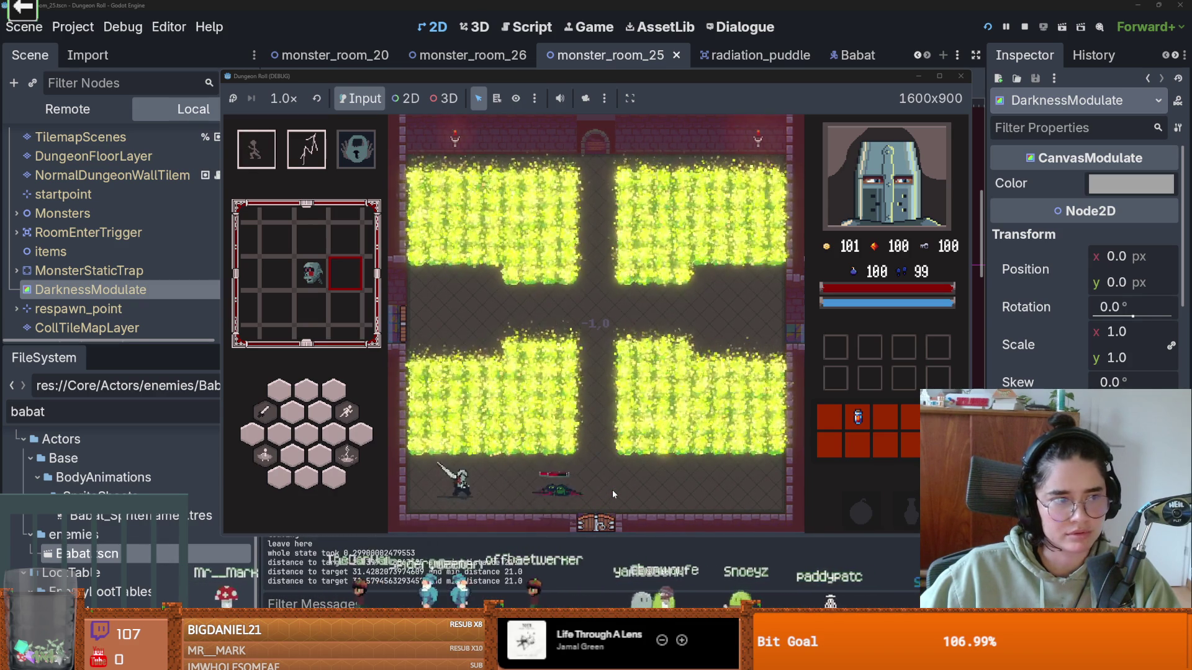
{"action": "key", "text": "1"}
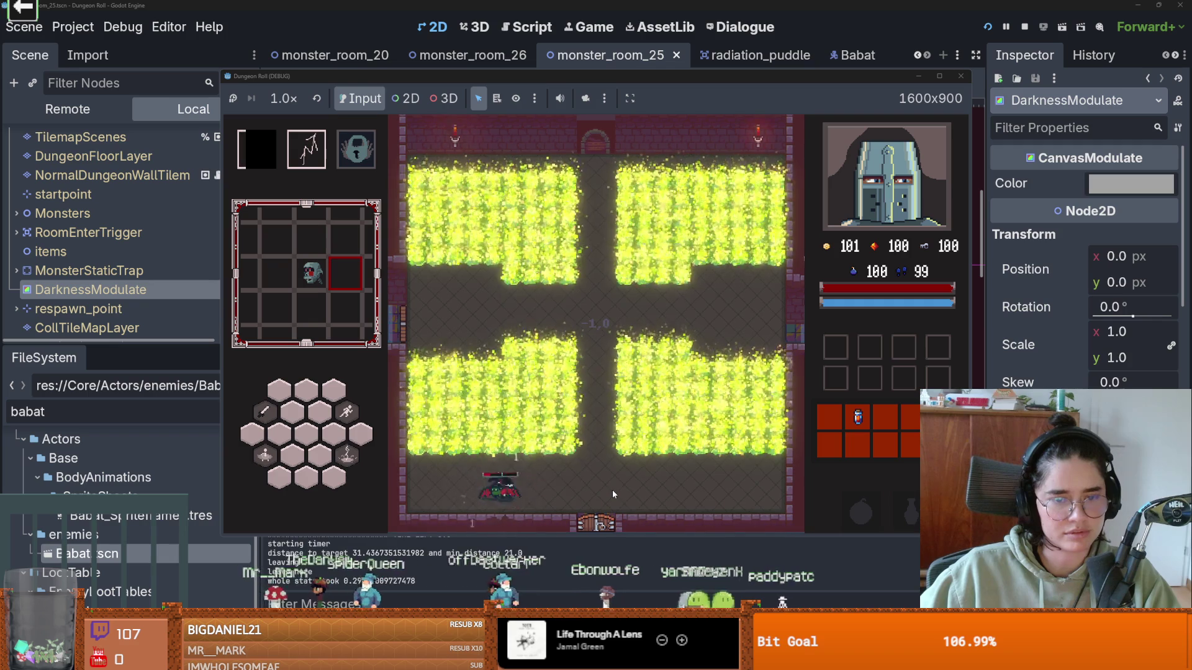
{"action": "key", "text": "d"}
{"action": "key", "text": "a"}
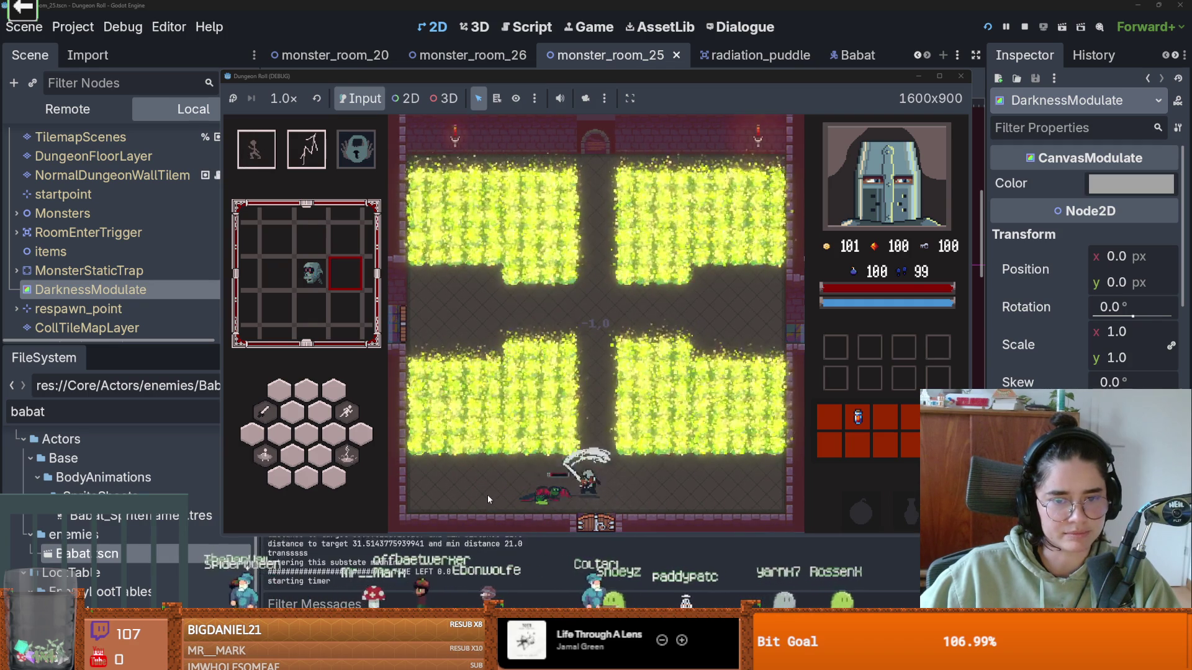
{"action": "key", "text": "a"}
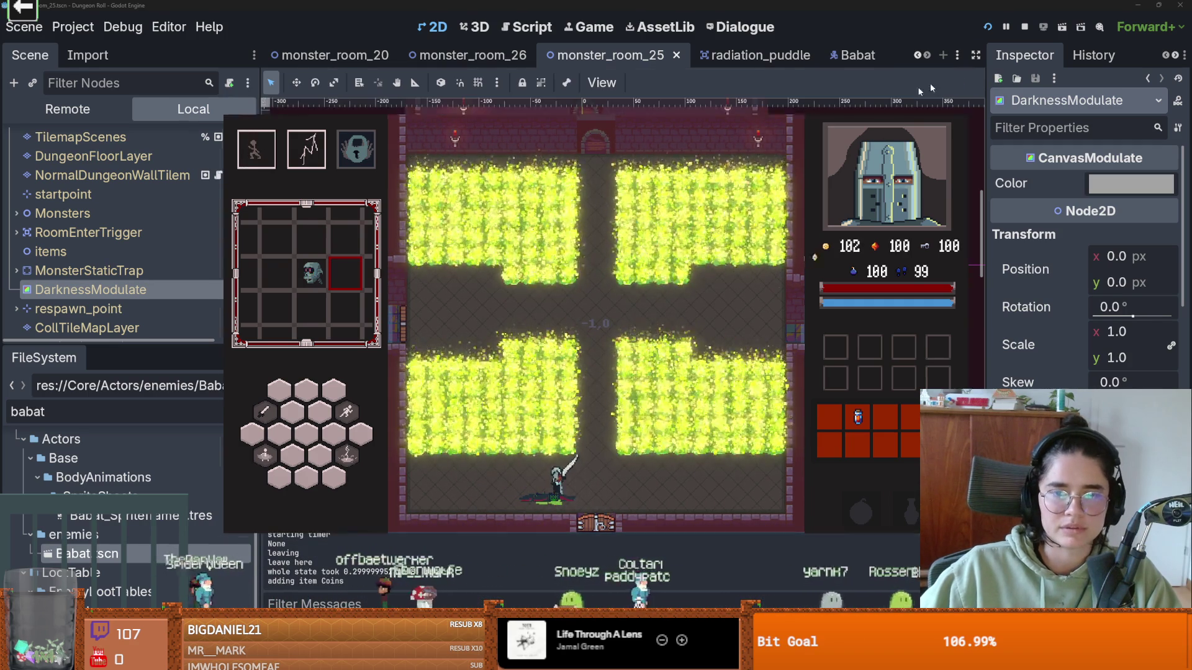
{"action": "key", "text": "F8"}
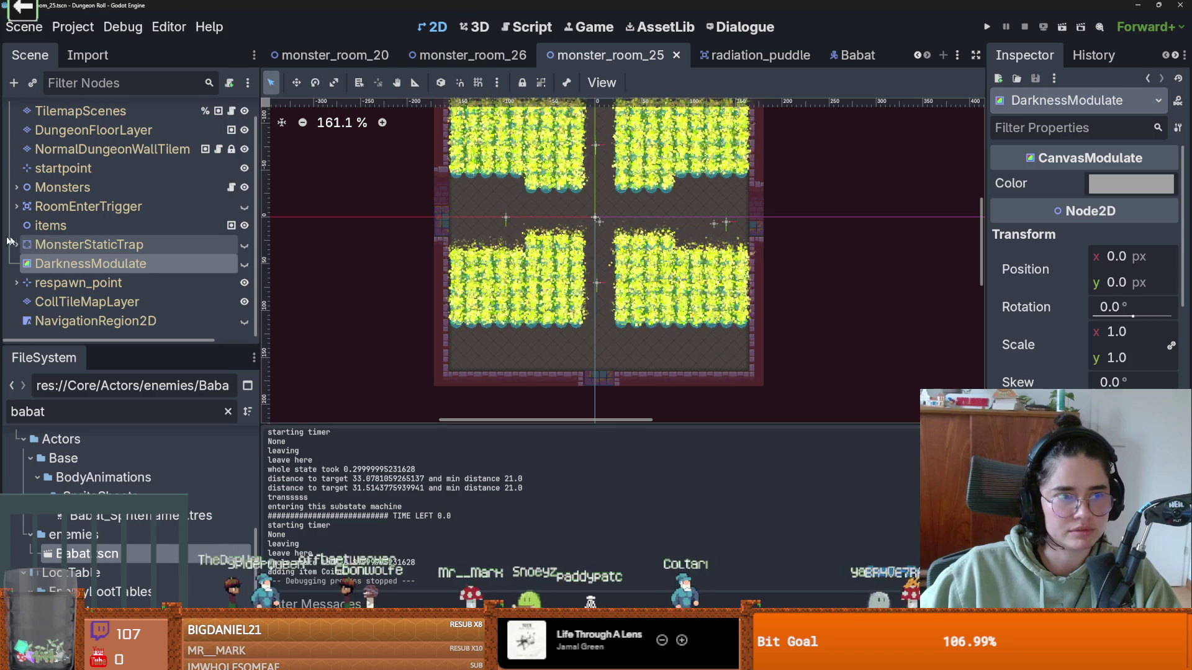
- Duplicate MonsterMarker3, move the copy to the bottom-right corner, and make it an Enemy Ranger
{"action": "left_click", "coordinate": [17, 244]}
{"action": "left_click", "coordinate": [17, 245]}
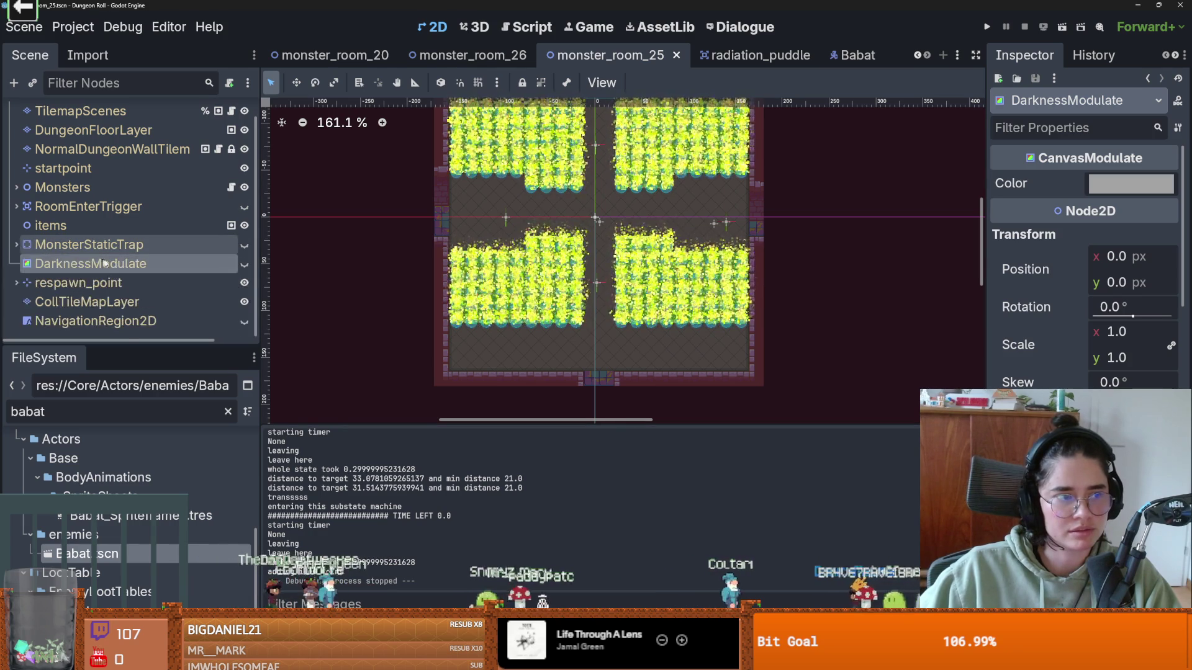
{"action": "key", "text": "ctrl+s"}
{"action": "left_click", "coordinate": [16, 187]}
{"action": "left_click", "coordinate": [91, 245]}
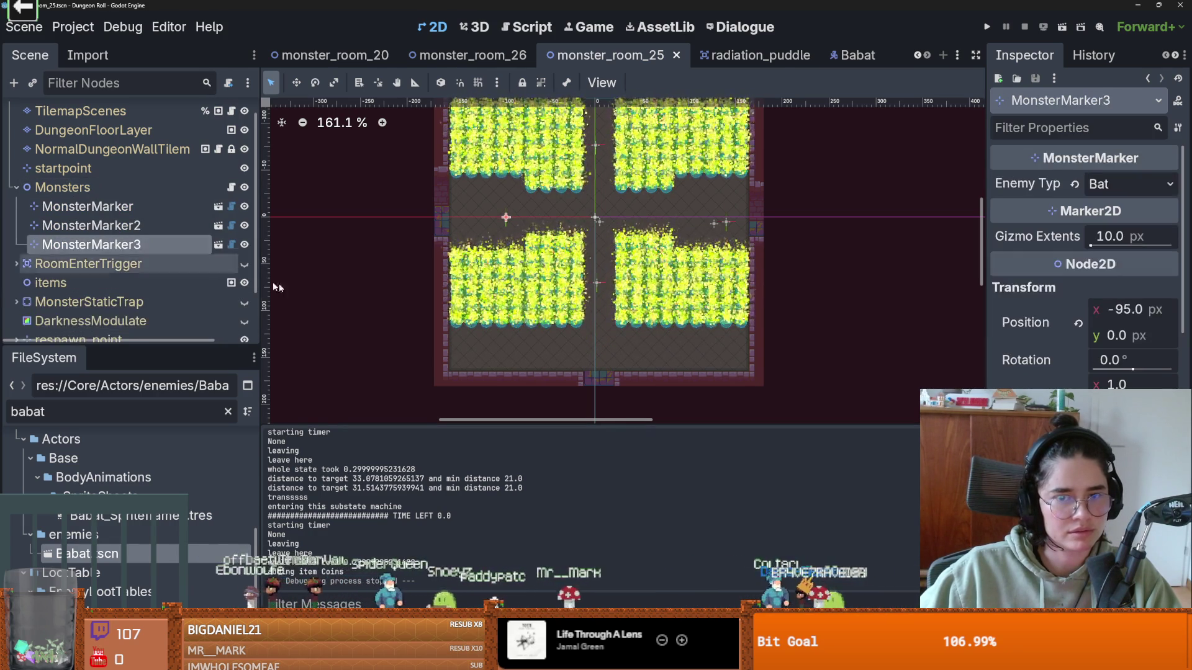
{"action": "key", "text": "ctrl+d"}
{"action": "right_click", "coordinate": [730, 355]}
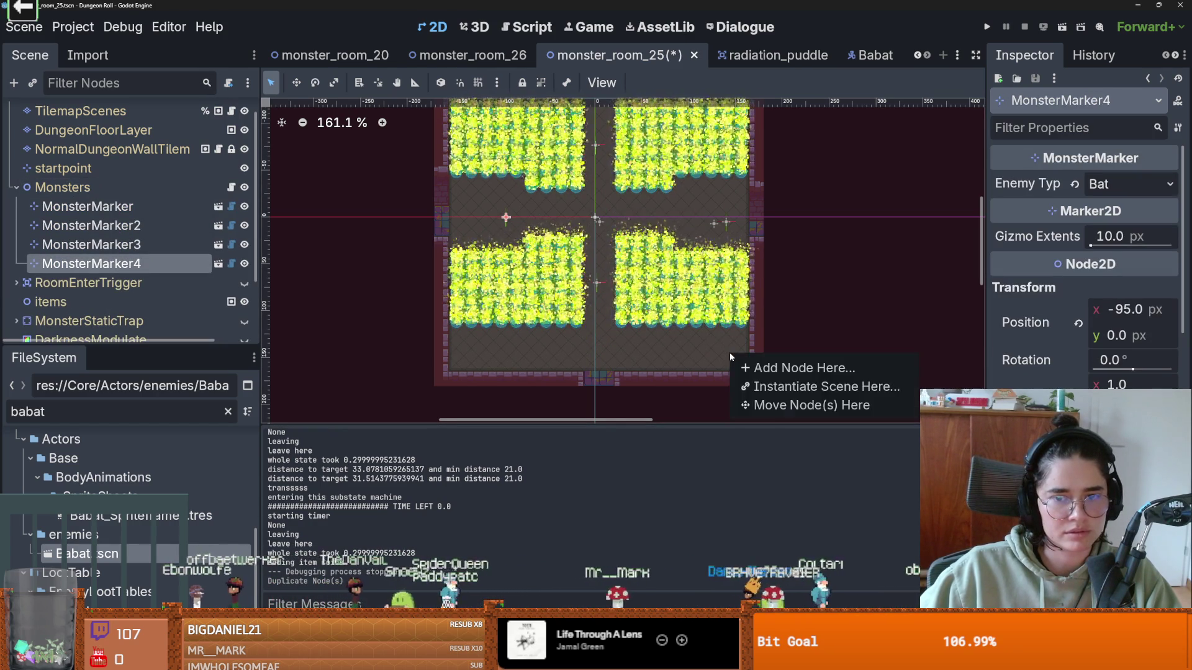
{"action": "left_click", "coordinate": [770, 405]}
{"action": "left_click", "coordinate": [1110, 183]}
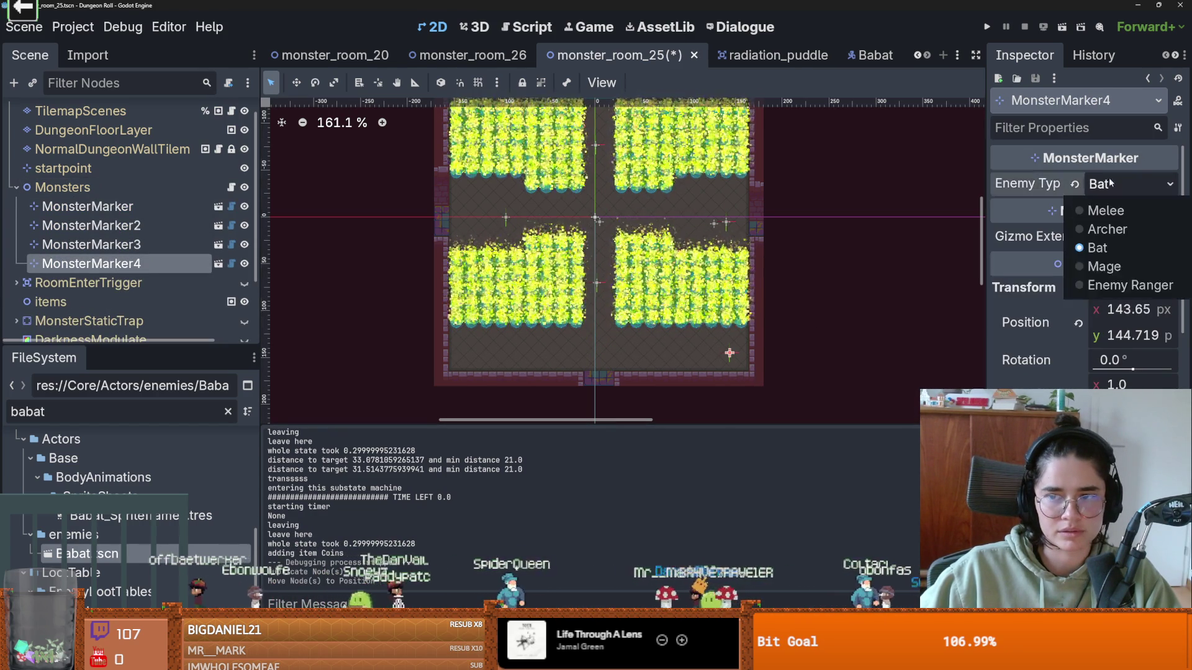
{"action": "left_click", "coordinate": [1117, 285]}
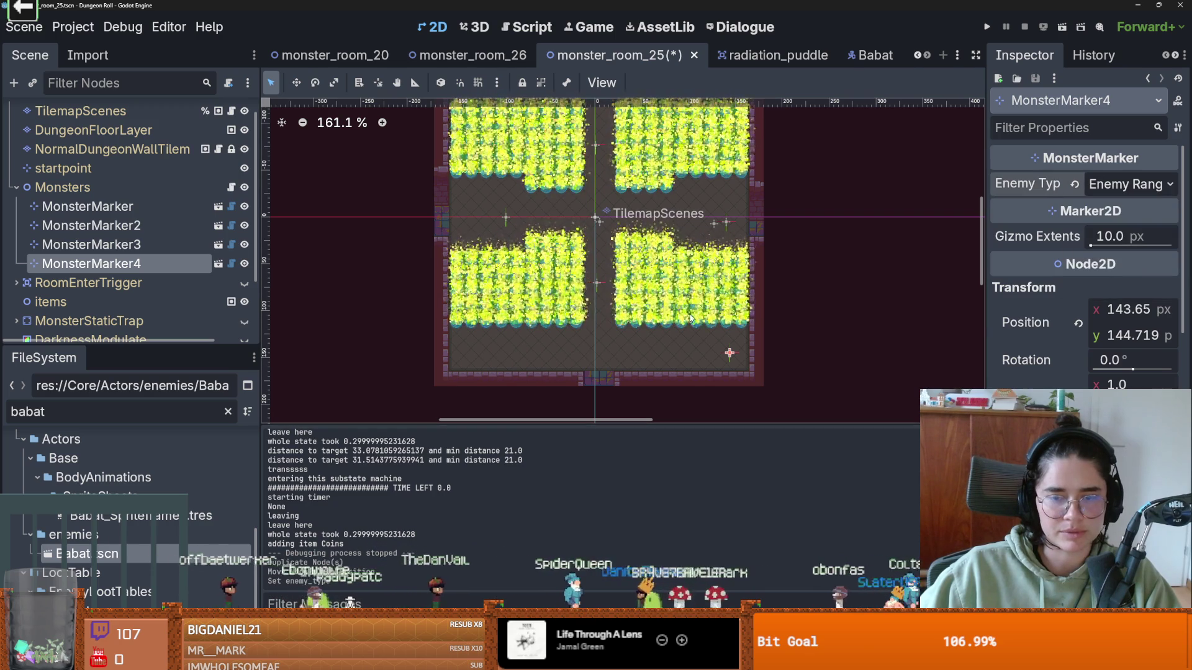
- Duplicate that Enemy Ranger marker to the bottom-left corner, then save and test-run the room
{"action": "key", "text": "ctrl+d"}
{"action": "mouse_move", "coordinate": [730, 353]}
{"action": "left_mouse_down"}
{"action": "mouse_move", "coordinate": [459, 346]}
{"action": "mouse_move", "coordinate": [467, 352]}
{"action": "left_mouse_up"}
{"action": "left_click", "coordinate": [1140, 185]}
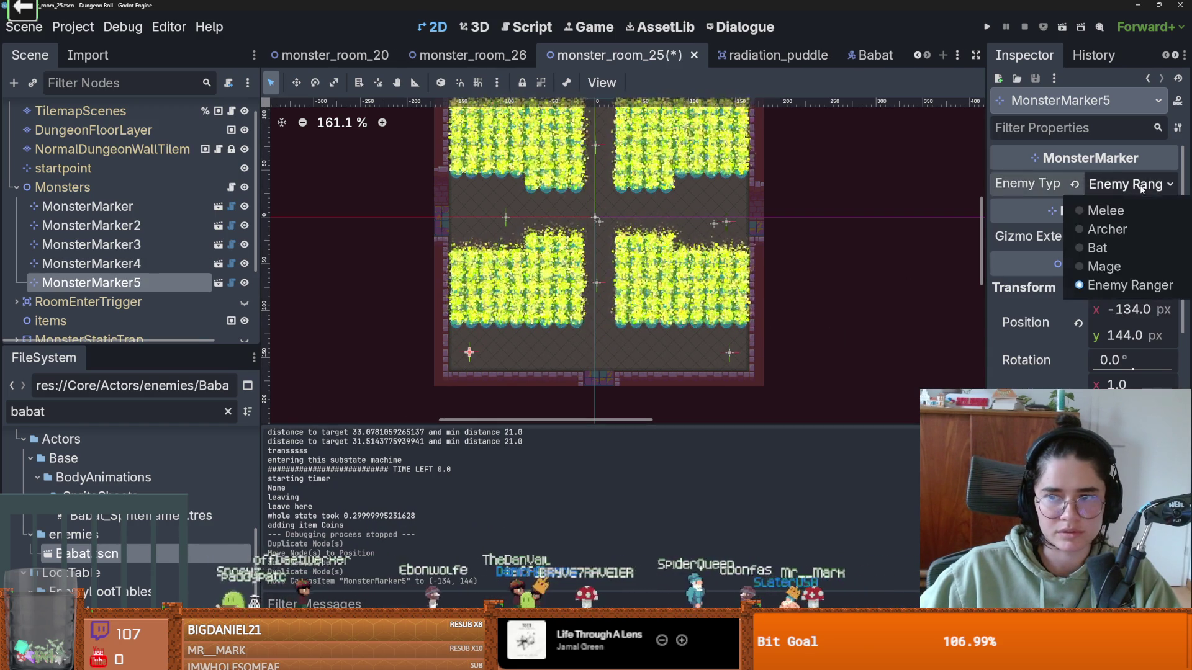
{"action": "left_click", "coordinate": [987, 27]}
{"action": "left_click", "coordinate": [987, 27]}
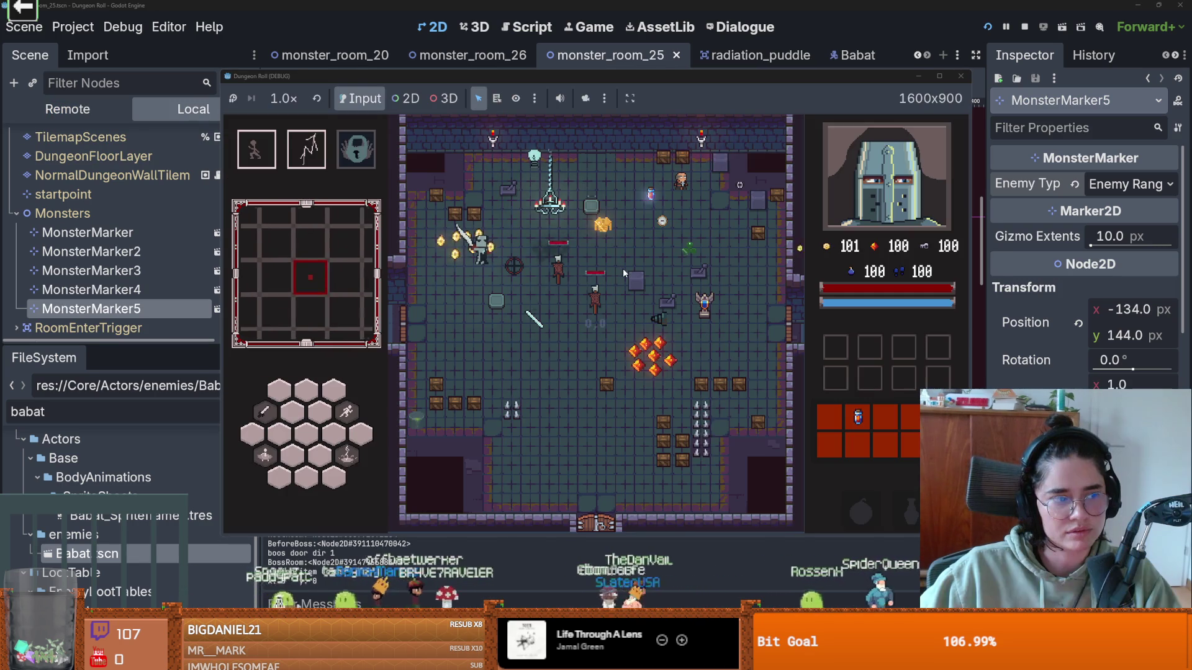
{"action": "left_click", "coordinate": [961, 76]}
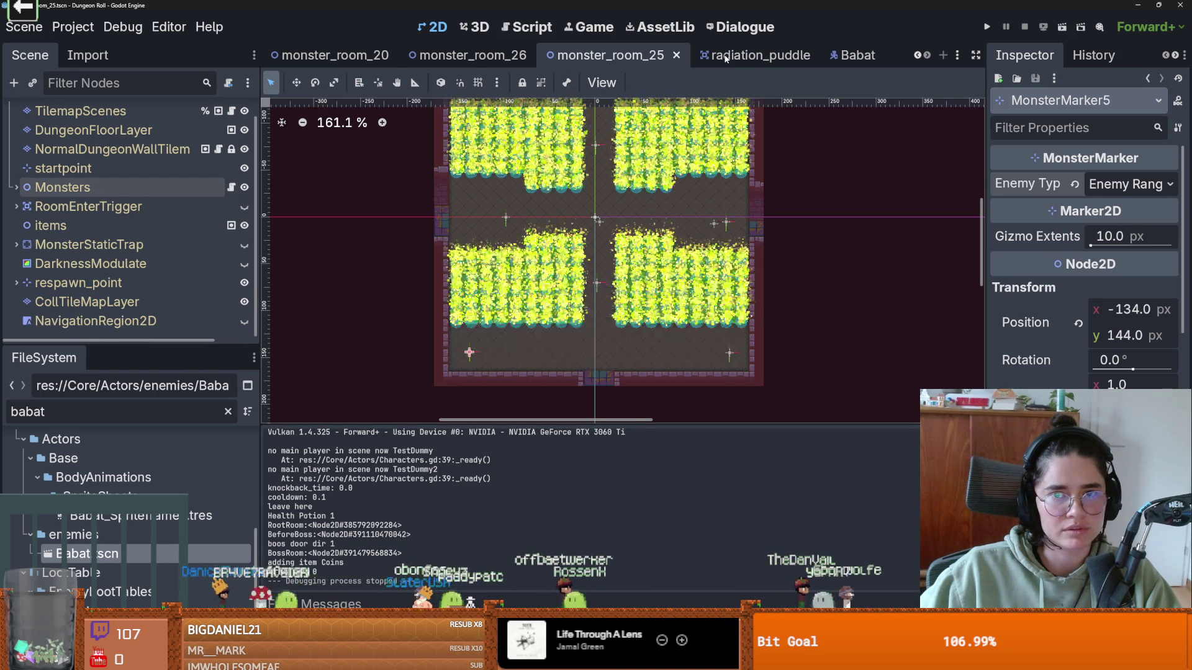
- Give RadiationParticles2 a brighter Modulate tint in the radiation_puddle scene and save it
{"action": "left_click", "coordinate": [725, 58]}
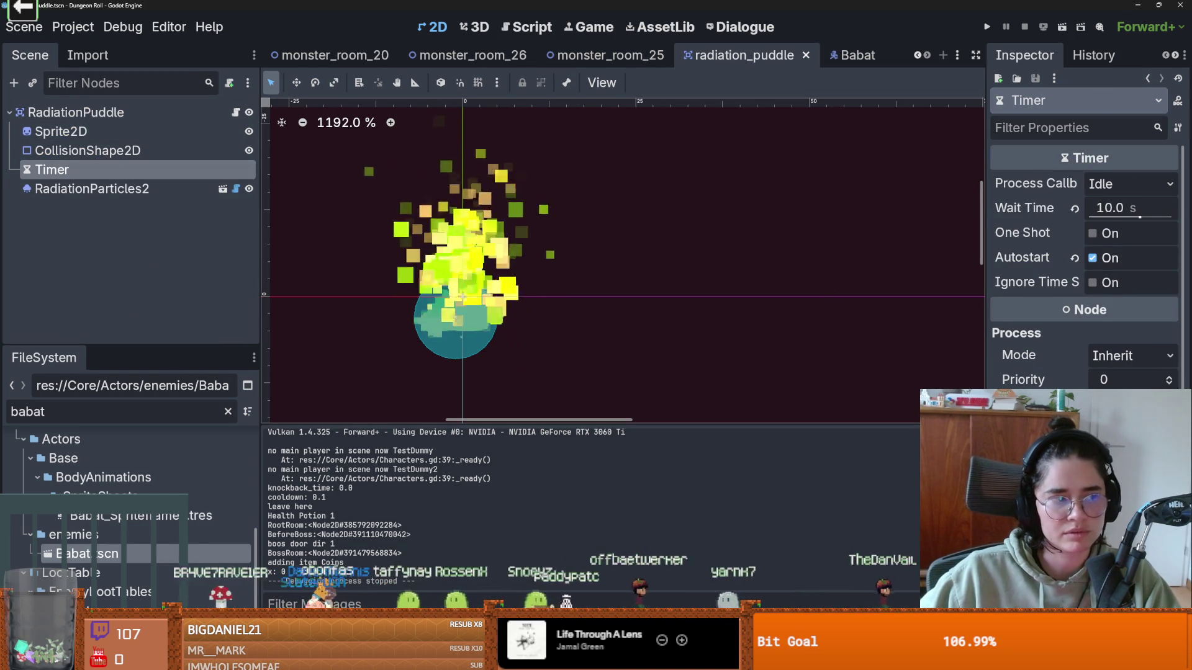
{"action": "scroll", "coordinate": [1084, 261], "scroll_direction": "down", "scroll_amount": 5}
{"action": "scroll", "coordinate": [1083, 260], "scroll_direction": "up", "scroll_amount": 5}
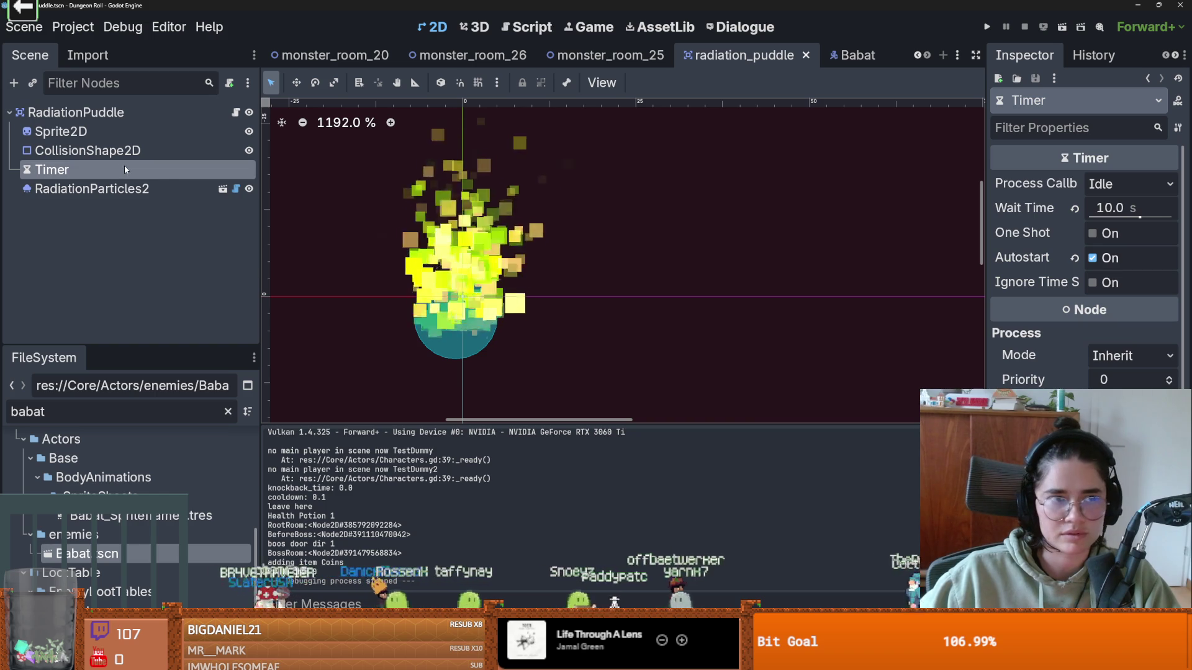
{"action": "left_click", "coordinate": [68, 189]}
{"action": "left_click_drag", "start_coordinate": [986, 321], "coordinate": [781, 319]}
{"action": "scroll", "coordinate": [1015, 315], "scroll_direction": "down", "scroll_amount": 10}
{"action": "scroll", "coordinate": [1015, 315], "scroll_direction": "up", "scroll_amount": 3}
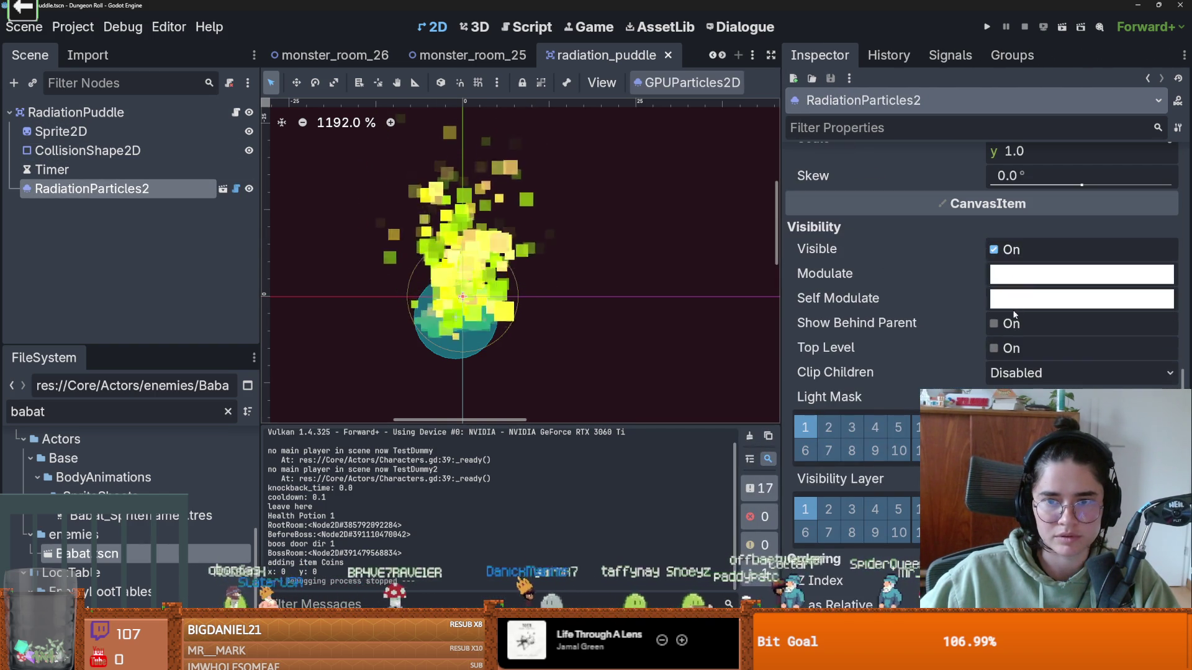
{"action": "left_click", "coordinate": [1025, 276]}
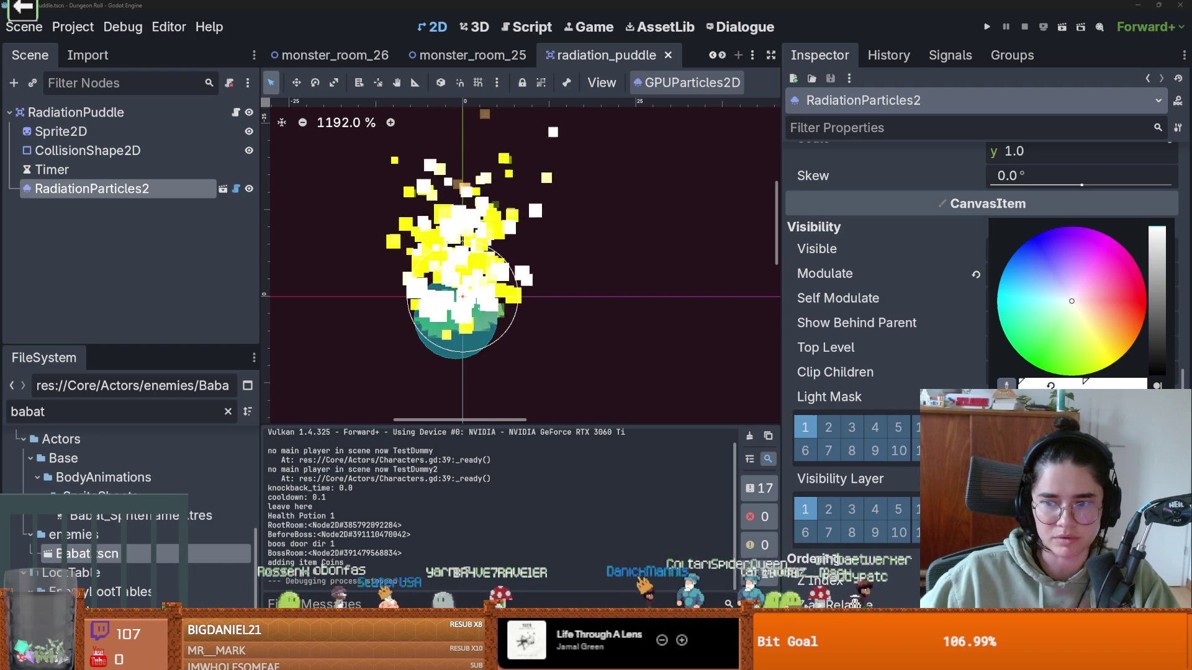
{"action": "left_click", "coordinate": [723, 228]}
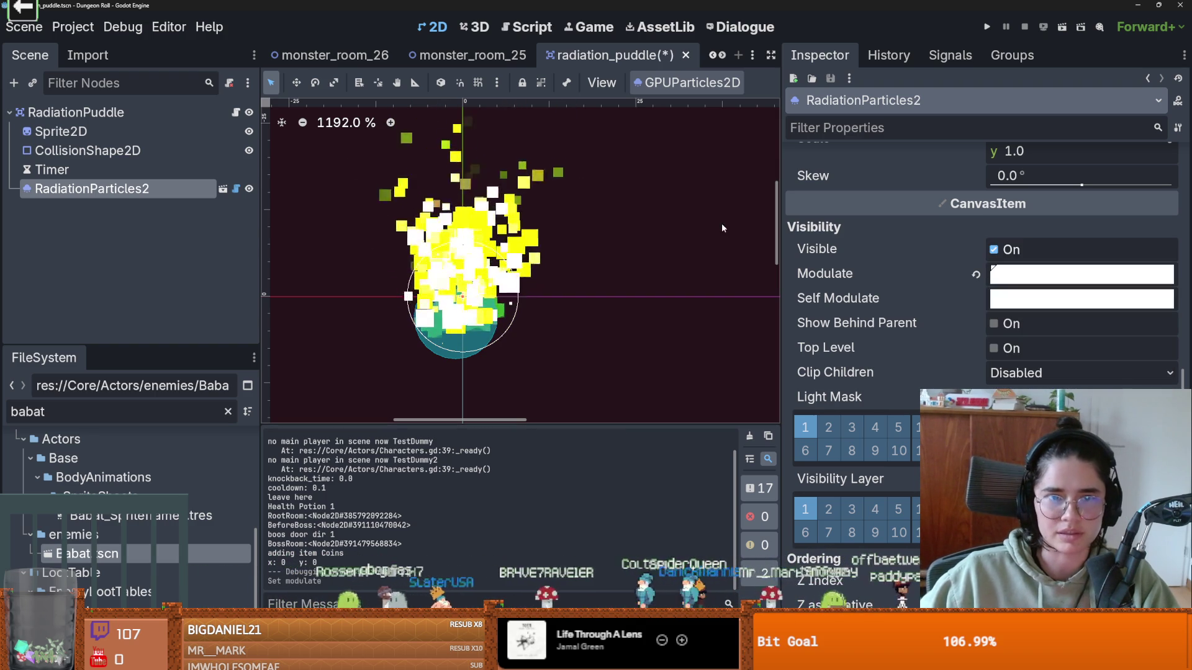
{"action": "key", "text": "ctrl+s"}
- Return to monster_room_25, collapse the Monsters group, and select DarknessModulate
{"action": "left_click", "coordinate": [471, 54]}
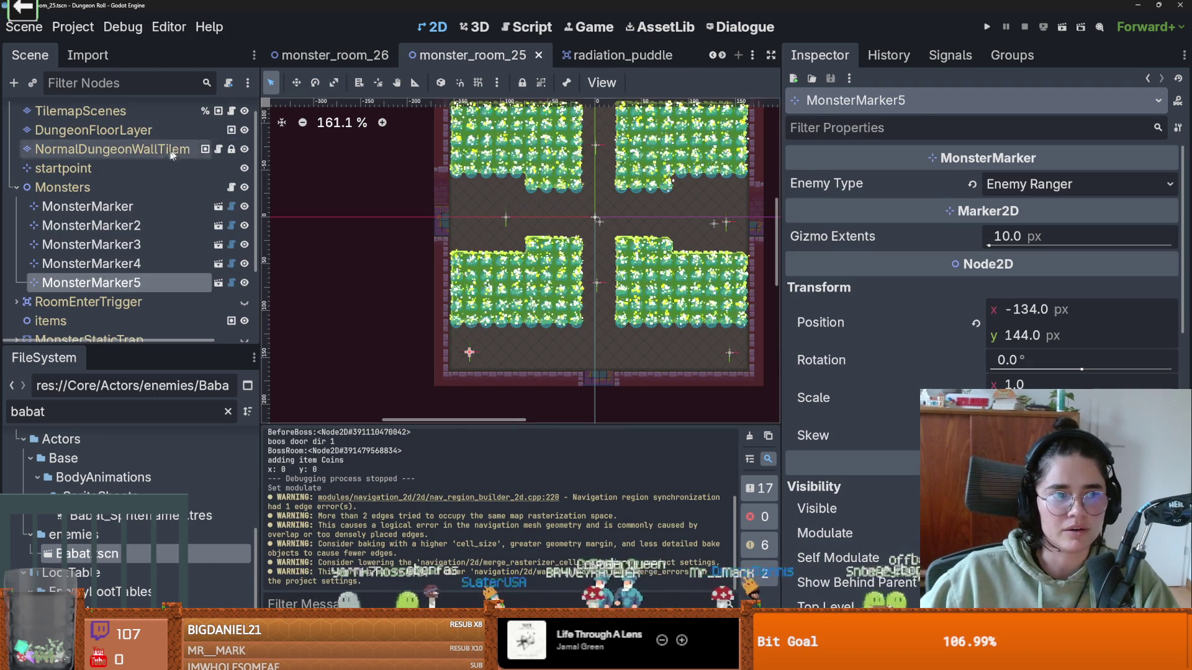
{"action": "left_click", "coordinate": [17, 208]}
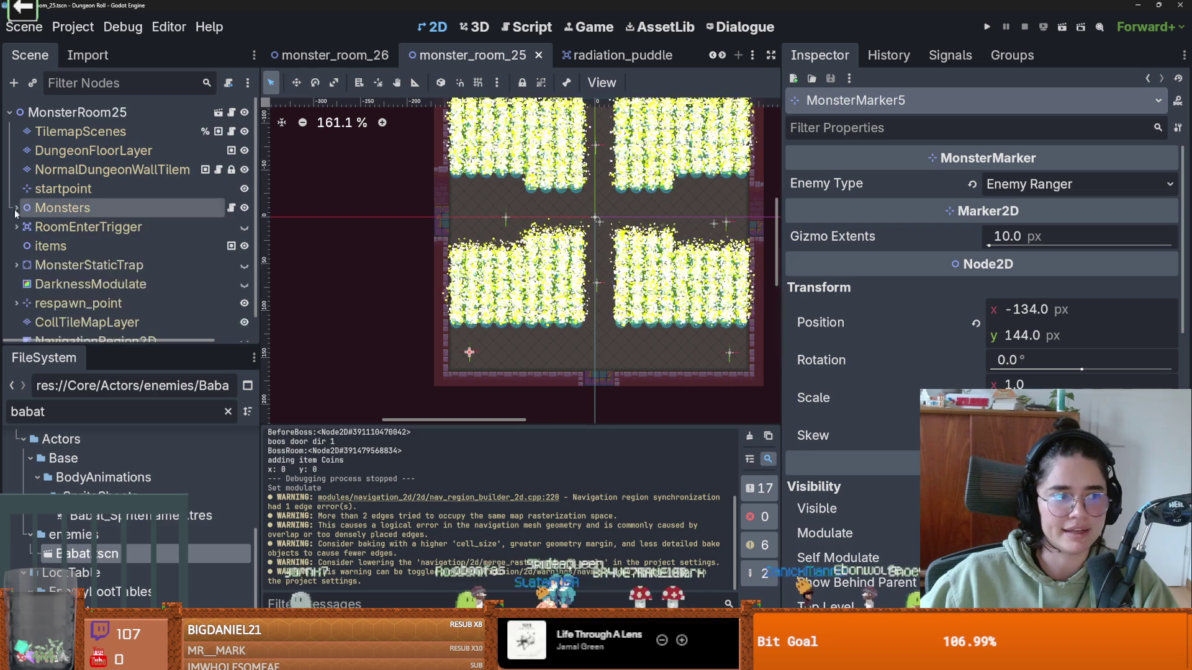
{"action": "scroll", "coordinate": [104, 263], "scroll_direction": "down", "scroll_amount": 1}
{"action": "left_click", "coordinate": [104, 263]}
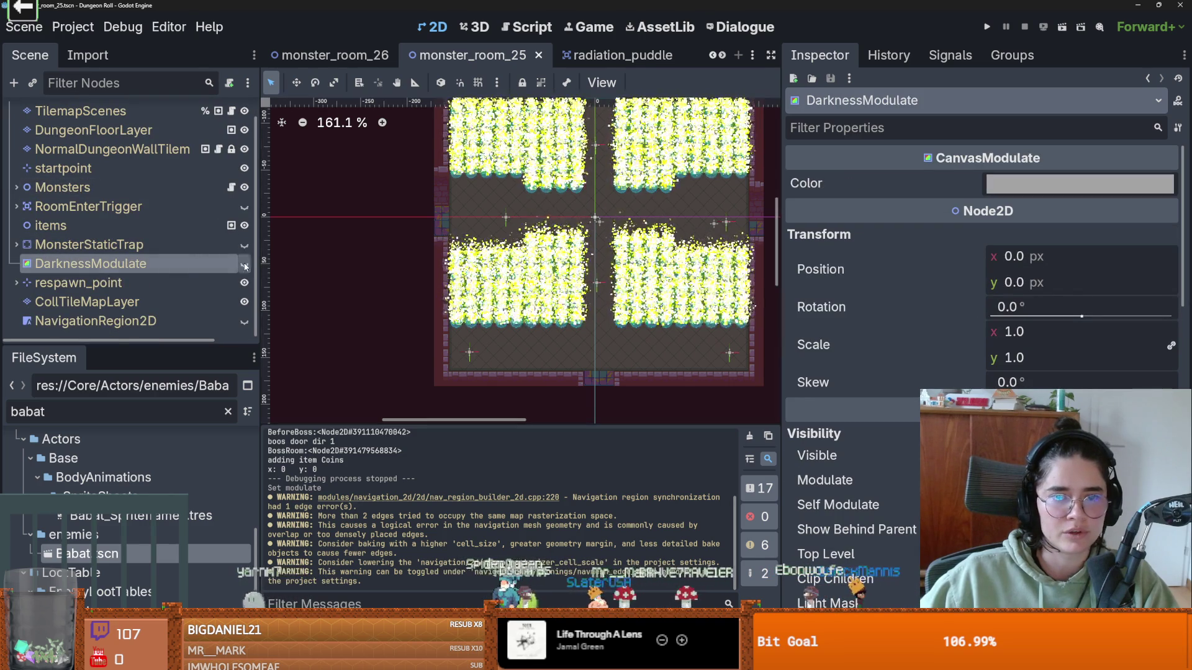
- Make DarknessModulate visible, save, and enter the test room from the debug room list
{"action": "left_click", "coordinate": [245, 263]}
{"action": "key", "text": "ctrl+s"}
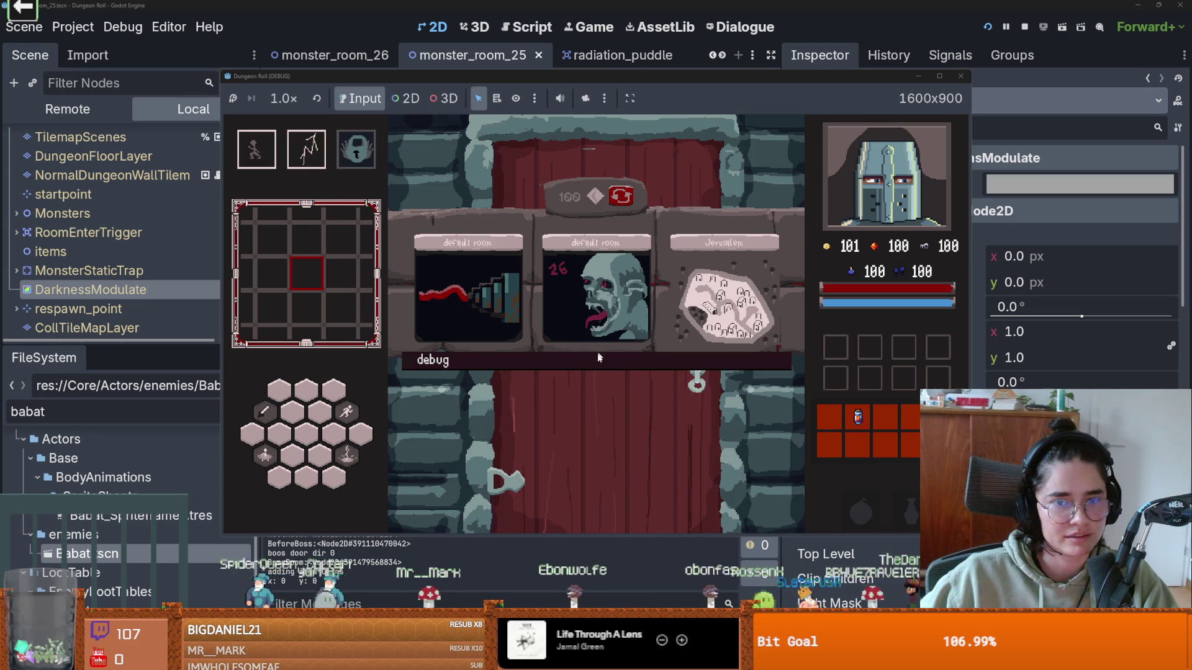
{"action": "left_click", "coordinate": [600, 357]}
{"action": "scroll", "coordinate": [705, 458], "scroll_direction": "down", "scroll_amount": 1}
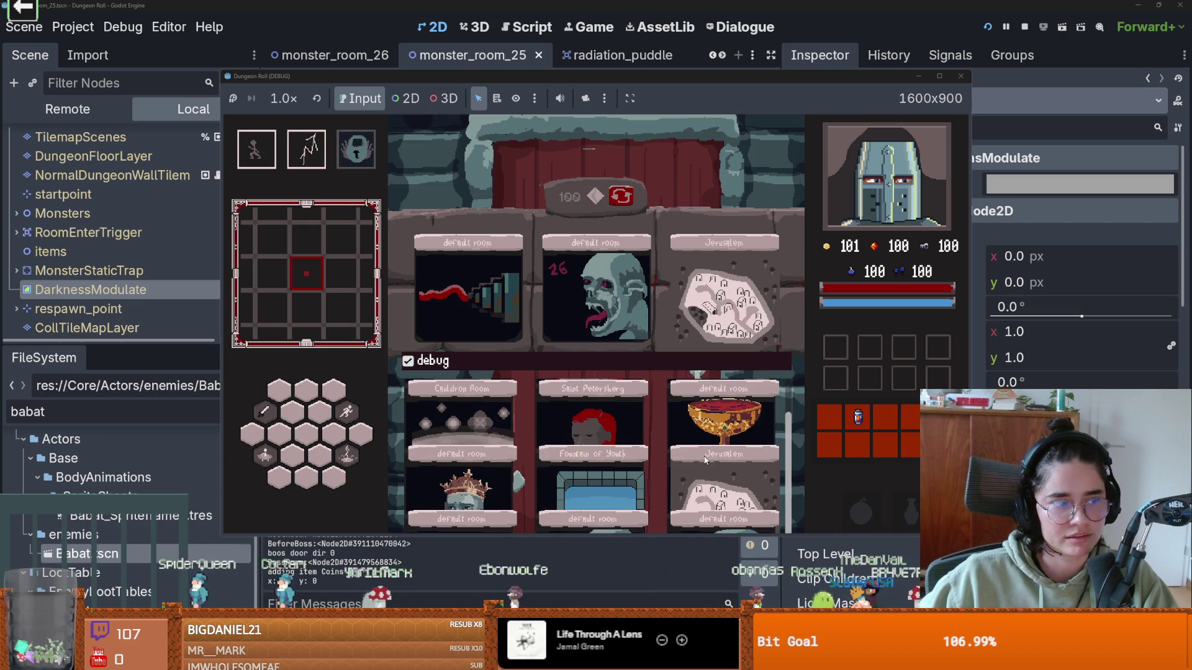
{"action": "left_click", "coordinate": [717, 528]}
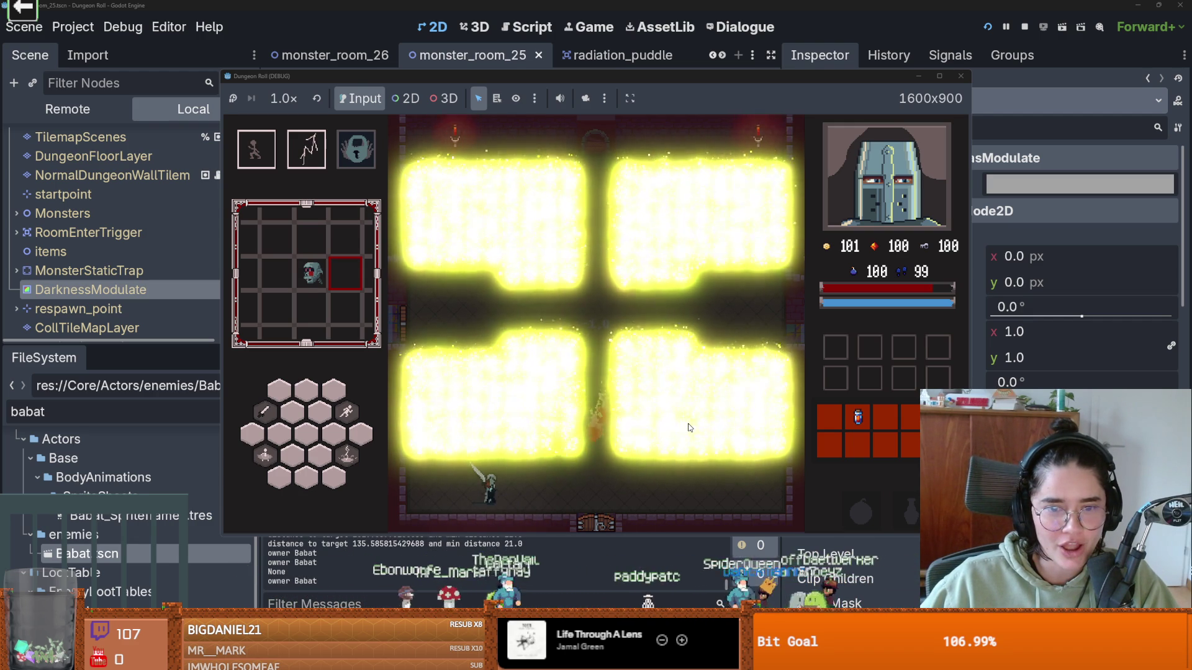
- Attack twice with the knight's first ability, then close the game
{"action": "left_click", "coordinate": [570, 482]}
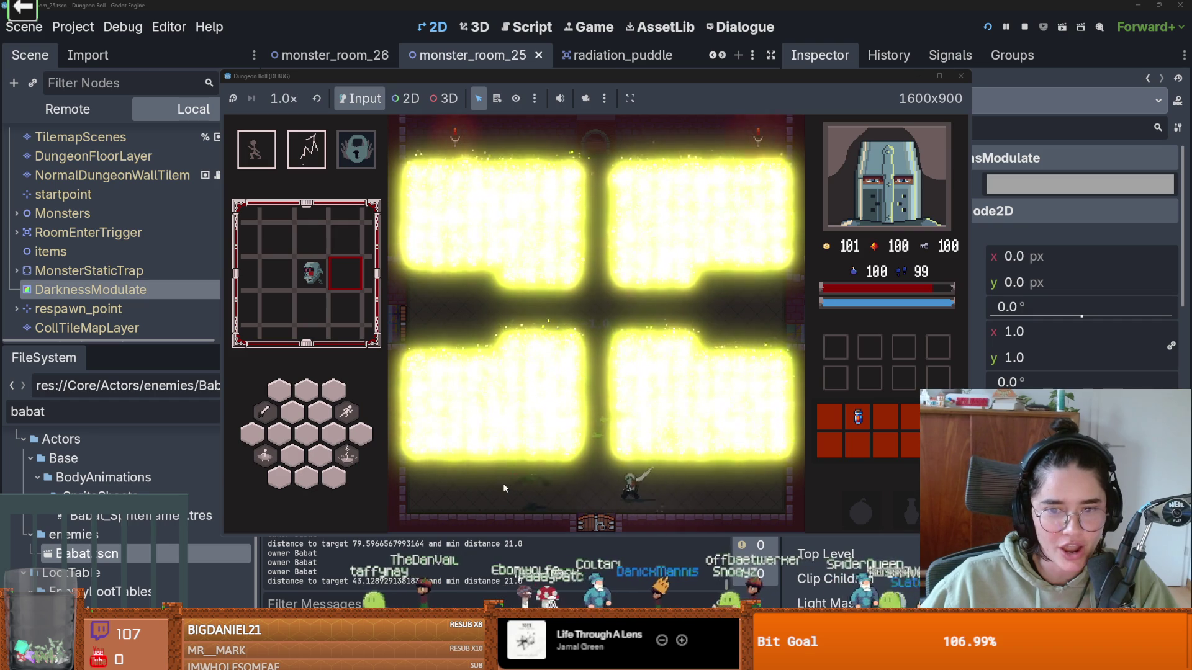
{"action": "left_click", "coordinate": [484, 484]}
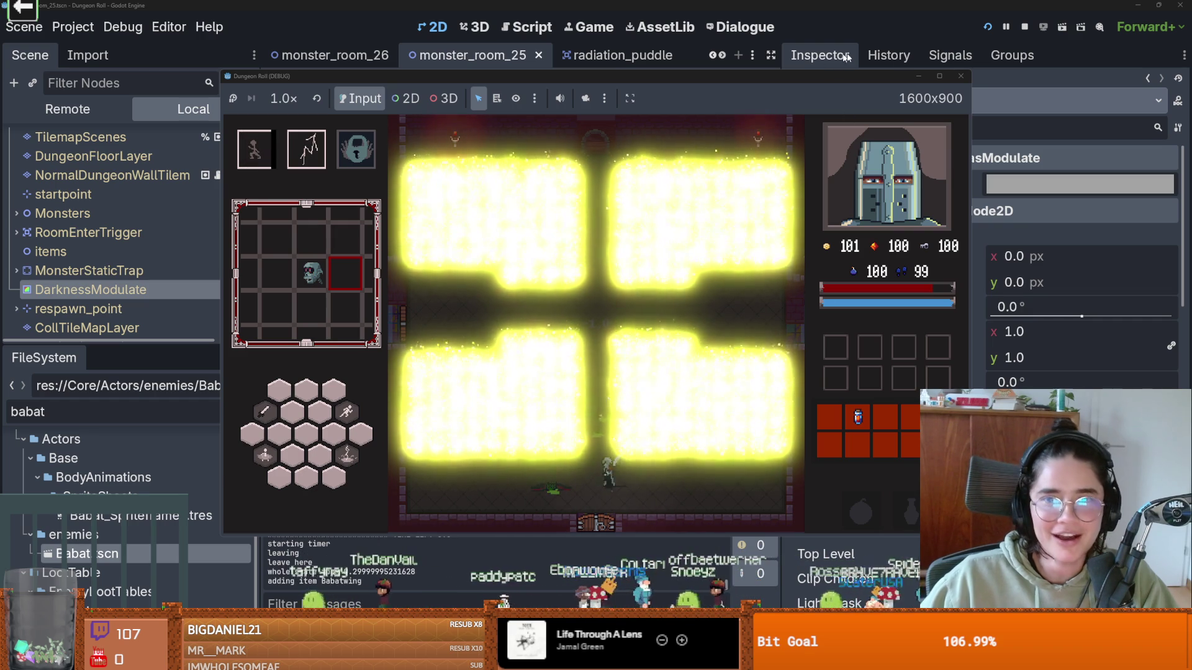
{"action": "left_click", "coordinate": [969, 78]}
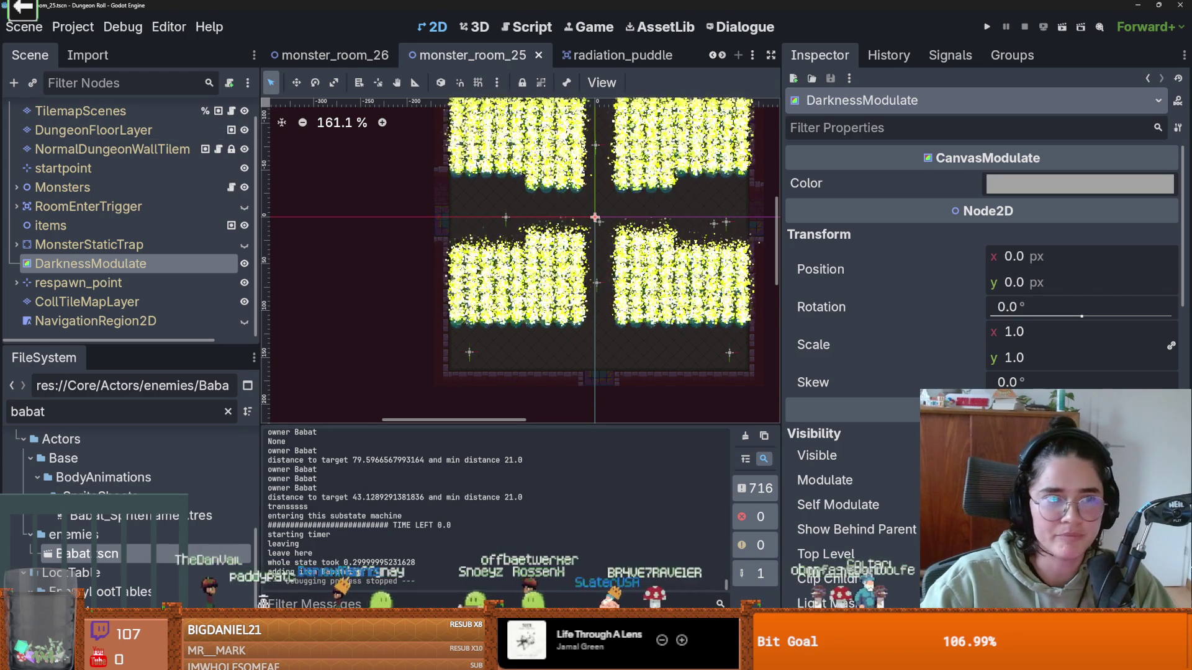
- Shift the RadiationParticles2 Modulate tint whiter, then save and run the game
{"action": "key", "text": "ctrl+Tab"}
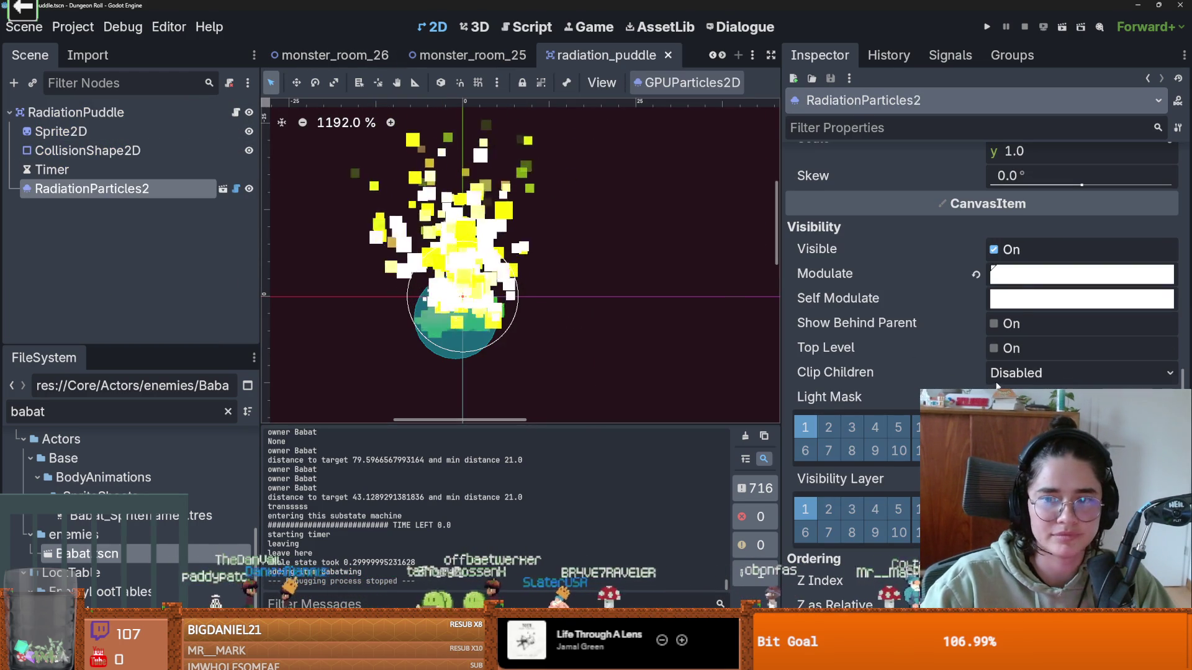
{"action": "left_click", "coordinate": [1019, 274]}
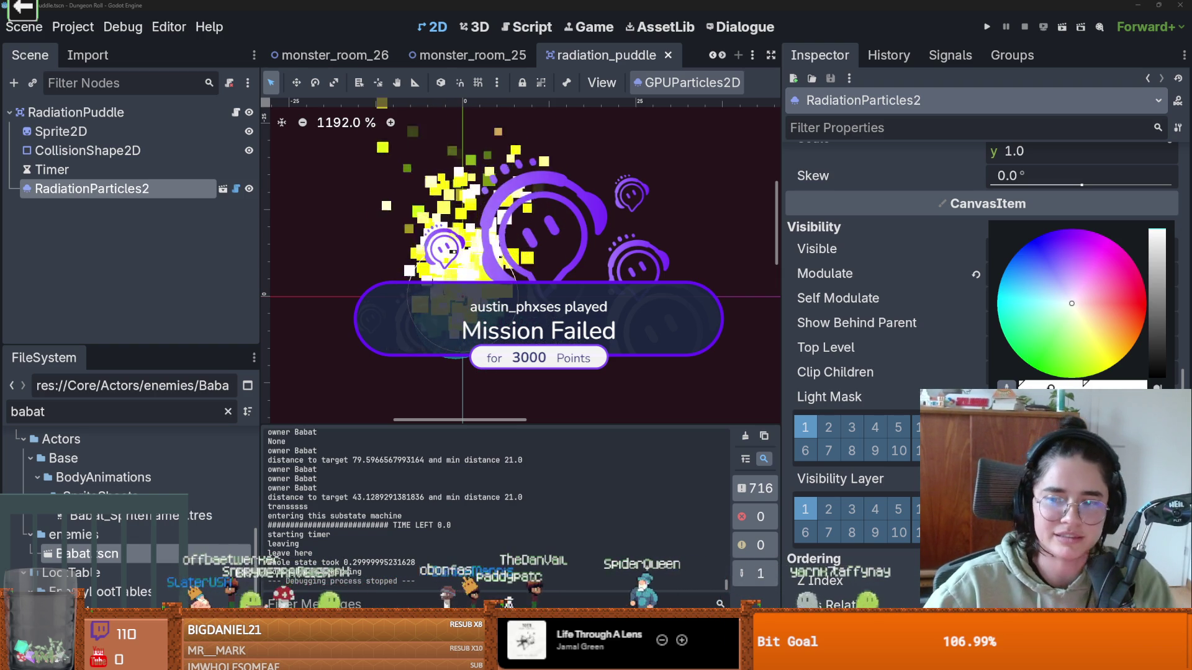
{"action": "left_click", "coordinate": [967, 15]}
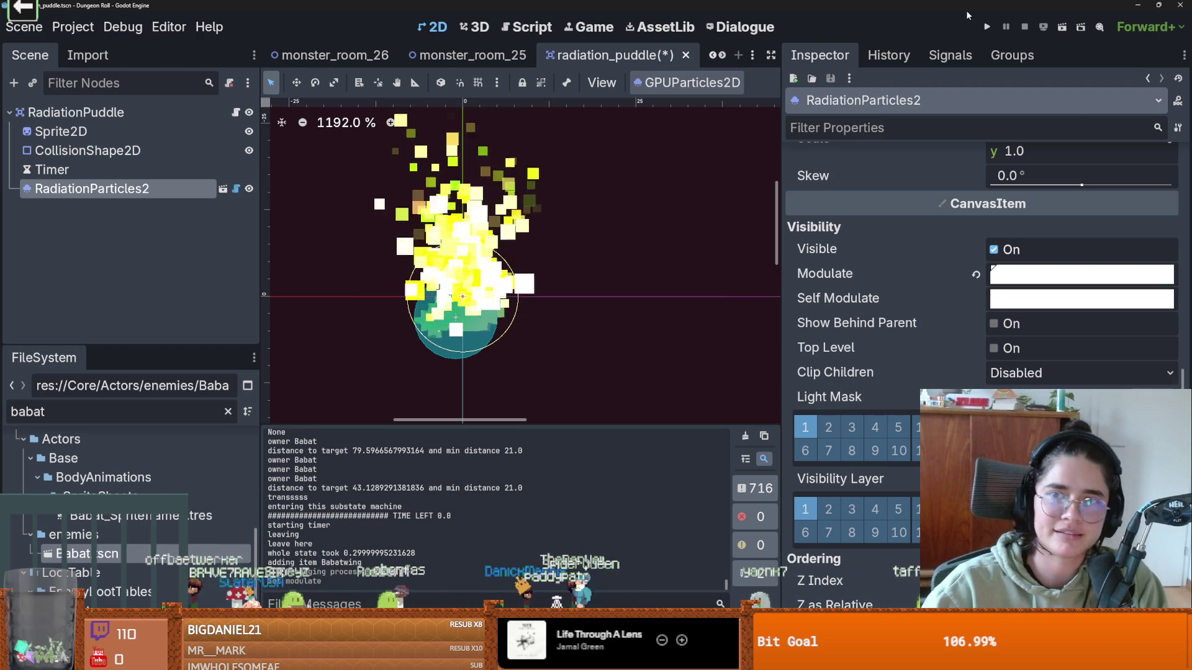
{"action": "left_click", "coordinate": [986, 27]}
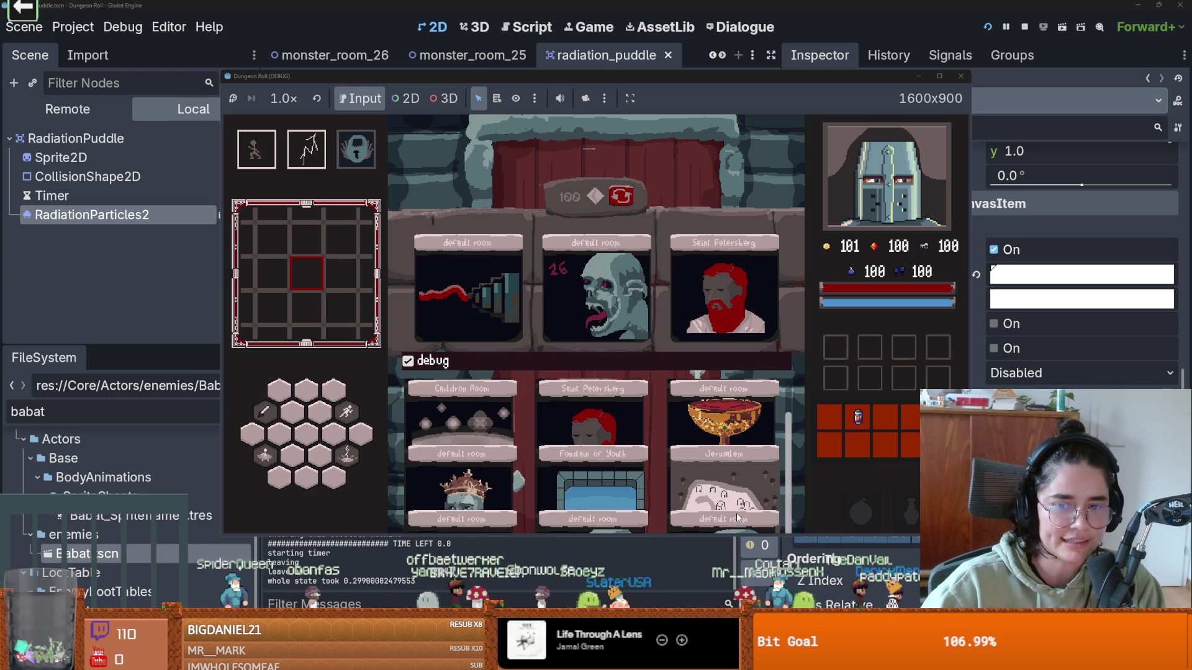
- Pick the puddle room from the debug list and walk the knight into the lower puddles
{"action": "left_click", "coordinate": [732, 527]}
{"action": "key", "text": "a"}
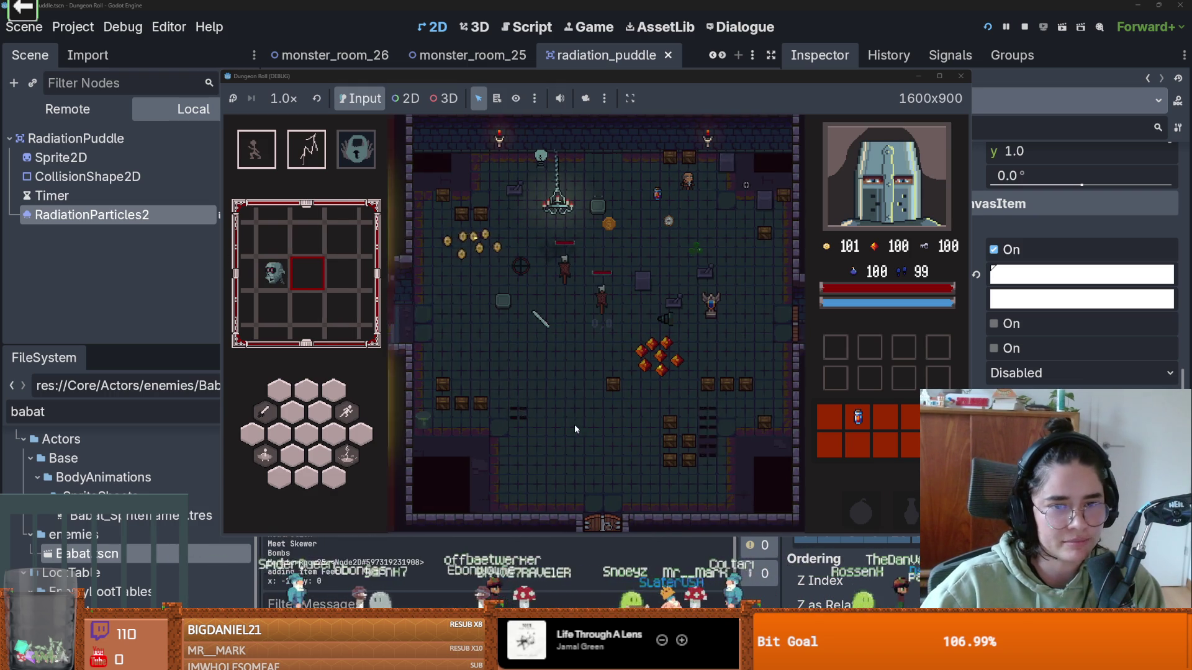
{"action": "key", "text": "a"}
{"action": "key", "text": "s"}
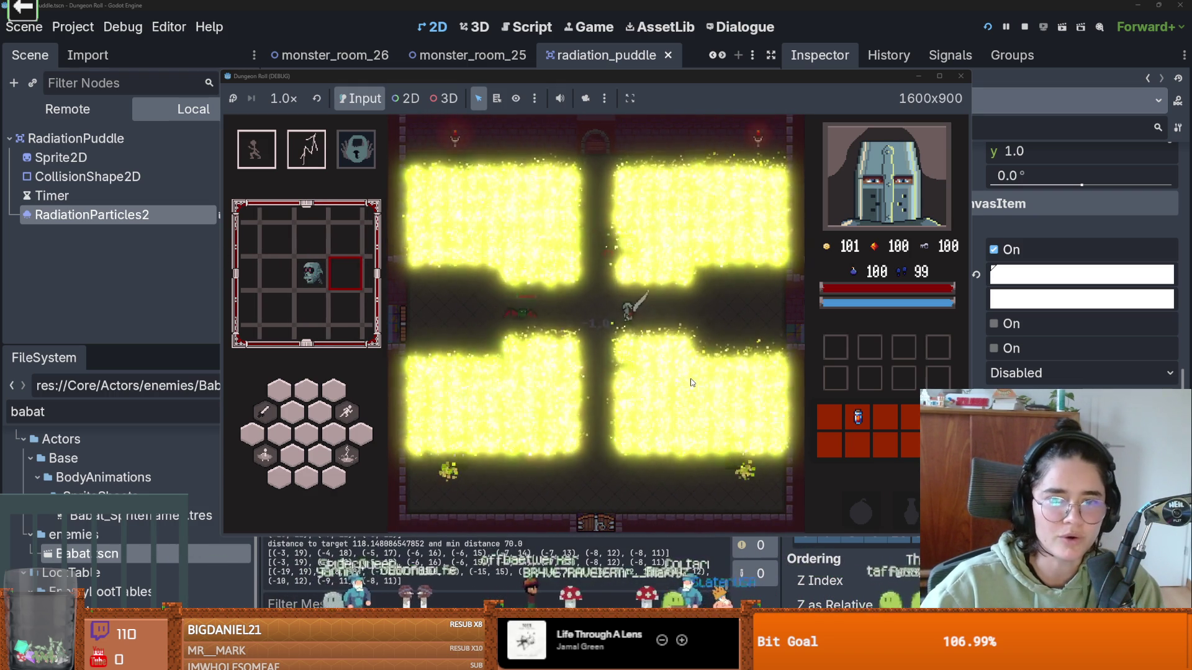
{"action": "key", "text": "s"}
{"action": "key", "text": "a"}
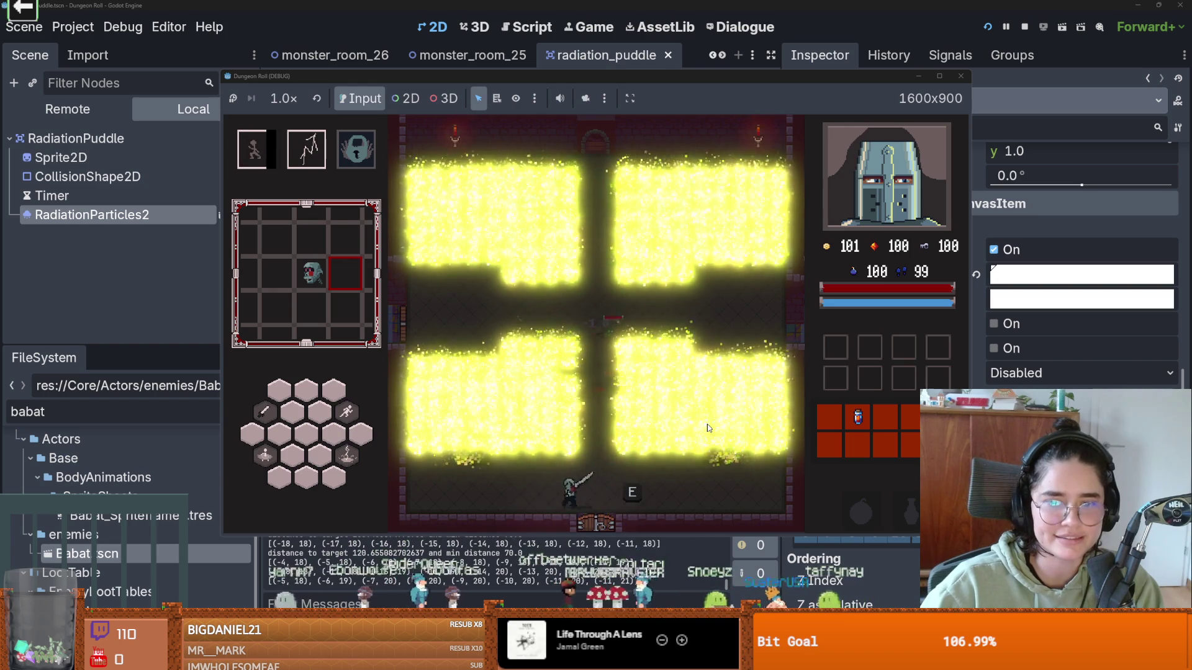
- Dodge-roll and swing across the room, then stop the game with F8
{"action": "key", "text": "d"}
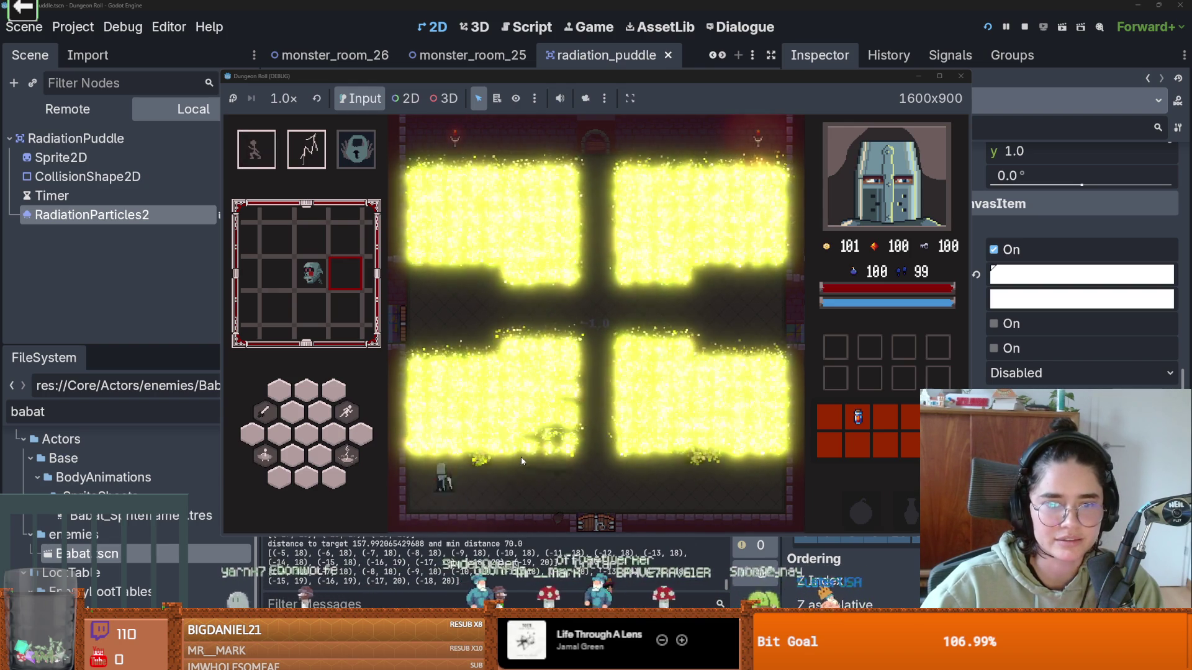
{"action": "key", "text": "space"}
{"action": "key", "text": "d"}
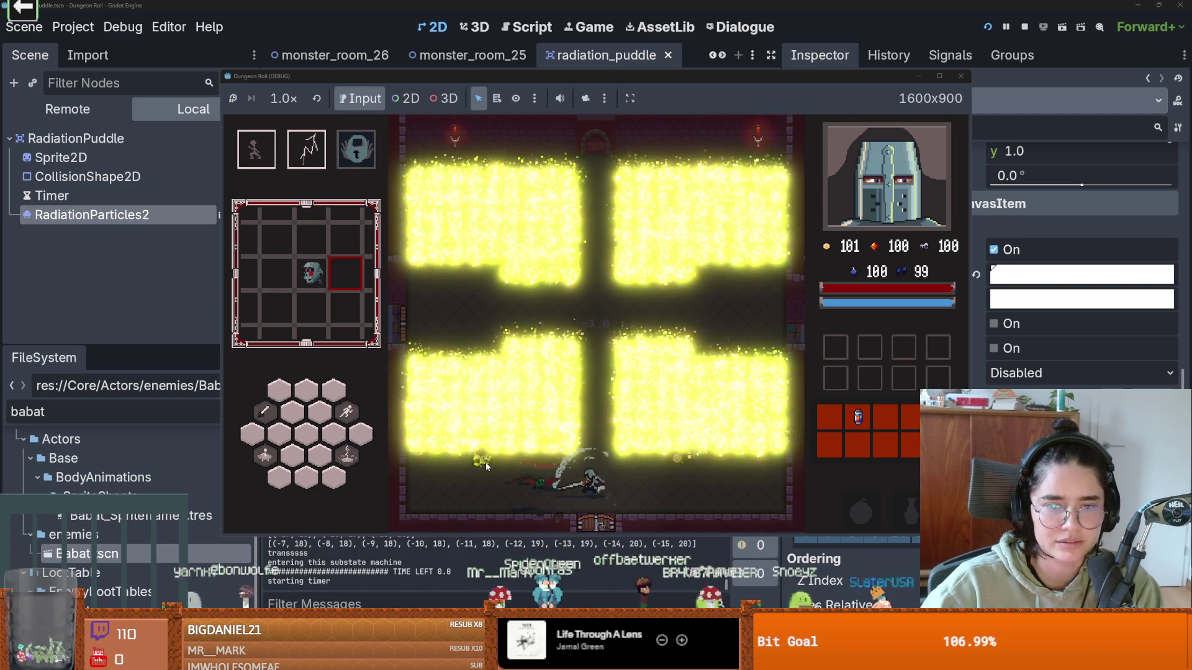
{"action": "left_click", "coordinate": [743, 484]}
{"action": "key", "text": "d"}
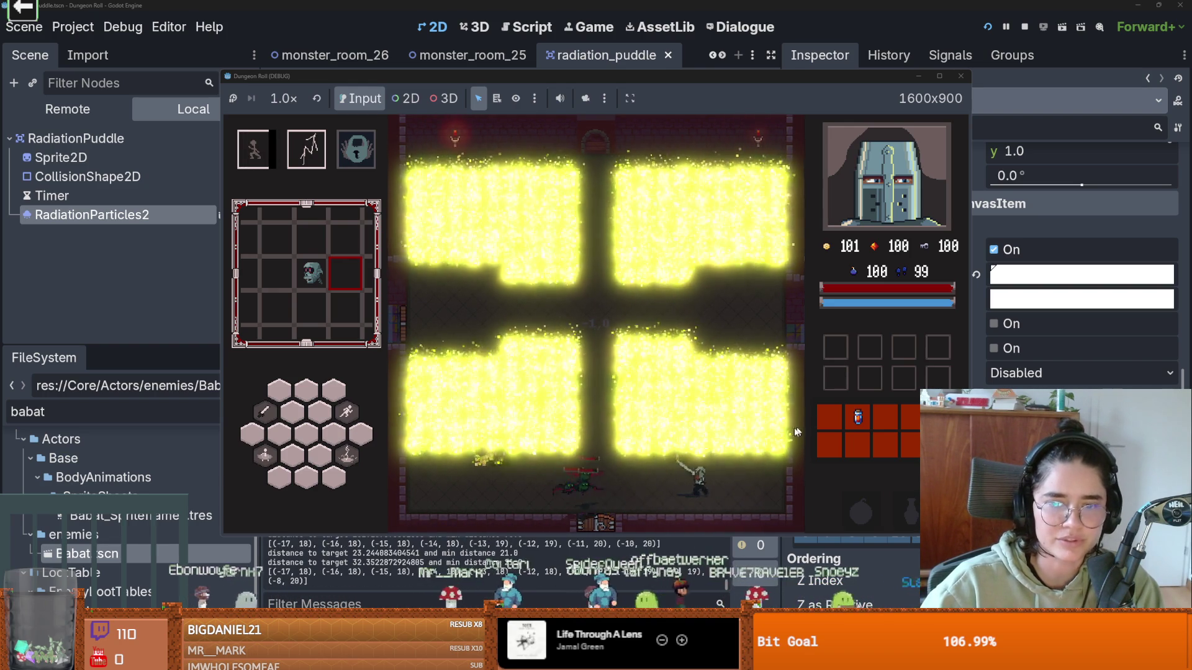
{"action": "key", "text": "a"}
{"action": "key", "text": "space"}
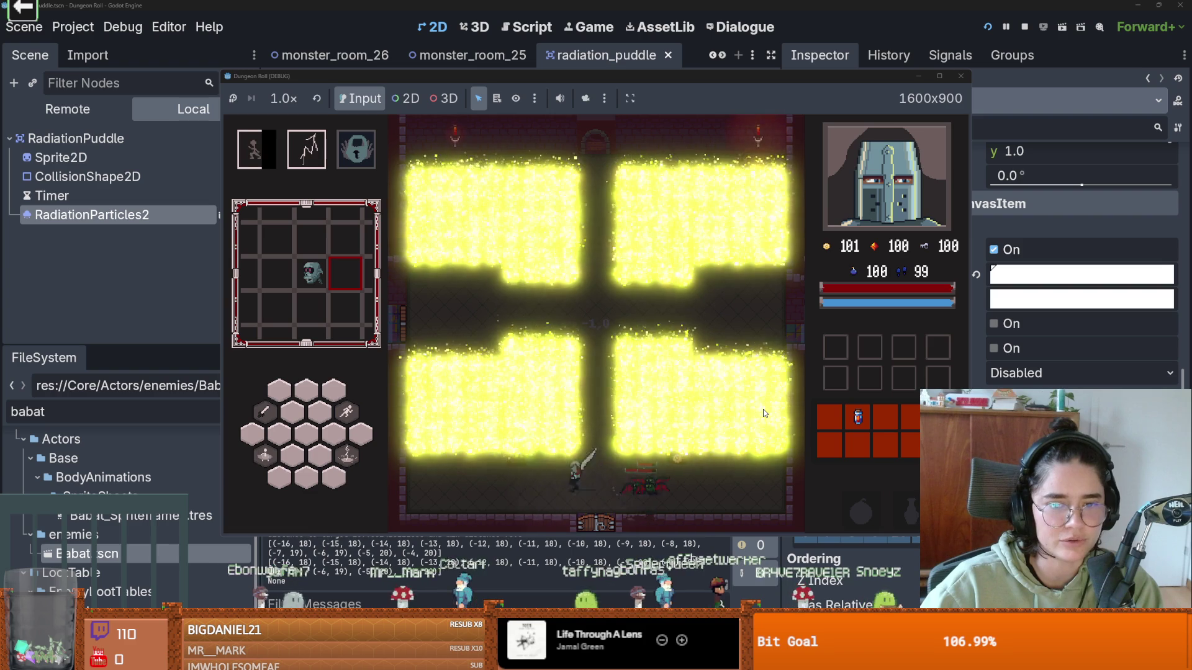
{"action": "key", "text": "F8"}
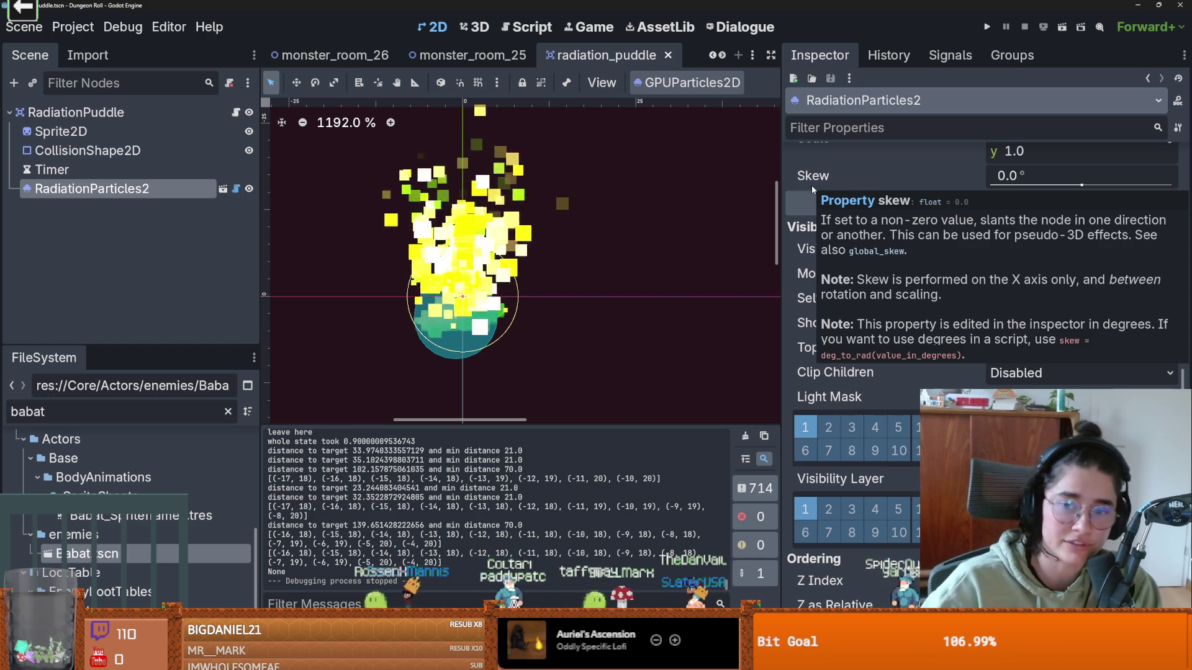
- Retune RadiationParticles2's Modulate colour, save radiation_puddle, and briefly run the game
{"action": "left_click", "coordinate": [52, 169]}
{"action": "left_click", "coordinate": [92, 189]}
{"action": "scroll", "coordinate": [1015, 375], "scroll_direction": "up", "scroll_amount": 2}
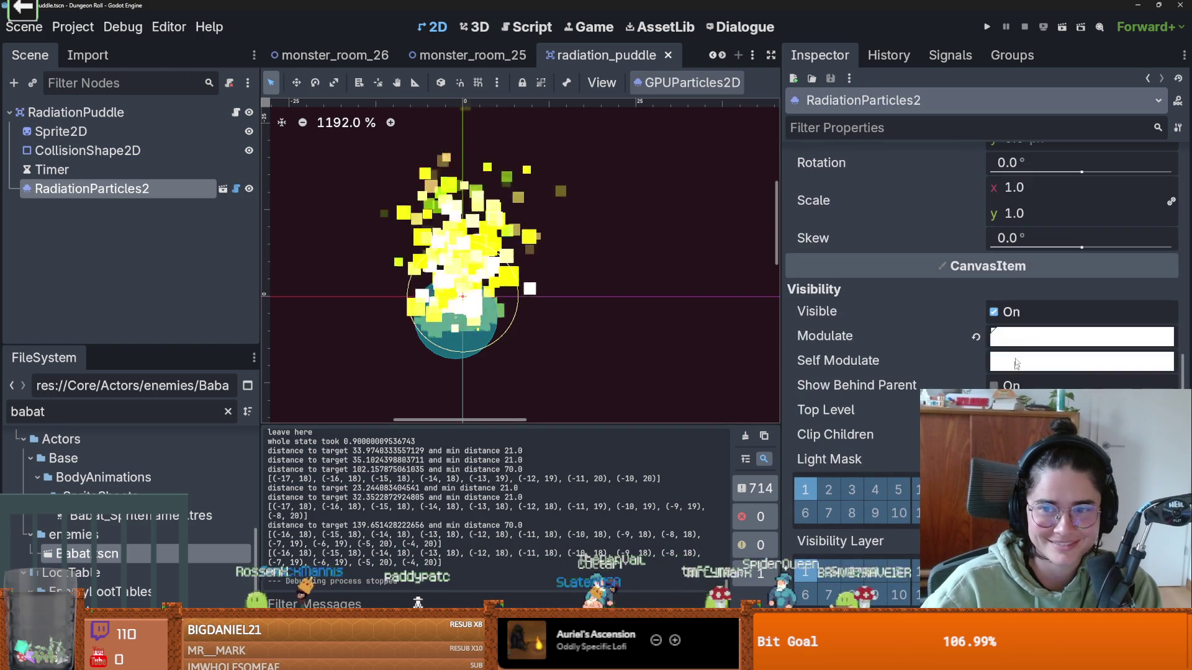
{"action": "left_click", "coordinate": [1018, 339]}
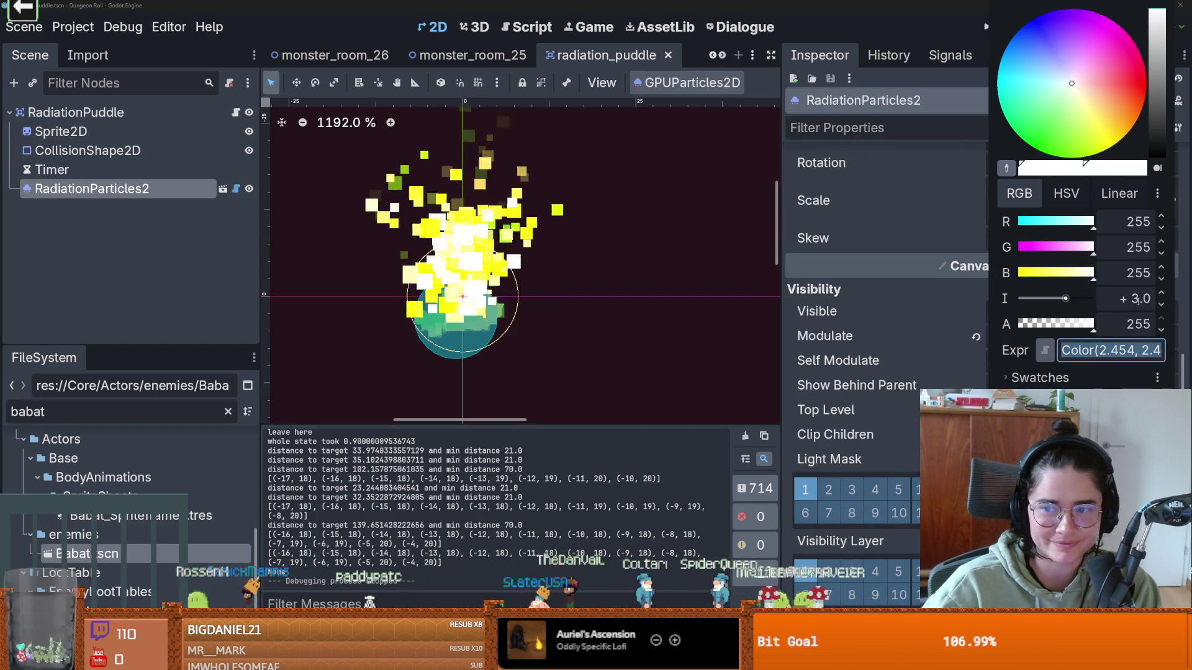
{"action": "key", "text": "Escape"}
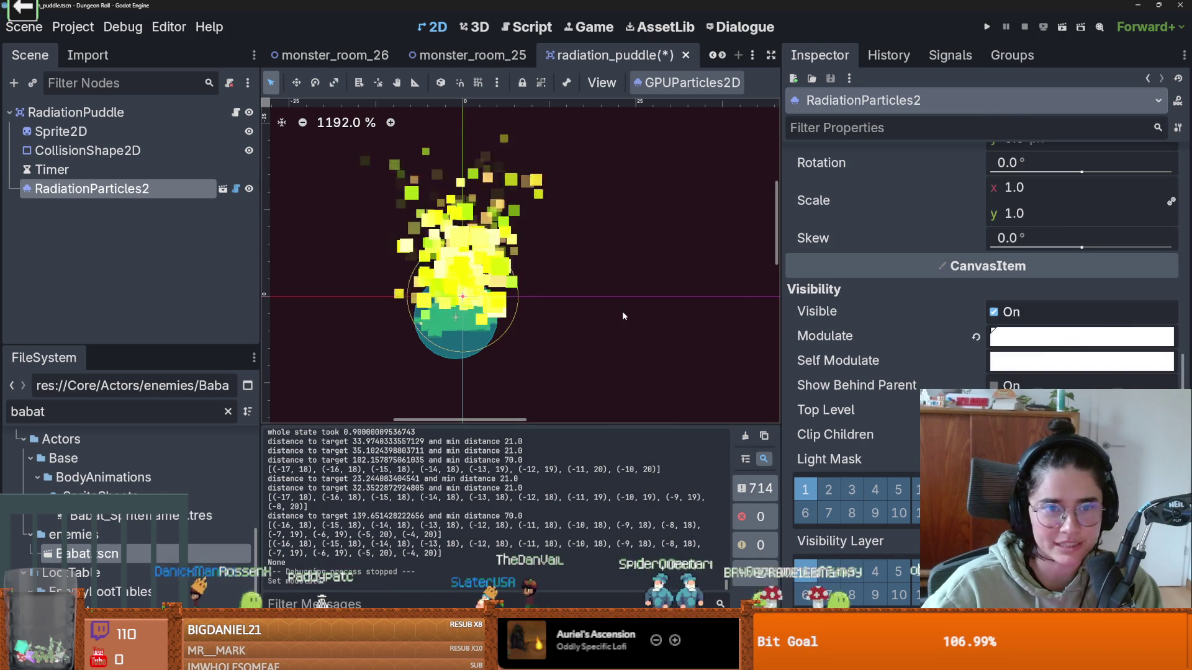
{"action": "key", "text": "ctrl+s"}
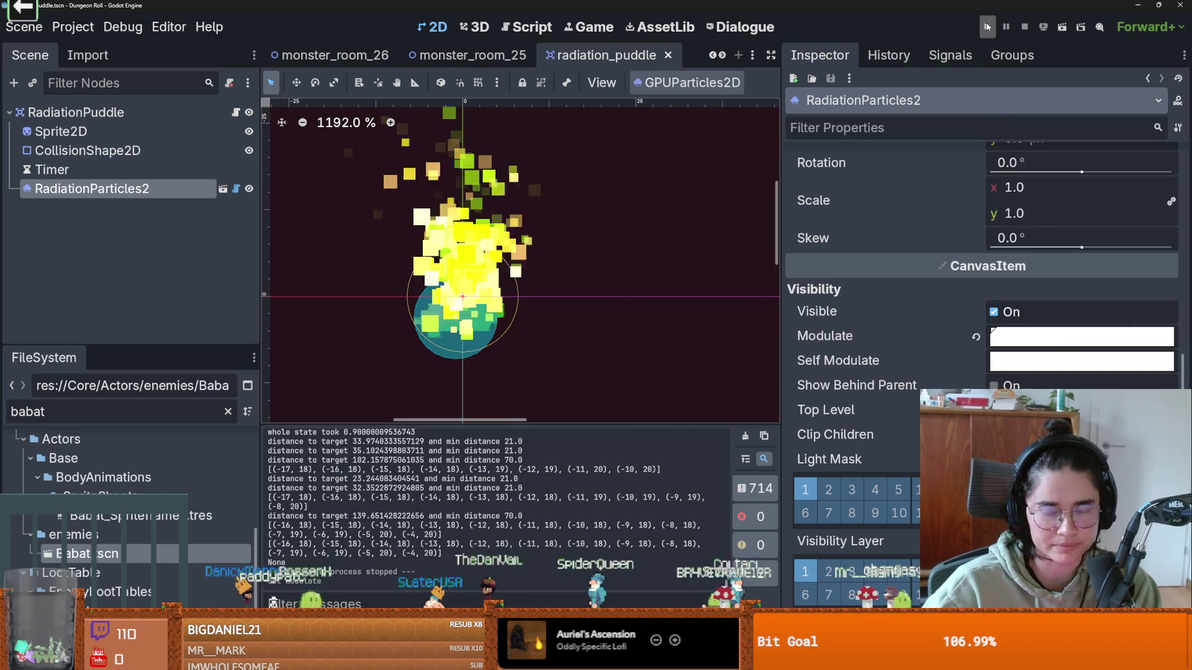
{"action": "left_click", "coordinate": [987, 29]}
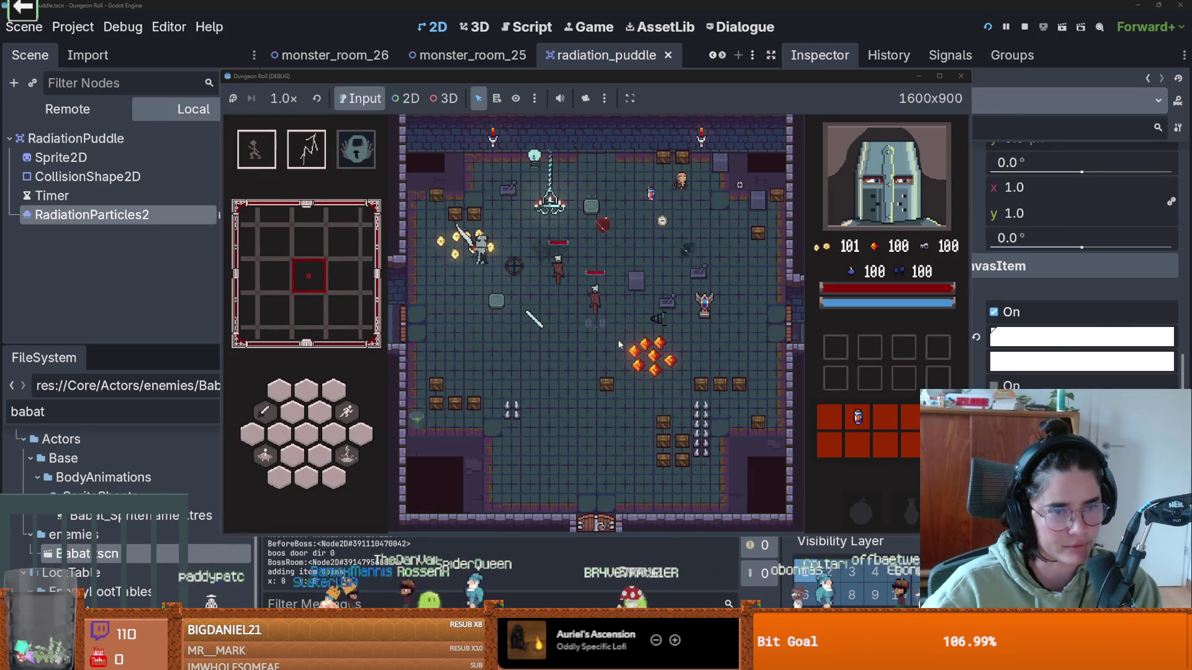
{"action": "left_click", "coordinate": [961, 76]}
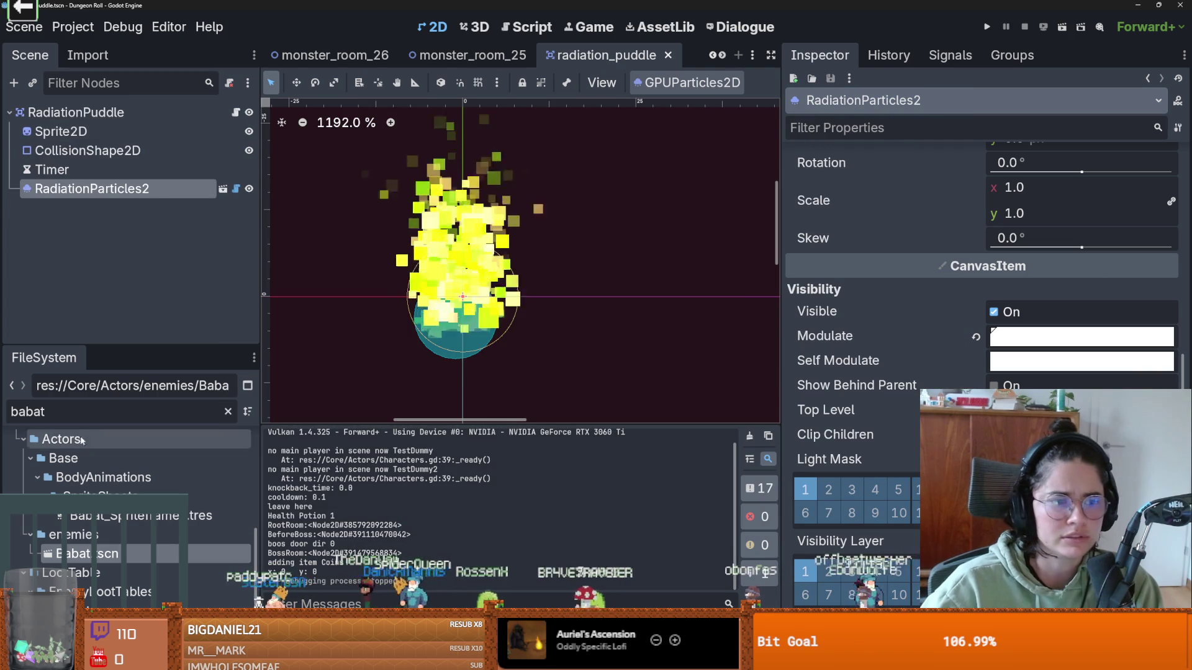
- Filter the FileSystem by 'enemy' and open range_enemy.tscn
{"action": "double_click", "coordinate": [92, 416]}
{"action": "type", "text": "enemy"}
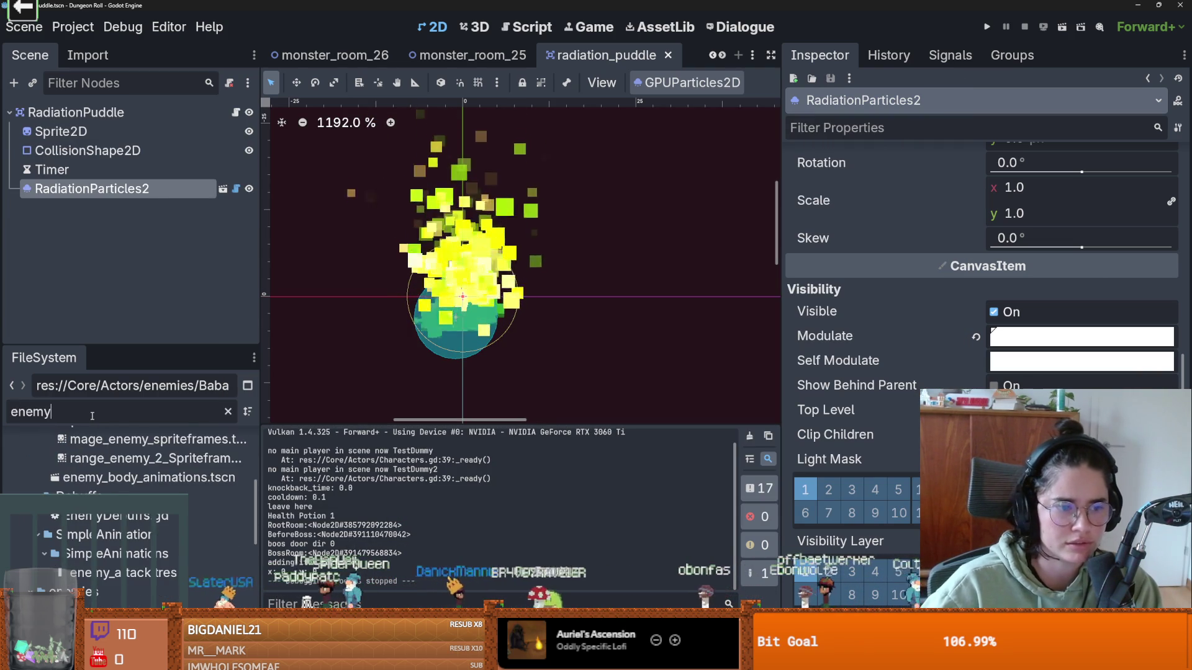
{"action": "double_click", "coordinate": [118, 473]}
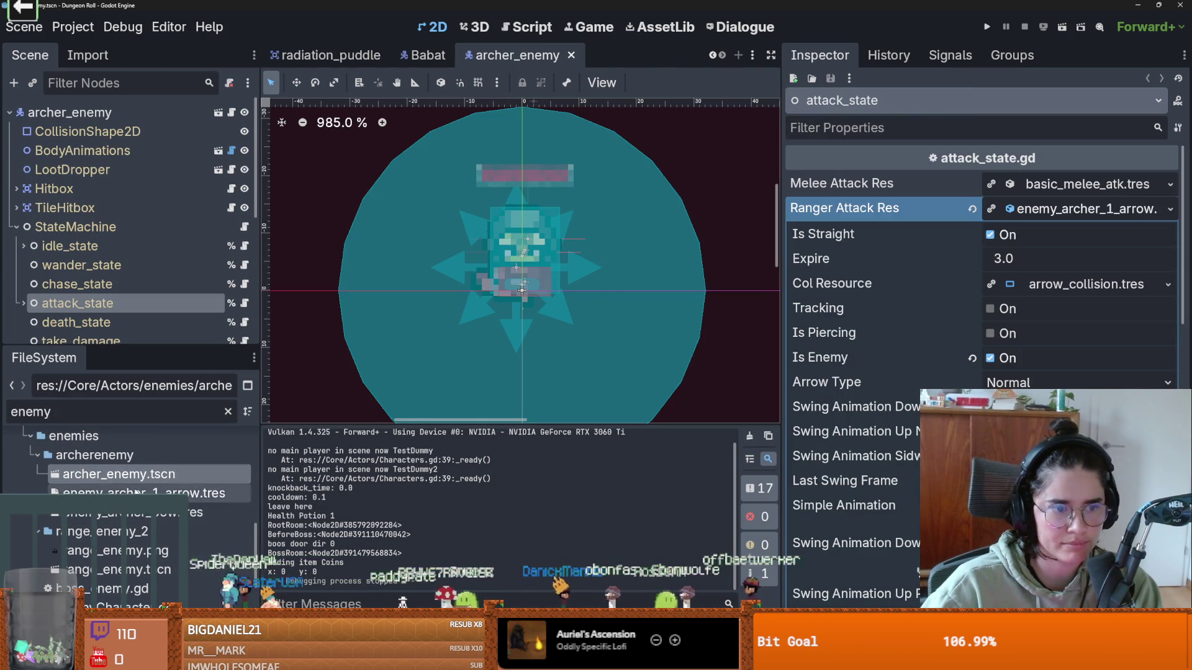
{"action": "scroll", "coordinate": [127, 524], "scroll_direction": "down", "scroll_amount": 2}
{"action": "double_click", "coordinate": [117, 466]}
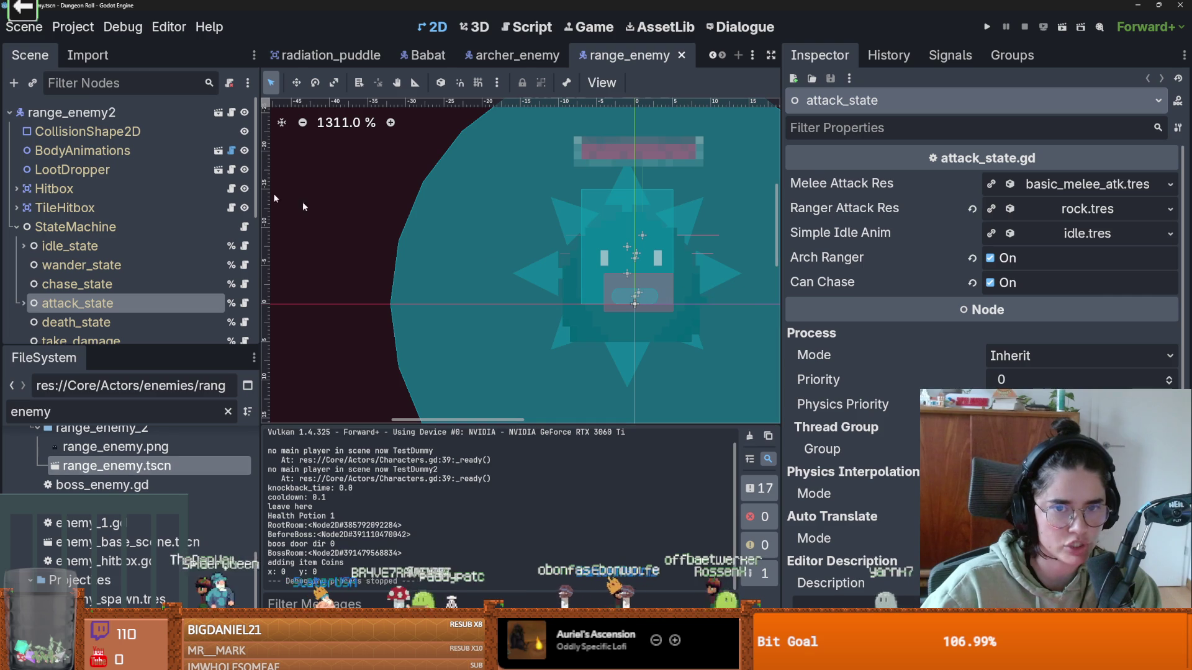
- Turn off Can Chase on the attack_state node and save the scene
{"action": "left_click", "coordinate": [77, 286]}
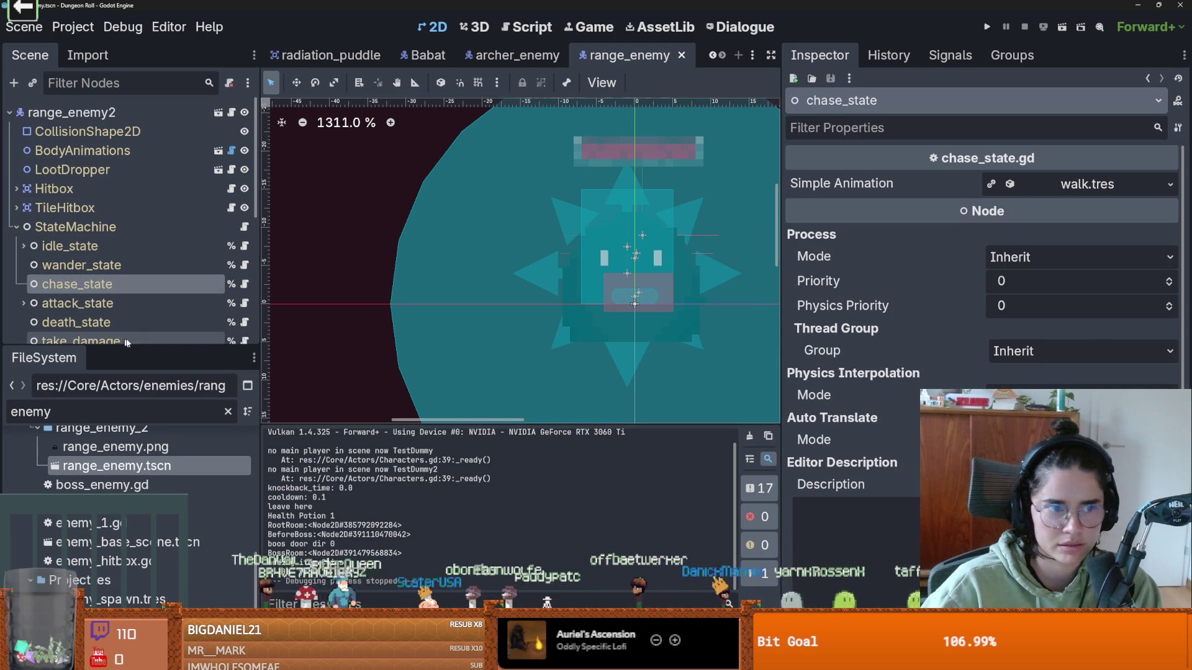
{"action": "left_click", "coordinate": [77, 303]}
{"action": "scroll", "coordinate": [355, 302], "scroll_direction": "down", "scroll_amount": 3}
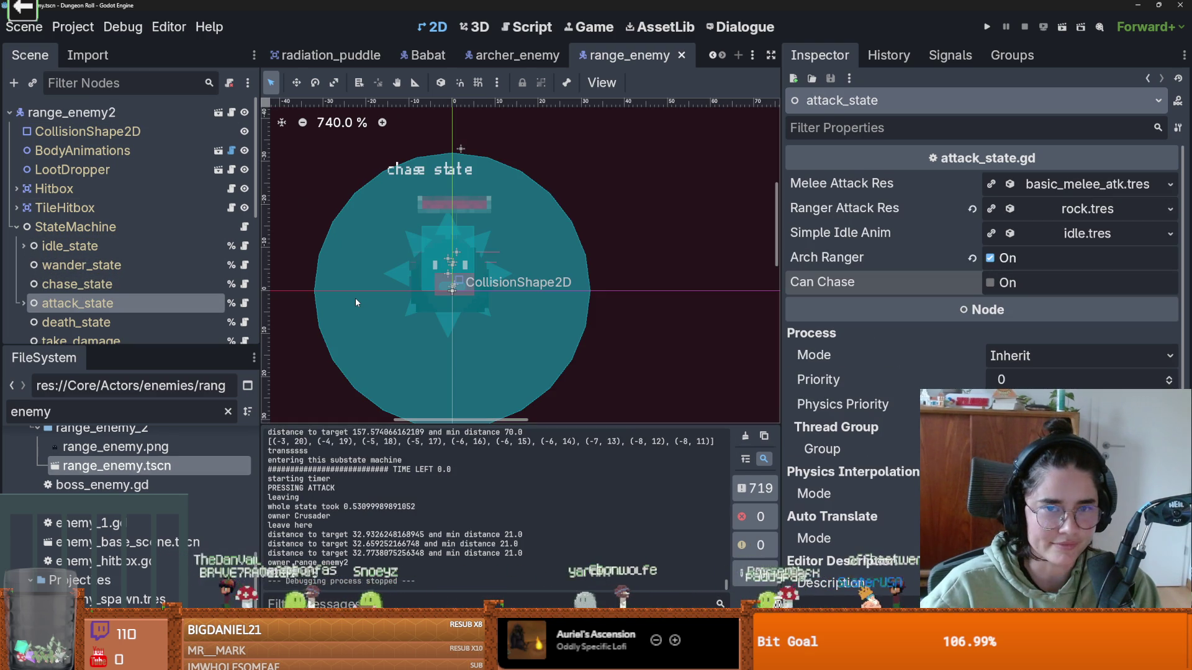
{"action": "scroll", "coordinate": [355, 303], "scroll_direction": "down", "scroll_amount": 1}
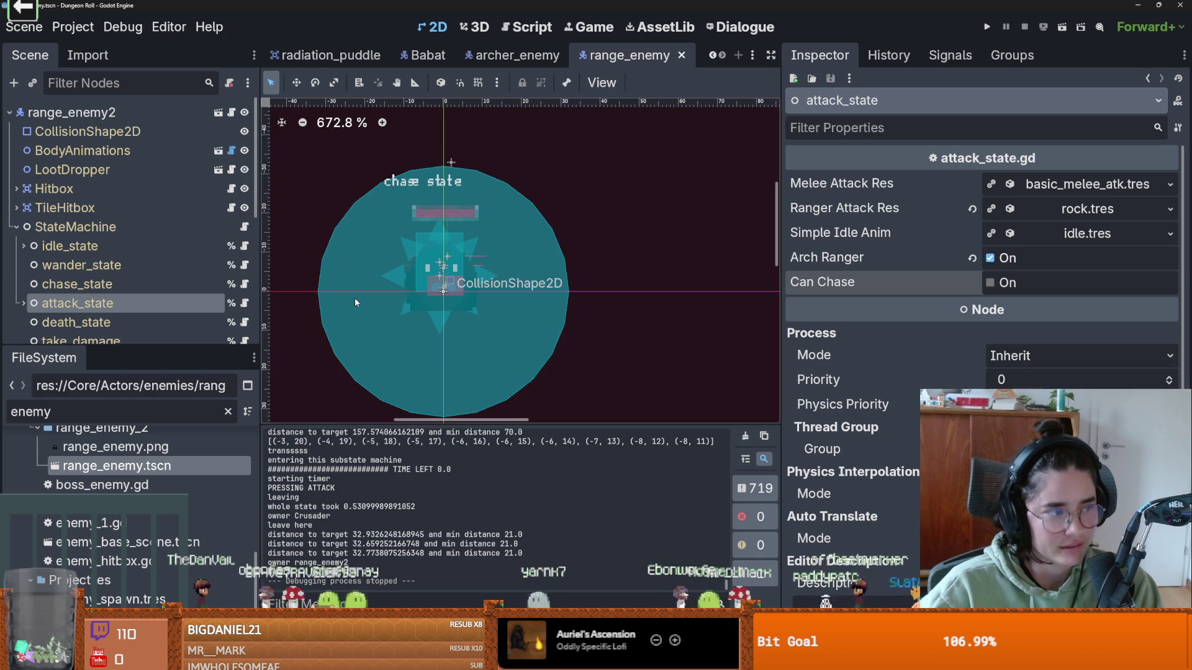
{"action": "scroll", "coordinate": [353, 302], "scroll_direction": "down", "scroll_amount": 3}
{"action": "scroll", "coordinate": [353, 303], "scroll_direction": "up", "scroll_amount": 2}
{"action": "scroll", "coordinate": [354, 302], "scroll_direction": "up", "scroll_amount": 1}
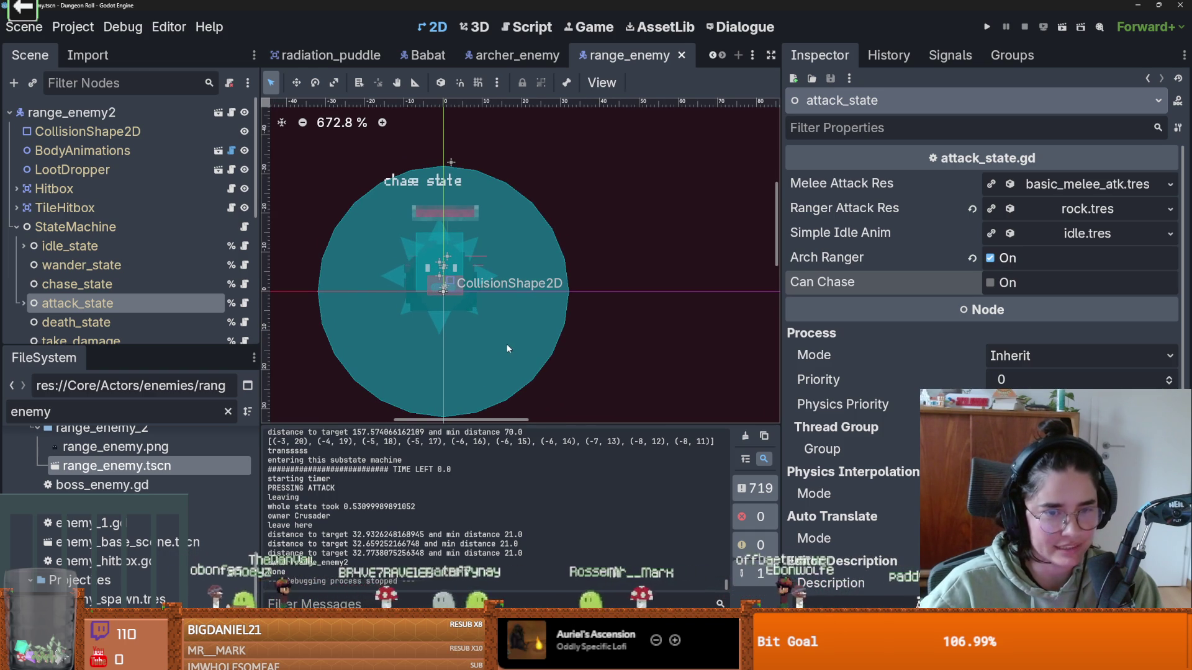
{"action": "scroll", "coordinate": [508, 344], "scroll_direction": "down", "scroll_amount": 1}
{"action": "left_click_drag", "start_coordinate": [483, 327], "coordinate": [583, 355]}
{"action": "scroll", "coordinate": [580, 353], "scroll_direction": "up", "scroll_amount": 2}
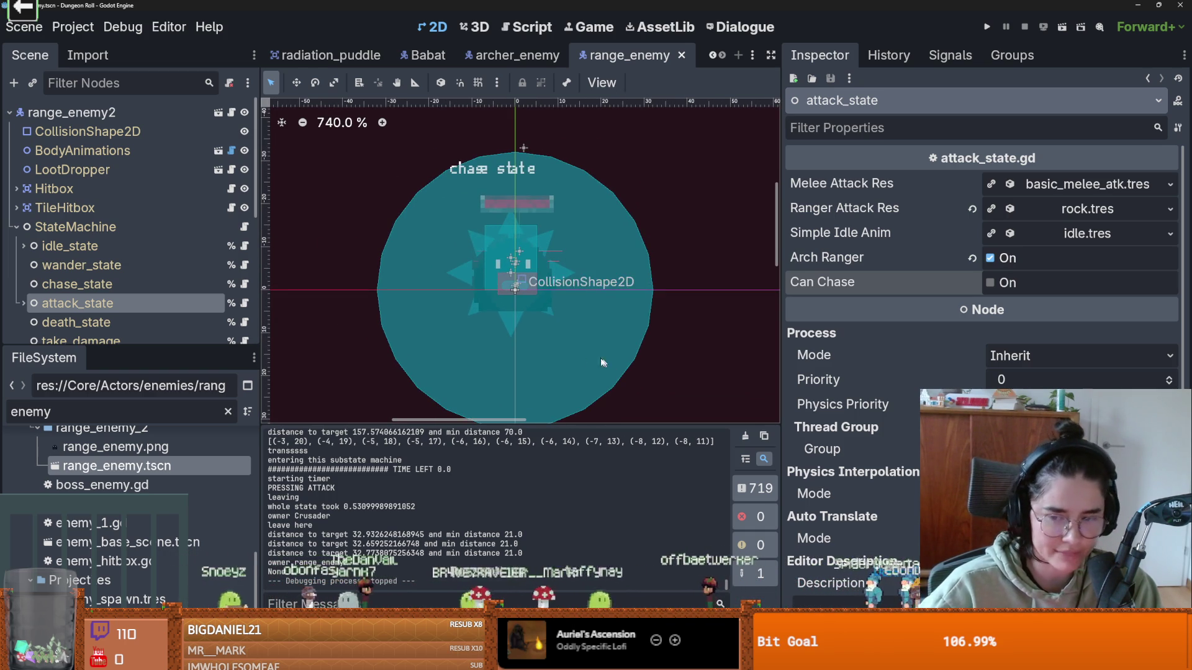
{"action": "scroll", "coordinate": [559, 351], "scroll_direction": "up", "scroll_amount": 1}
{"action": "key", "text": "ctrl+s"}
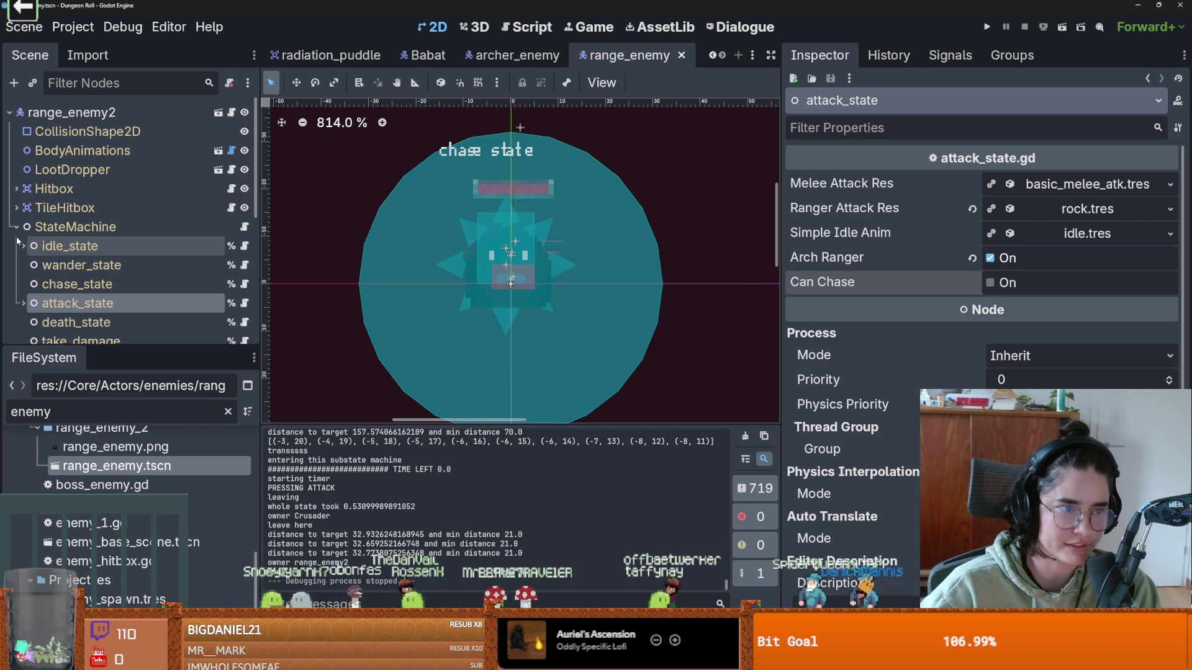
- Collapse the StateMachine states, widen the 2D viewport, and save range_enemy again
{"action": "left_click", "coordinate": [16, 226]}
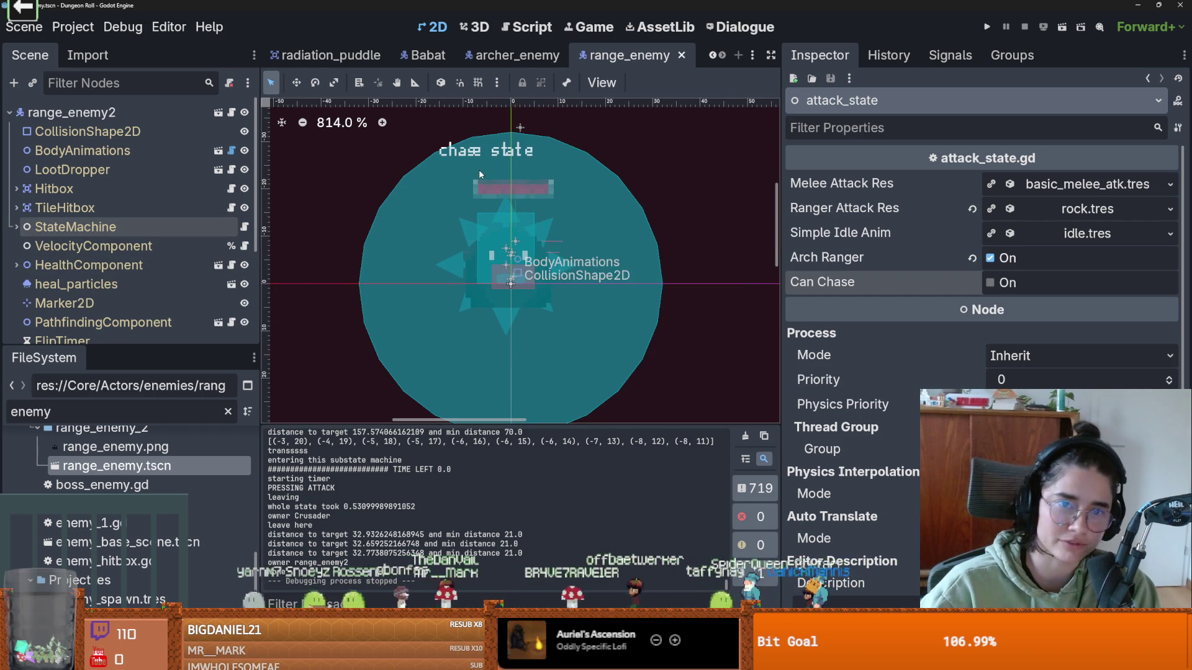
{"action": "scroll", "coordinate": [479, 170], "scroll_direction": "down", "scroll_amount": 3}
{"action": "key", "text": "ctrl+s"}
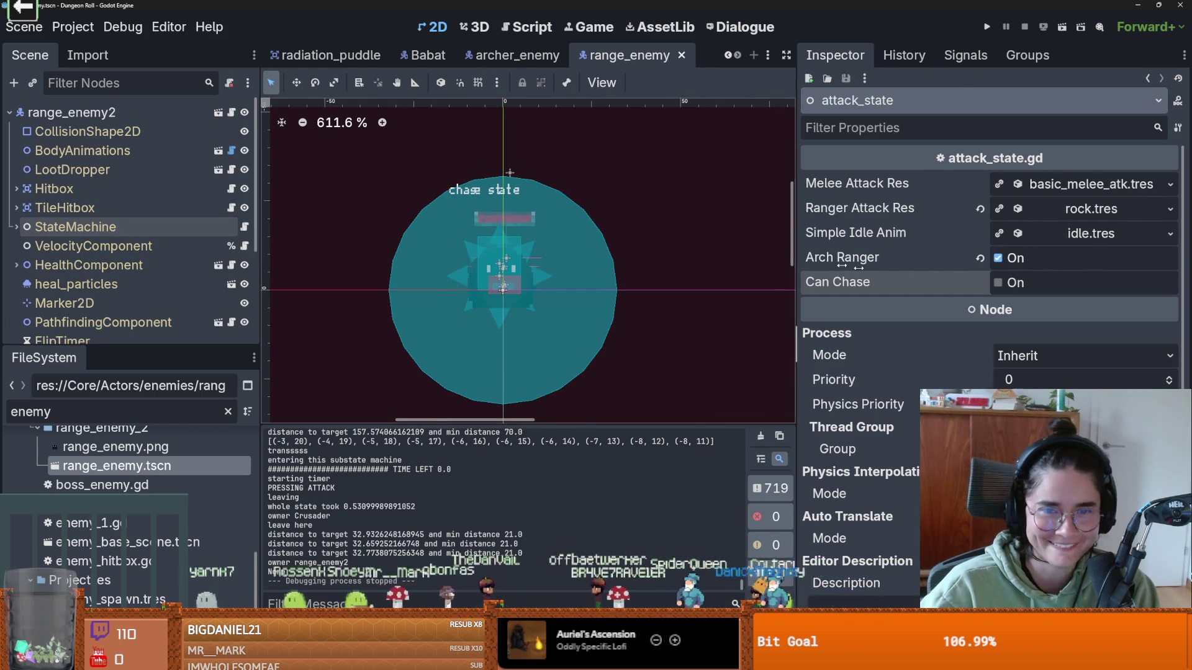
{"action": "left_click_drag", "start_coordinate": [777, 258], "coordinate": [956, 259]}
{"action": "scroll", "coordinate": [605, 257], "scroll_direction": "down", "scroll_amount": 5}
{"action": "scroll", "coordinate": [605, 257], "scroll_direction": "up", "scroll_amount": 3}
{"action": "key", "text": "ctrl+s"}
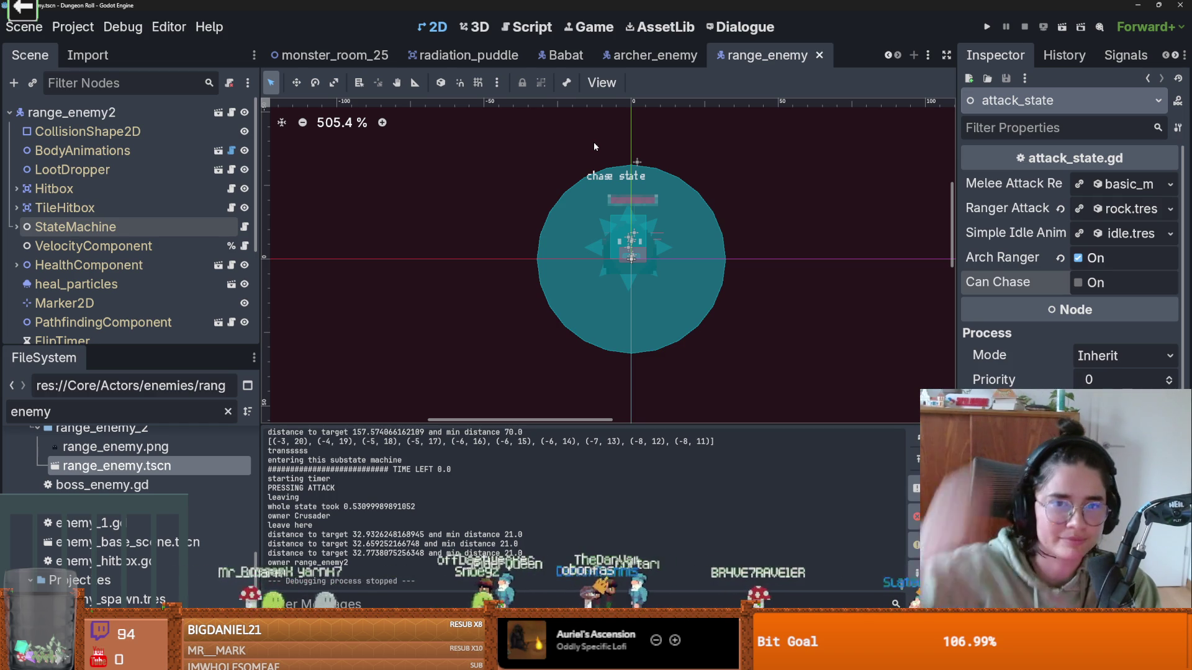
- Save the current scene, switch back to the monster_room_25 scene tab, and save it
{"action": "key", "text": "ctrl+s"}
{"action": "scroll", "coordinate": [362, 304], "scroll_direction": "down", "scroll_amount": 1}
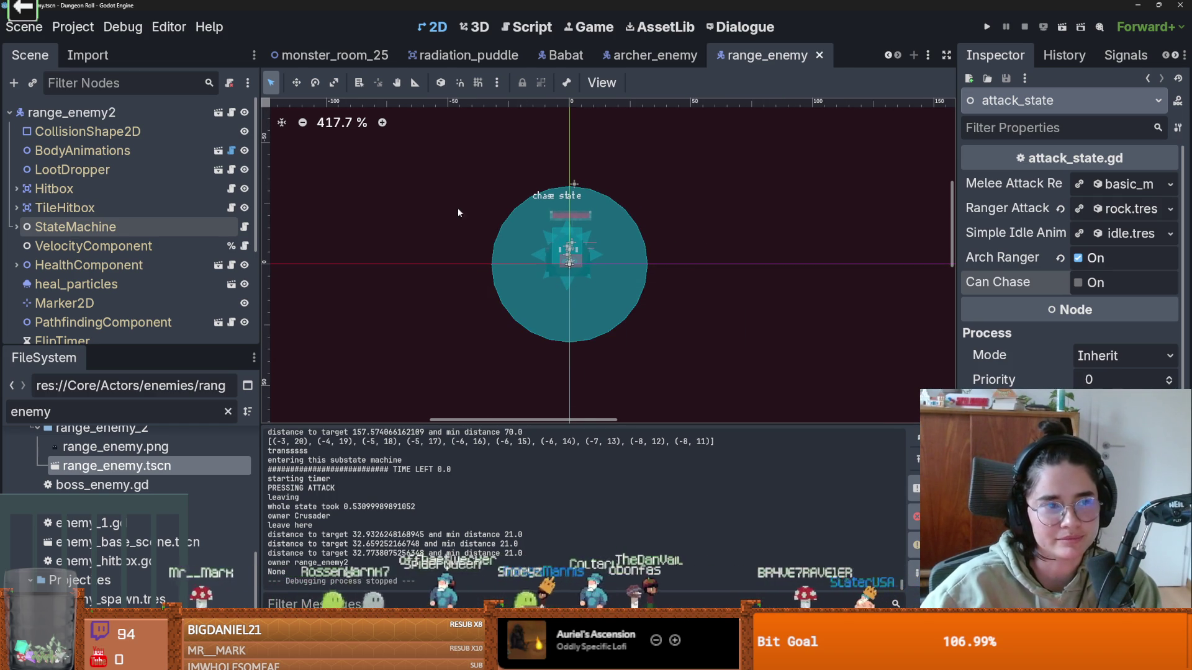
{"action": "left_click", "coordinate": [888, 56]}
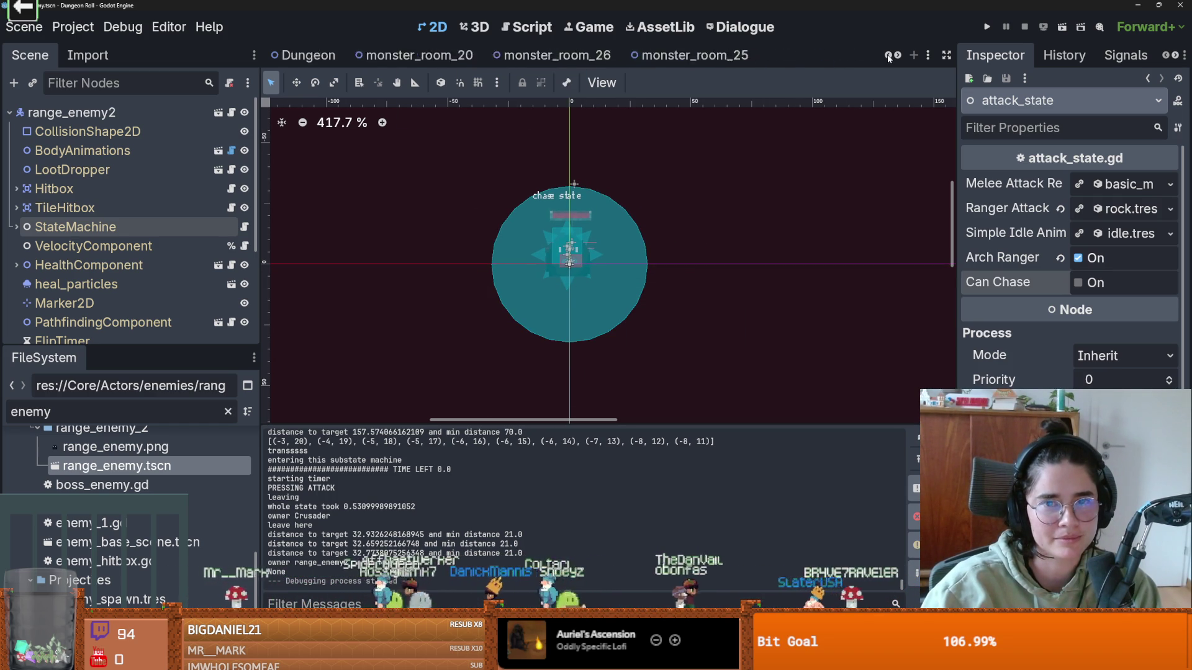
{"action": "left_click", "coordinate": [646, 57]}
{"action": "key", "text": "ctrl+s"}
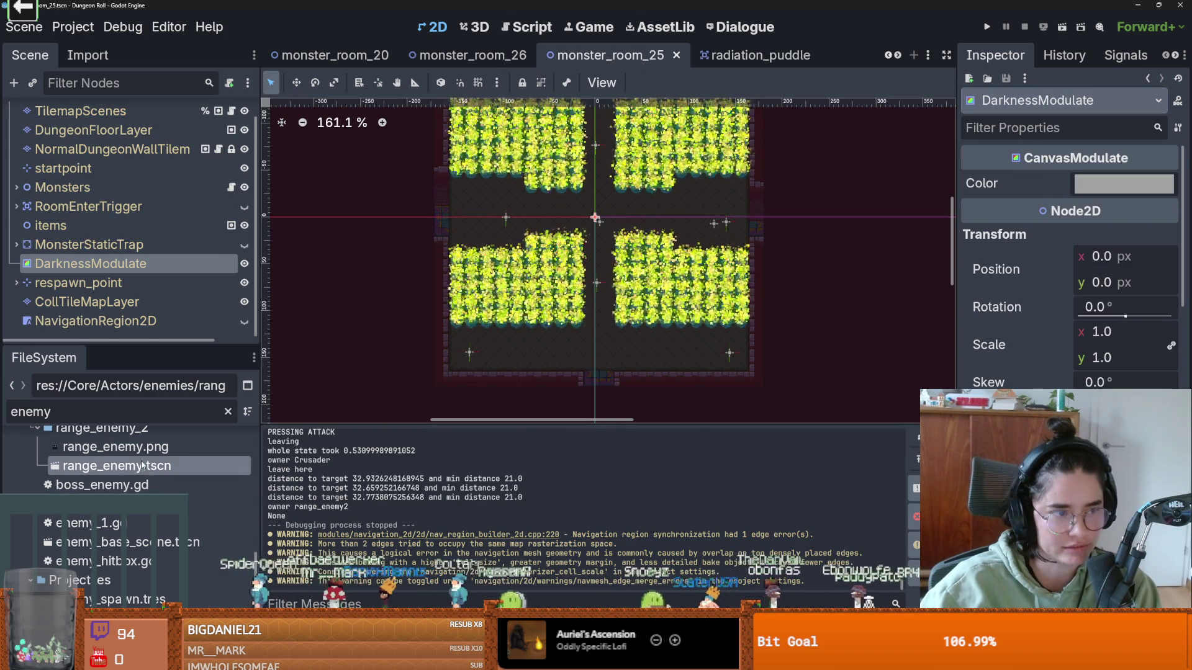
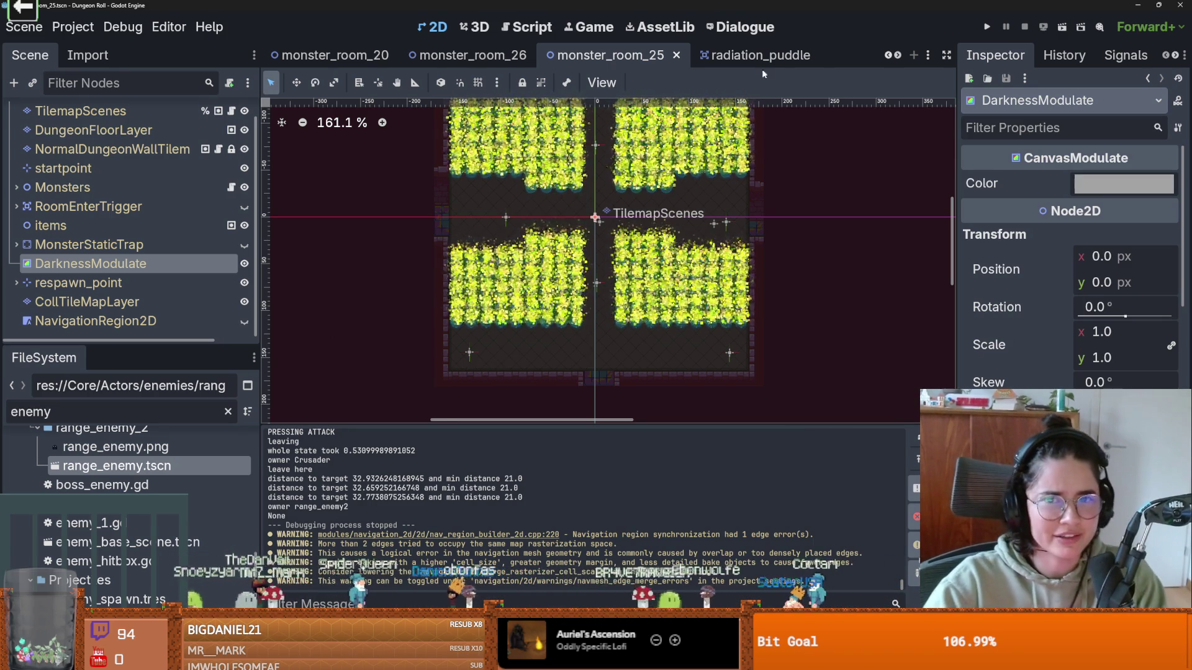
- In the radiation_puddle scene, add a PointLight2D child to the RadiationPuddle node
{"action": "key", "text": "ctrl+Tab"}
{"action": "key", "text": "ctrl+s"}
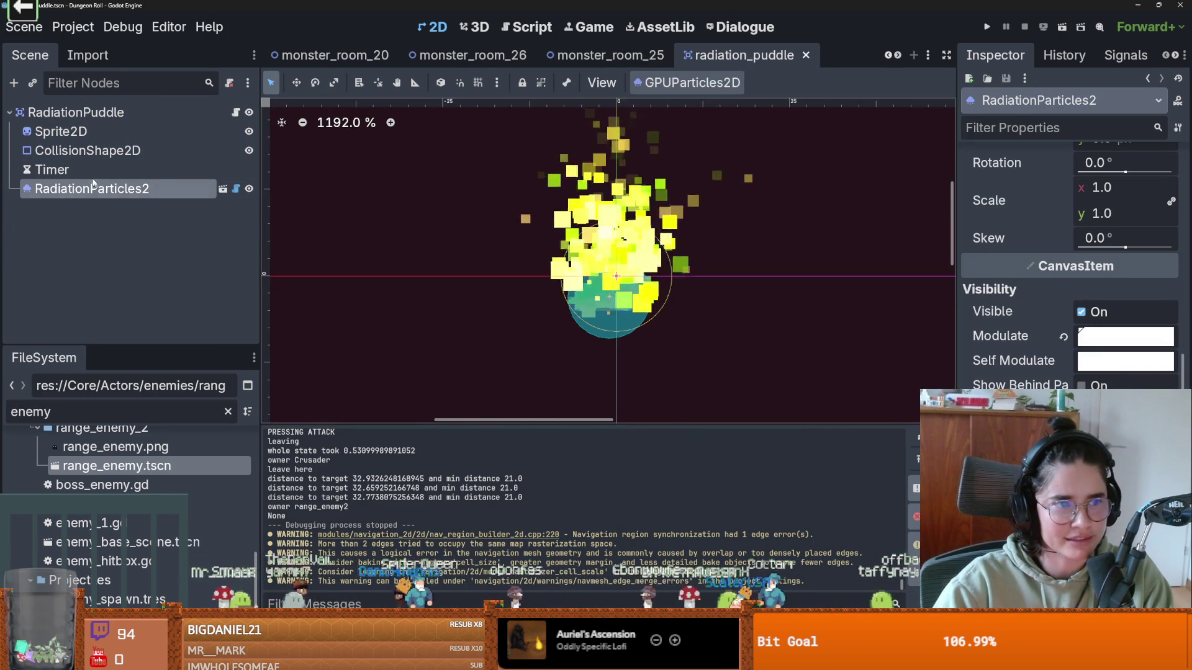
{"action": "right_click", "coordinate": [103, 112]}
{"action": "left_click", "coordinate": [138, 155]}
{"action": "type", "text": "point"}
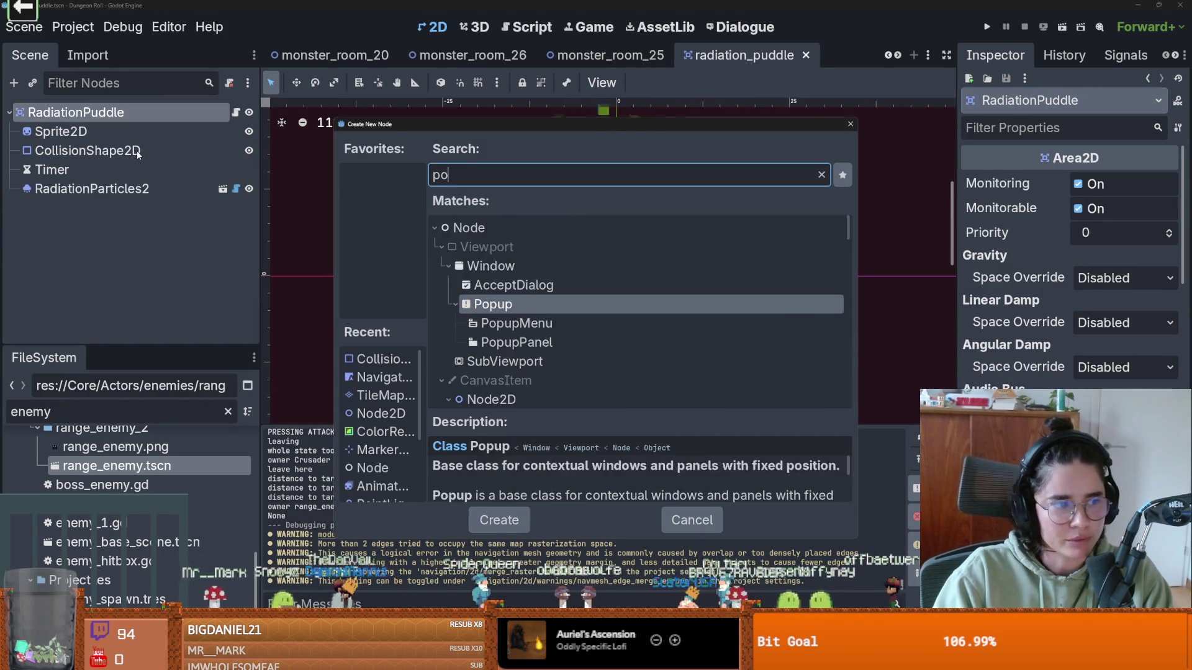
{"action": "key", "text": "Return"}
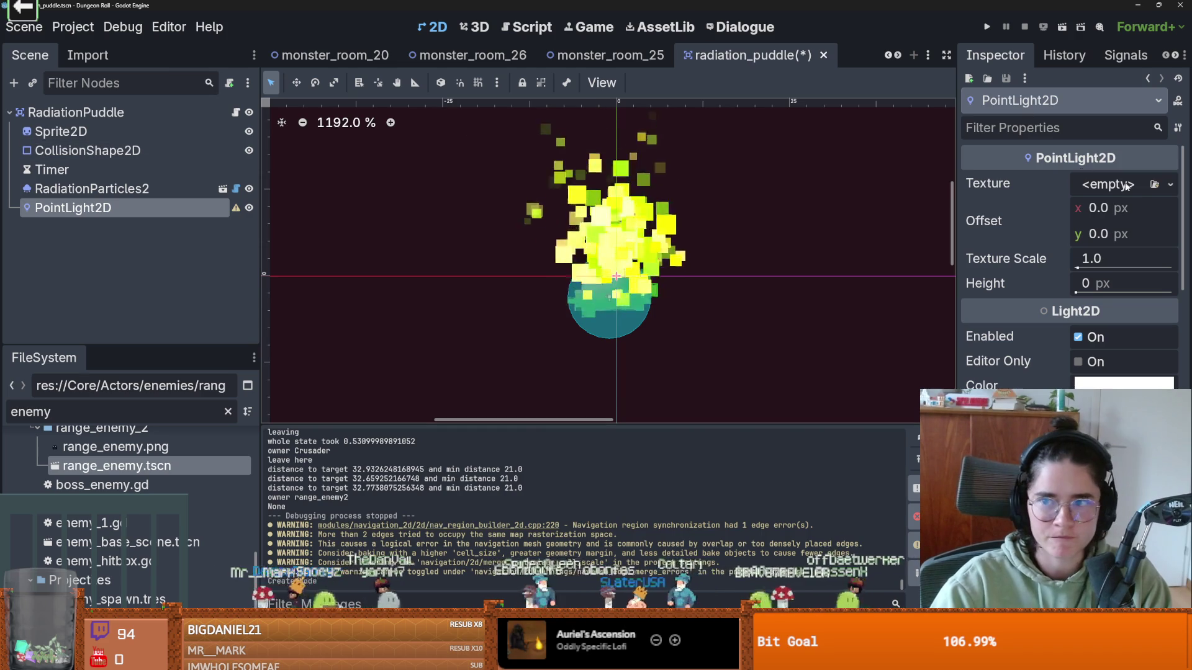
- Load light.png as the PointLight2D texture and save the scene
{"action": "left_click", "coordinate": [1159, 185]}
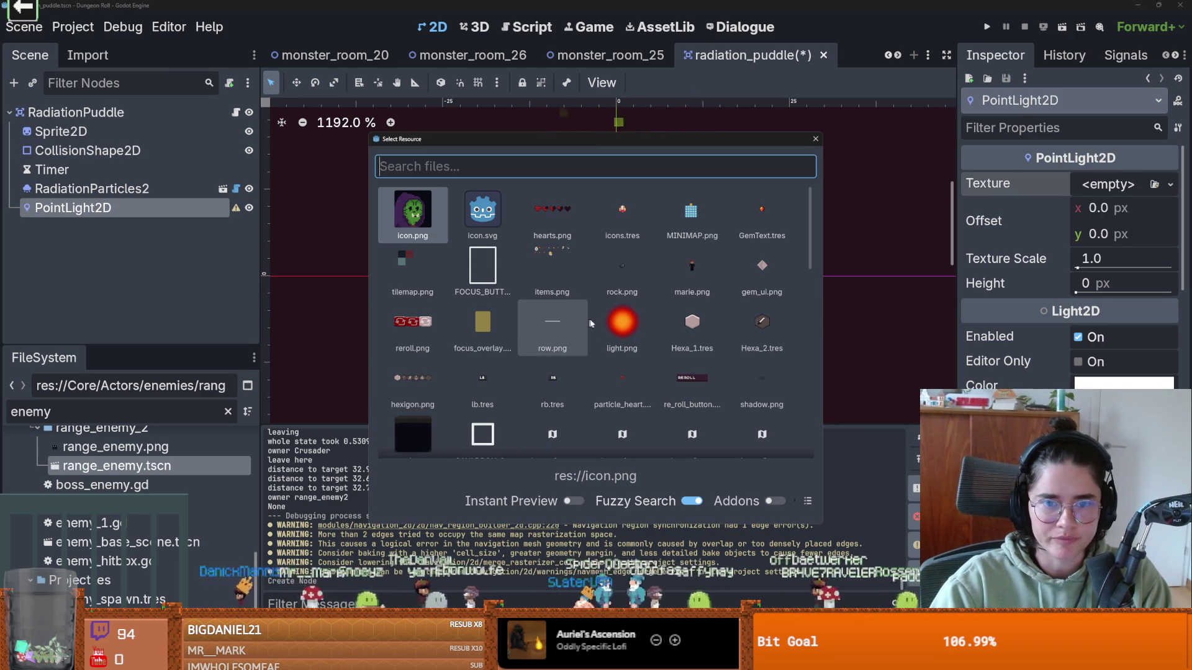
{"action": "double_click", "coordinate": [619, 328]}
{"action": "scroll", "coordinate": [722, 270], "scroll_direction": "down", "scroll_amount": 6}
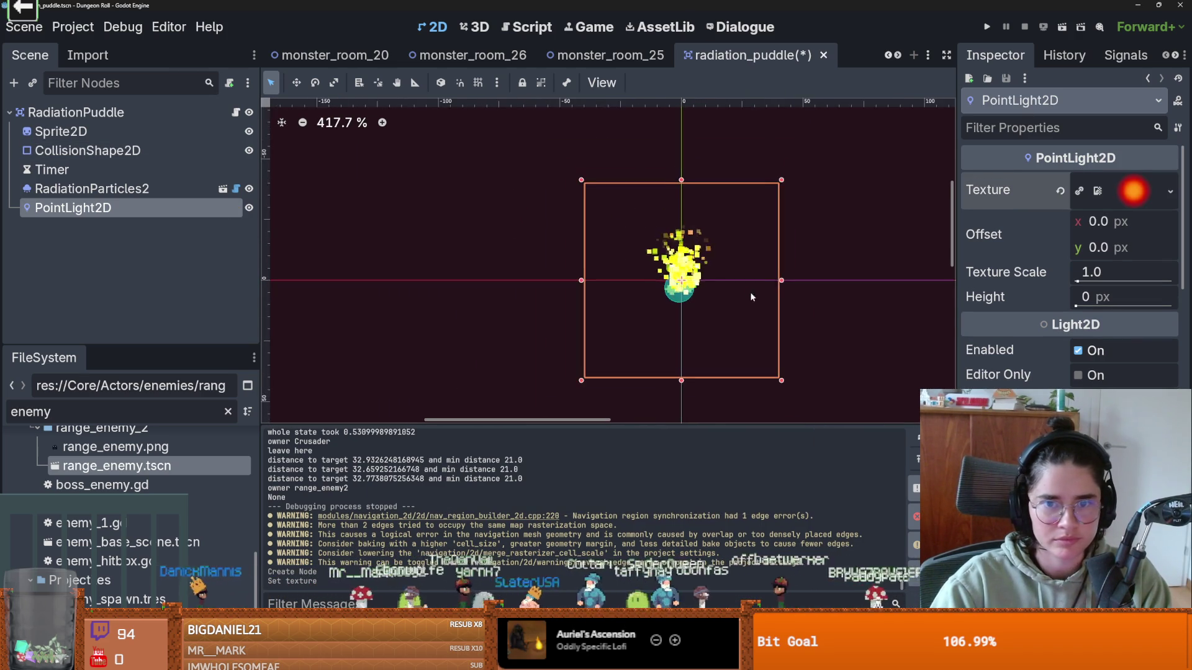
{"action": "key", "text": "ctrl+s"}
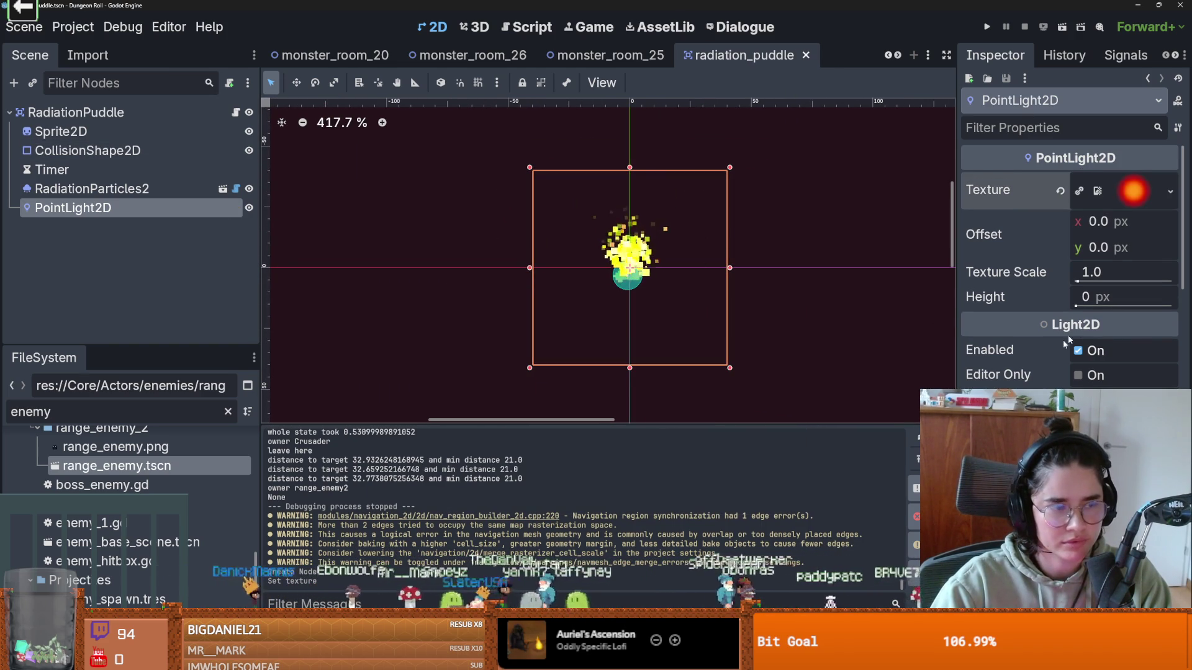
{"action": "scroll", "coordinate": [1077, 334], "scroll_direction": "down", "scroll_amount": 8}
{"action": "scroll", "coordinate": [1077, 334], "scroll_direction": "up", "scroll_amount": 10}
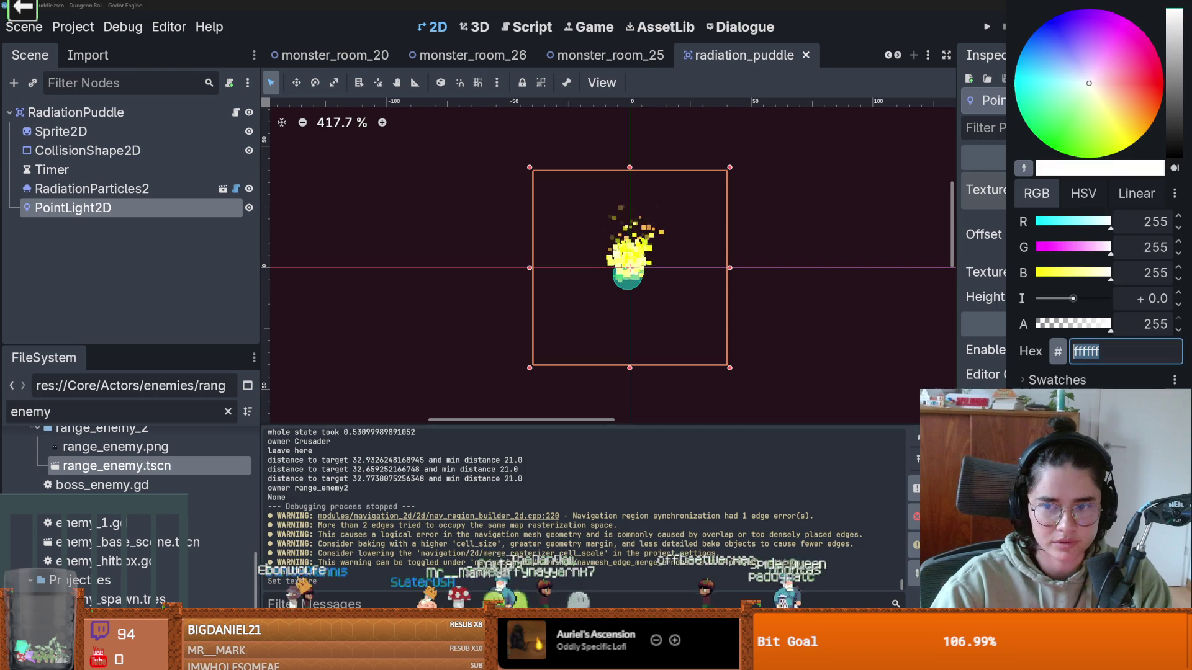
- Change the light colour from white to green
{"action": "left_click_drag", "start_coordinate": [1104, 125], "coordinate": [1067, 137]}
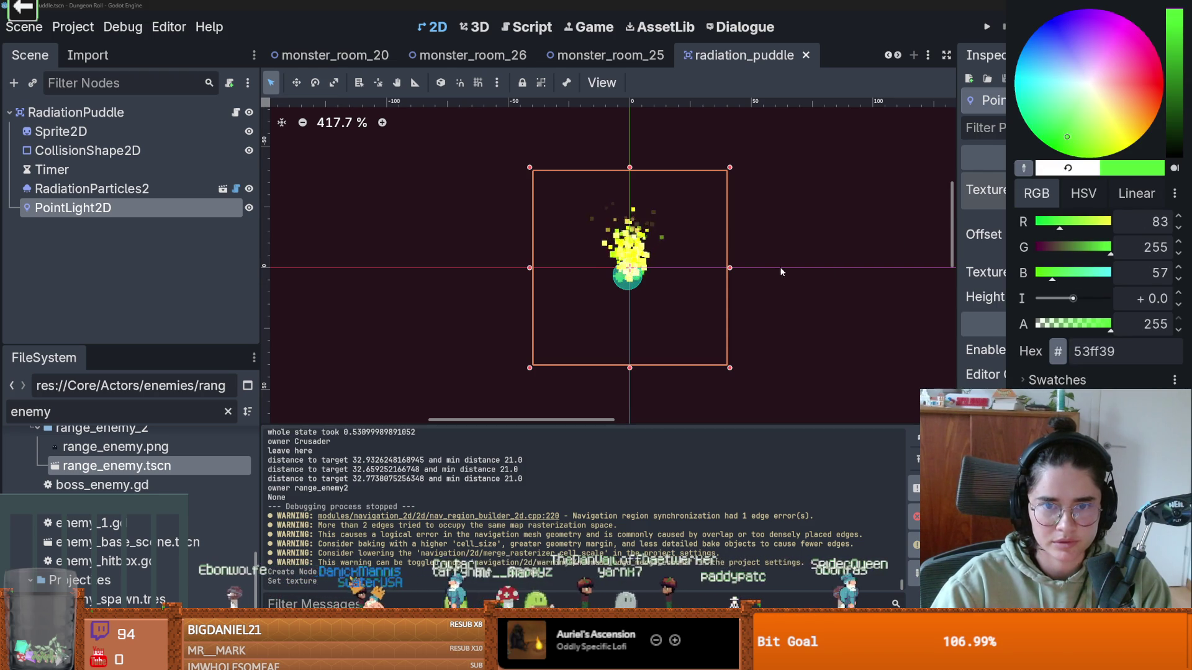
{"action": "scroll", "coordinate": [795, 272], "scroll_direction": "down", "scroll_amount": 3}
{"action": "scroll", "coordinate": [1149, 276], "scroll_direction": "down", "scroll_amount": 3}
{"action": "scroll", "coordinate": [1149, 276], "scroll_direction": "up", "scroll_amount": 3}
{"action": "scroll", "coordinate": [1105, 323], "scroll_direction": "down", "scroll_amount": 8}
{"action": "left_click", "coordinate": [1065, 162]}
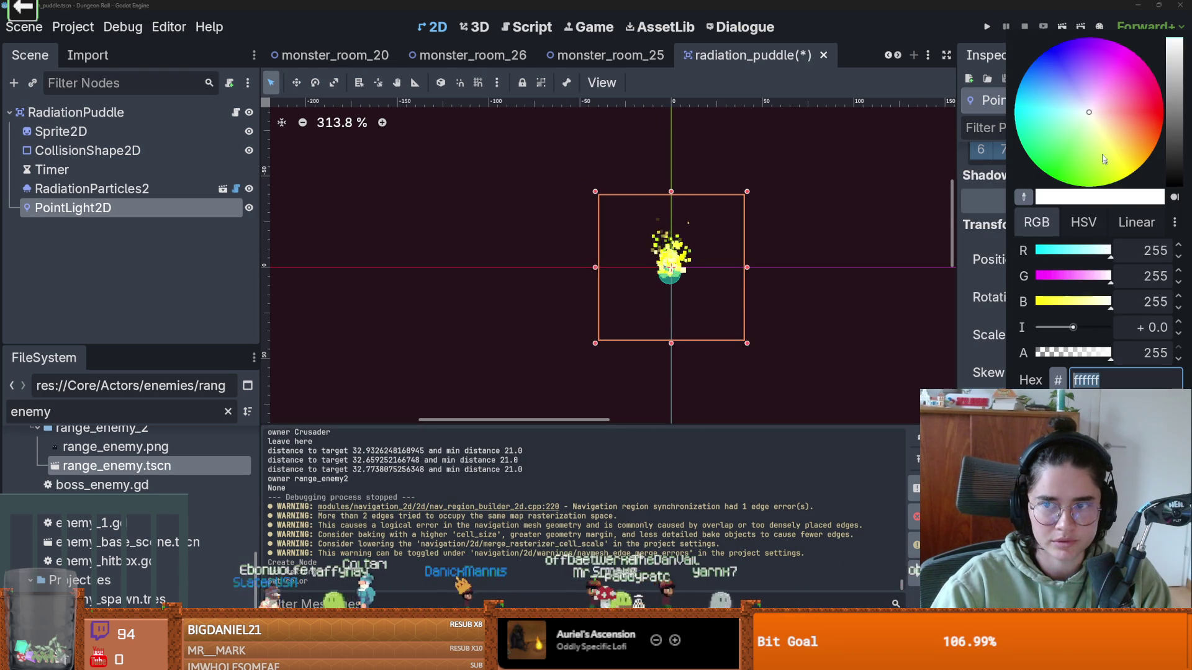
{"action": "left_click", "coordinate": [857, 248]}
- Save the puddle scene and run the game to test the light
{"action": "key", "text": "ctrl+s"}
{"action": "scroll", "coordinate": [1068, 249], "scroll_direction": "up", "scroll_amount": 10}
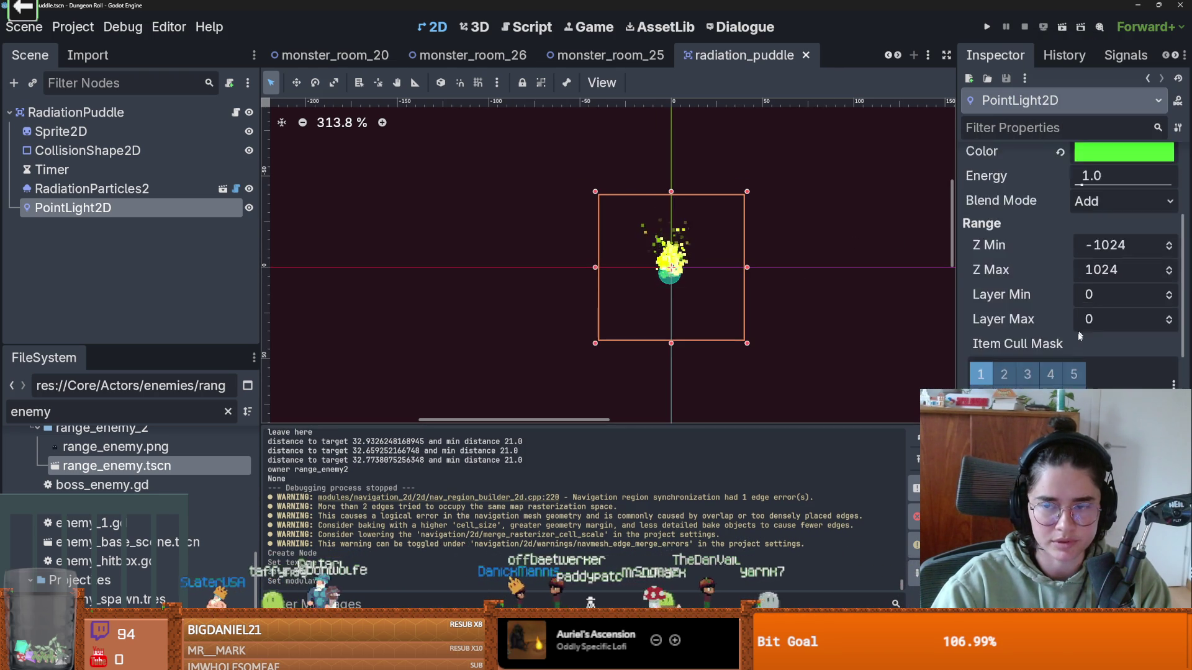
{"action": "left_click", "coordinate": [988, 26]}
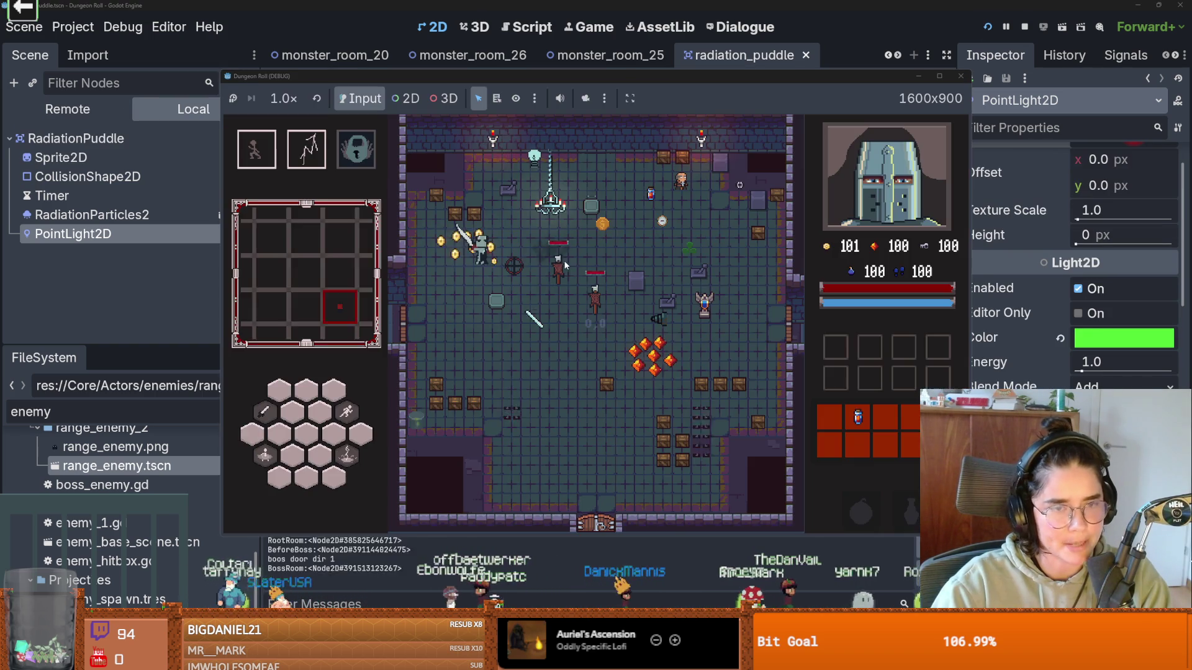
- Walk the knight to the door, enable debug room listing, and enter monster room 25
{"action": "key", "text": "a"}
{"action": "key", "text": "s"}
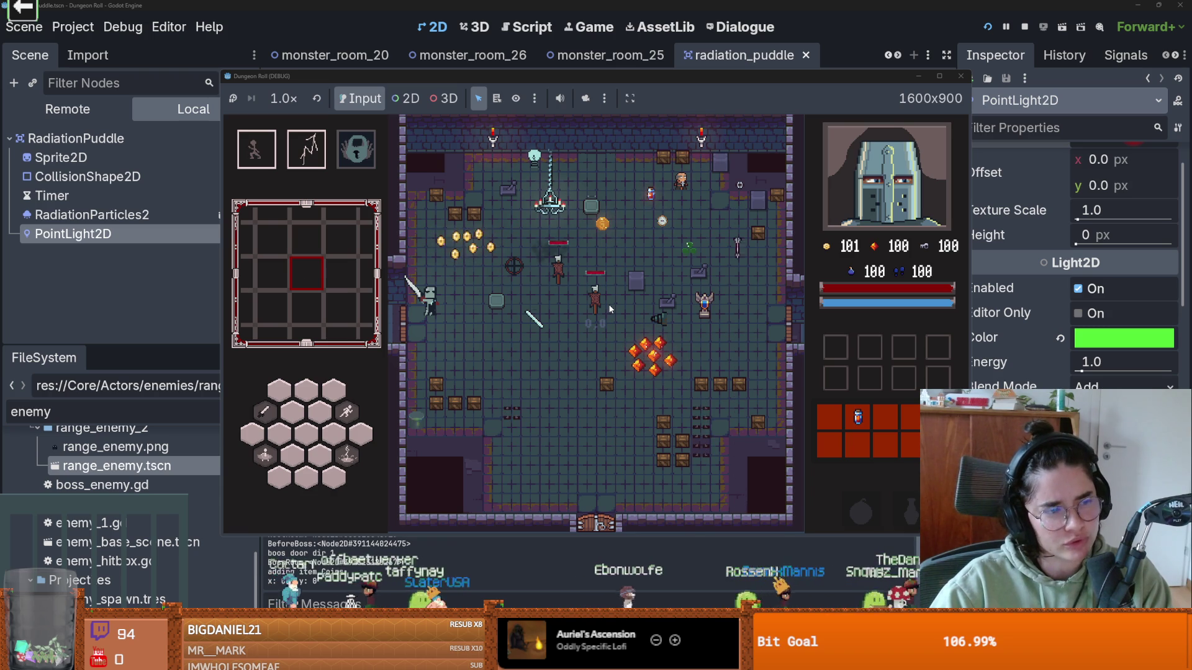
{"action": "key", "text": "e"}
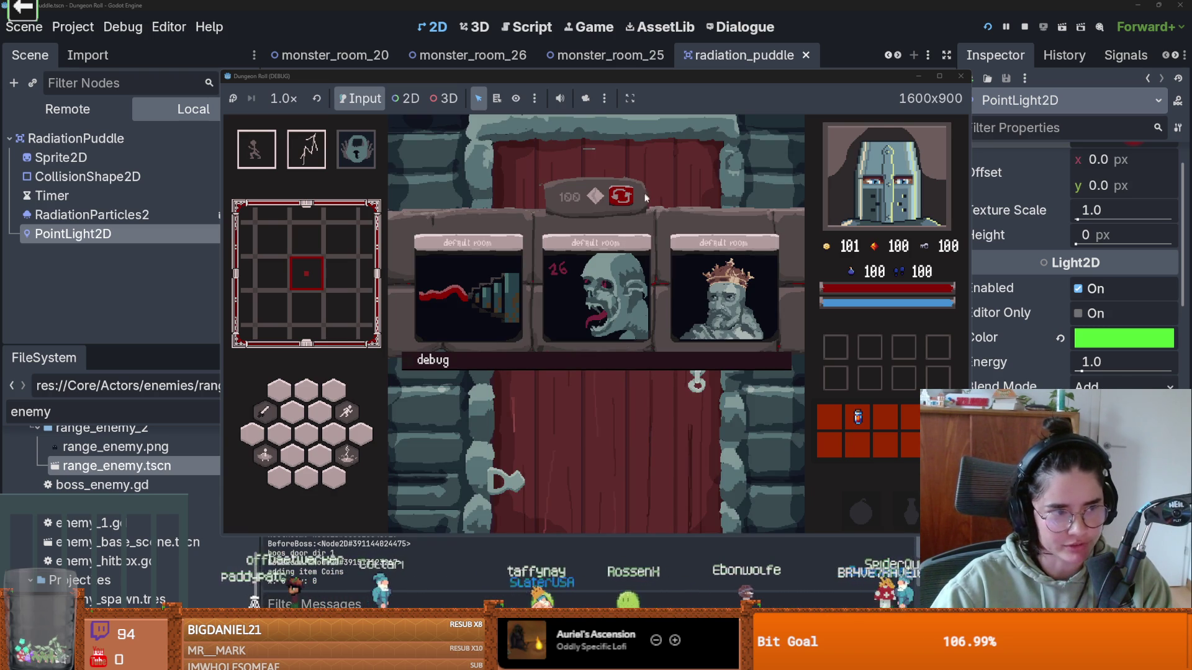
{"action": "left_click", "coordinate": [626, 366]}
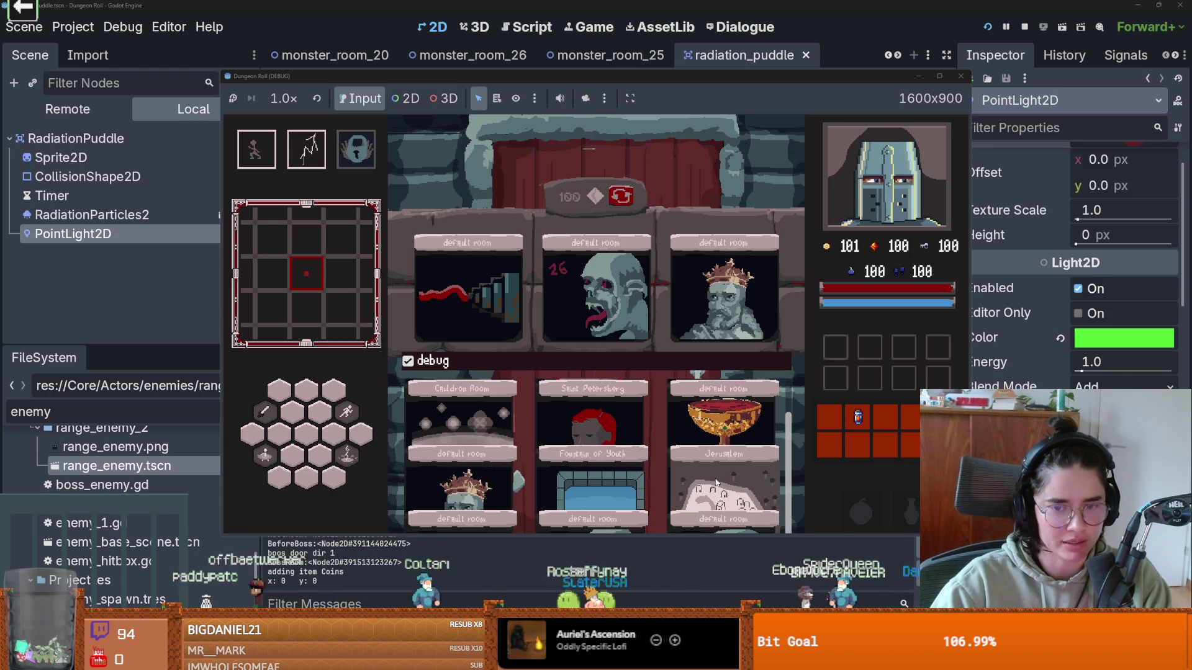
{"action": "left_click", "coordinate": [725, 512]}
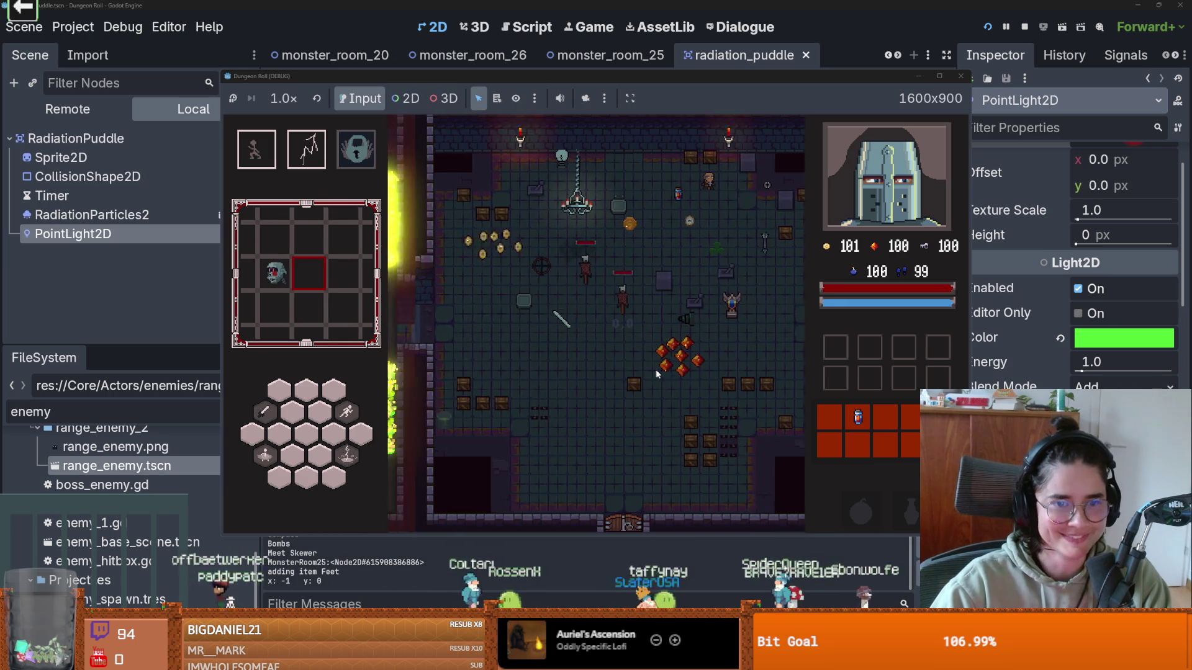
- Move and dash through the corridors past the glowing green puddles
{"action": "key", "text": "a"}
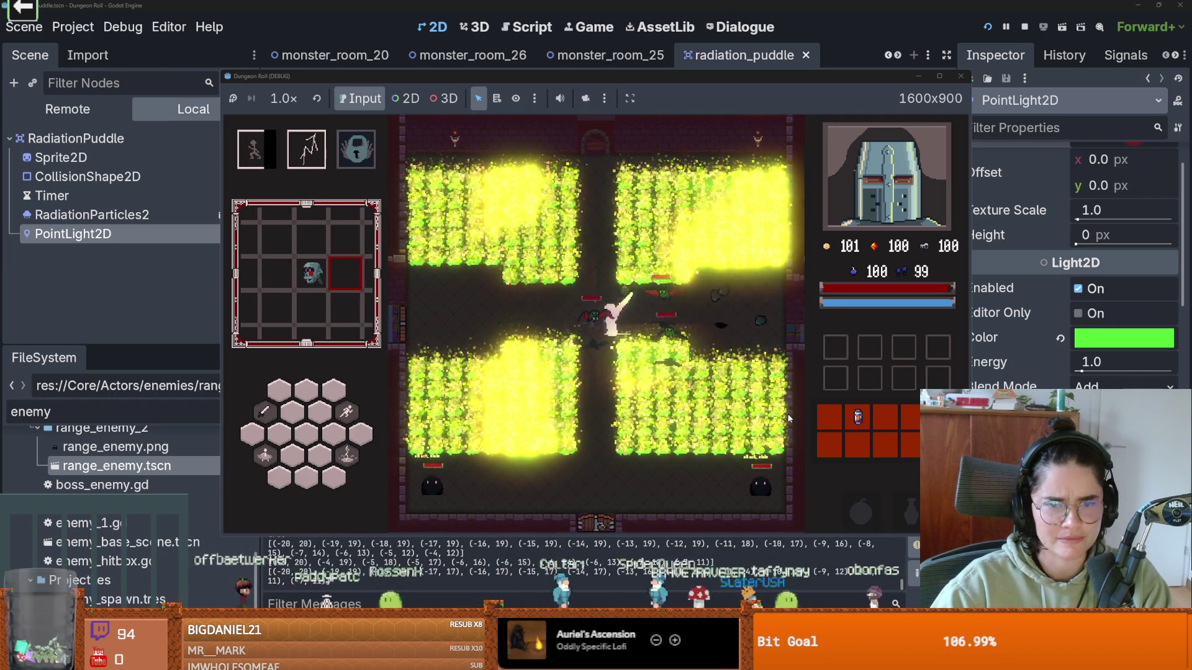
{"action": "key", "text": "s"}
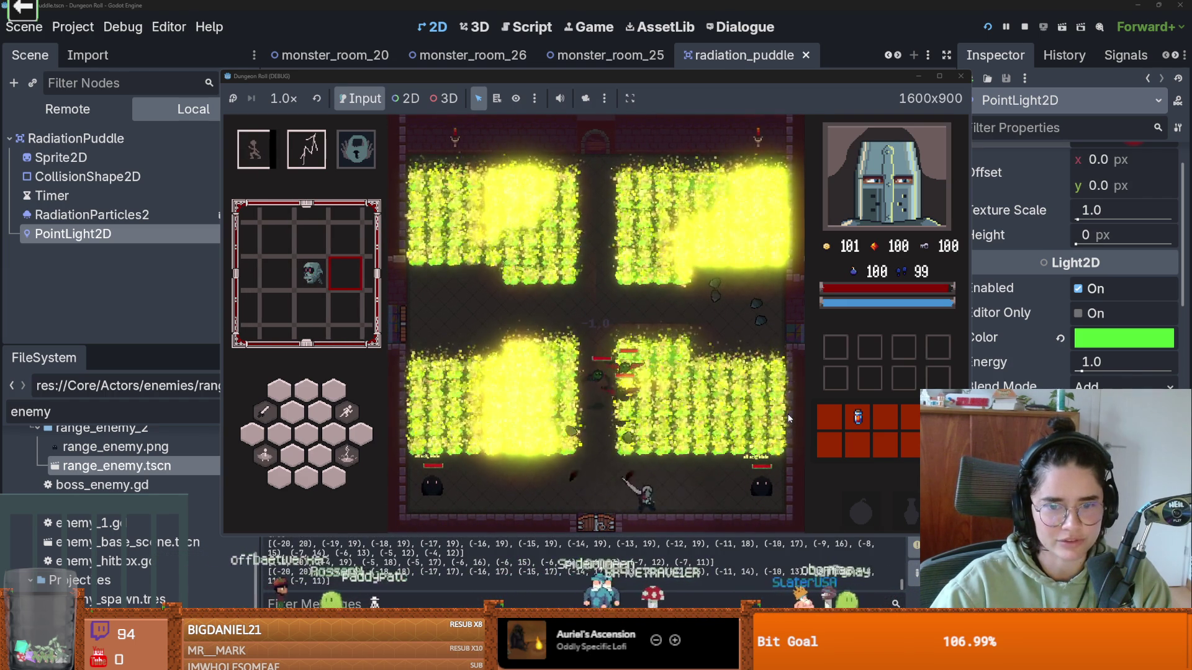
{"action": "key", "text": "a"}
{"action": "key", "text": "a"}
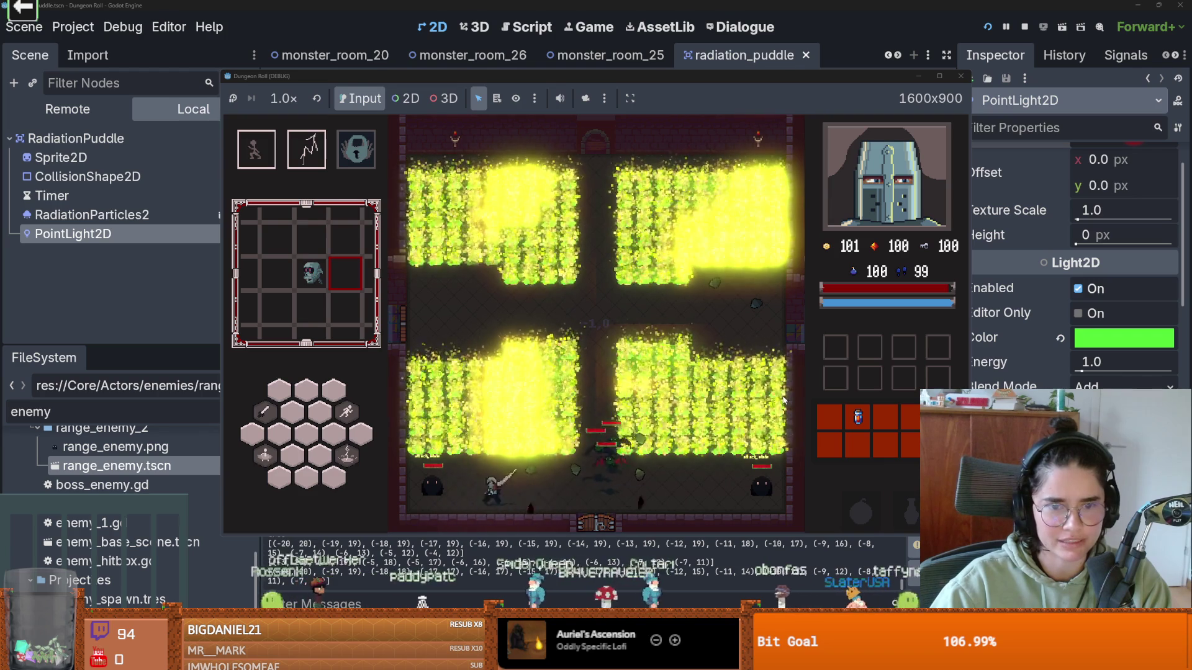
{"action": "key", "text": "d"}
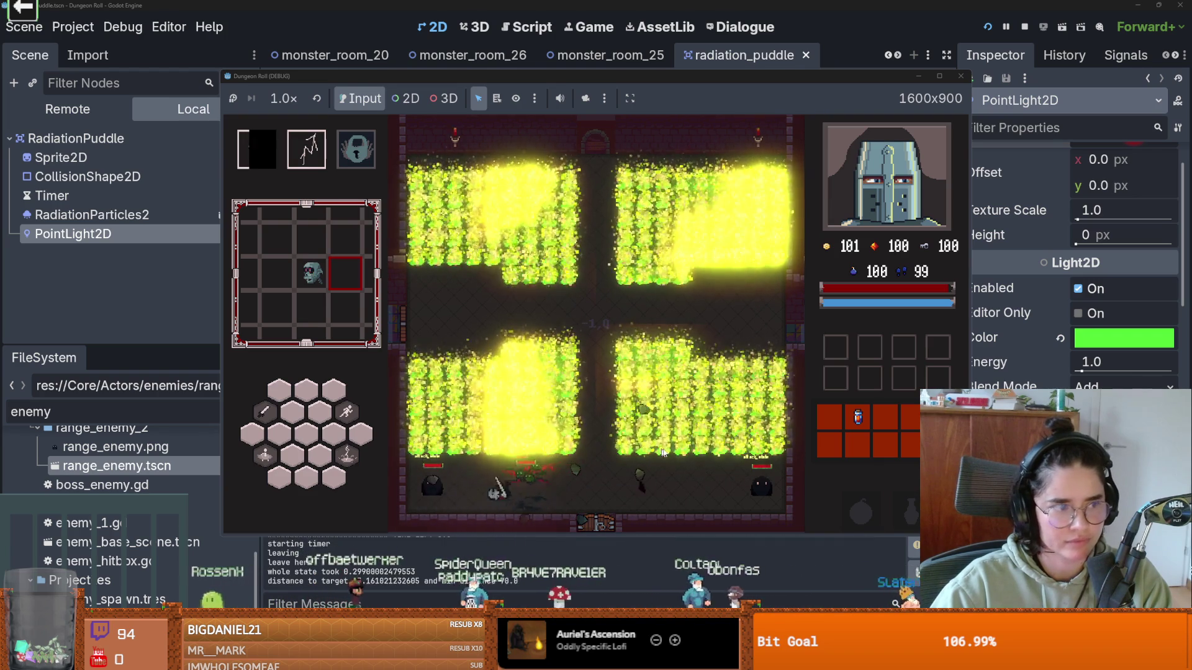
{"action": "key", "text": "space"}
{"action": "key", "text": "d"}
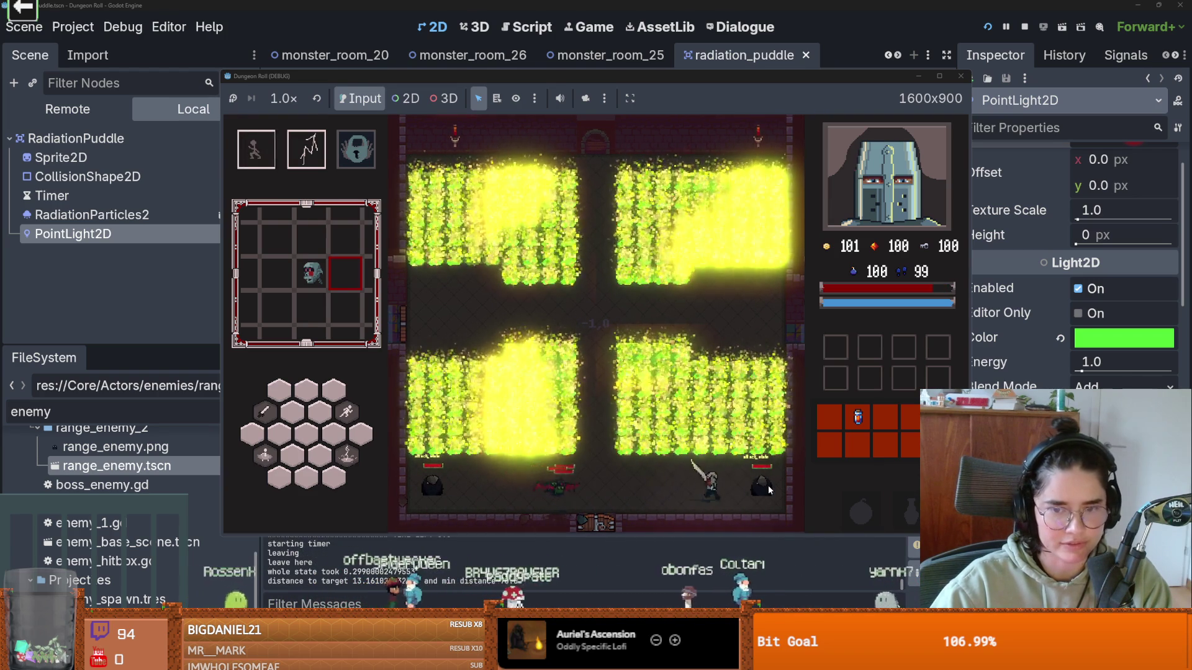
{"action": "key", "text": "a"}
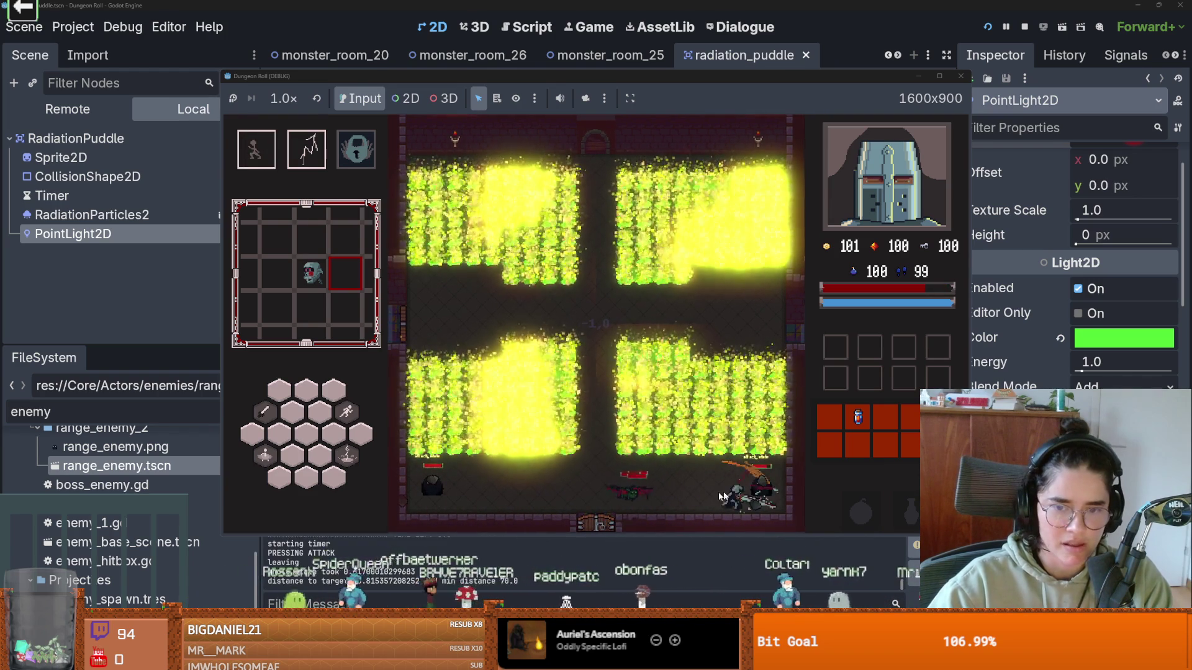
{"action": "key", "text": "space"}
{"action": "key", "text": "a"}
{"action": "key", "text": "space"}
- Attack the enemies with the sword, then stop the running game
{"action": "key", "text": "a"}
{"action": "key", "text": "space"}
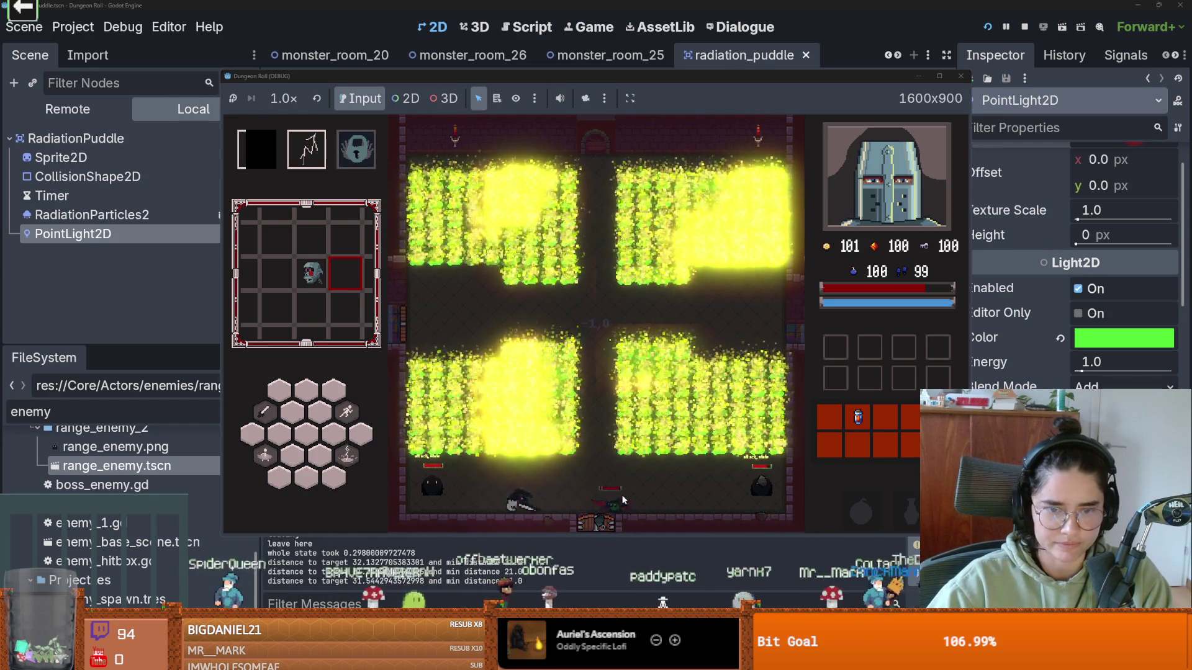
{"action": "key", "text": "space"}
{"action": "key", "text": "d"}
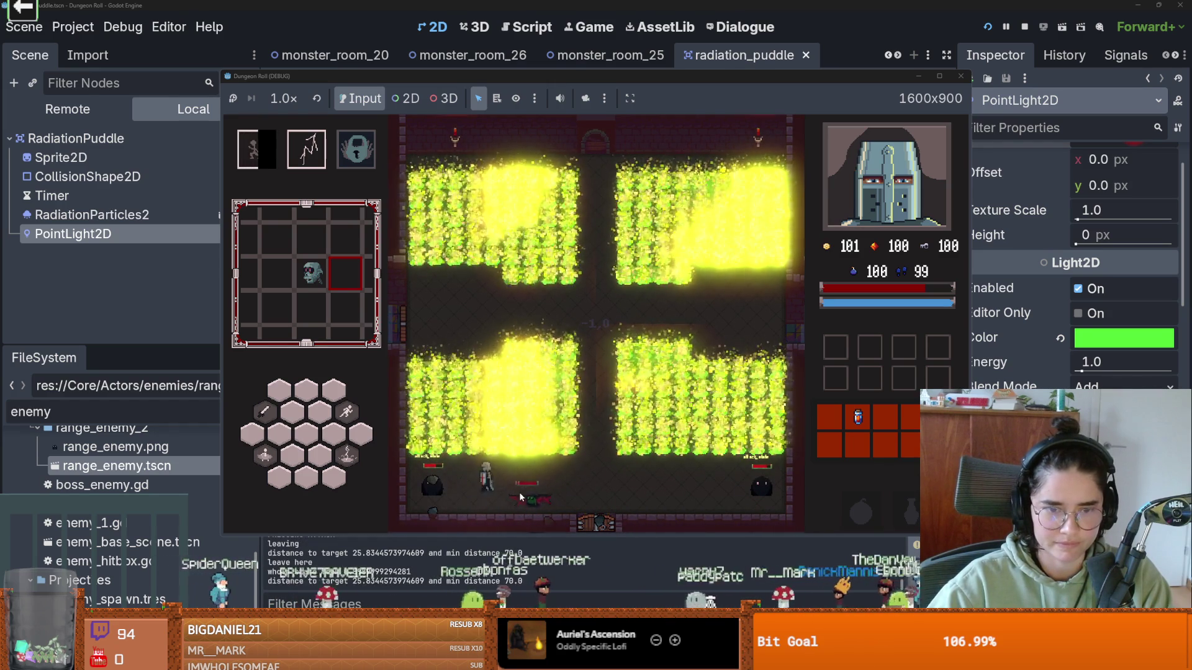
{"action": "key", "text": "d"}
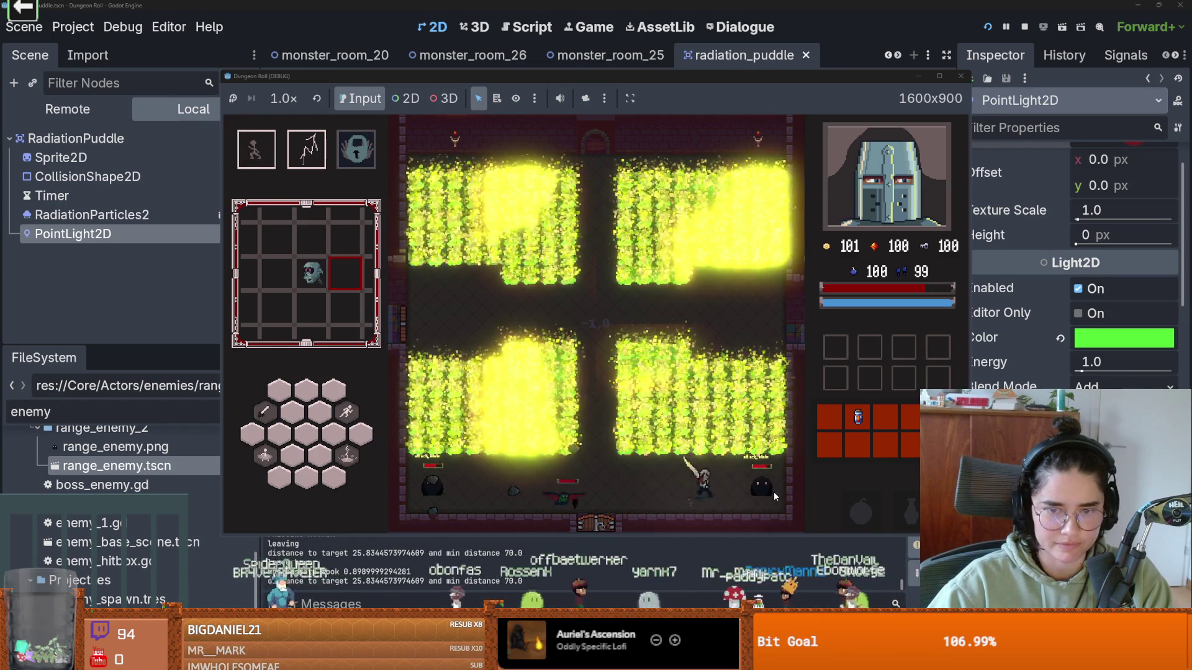
{"action": "key", "text": "space"}
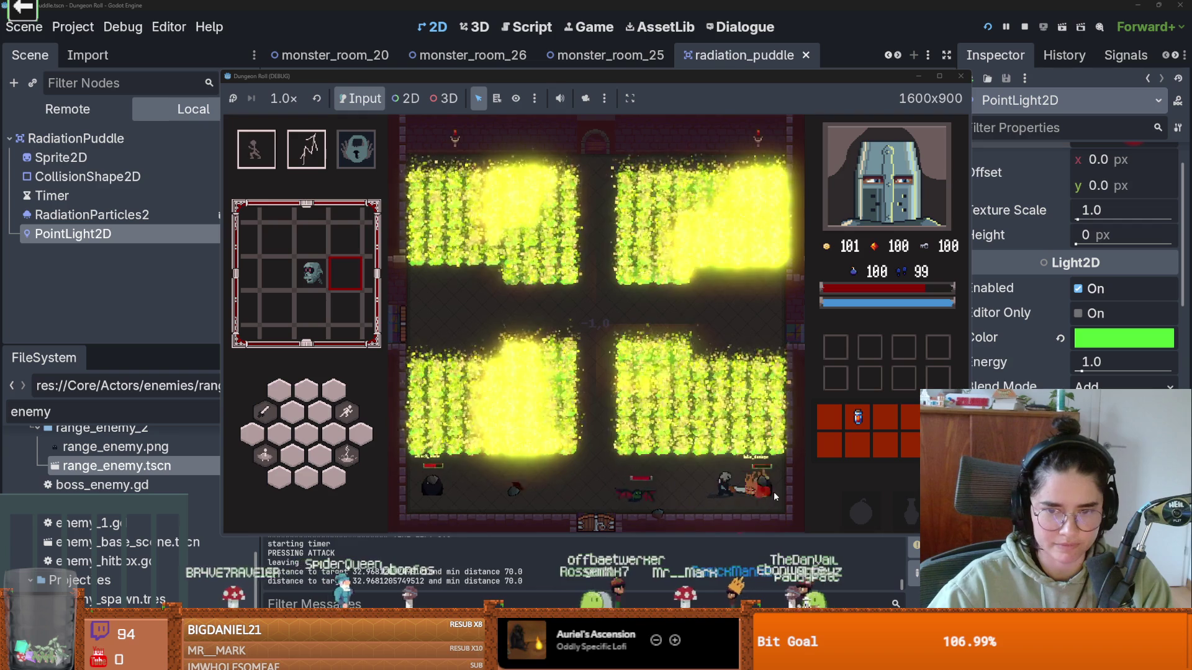
{"action": "key", "text": "a"}
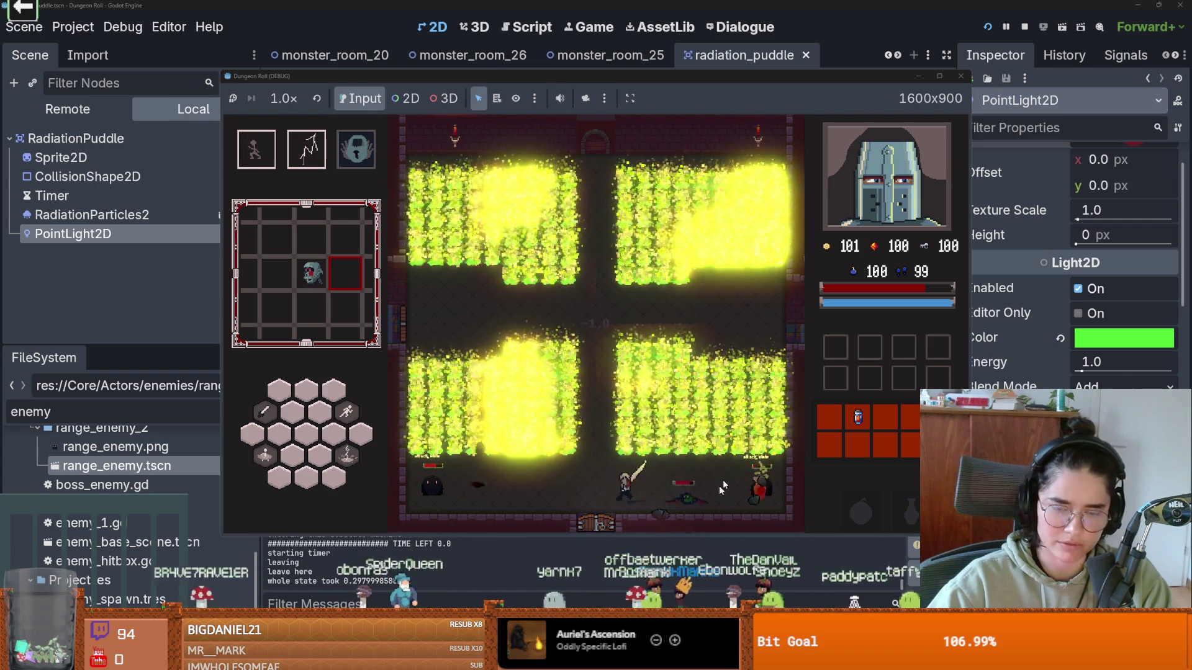
{"action": "key", "text": "F5"}
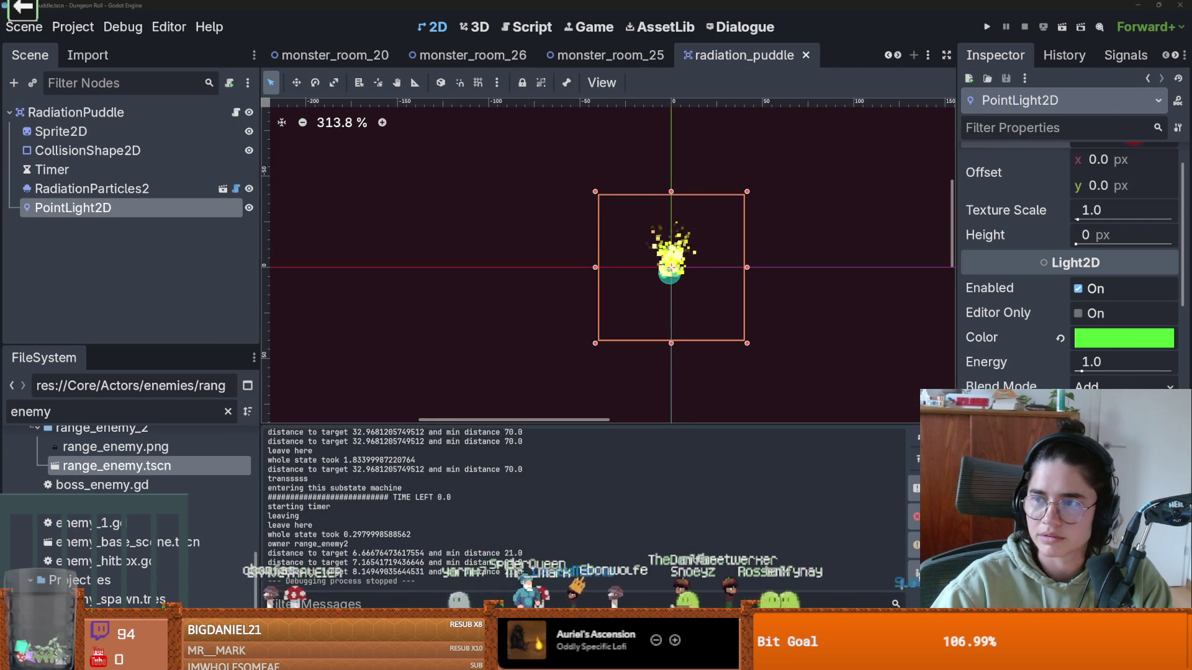
- In the Obsidian daily note, add the checkbox task 'babats clump together' under 'monster needs an unstuck state'
{"action": "key", "text": "alt+Tab"}
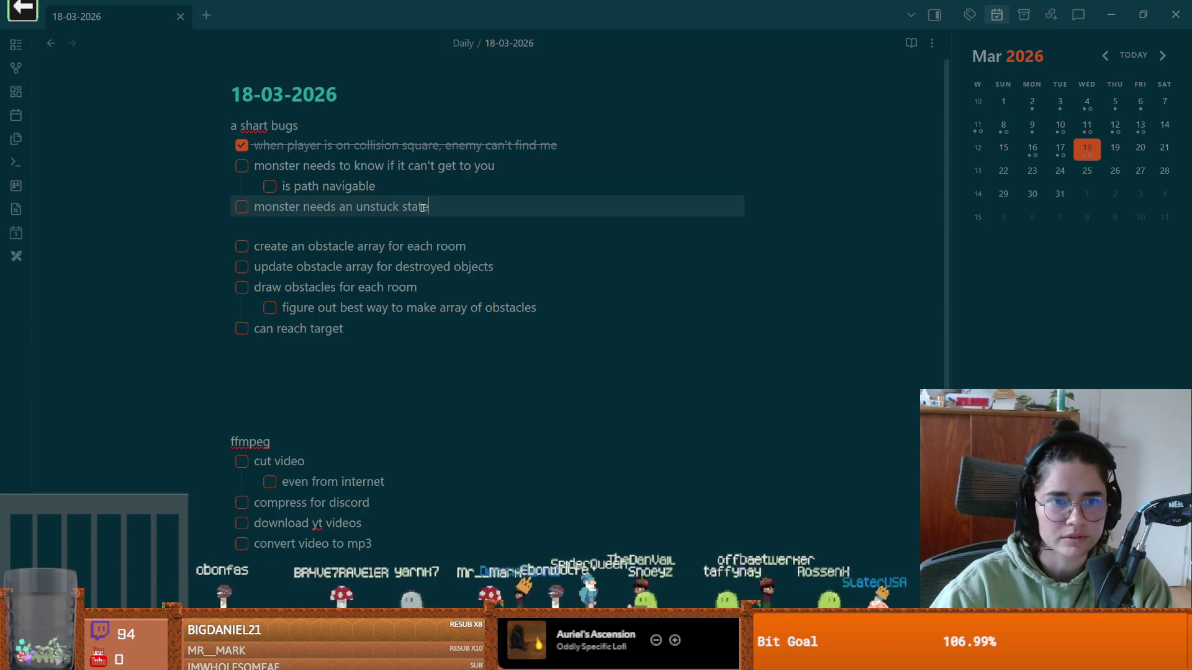
{"action": "left_click", "coordinate": [385, 229]}
{"action": "left_click", "coordinate": [451, 214]}
{"action": "key", "text": "Return"}
{"action": "type", "text": "babats clump together"}
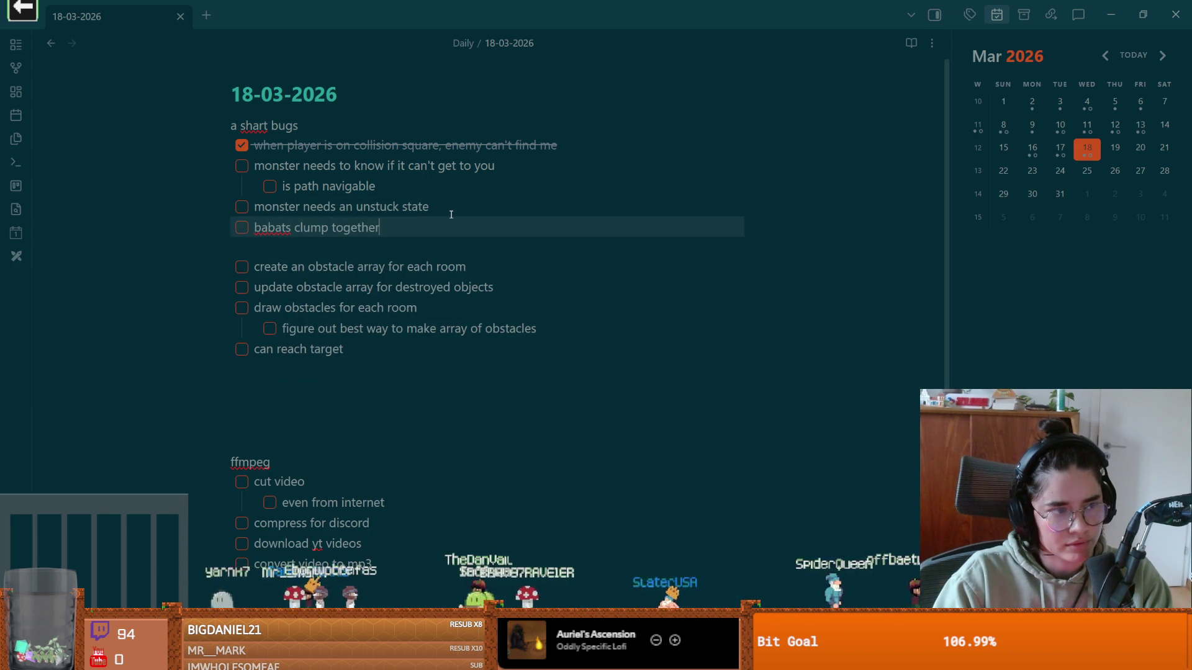
{"action": "key", "text": "Return"}
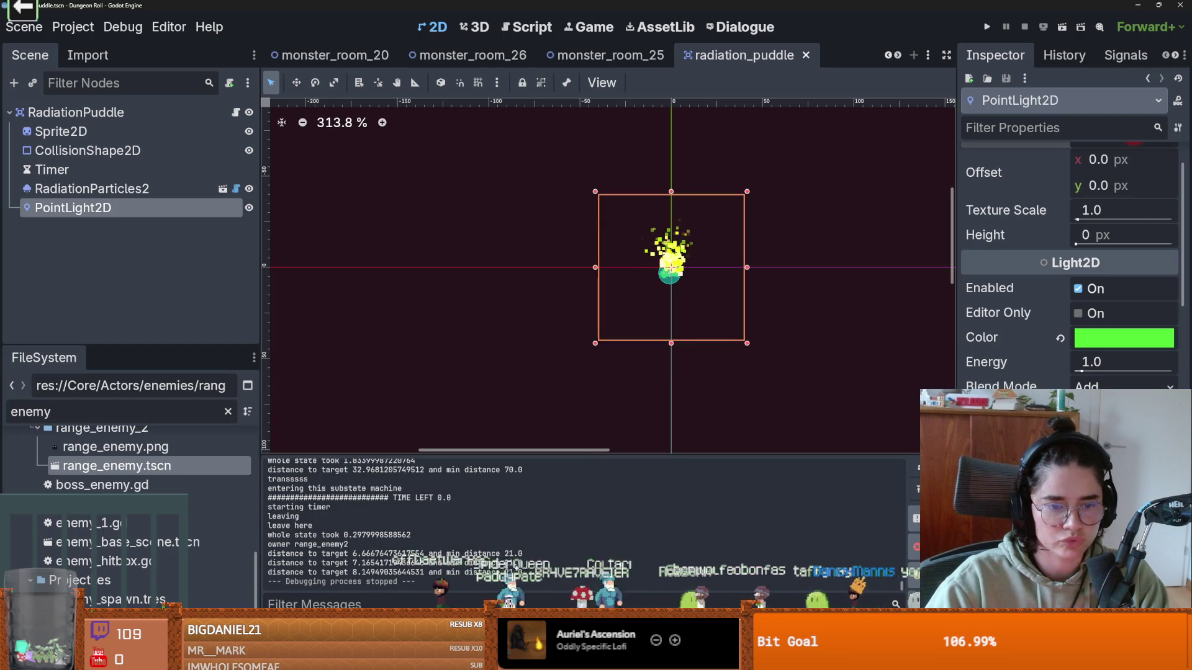
- Expand the Debugger's Errors list and jump from the 'Can't set if point is disabled' error to pathfinding_component.gd line 51
{"action": "key", "text": "alt+d"}
{"action": "left_click_drag", "start_coordinate": [604, 474], "coordinate": [610, 251]}
{"action": "double_click", "coordinate": [645, 399]}
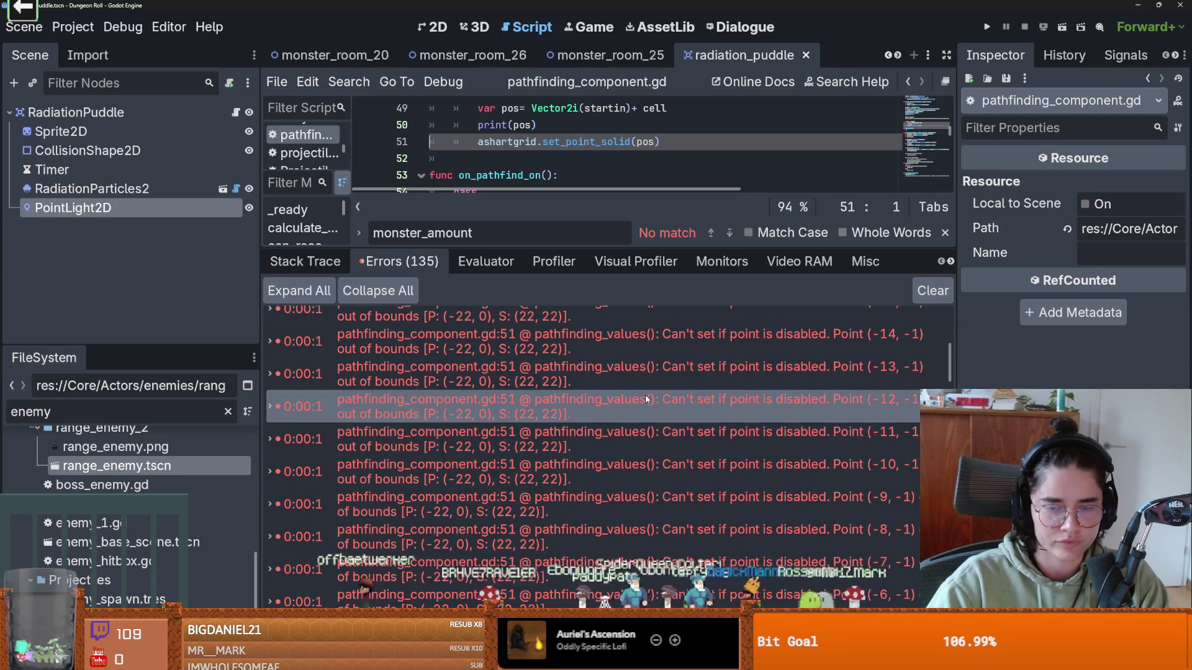
{"action": "double_click", "coordinate": [646, 396]}
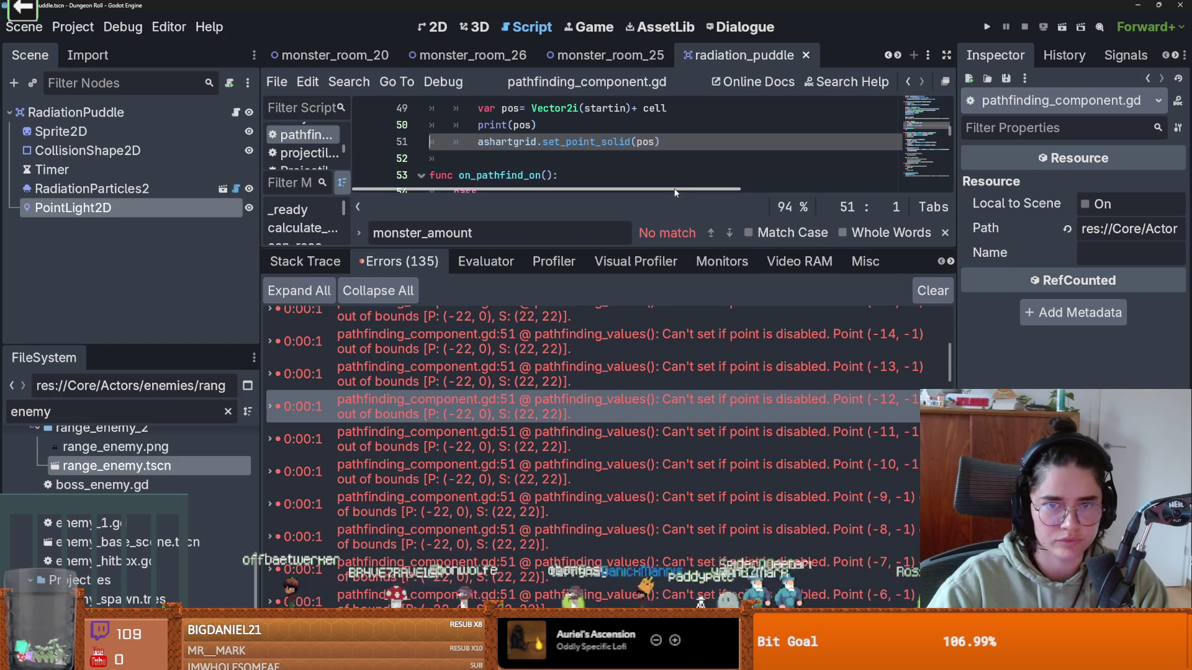
{"action": "left_click_drag", "start_coordinate": [666, 247], "coordinate": [662, 291]}
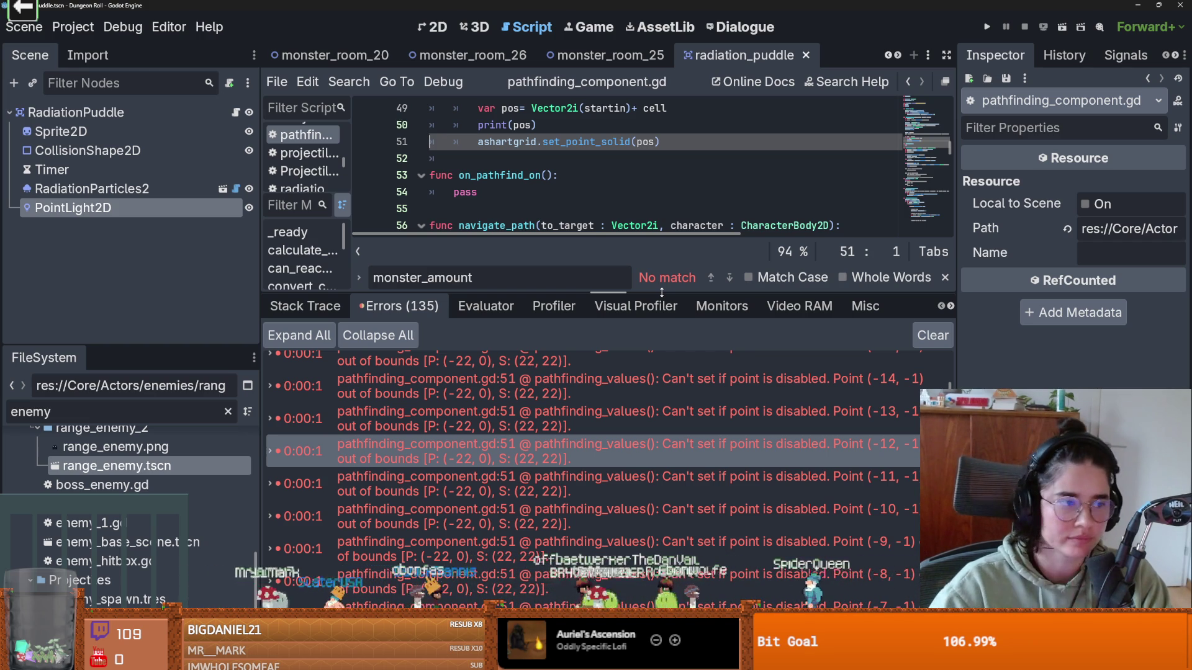
{"action": "scroll", "coordinate": [510, 151], "scroll_direction": "up", "scroll_amount": 2}
{"action": "key", "text": "ctrl+s"}
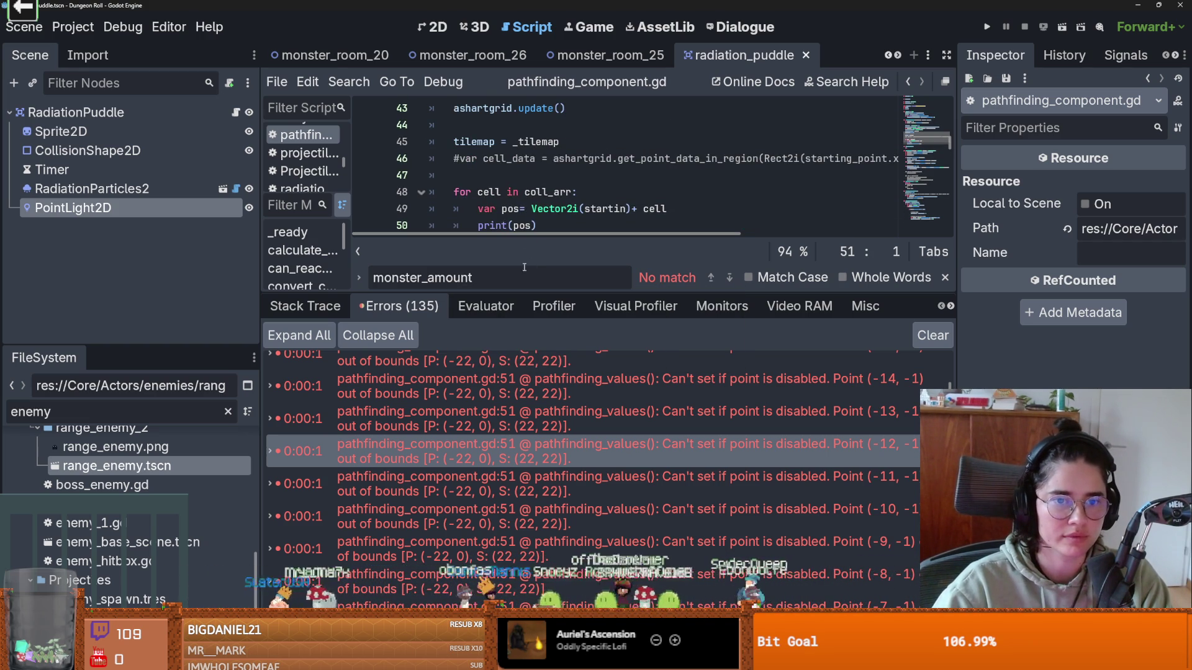
- Enlarge the script view around lines 51–61, save, and return to the radiation_puddle scene
{"action": "left_click_drag", "start_coordinate": [521, 300], "coordinate": [521, 480]}
{"action": "left_click", "coordinate": [508, 286]}
{"action": "key", "text": "ctrl+s"}
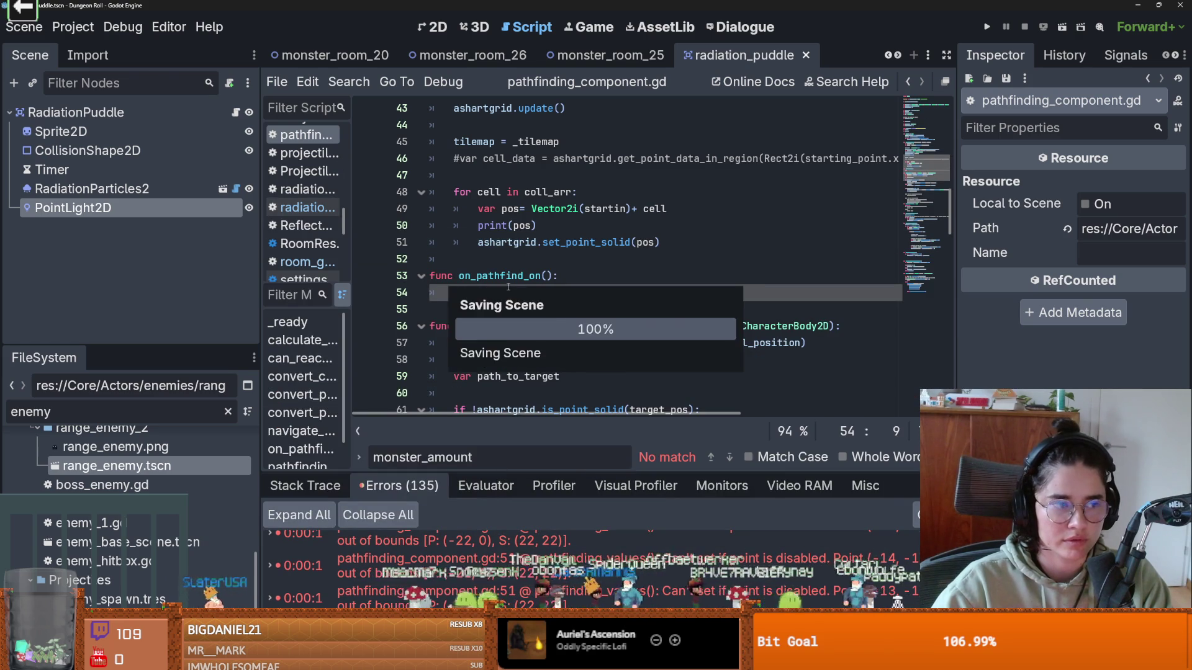
{"action": "key", "text": "ctrl+F1"}
{"action": "scroll", "coordinate": [624, 252], "scroll_direction": "down", "scroll_amount": 3}
{"action": "scroll", "coordinate": [624, 253], "scroll_direction": "up", "scroll_amount": 3}
{"action": "key", "text": "ctrl+s"}
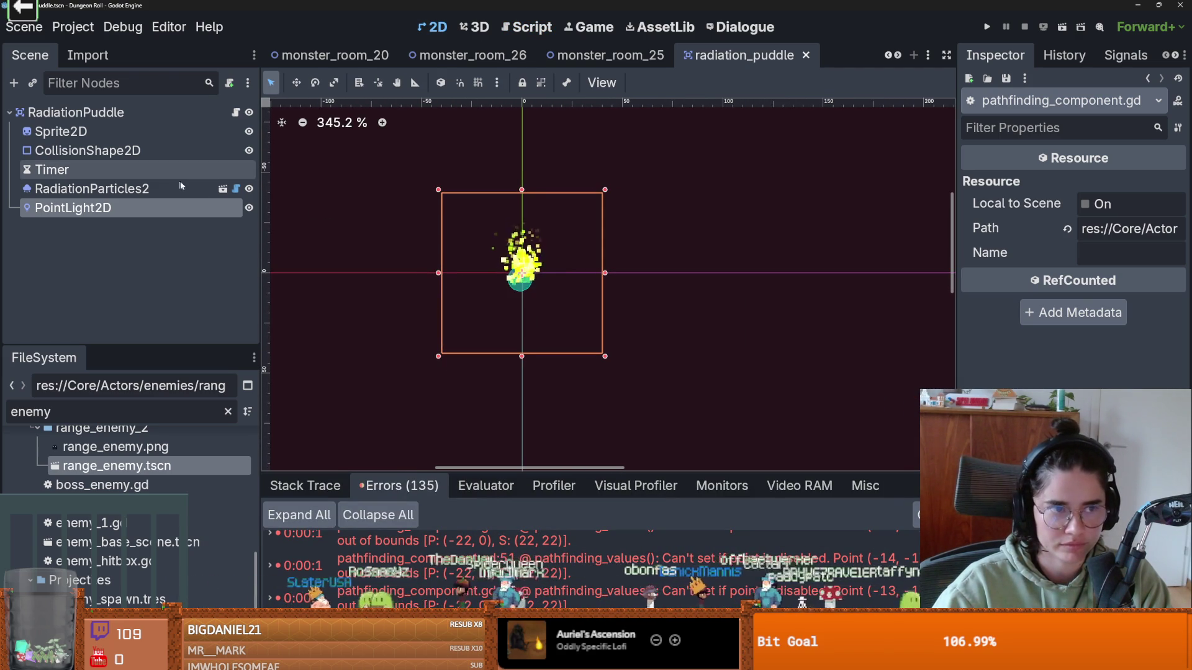
- Set the green PointLight2D's Energy to 0.42 and save the scene
{"action": "left_click", "coordinate": [149, 186]}
{"action": "left_click", "coordinate": [93, 208]}
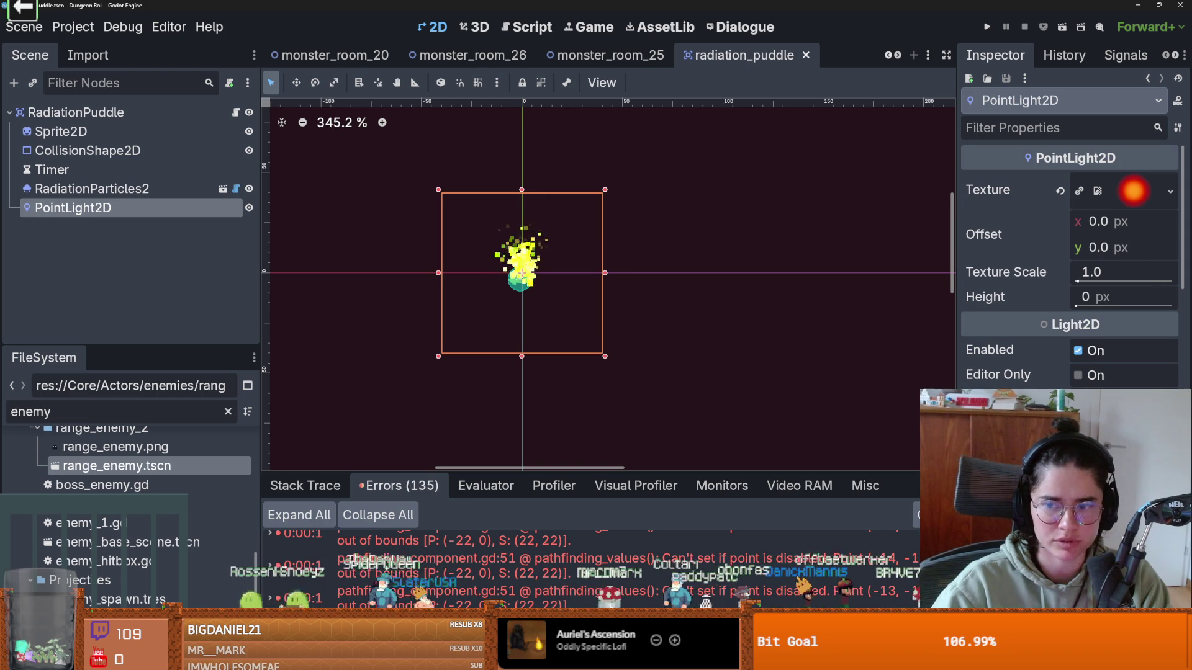
{"action": "scroll", "coordinate": [1068, 280], "scroll_direction": "down", "scroll_amount": 2}
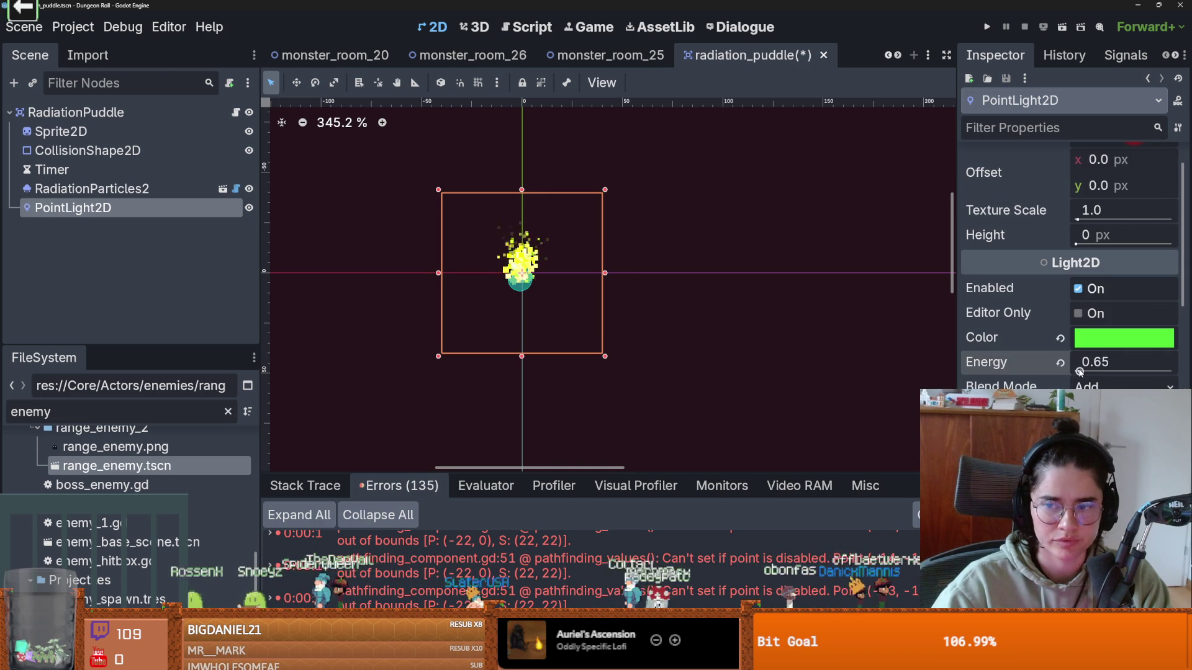
{"action": "key", "text": "ctrl+s"}
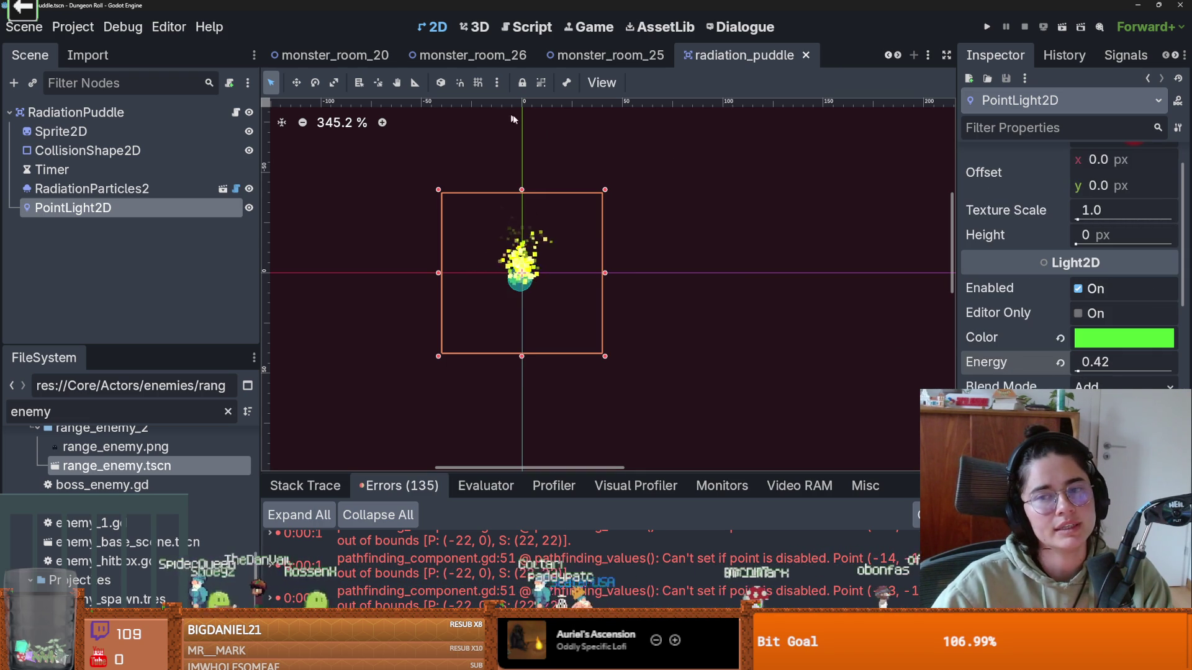
{"action": "scroll", "coordinate": [720, 292], "scroll_direction": "down", "scroll_amount": 3}
{"action": "scroll", "coordinate": [1140, 384], "scroll_direction": "down", "scroll_amount": 2}
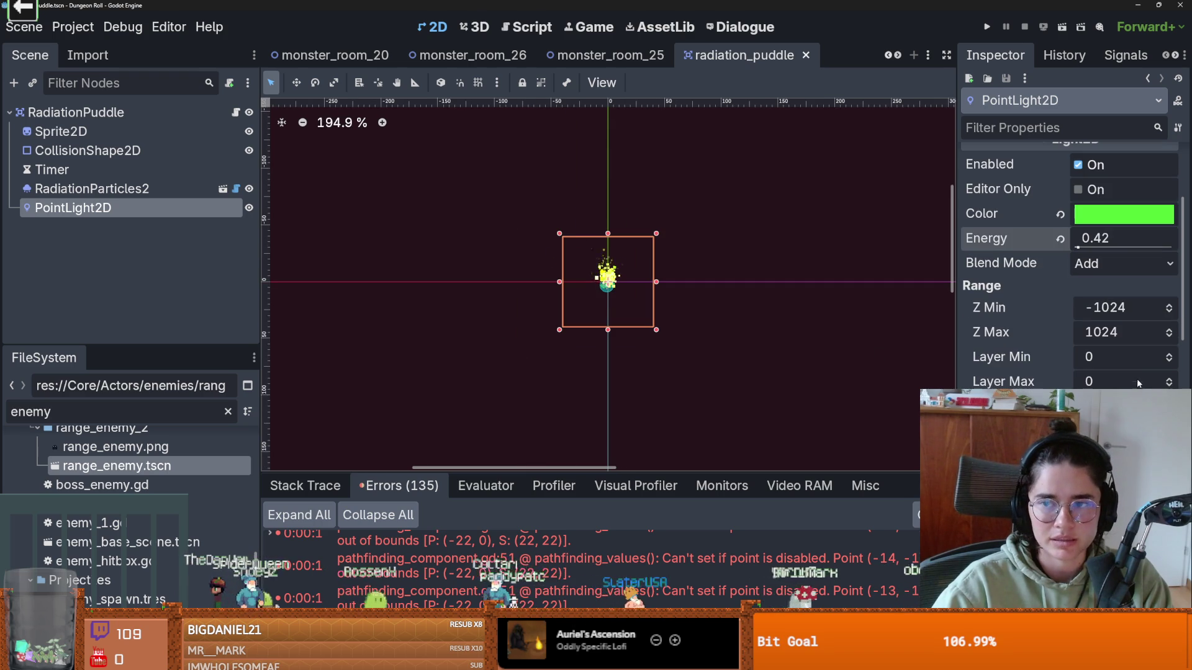
{"action": "scroll", "coordinate": [1077, 334], "scroll_direction": "up", "scroll_amount": 2}
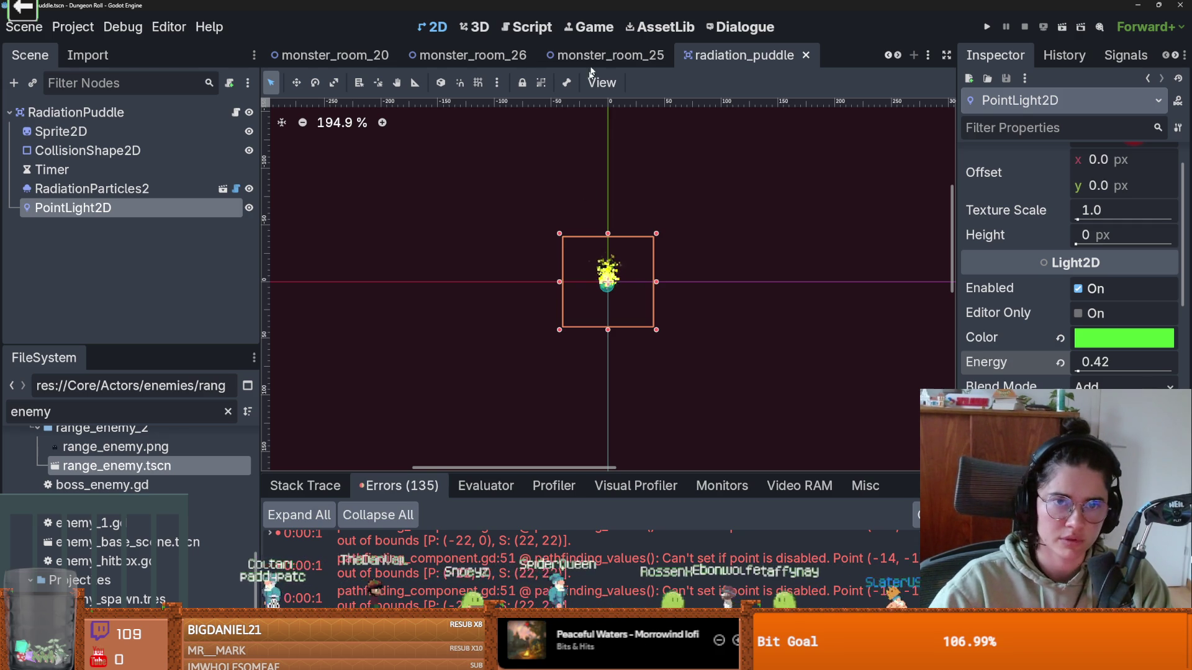
- Open the monster_room_25 scene and zoom in on its top wall
{"action": "left_click", "coordinate": [596, 47]}
{"action": "scroll", "coordinate": [562, 320], "scroll_direction": "down", "scroll_amount": 2}
{"action": "scroll", "coordinate": [562, 320], "scroll_direction": "up", "scroll_amount": 2}
{"action": "scroll", "coordinate": [562, 320], "scroll_direction": "down", "scroll_amount": 3}
{"action": "scroll", "coordinate": [562, 320], "scroll_direction": "up", "scroll_amount": 3}
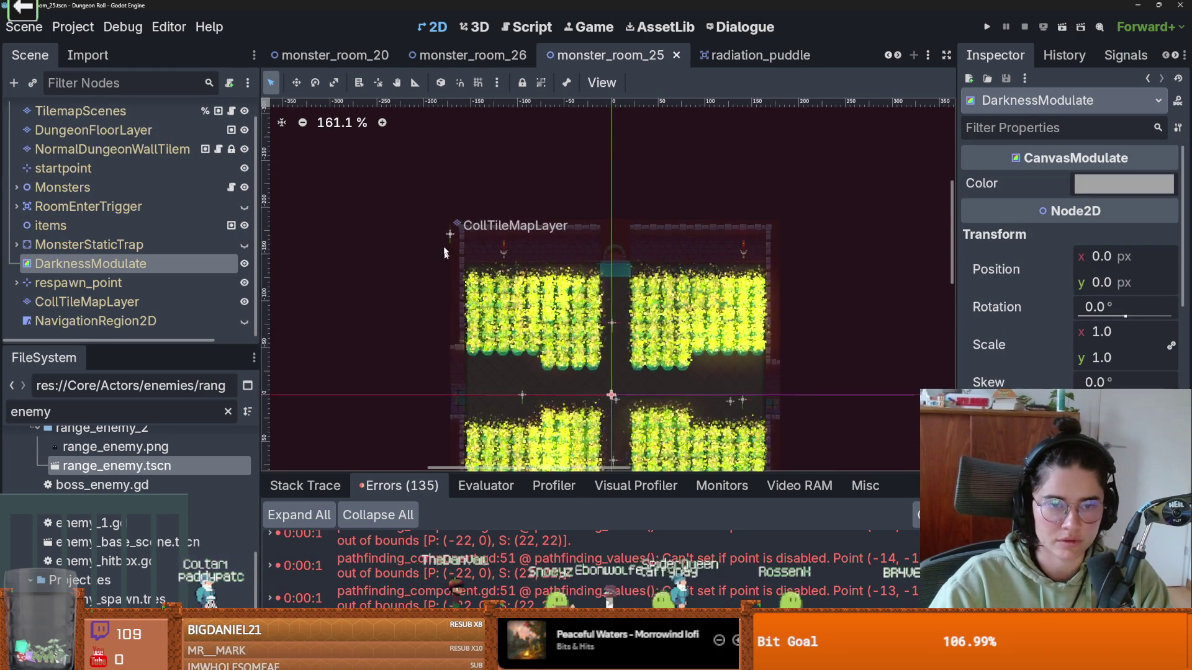
{"action": "scroll", "coordinate": [452, 228], "scroll_direction": "up", "scroll_amount": 7}
{"action": "scroll", "coordinate": [459, 242], "scroll_direction": "up", "scroll_amount": 8}
{"action": "scroll", "coordinate": [472, 255], "scroll_direction": "down", "scroll_amount": 4}
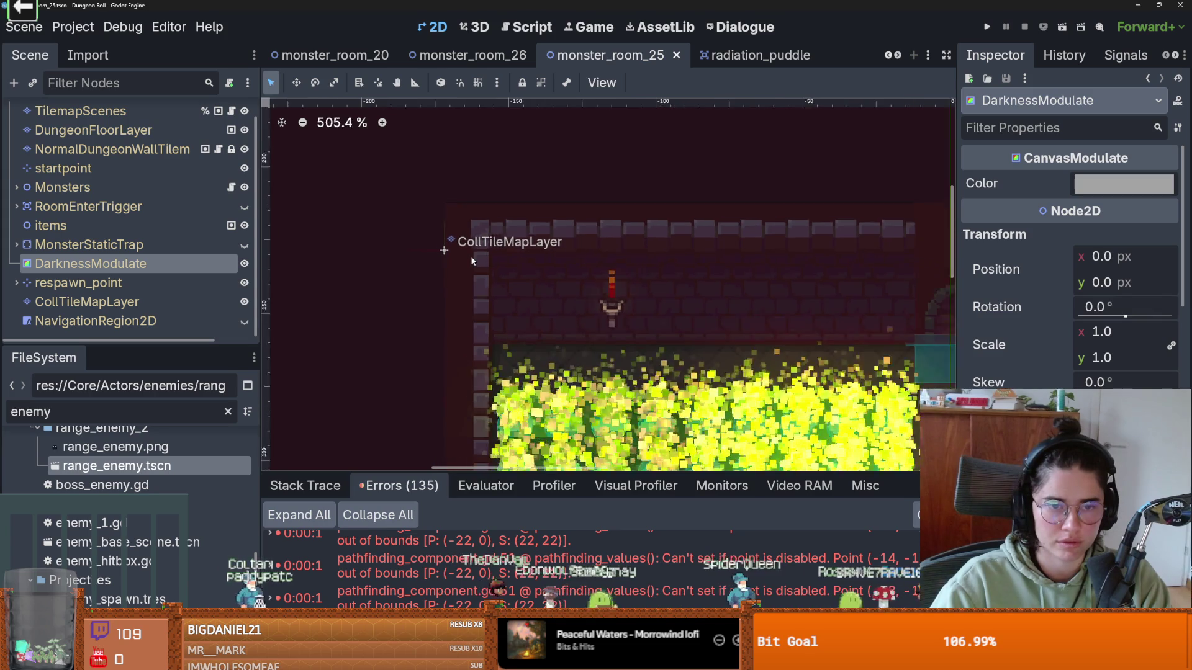
{"action": "scroll", "coordinate": [469, 257], "scroll_direction": "down", "scroll_amount": 2}
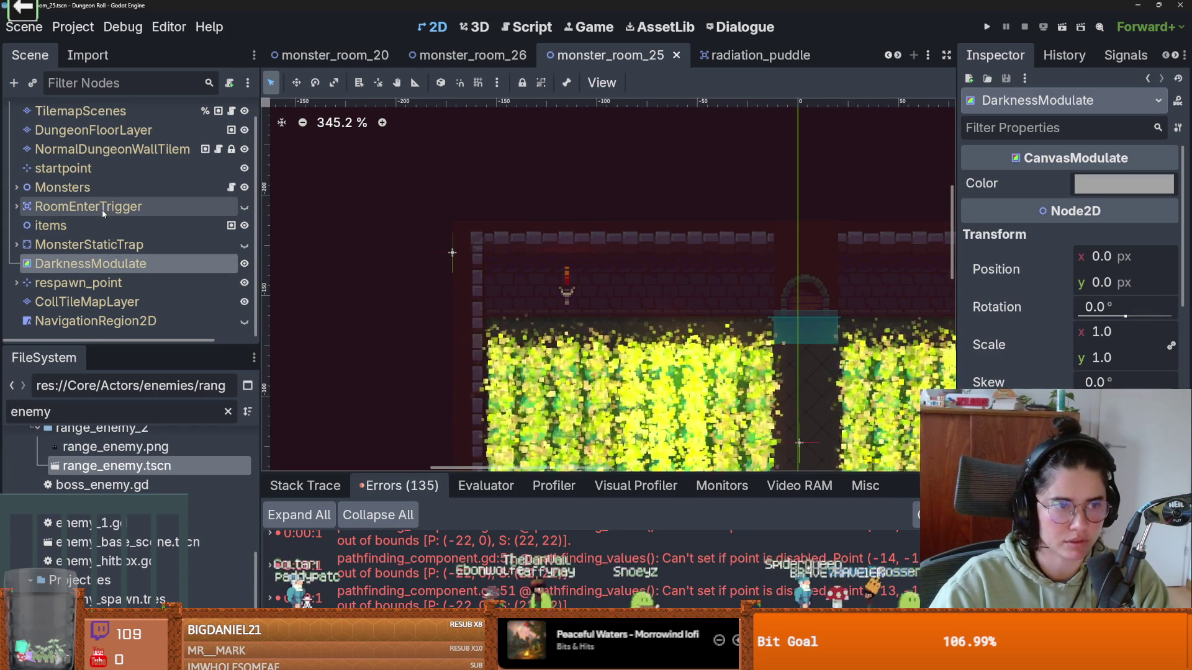
- On CollTileMapLayer, paint two tile rows along the top wall, save, and enlarge the error log
{"action": "left_click", "coordinate": [99, 301]}
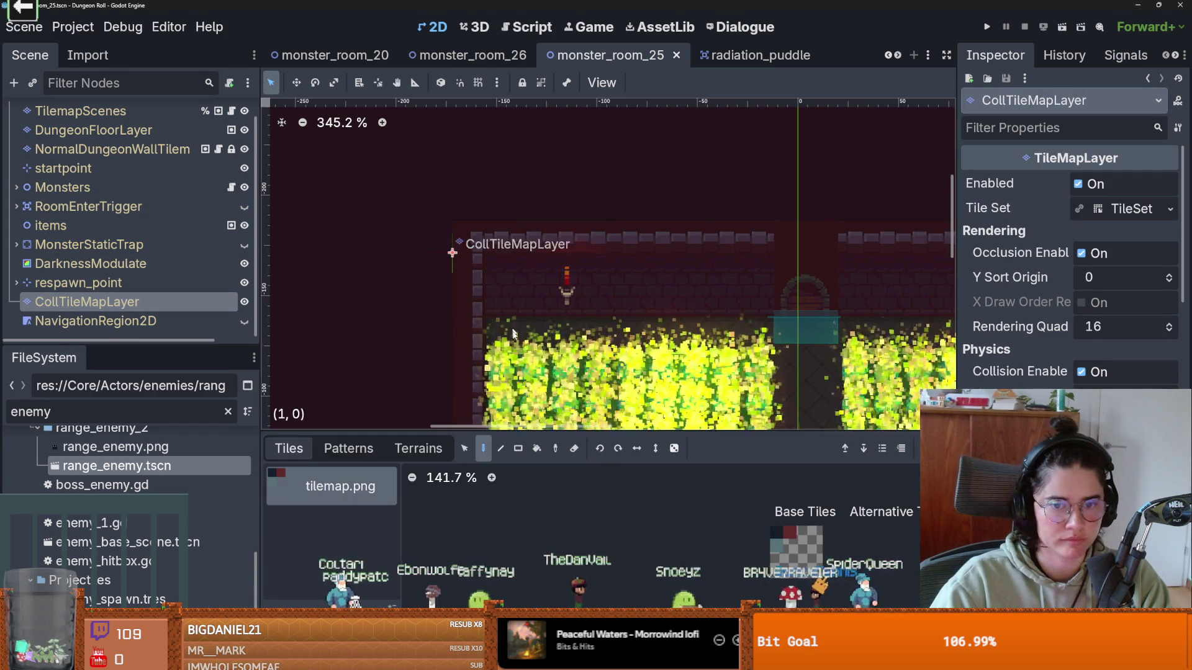
{"action": "left_click_drag", "start_coordinate": [460, 247], "coordinate": [742, 240]}
{"action": "scroll", "coordinate": [676, 244], "scroll_direction": "down", "scroll_amount": 1}
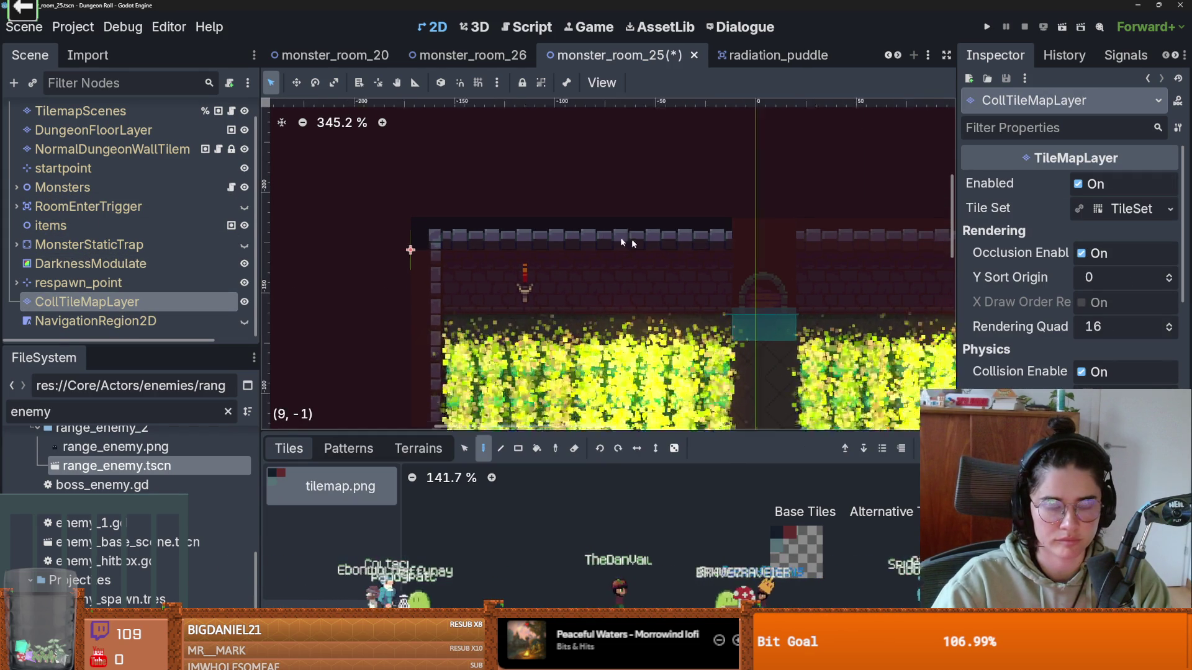
{"action": "left_click_drag", "start_coordinate": [674, 255], "coordinate": [432, 255]}
{"action": "scroll", "coordinate": [571, 288], "scroll_direction": "right", "scroll_amount": 3}
{"action": "scroll", "coordinate": [517, 251], "scroll_direction": "down", "scroll_amount": 1}
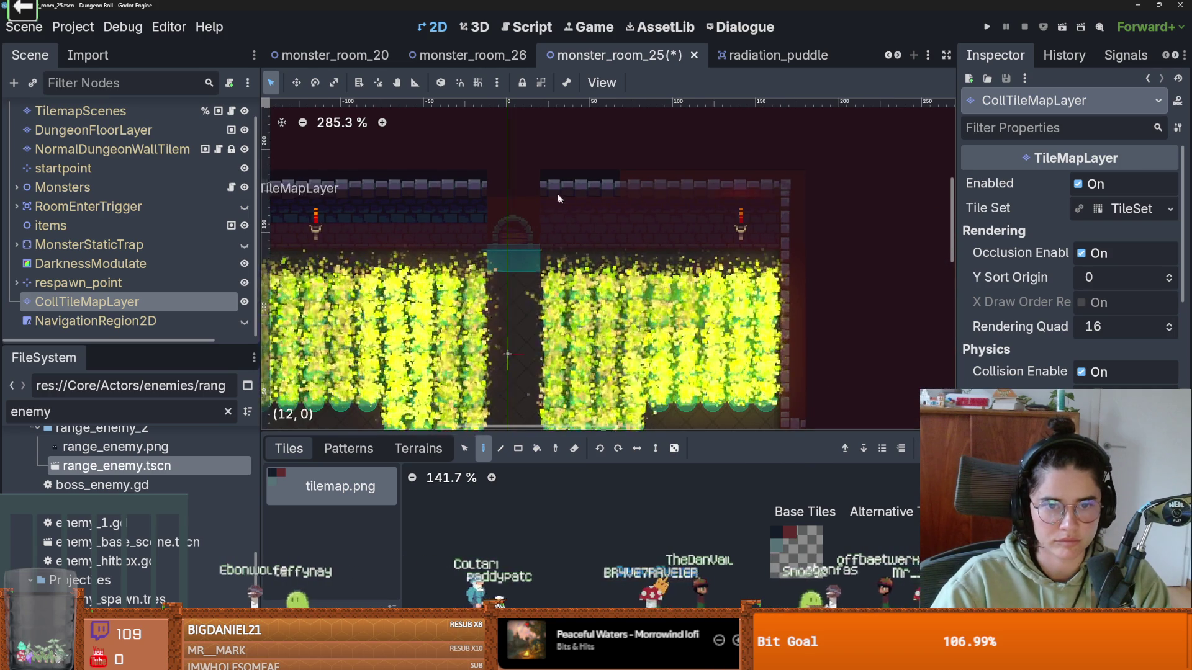
{"action": "scroll", "coordinate": [801, 279], "scroll_direction": "down", "scroll_amount": 2}
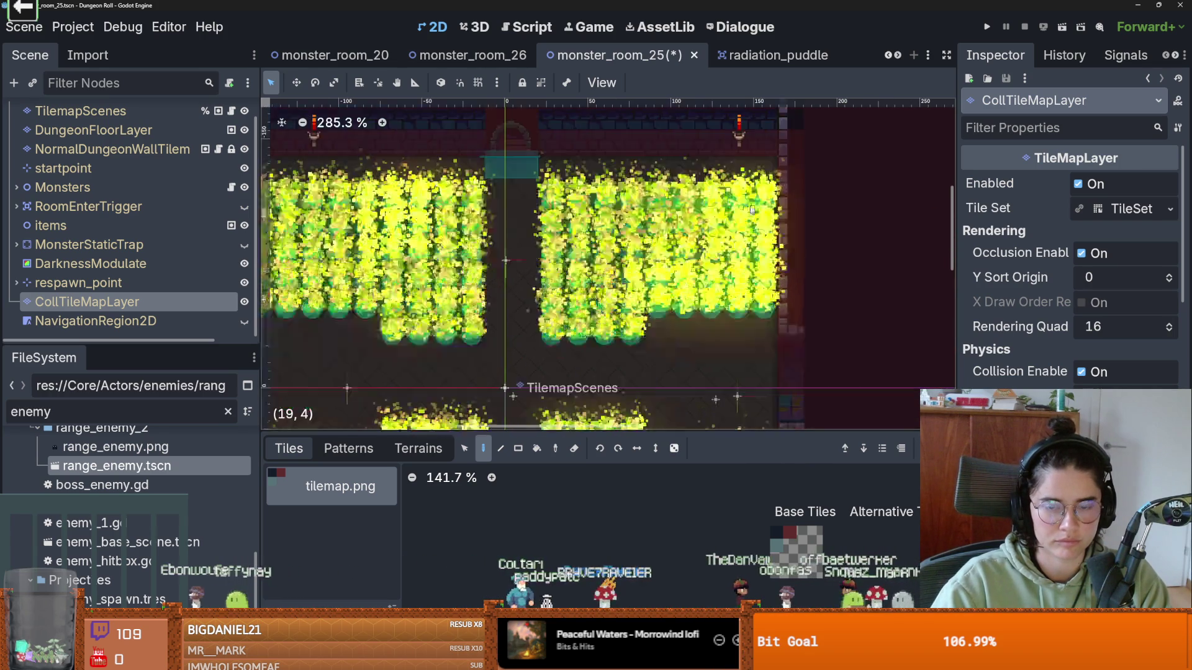
{"action": "scroll", "coordinate": [781, 332], "scroll_direction": "down", "scroll_amount": 3}
{"action": "scroll", "coordinate": [780, 332], "scroll_direction": "down", "scroll_amount": 5}
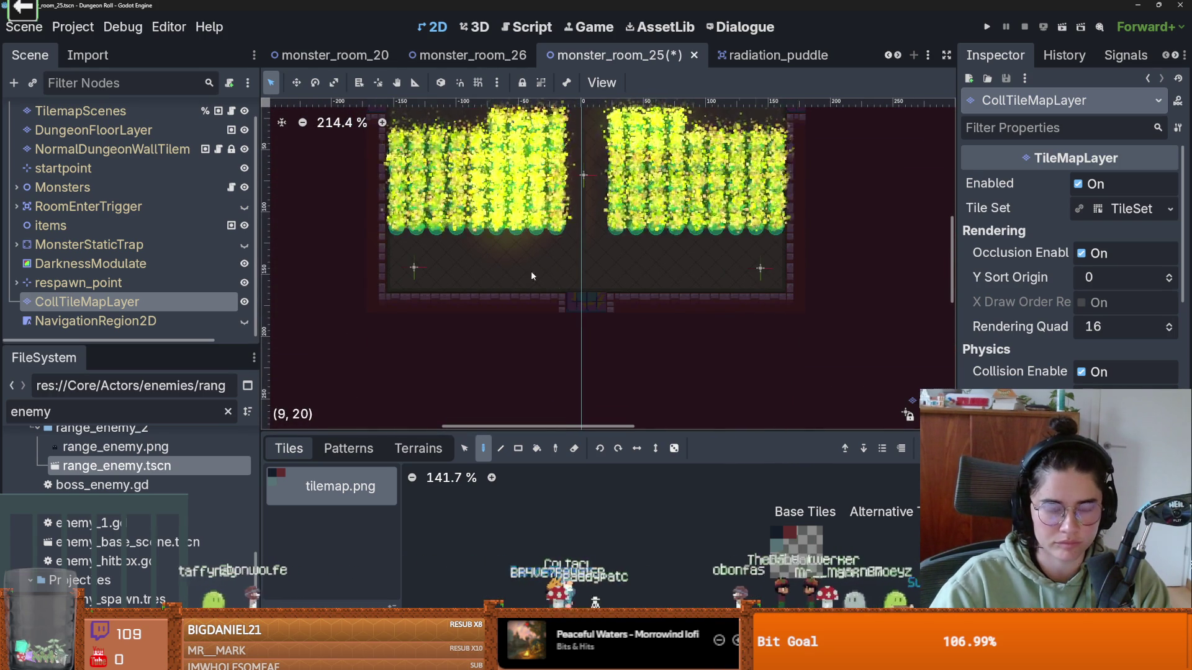
{"action": "key", "text": "ctrl+s"}
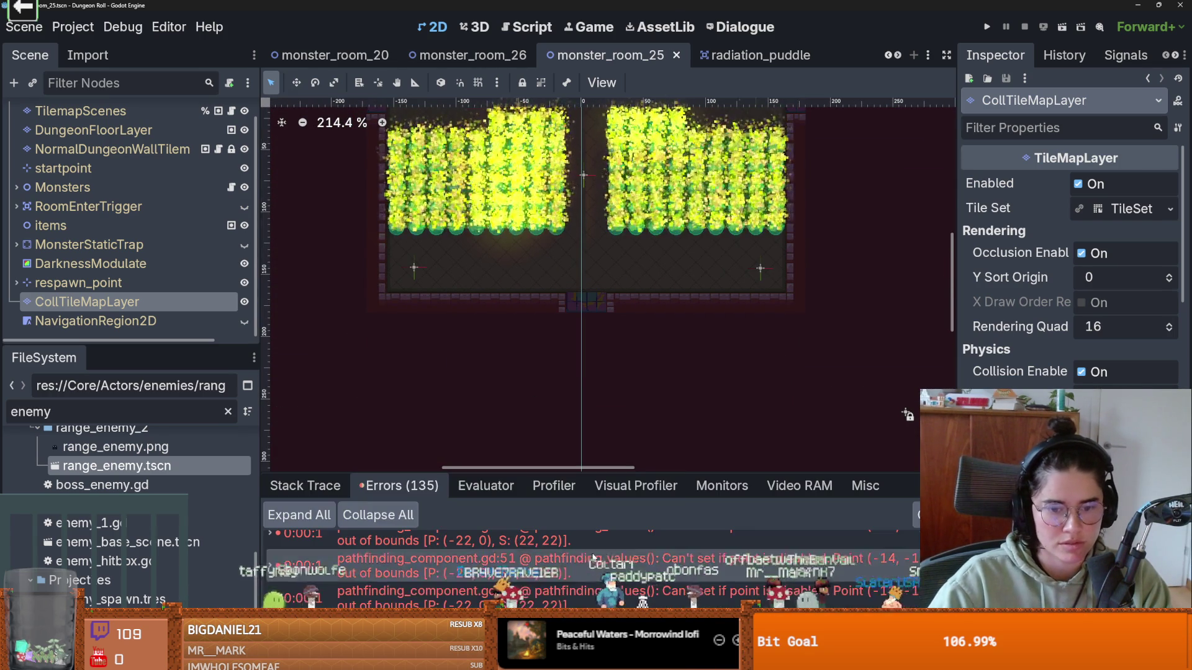
{"action": "left_click_drag", "start_coordinate": [610, 473], "coordinate": [610, 117]}
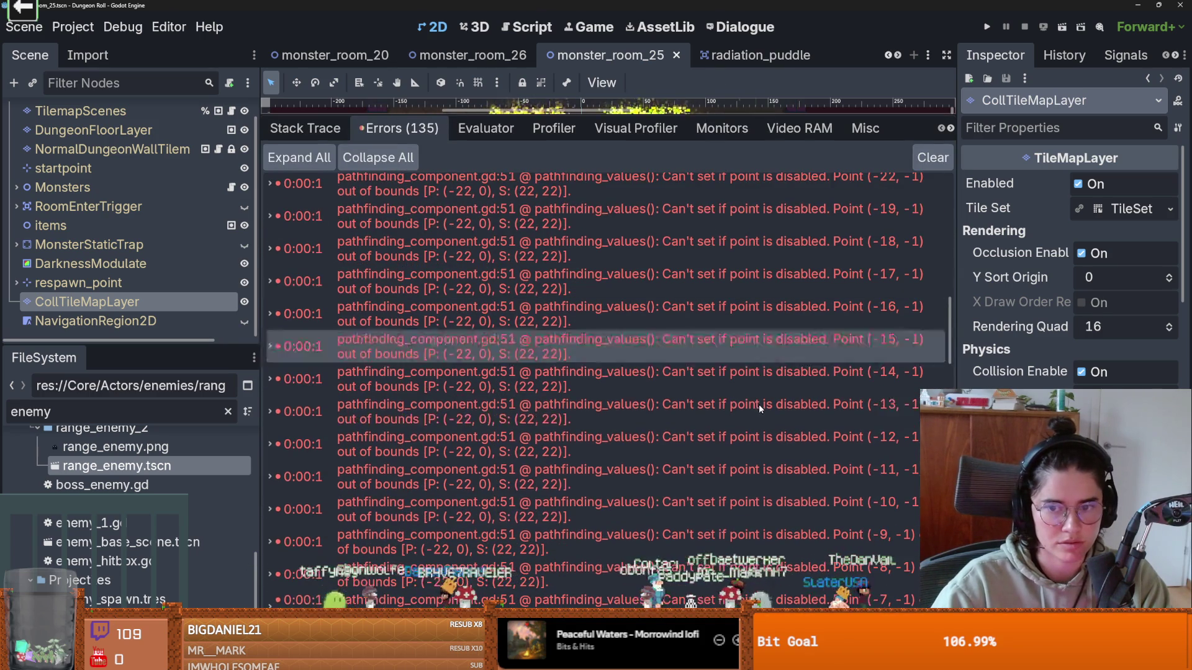
- Clear the error list, save, and set the Game workspace to float on next play
{"action": "left_click", "coordinate": [933, 157]}
{"action": "key", "text": "ctrl+s"}
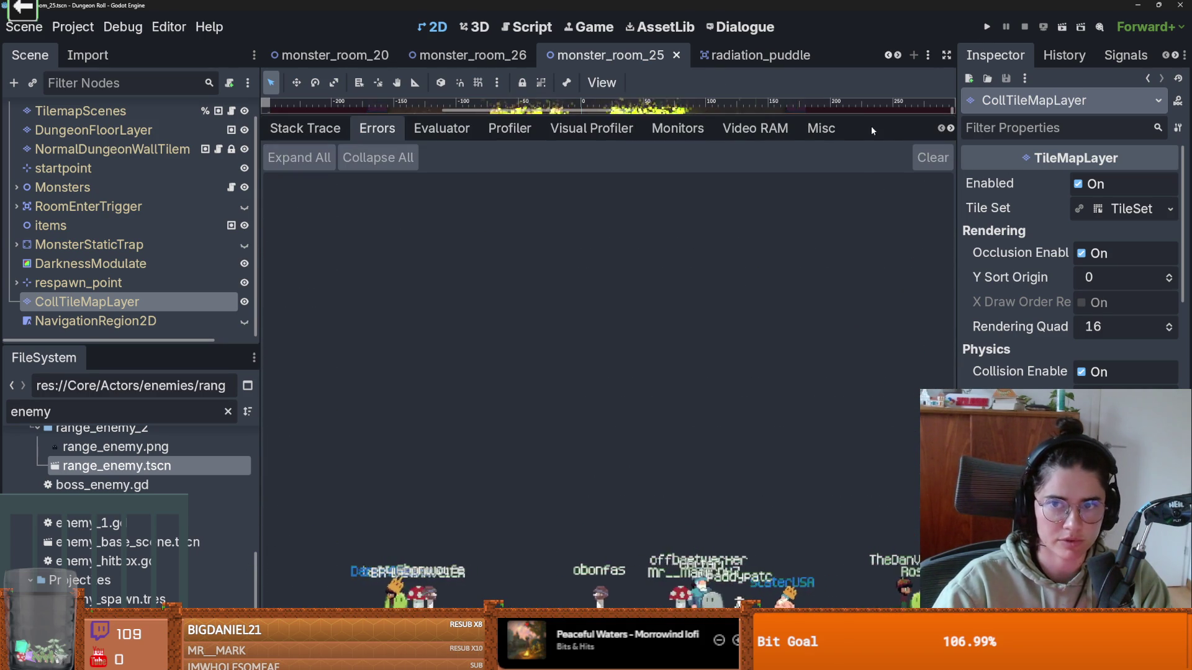
{"action": "left_click_drag", "start_coordinate": [866, 115], "coordinate": [866, 434]}
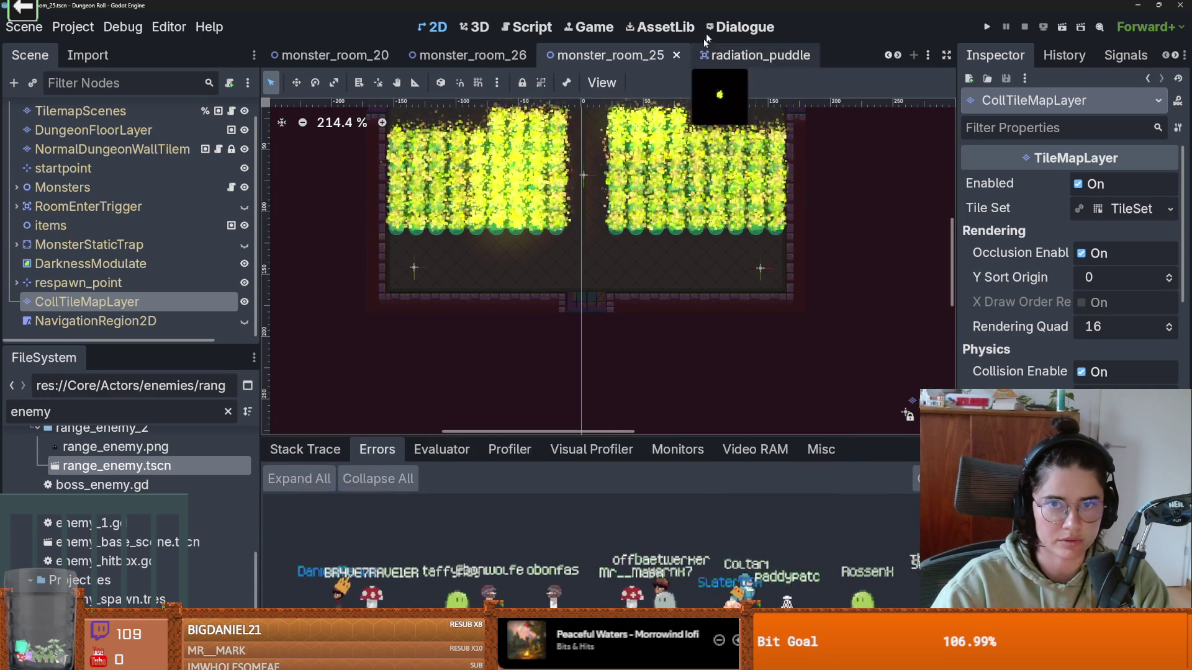
{"action": "left_click", "coordinate": [589, 27]}
{"action": "left_click", "coordinate": [668, 83]}
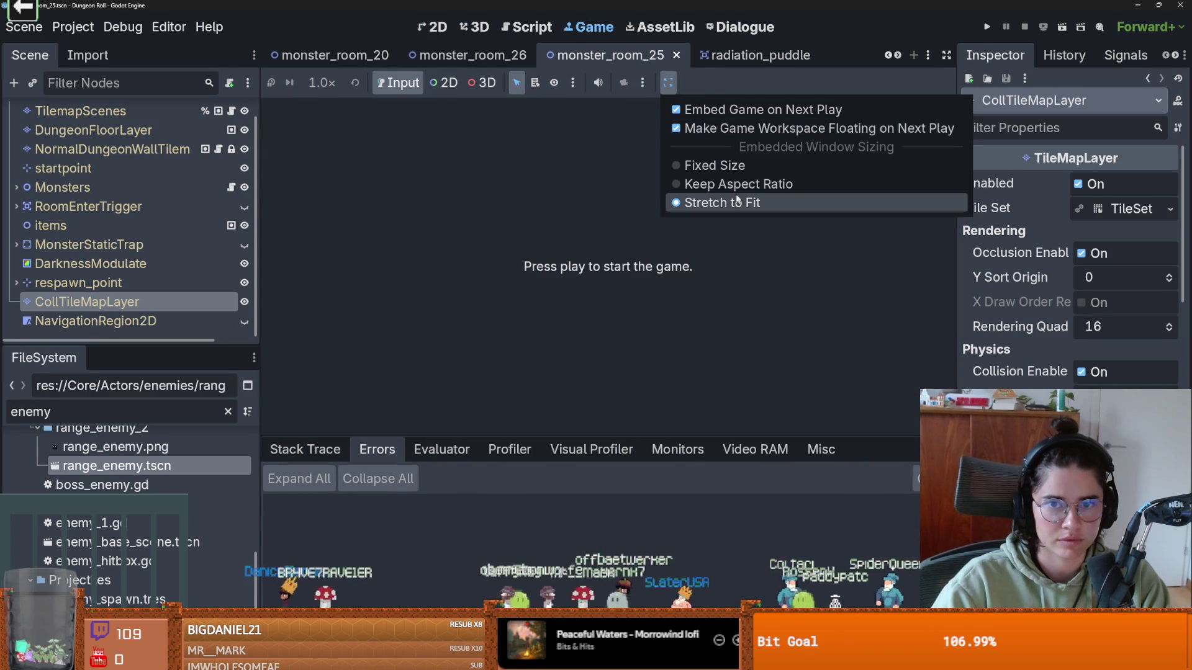
{"action": "left_click", "coordinate": [715, 128]}
- Play the game, enter monster room 25, walk right, then stop with F8
{"action": "left_click", "coordinate": [986, 27]}
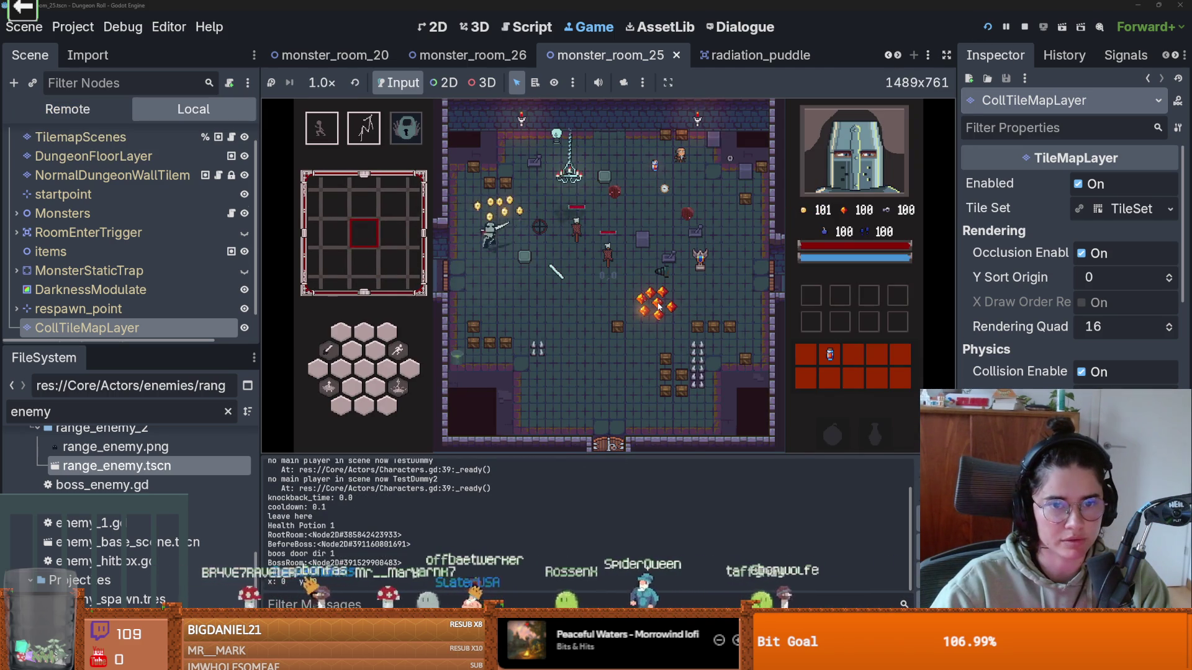
{"action": "left_click", "coordinate": [704, 256]}
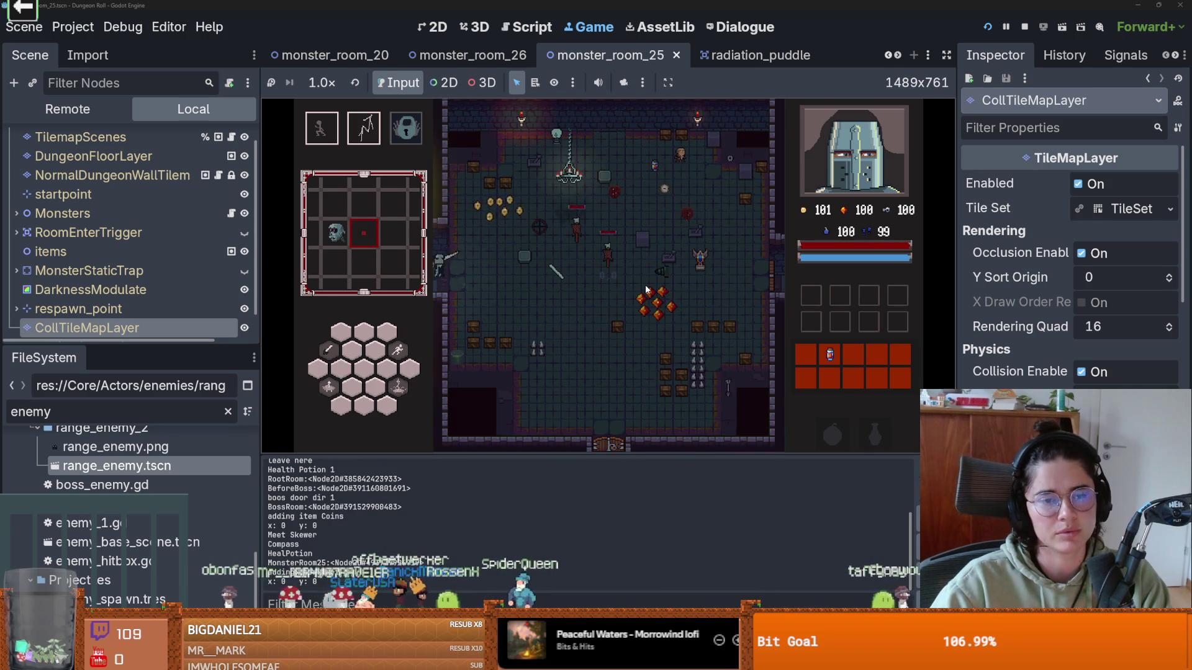
{"action": "key", "text": "Right"}
{"action": "key", "text": "Right"}
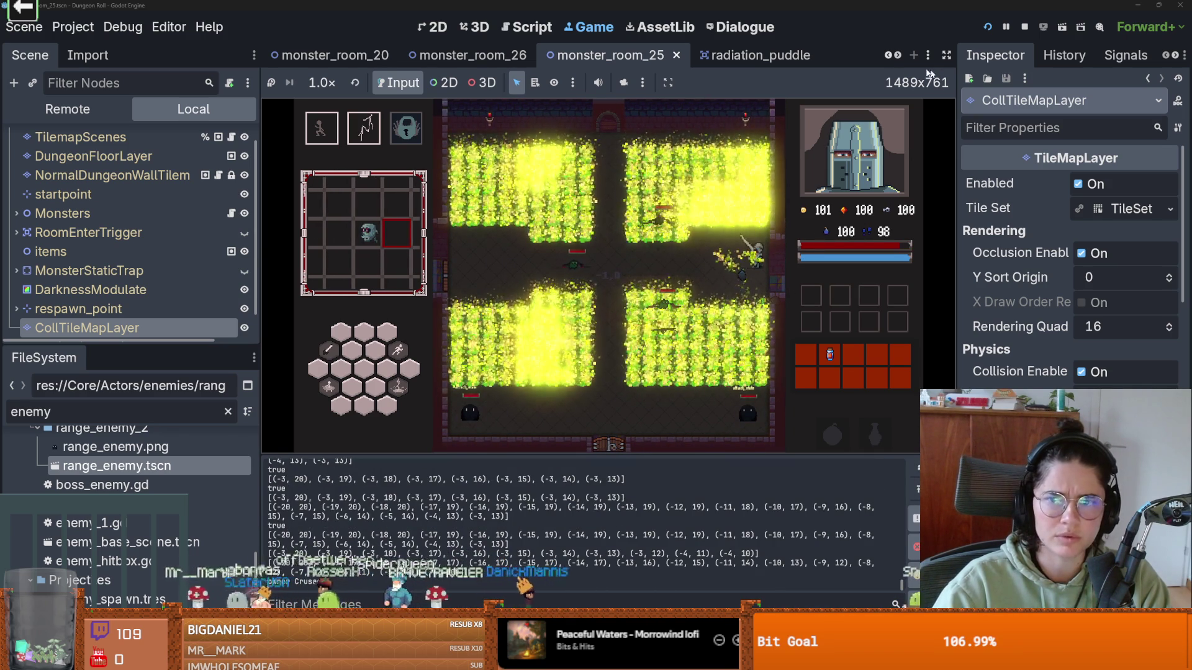
{"action": "key", "text": "F8"}
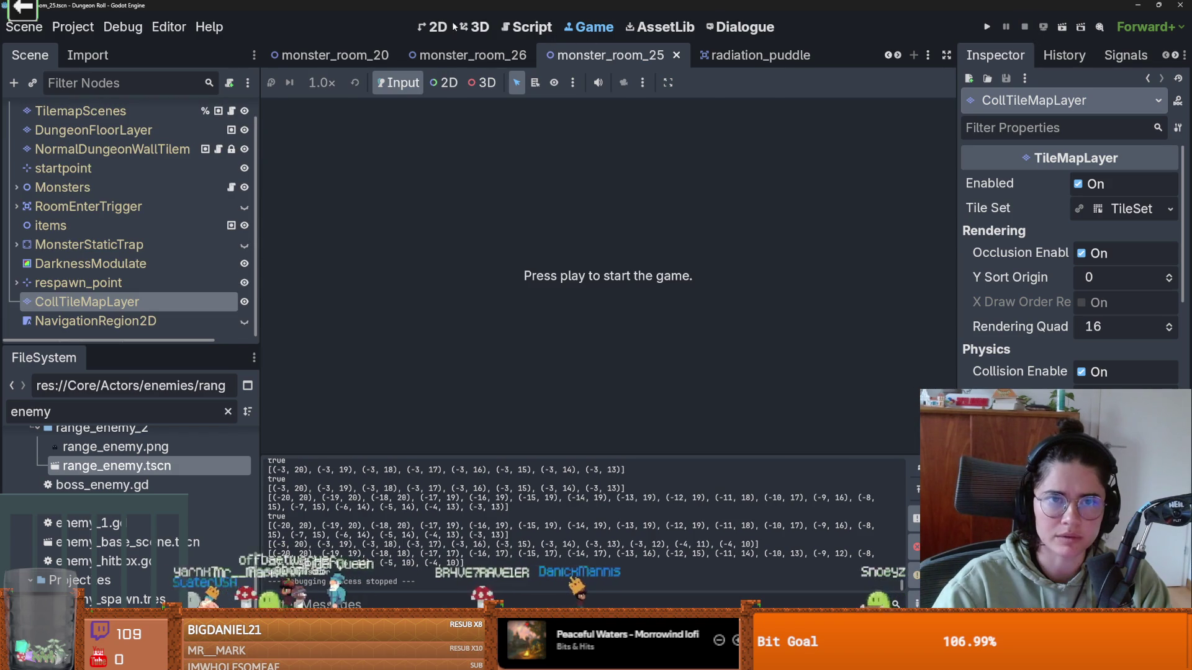
- Return to the 2D editor and open the base room scene this room inherits
{"action": "left_click", "coordinate": [454, 26]}
{"action": "scroll", "coordinate": [739, 241], "scroll_direction": "up", "scroll_amount": 6}
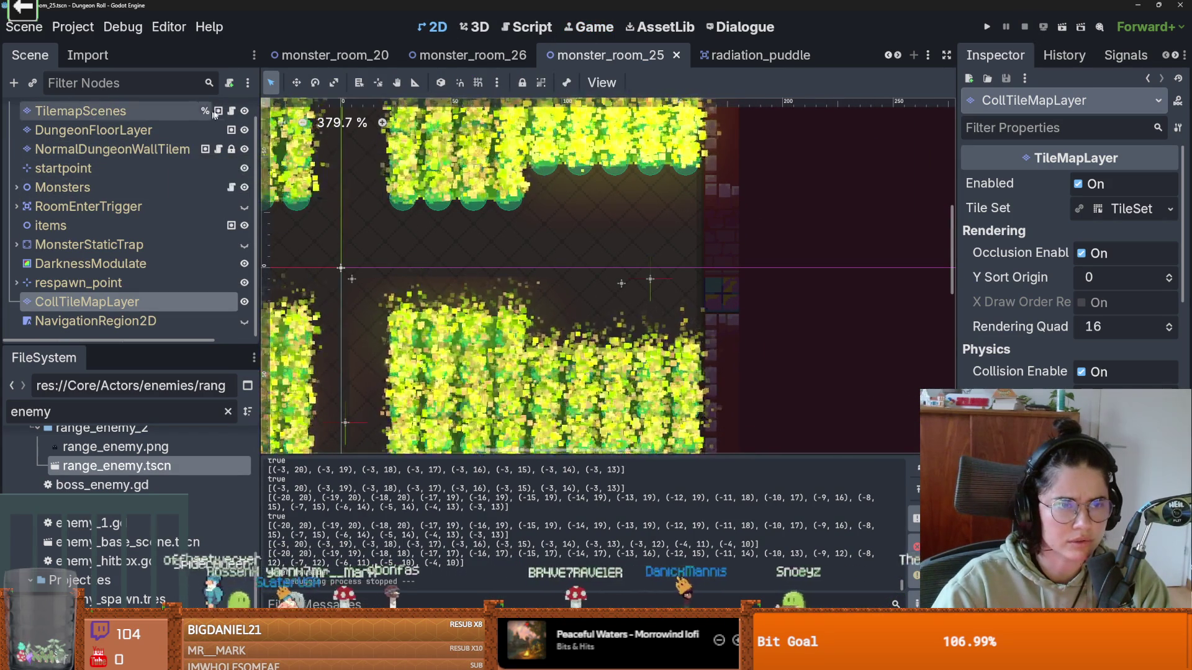
{"action": "scroll", "coordinate": [205, 119], "scroll_direction": "up", "scroll_amount": 1}
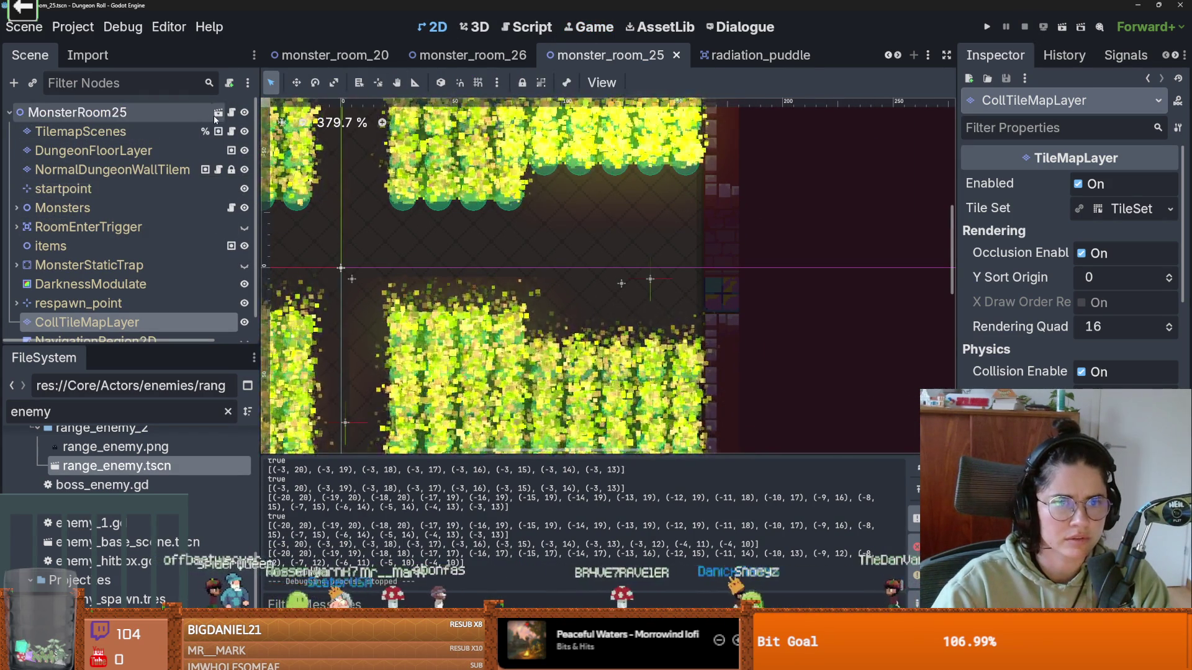
{"action": "left_click", "coordinate": [218, 113]}
{"action": "scroll", "coordinate": [634, 279], "scroll_direction": "up", "scroll_amount": 5}
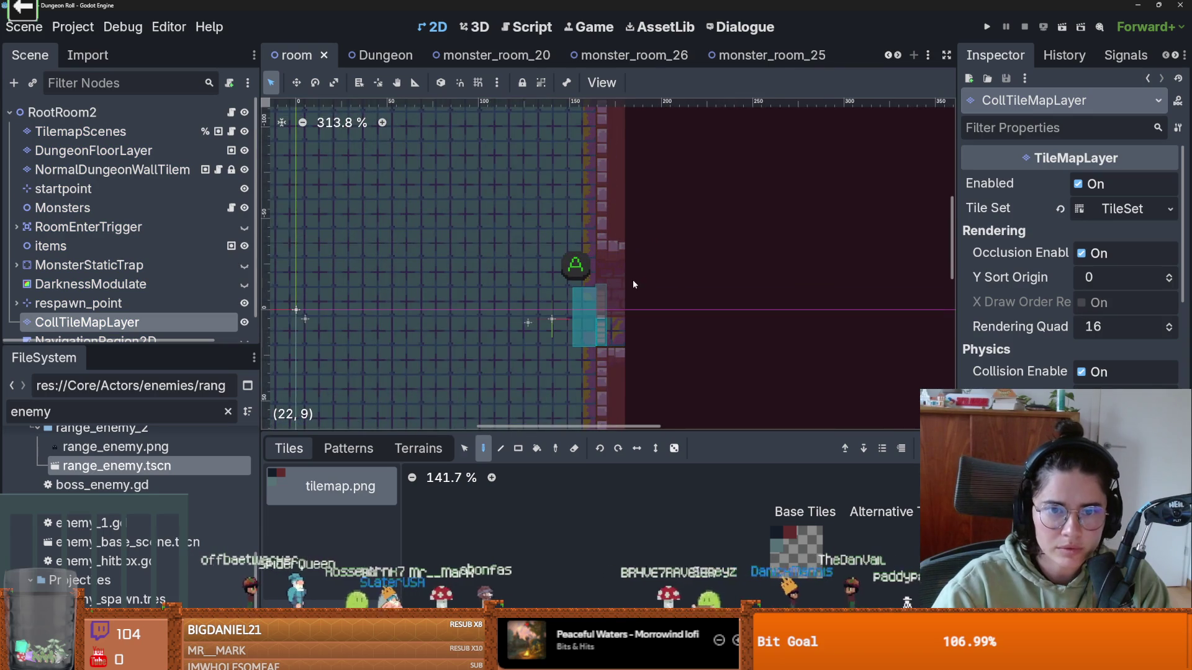
{"action": "scroll", "coordinate": [633, 280], "scroll_direction": "up", "scroll_amount": 1}
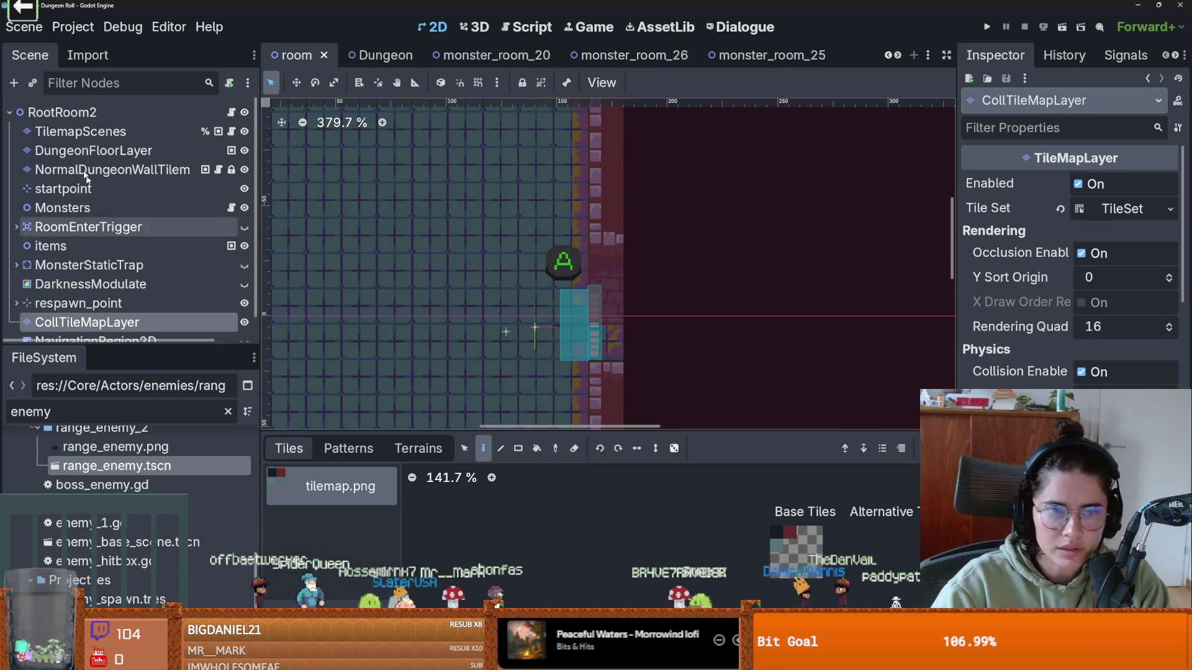
- Select the dungeon wall layer, pick the new_walls terrain, and save the room scene
{"action": "left_click", "coordinate": [117, 170]}
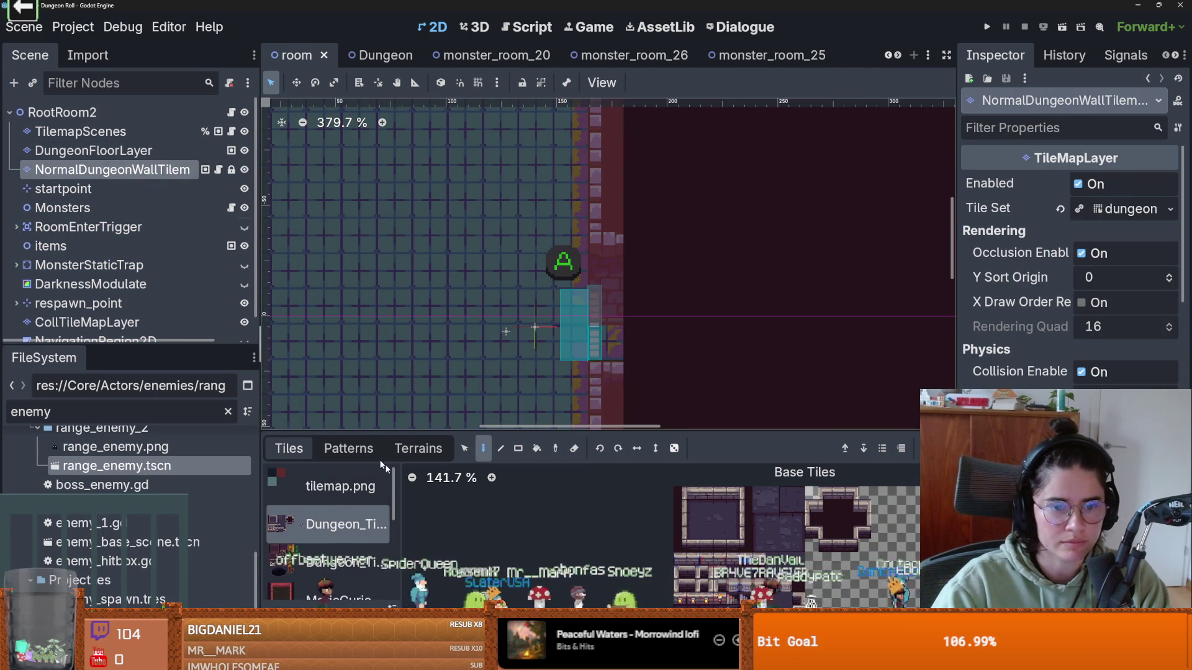
{"action": "left_click", "coordinate": [419, 448]}
{"action": "scroll", "coordinate": [356, 535], "scroll_direction": "down", "scroll_amount": 3}
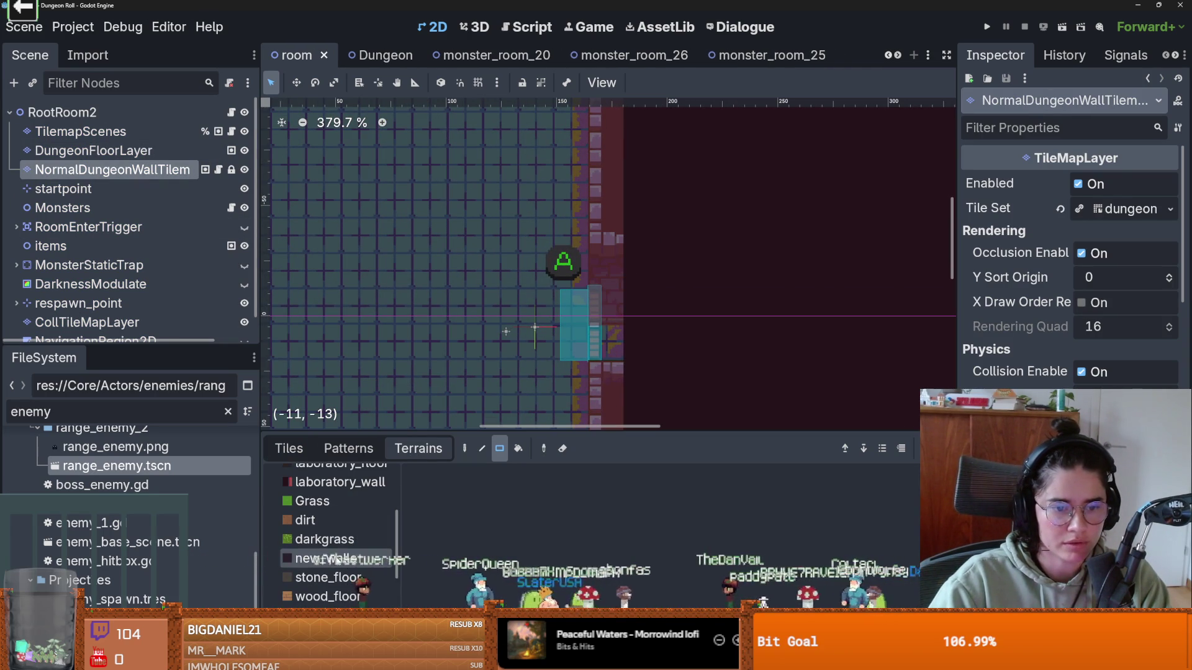
{"action": "left_click", "coordinate": [605, 248]}
{"action": "scroll", "coordinate": [627, 315], "scroll_direction": "up", "scroll_amount": 1}
{"action": "key", "text": "ctrl+s"}
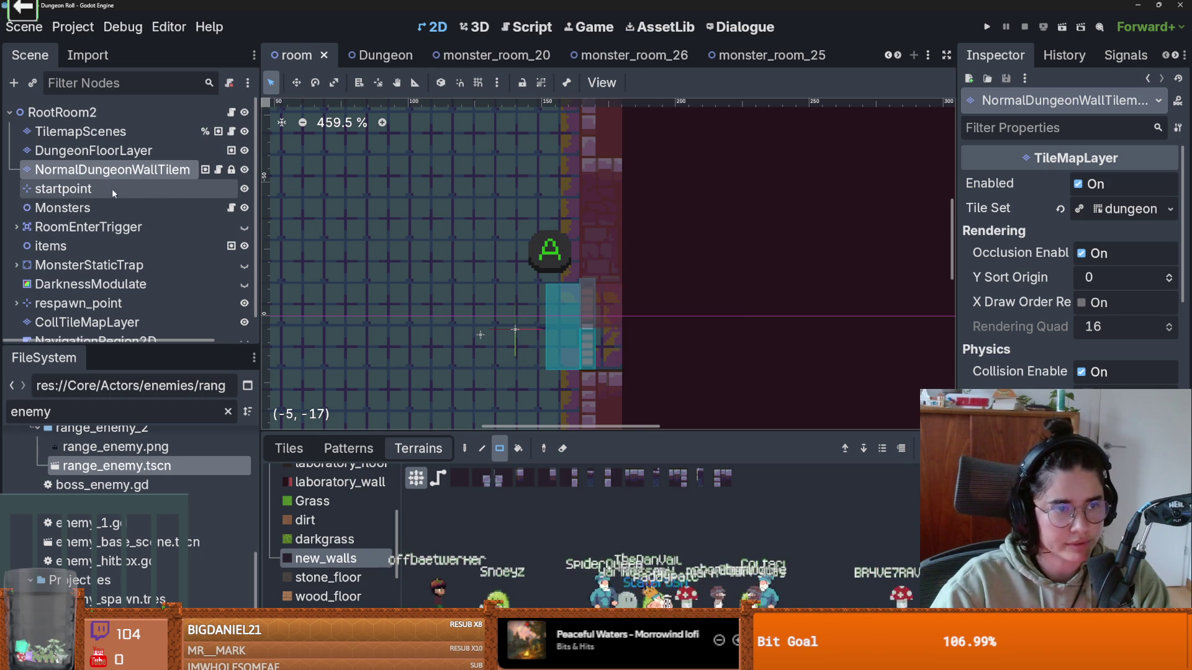
- On DungeonFloorLayer, try a wood_floor stroke, undo it, and pick Terrain 12
{"action": "left_click", "coordinate": [93, 151]}
{"action": "scroll", "coordinate": [328, 534], "scroll_direction": "down", "scroll_amount": 3}
{"action": "scroll", "coordinate": [328, 547], "scroll_direction": "up", "scroll_amount": 1}
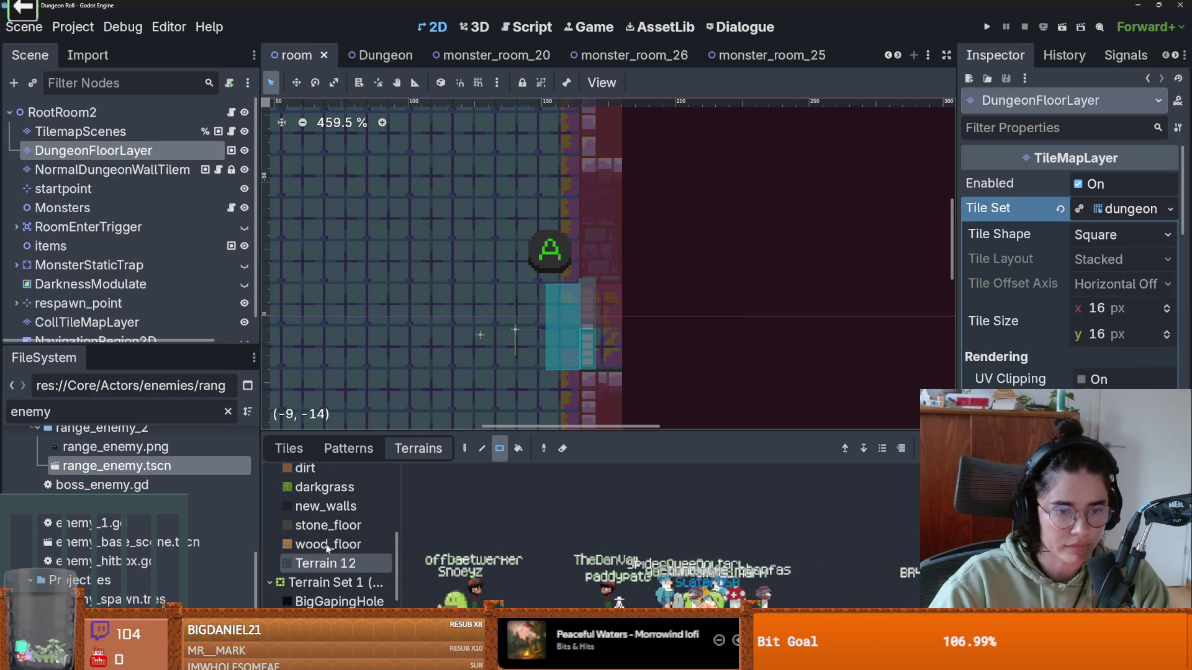
{"action": "left_click", "coordinate": [328, 545]}
{"action": "left_click_drag", "start_coordinate": [606, 299], "coordinate": [597, 340]}
{"action": "key", "text": "ctrl+z"}
{"action": "left_click", "coordinate": [325, 563]}
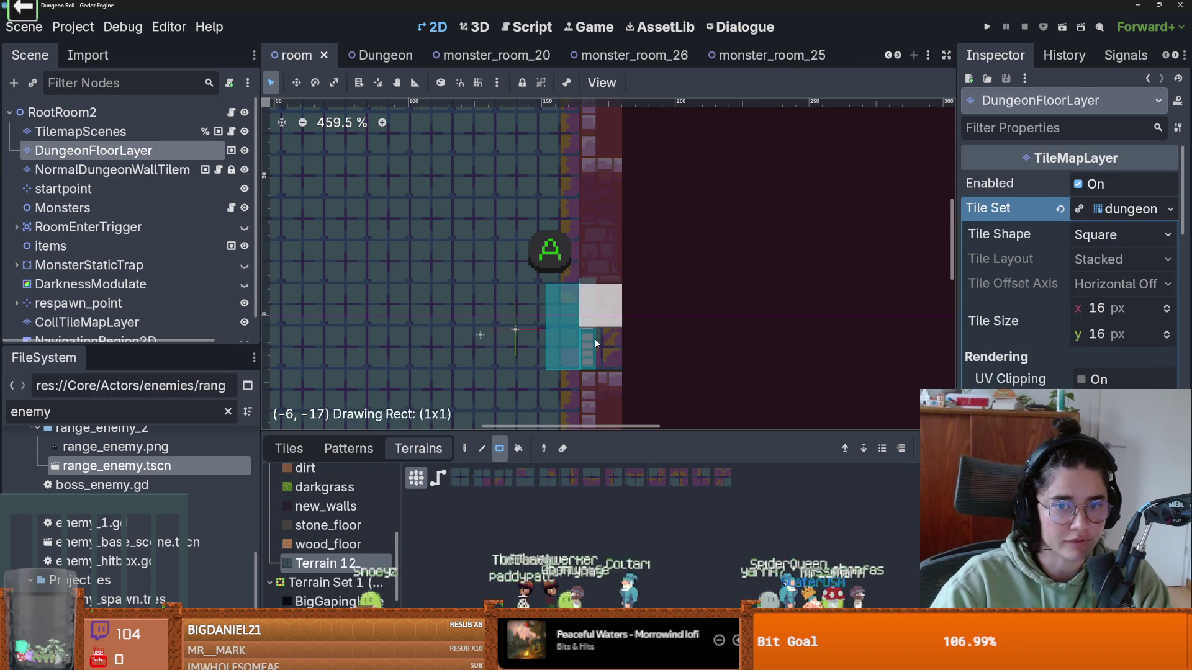
{"action": "scroll", "coordinate": [572, 344], "scroll_direction": "up", "scroll_amount": 1}
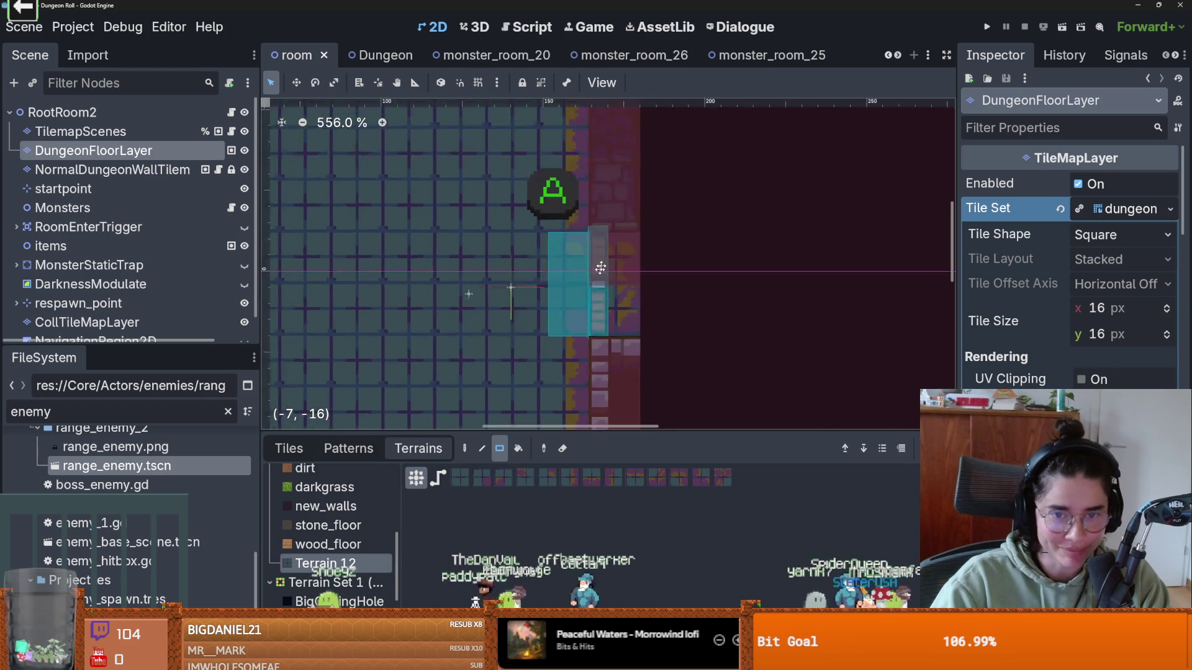